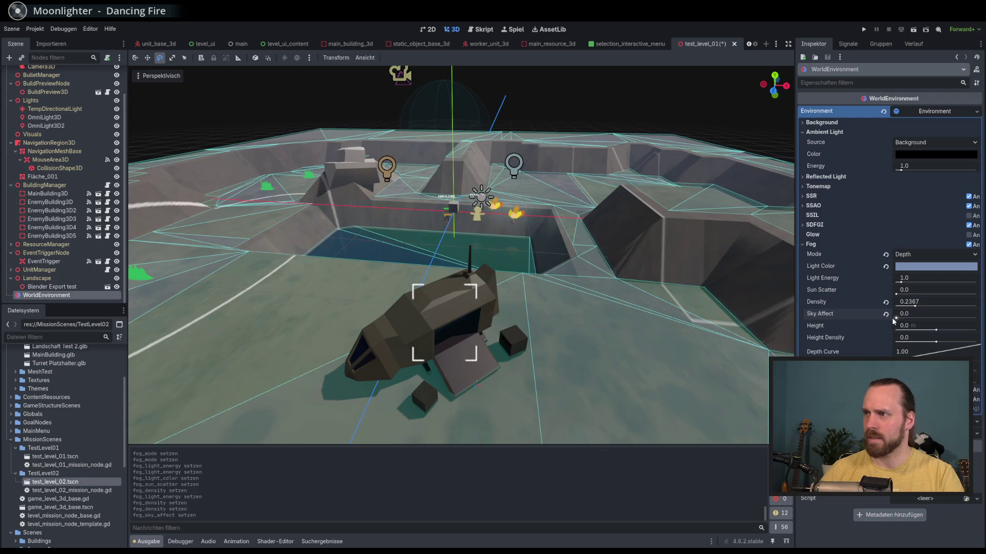
Restore the fog's Sky Affect to 1.0.
left_click(885, 315)
left_click_drag(627, 196, 668, 167)
scroll(655, 171, "up", 5)
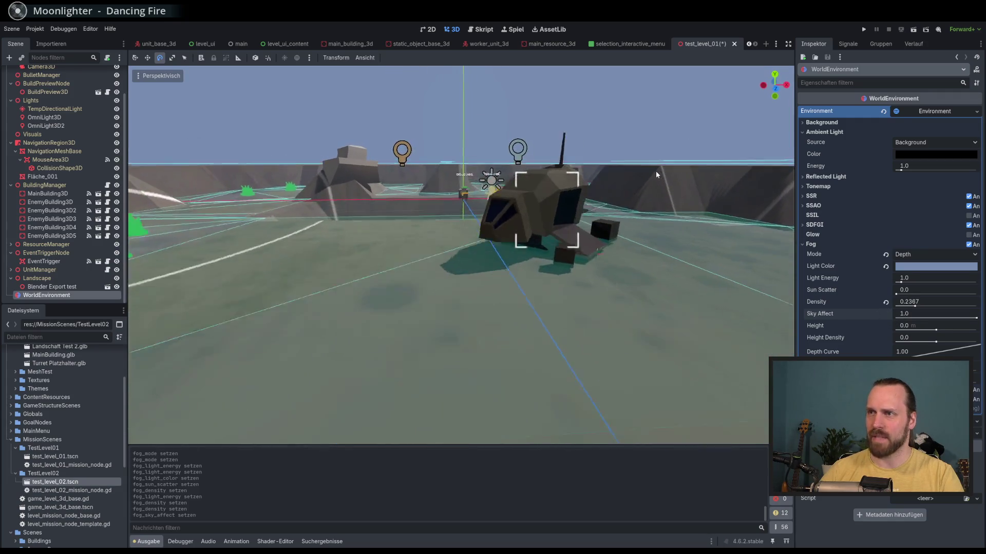
left_click_drag(597, 179, 590, 196)
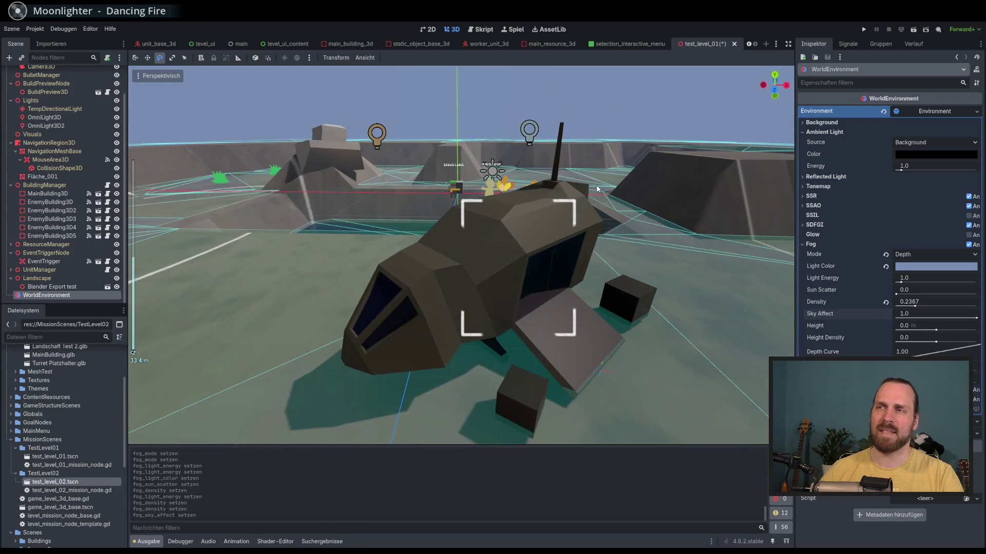
scroll(589, 197, "down", 5)
scroll(637, 216, "down", 2)
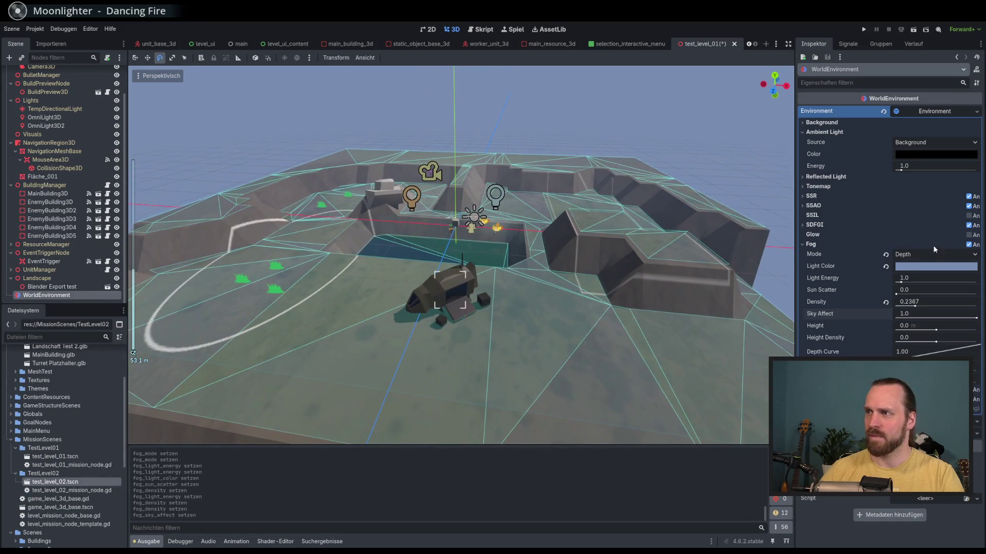
Toggle the fog off and on to compare, leaving it switched on.
left_click(967, 245)
left_click(967, 245)
left_click(967, 245)
left_click(967, 245)
left_click(968, 244)
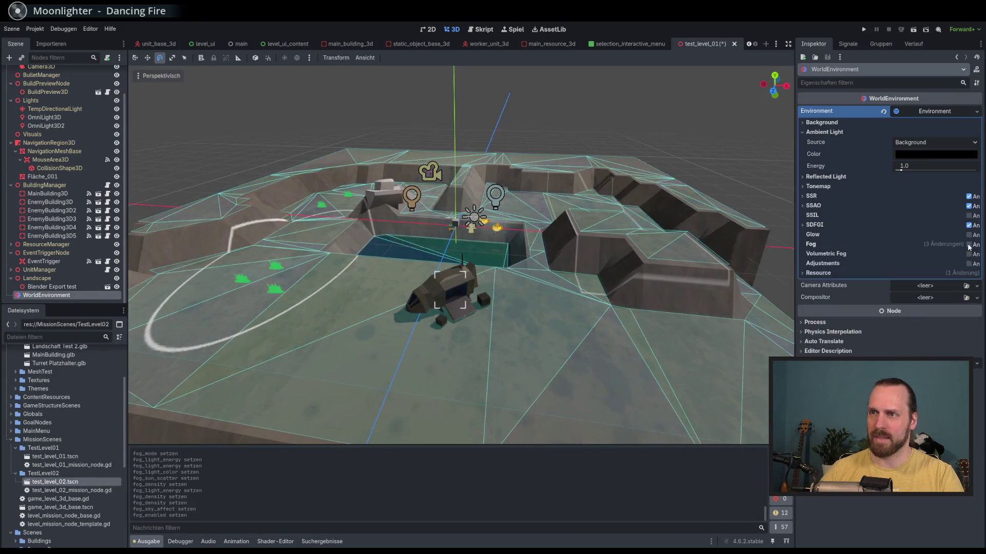
left_click(967, 245)
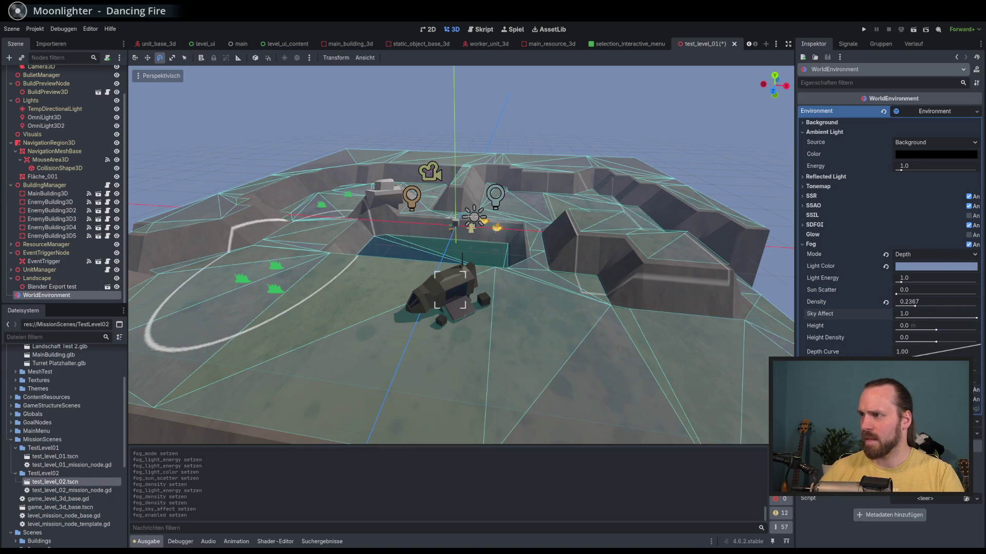
Enable volumetric fog to preview it, then switch it back off.
left_click(967, 390)
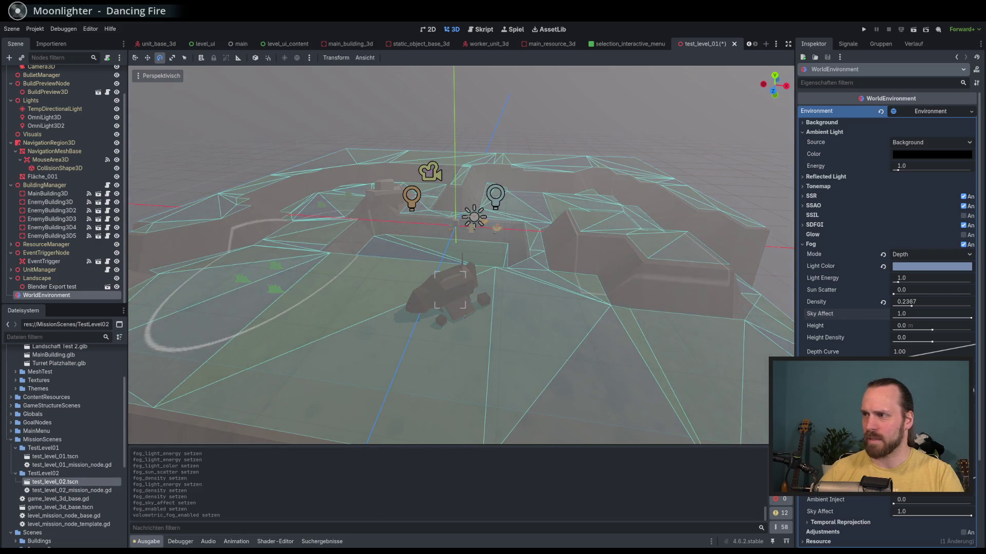
scroll(529, 276, "up", 5)
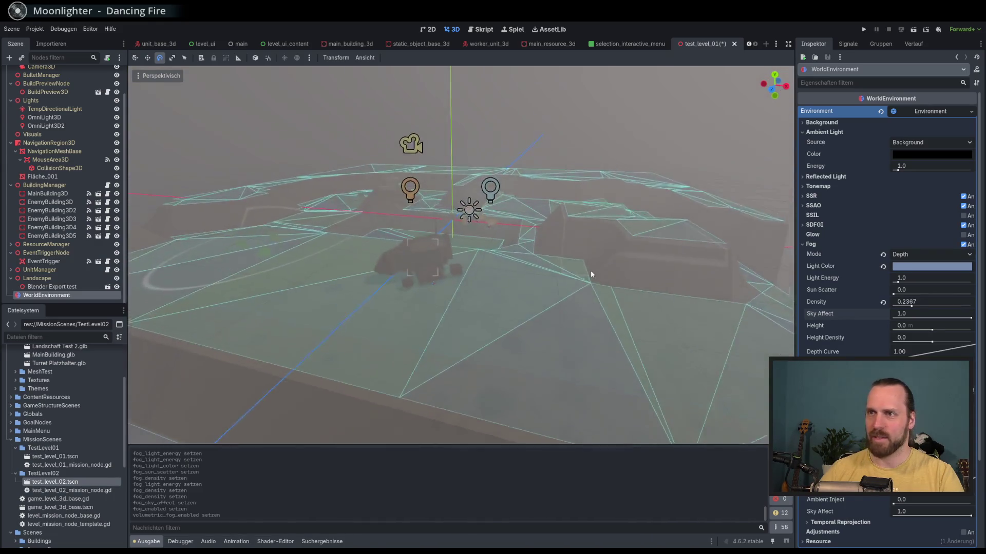
mouse_move(421, 313)
left_mouse_down()
mouse_move(473, 290)
mouse_move(463, 294)
left_mouse_up()
left_click(963, 386)
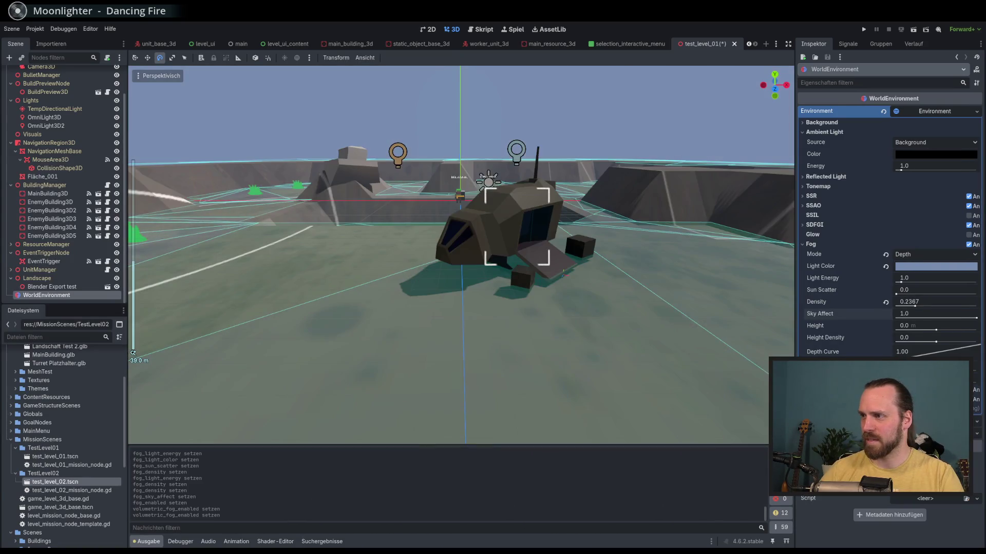
Turn on the environment's colour adjustments, preview the scene in grey, then restore full saturation.
left_click(963, 396)
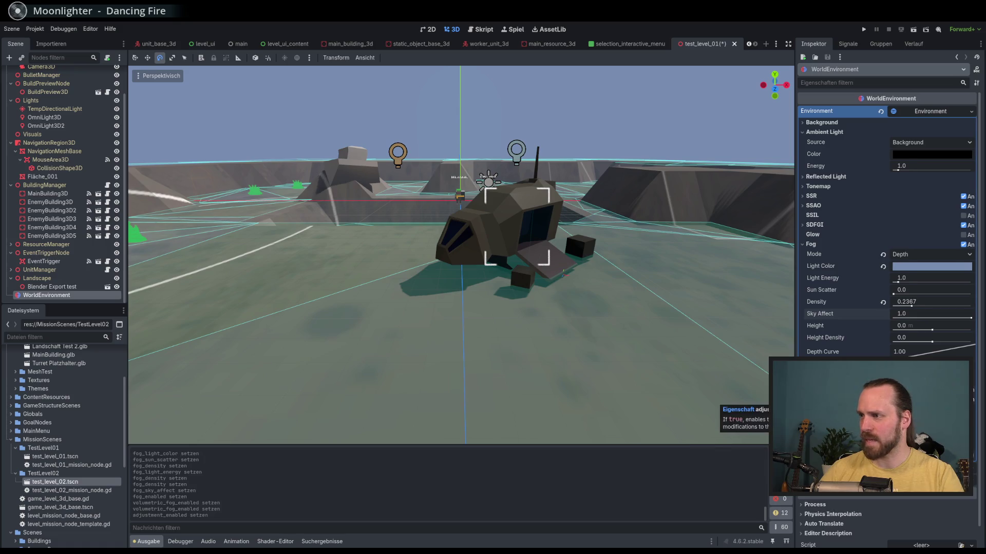
scroll(886, 257, "down", 1)
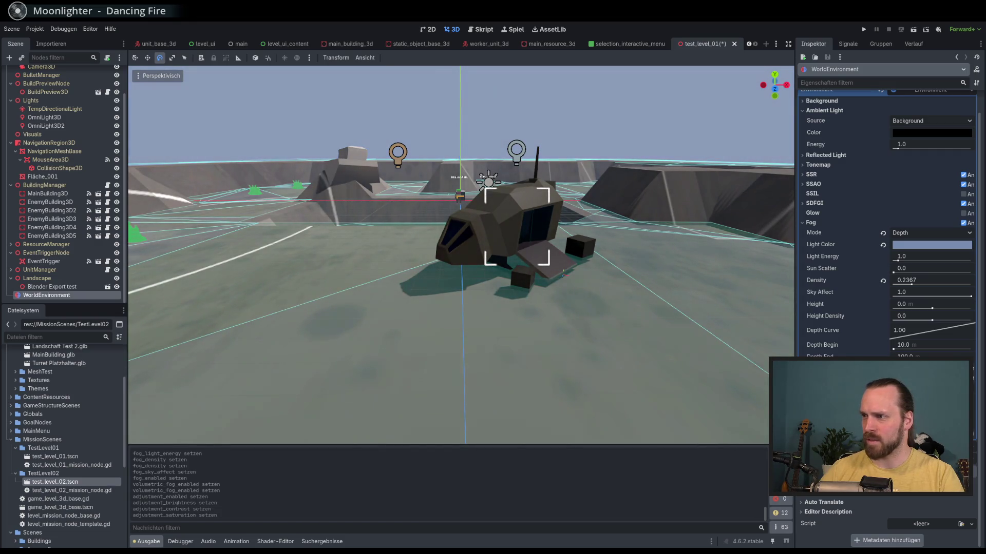
left_click_drag(673, 319, 621, 334)
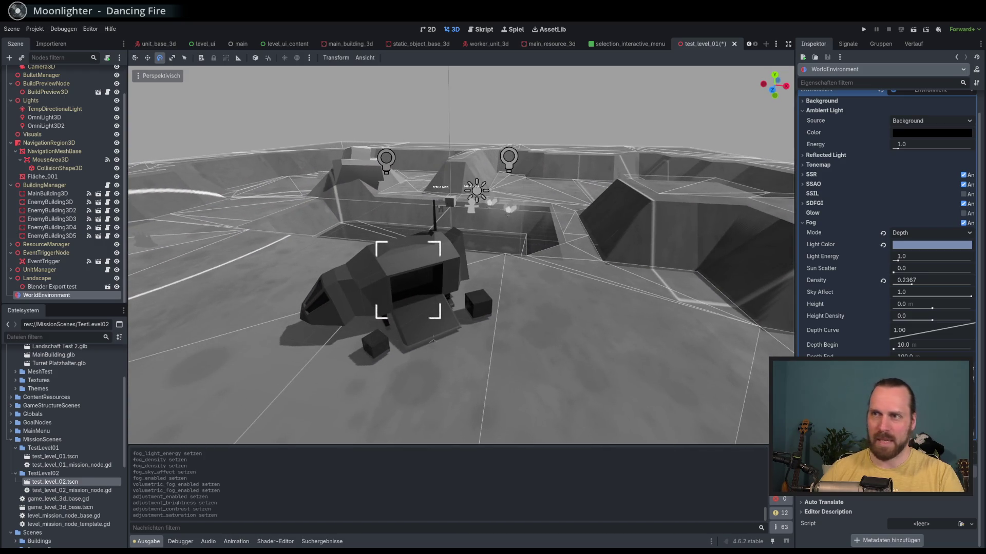
left_click(883, 408)
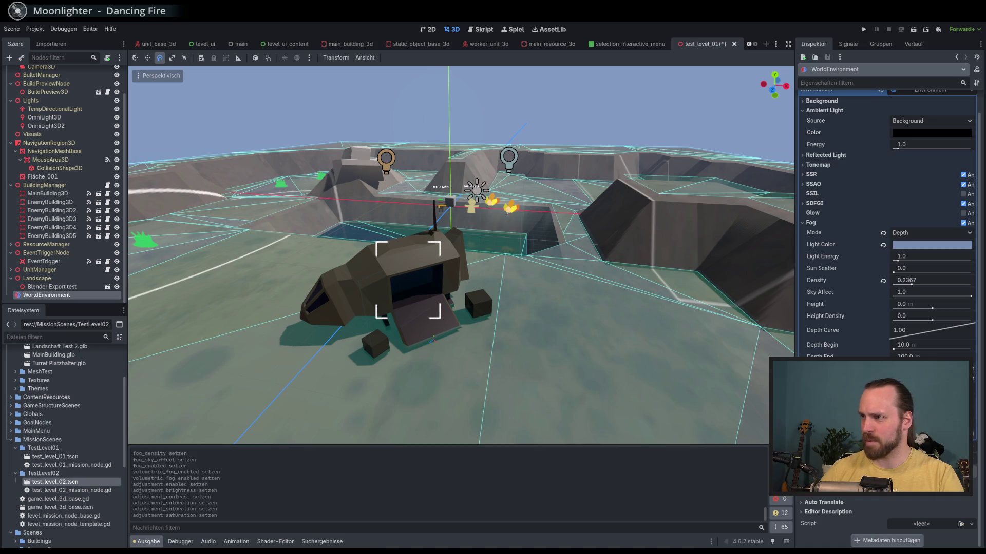
scroll(579, 347, "down", 5)
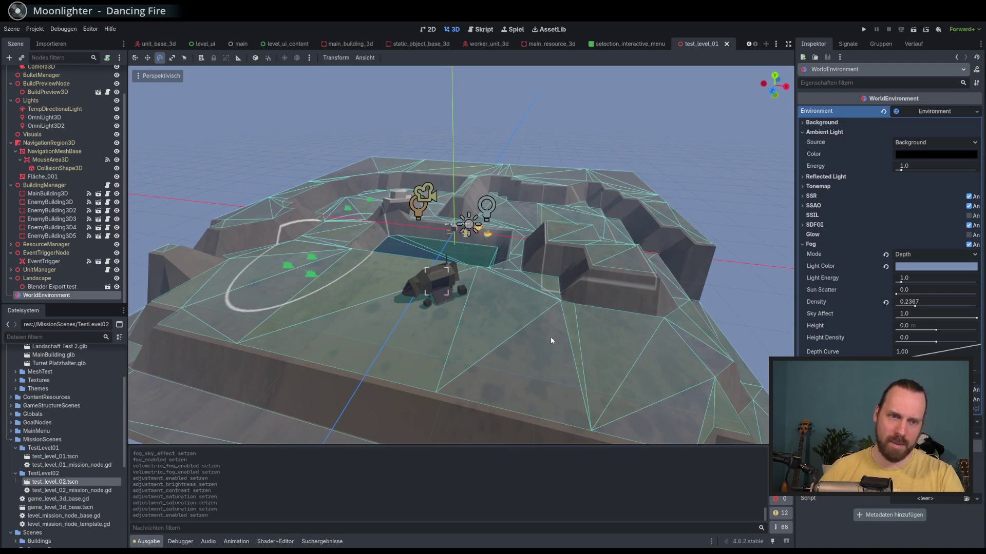
scroll(550, 339, "up", 3)
scroll(557, 344, "up", 2)
scroll(565, 331, "up", 2)
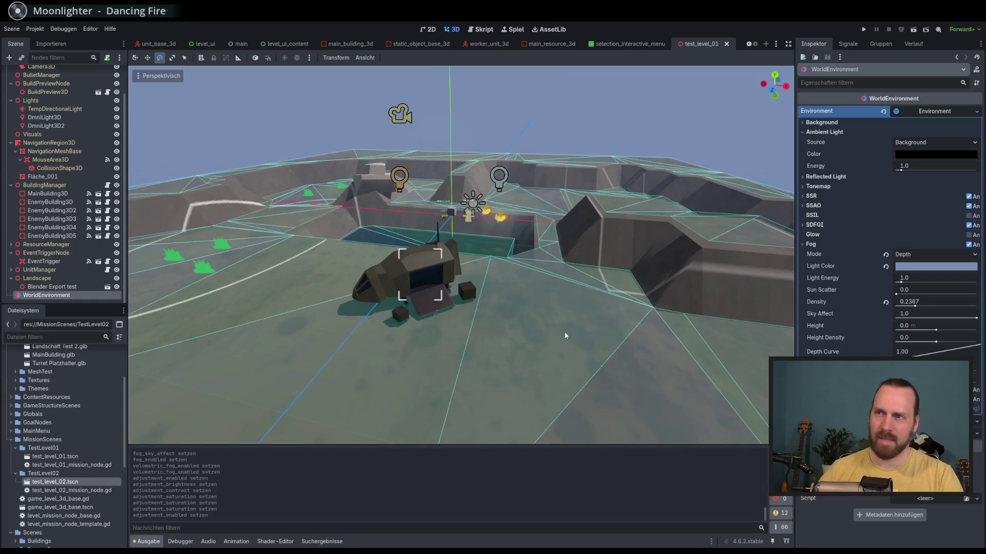
key("F5")
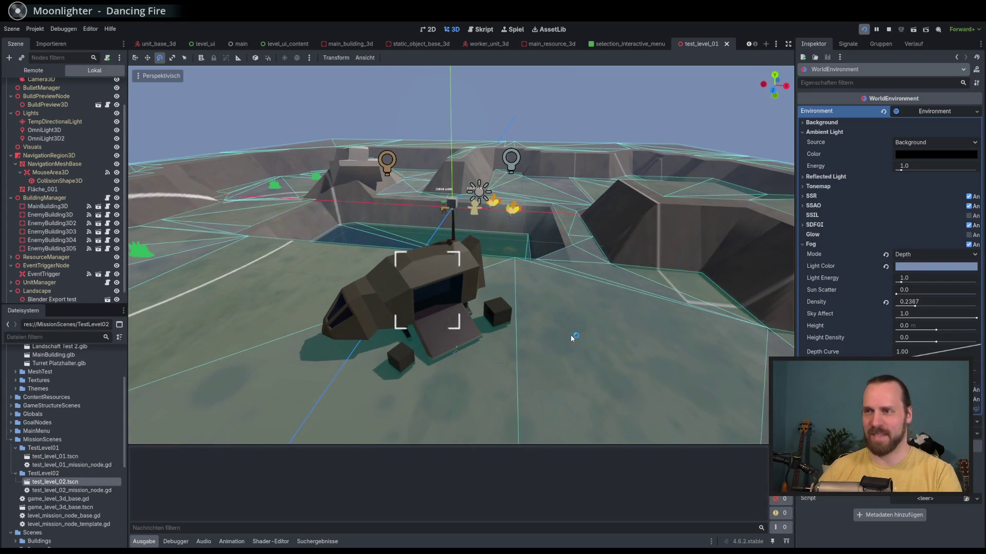
key("F8")
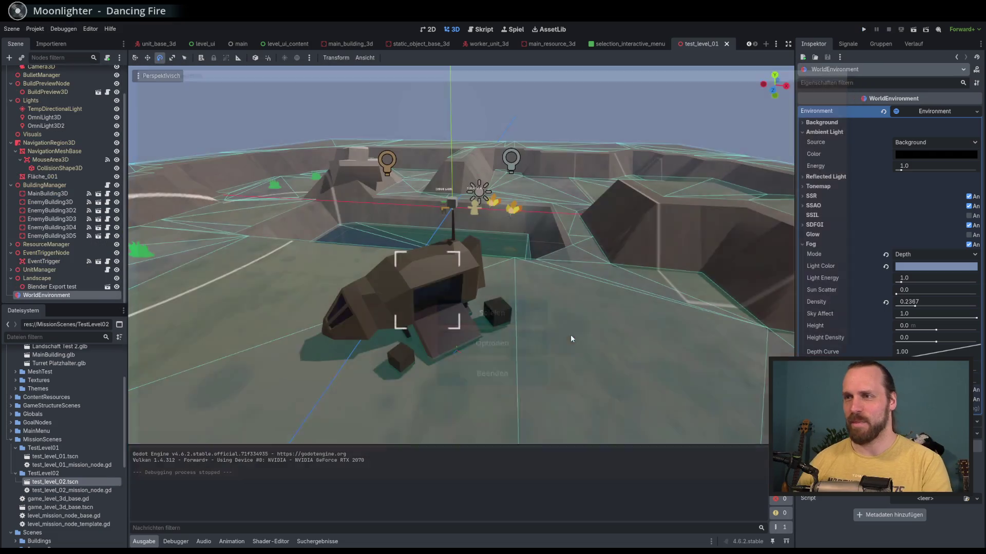
scroll(506, 284, "down", 2)
scroll(506, 285, "down", 2)
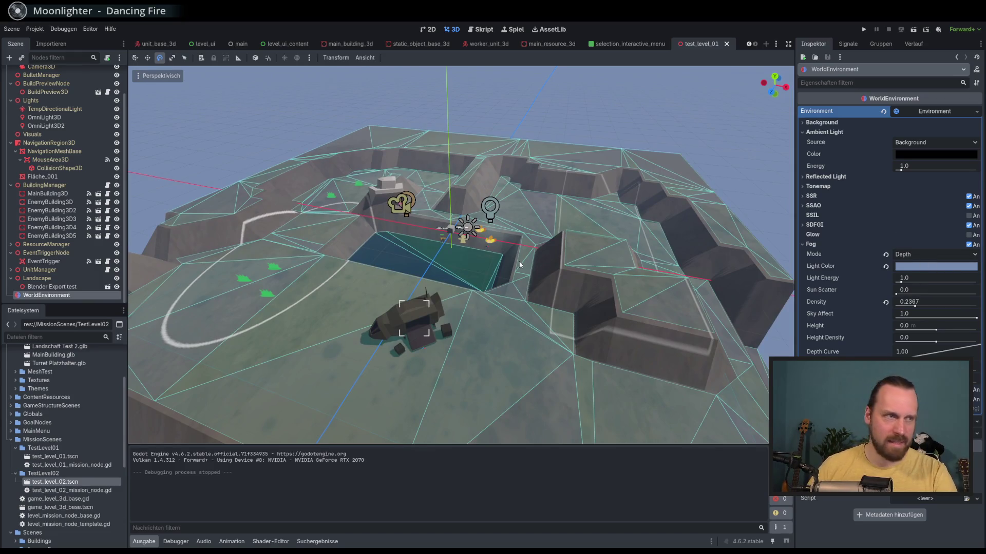
scroll(463, 236, "up", 5)
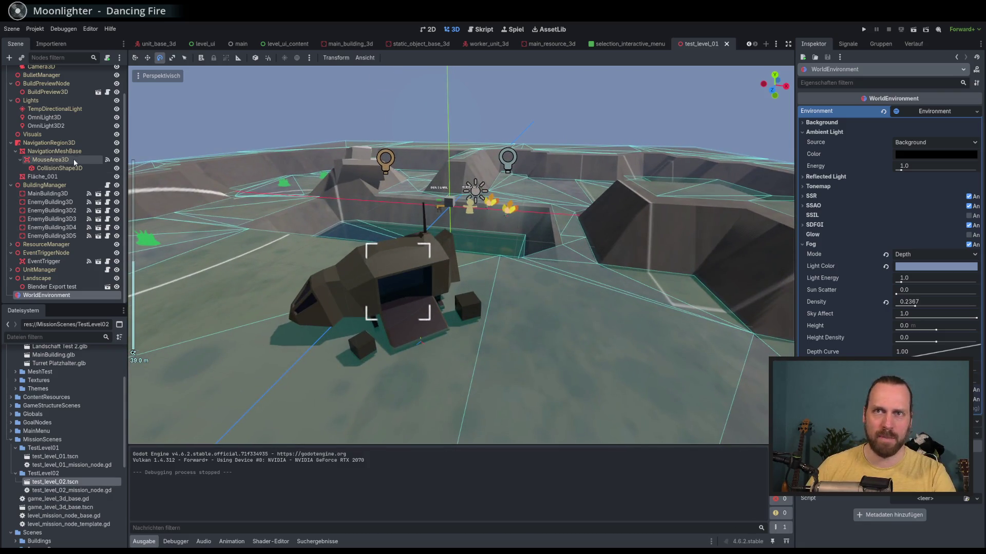
left_click_drag(500, 237, 478, 244)
scroll(478, 244, "up", 2)
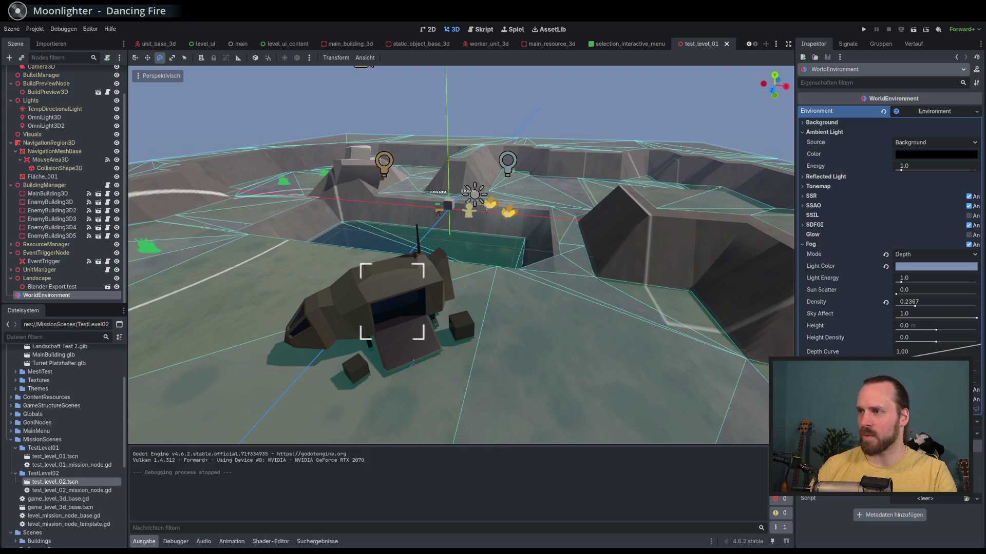
left_click(811, 245)
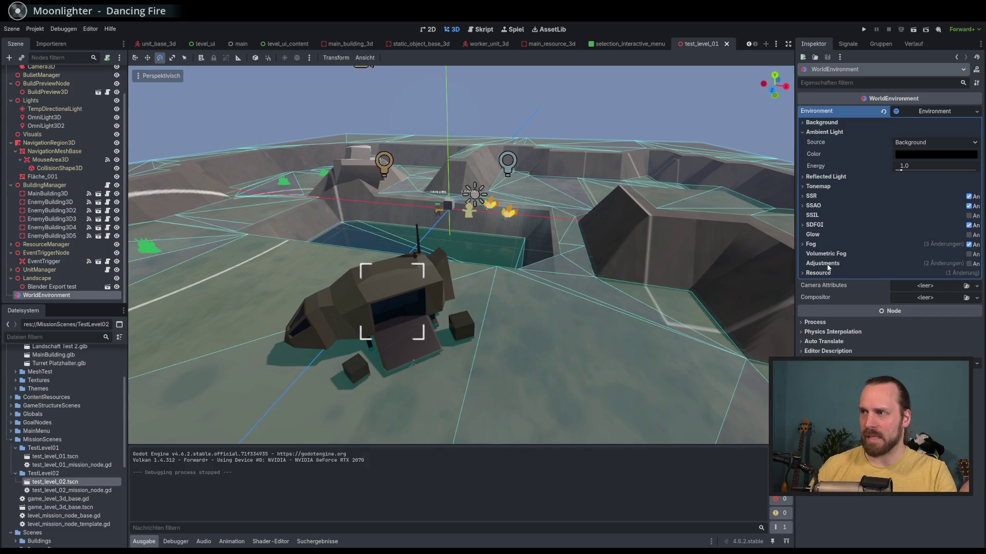
Enable Adjustments and assign a new GradientTexture2D to Color Correction, expanded for editing.
left_click(968, 264)
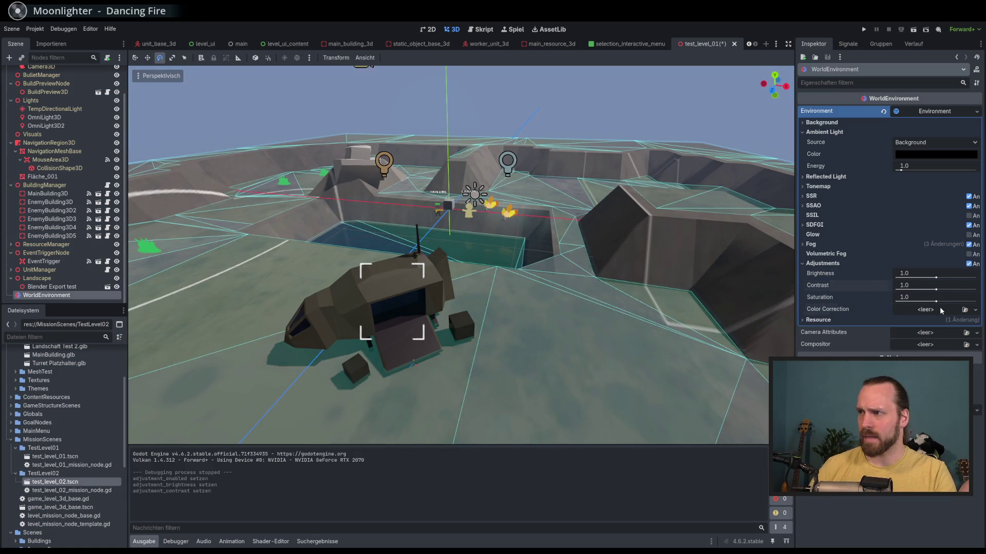
left_click(940, 309)
left_click(940, 310)
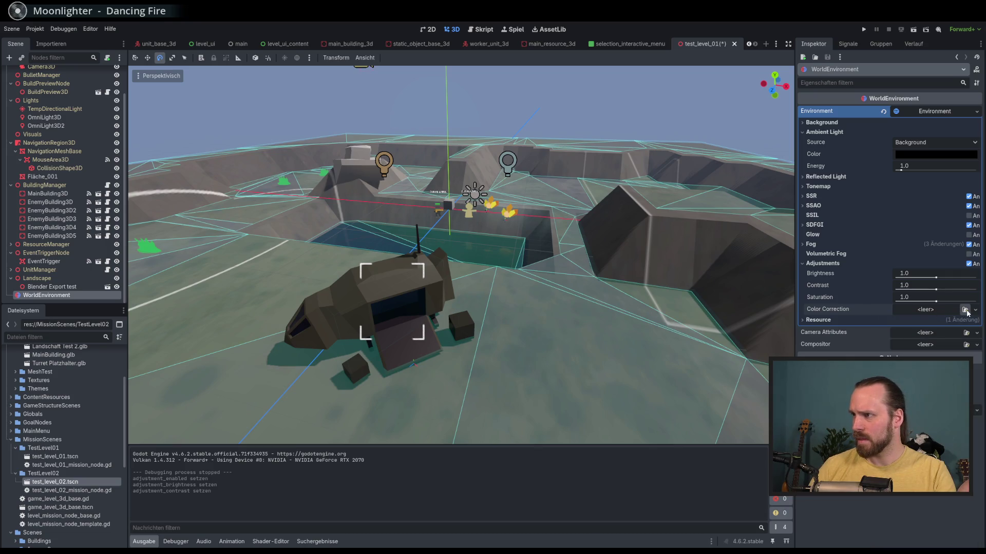
left_click(939, 311)
scroll(932, 325, "down", 5)
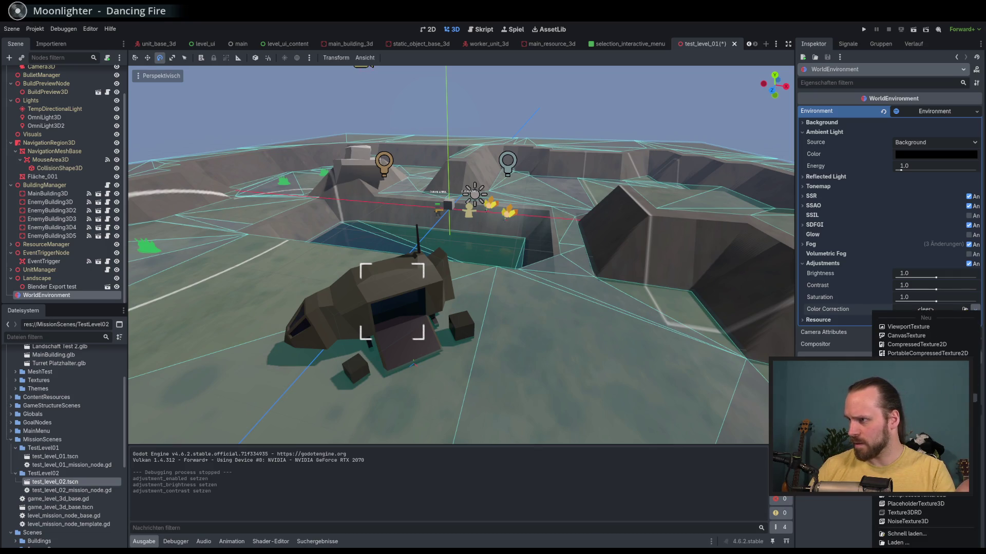
left_click(932, 325)
left_click(947, 321)
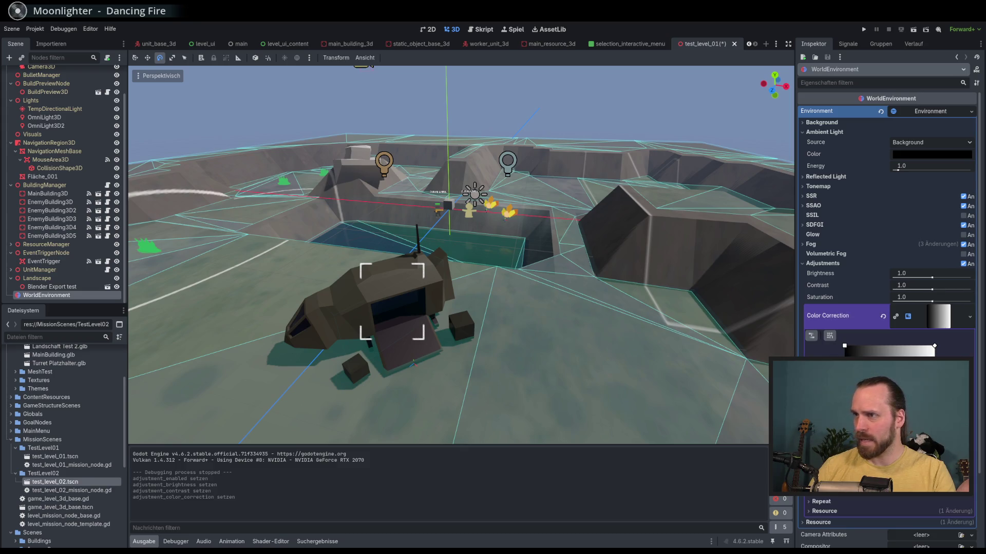
Recolour a Color Correction gradient stop to salmon in the colour picker.
mouse_move(919, 390)
left_mouse_down()
mouse_move(904, 406)
mouse_move(888, 401)
mouse_move(914, 390)
left_mouse_up()
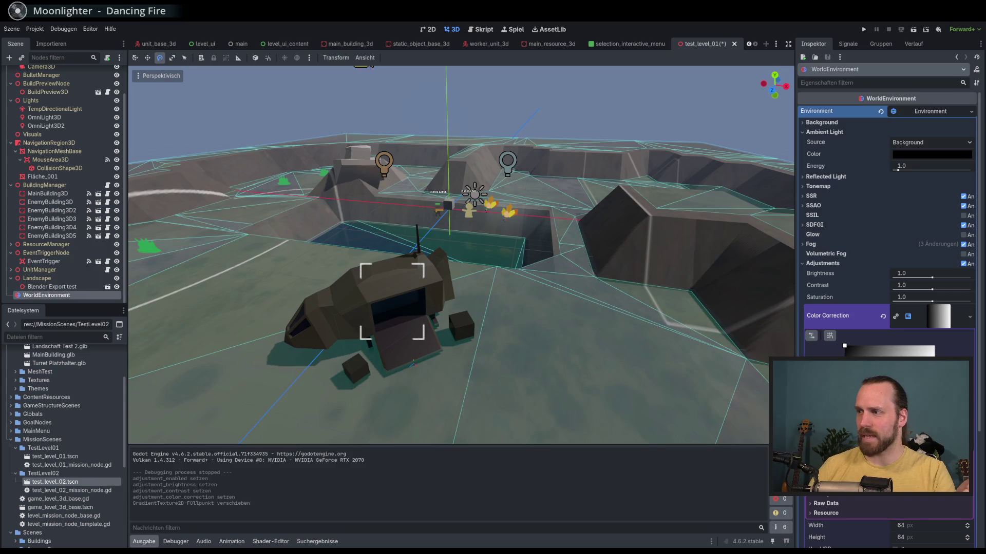
double_click(914, 390)
left_click_drag(893, 293, 907, 295)
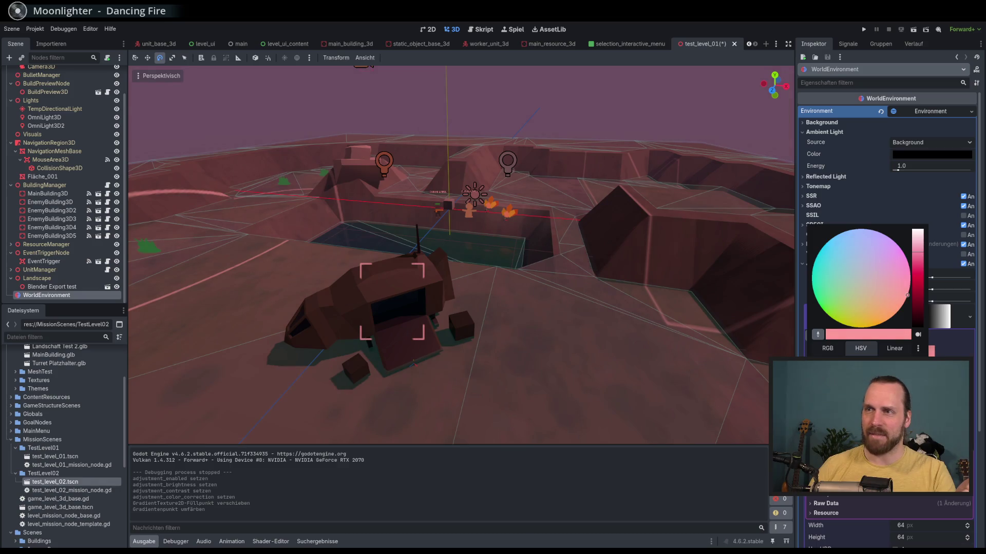
mouse_move(907, 296)
left_mouse_down()
mouse_move(897, 316)
mouse_move(900, 307)
left_mouse_up()
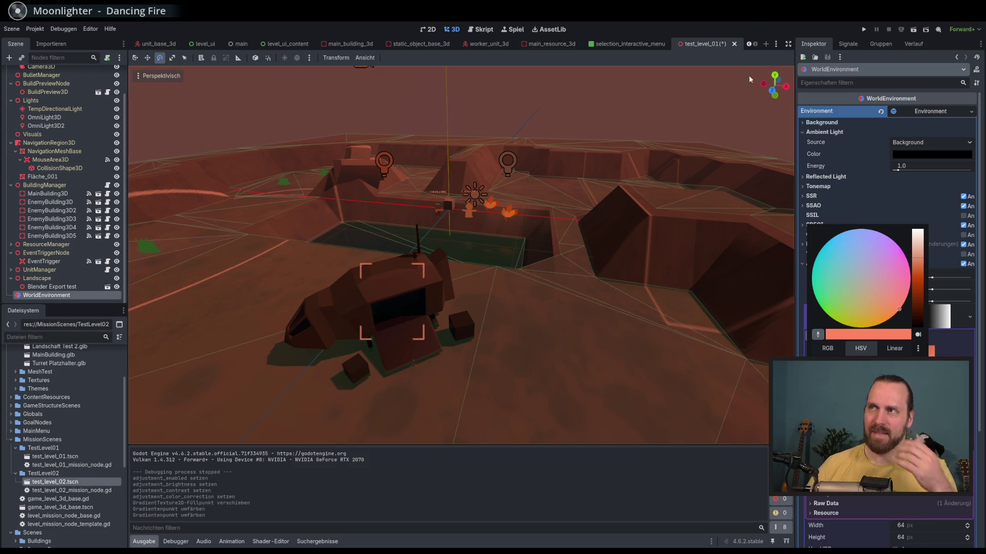
left_click(744, 314)
View the orange-brown tinted level, then reselect WorldEnvironment.
left_click(640, 121)
scroll(652, 233, "up", 3)
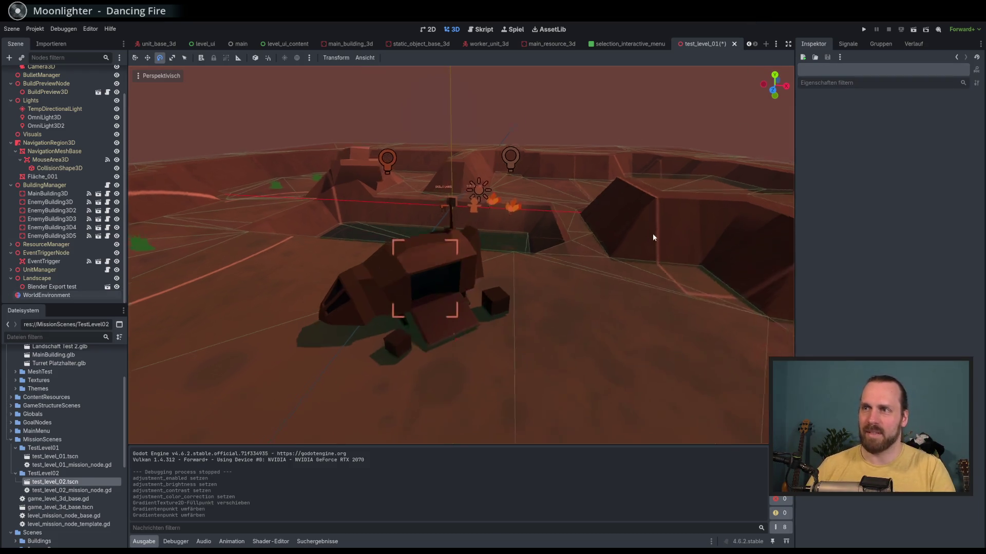
scroll(655, 227, "down", 2)
scroll(647, 237, "up", 3)
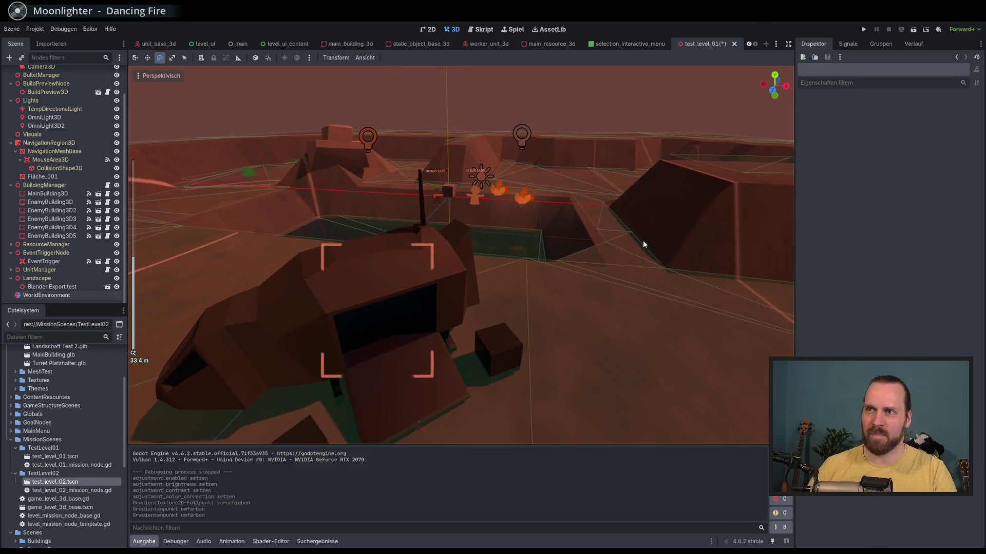
scroll(638, 248, "down", 4)
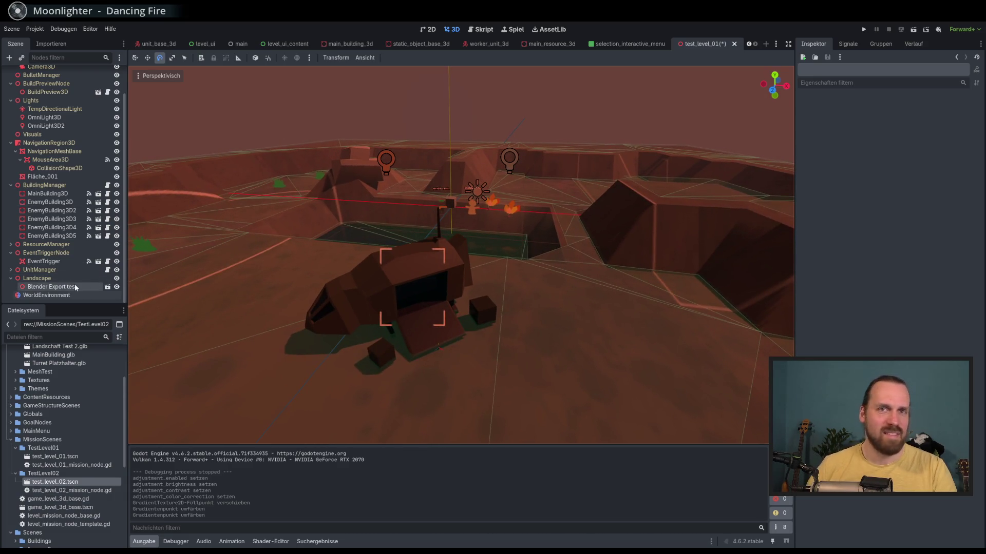
left_click(47, 295)
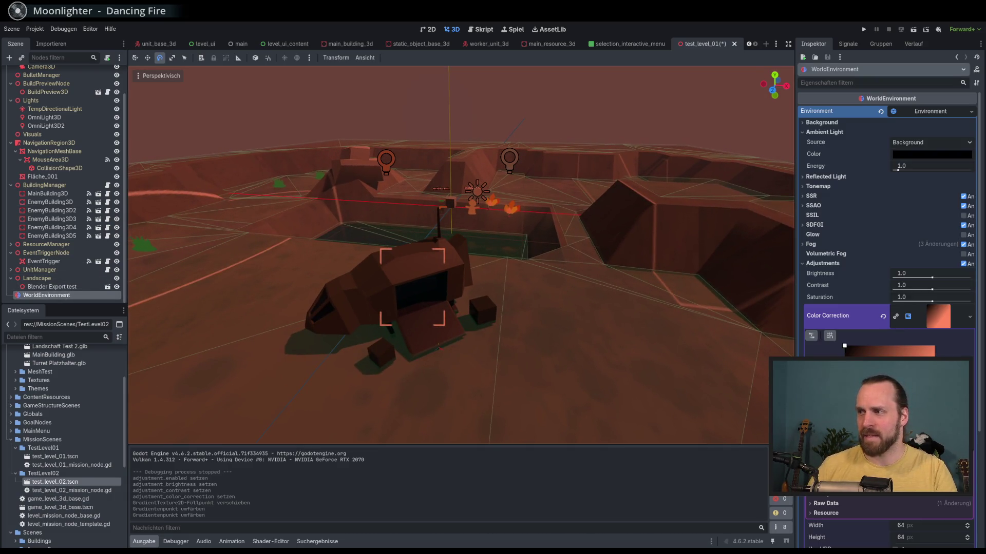
Shift a colour stop in the correction gradient and tint it teal.
left_click_drag(868, 383, 893, 388)
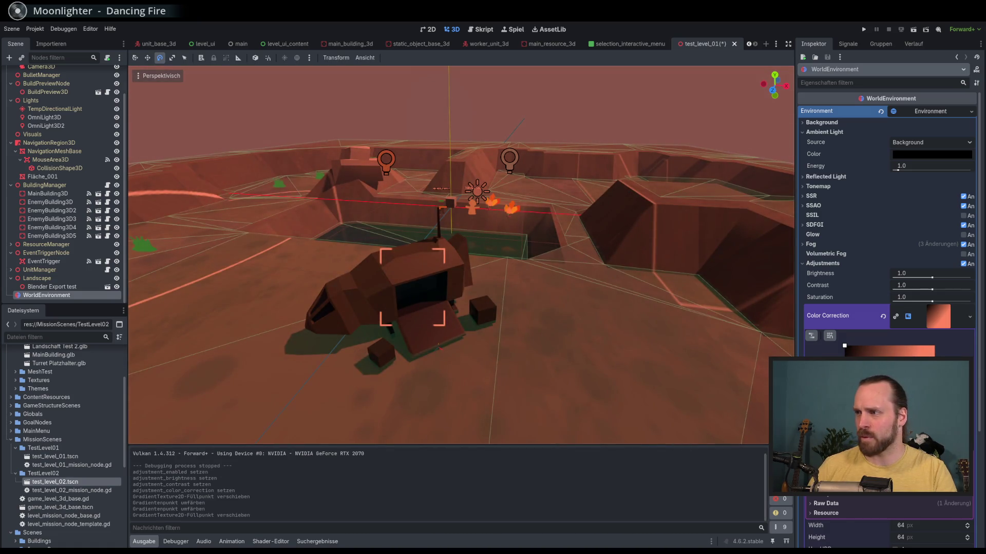
double_click(931, 359)
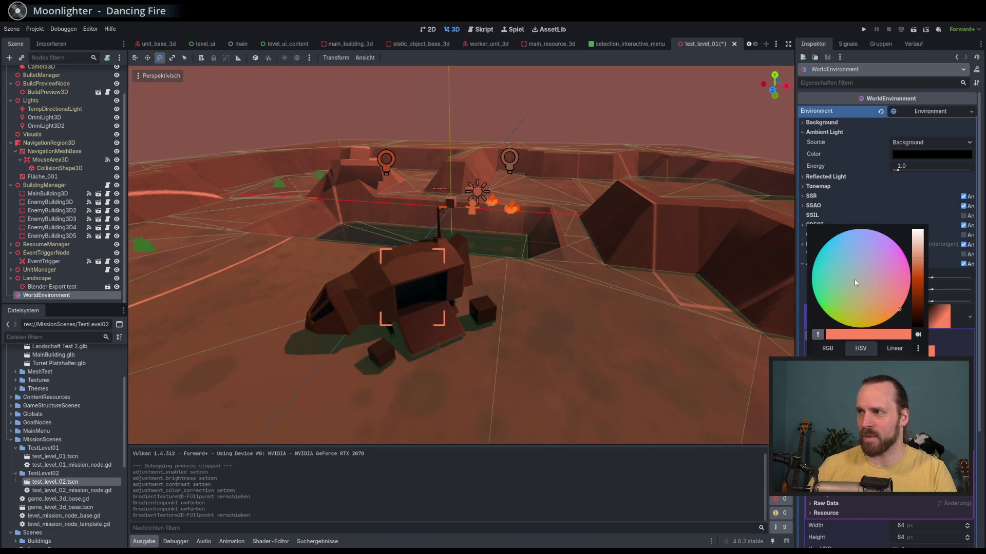
mouse_move(855, 283)
left_mouse_down()
mouse_move(851, 291)
mouse_move(851, 269)
left_mouse_up()
key("Escape")
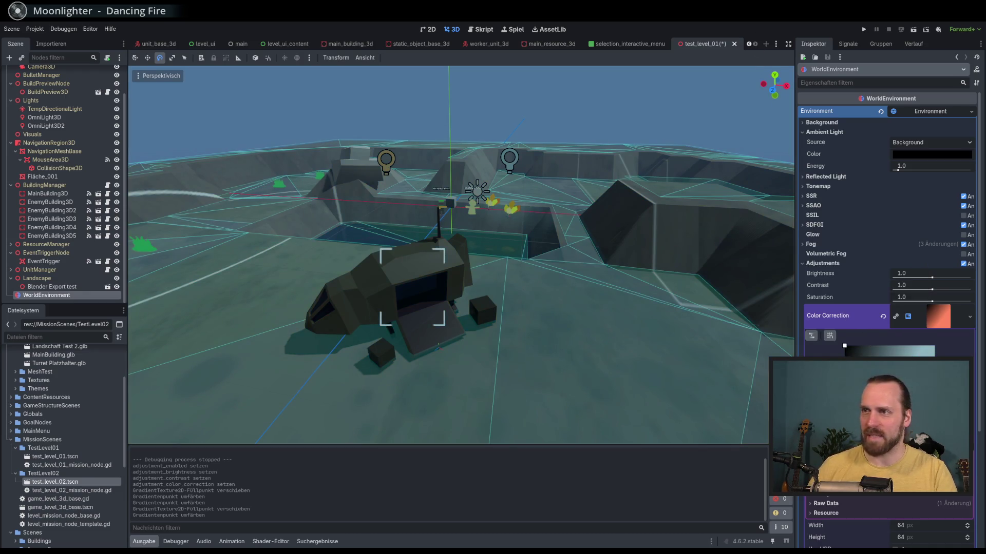
Recolour the gradient stop to a dark, desaturated greyish red.
double_click(862, 349)
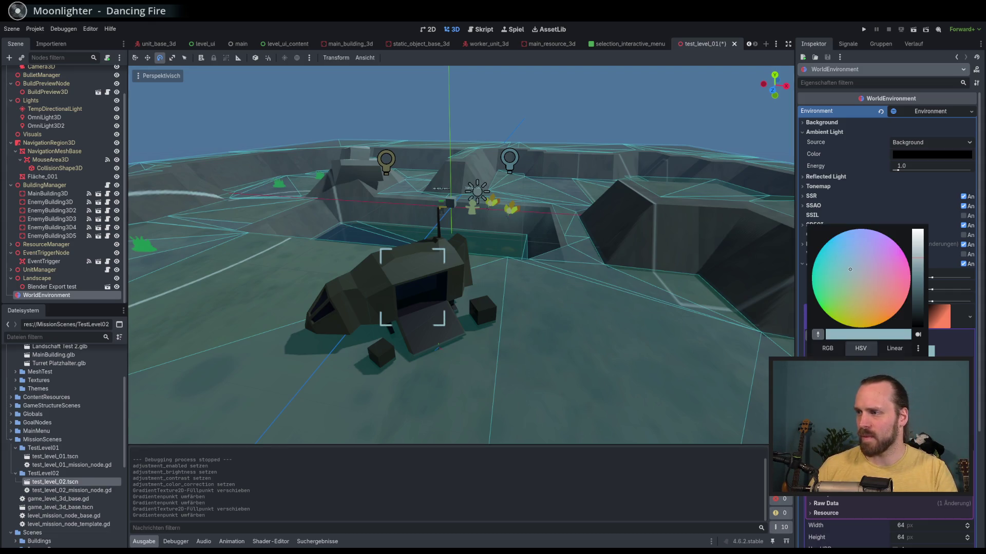
key("Escape")
double_click(897, 354)
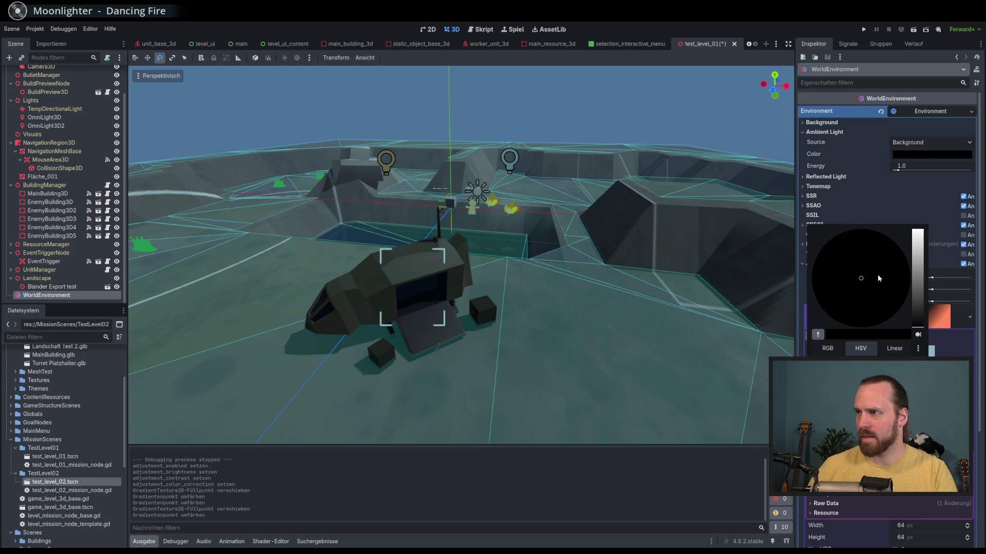
left_click(908, 291)
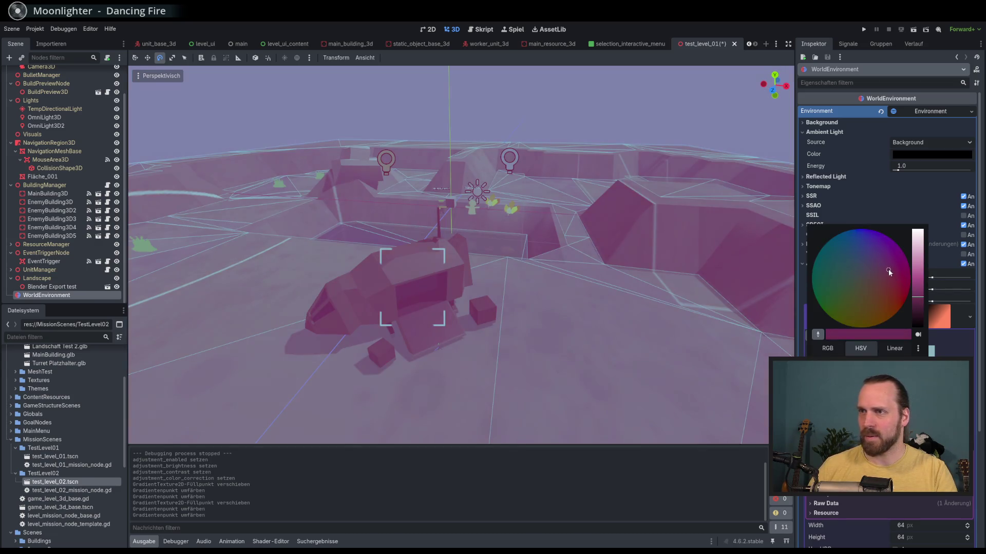
left_click_drag(916, 291, 919, 306)
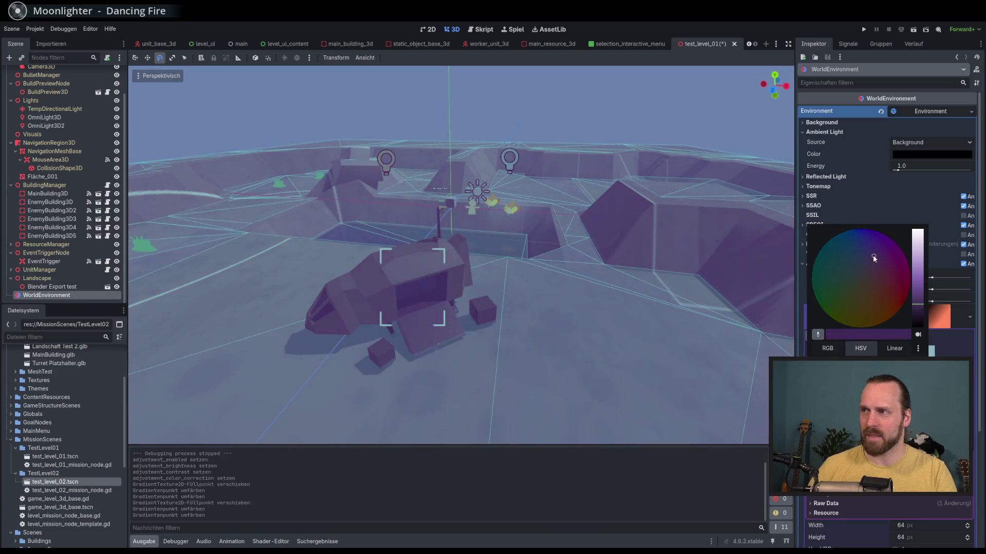
left_click(871, 279)
left_click(918, 309)
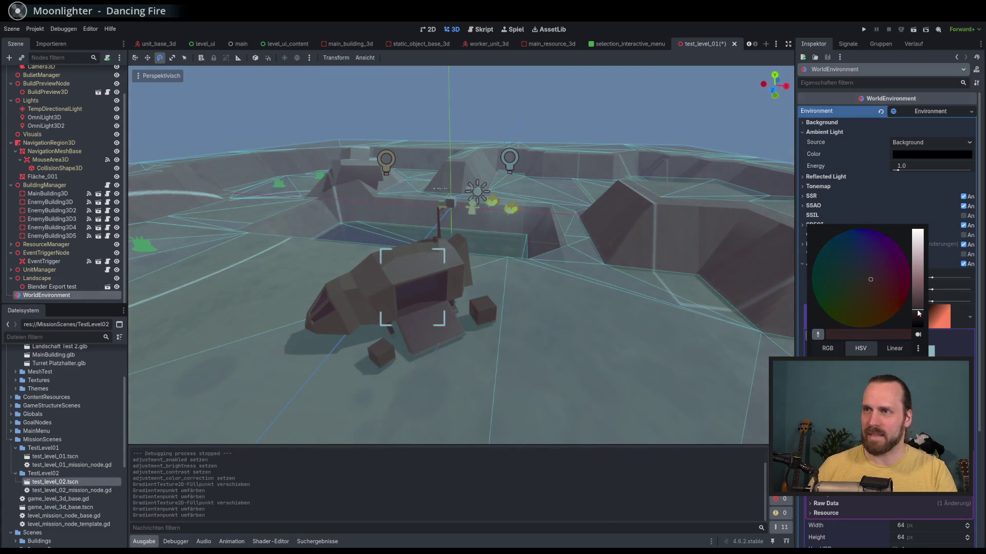
key("Escape")
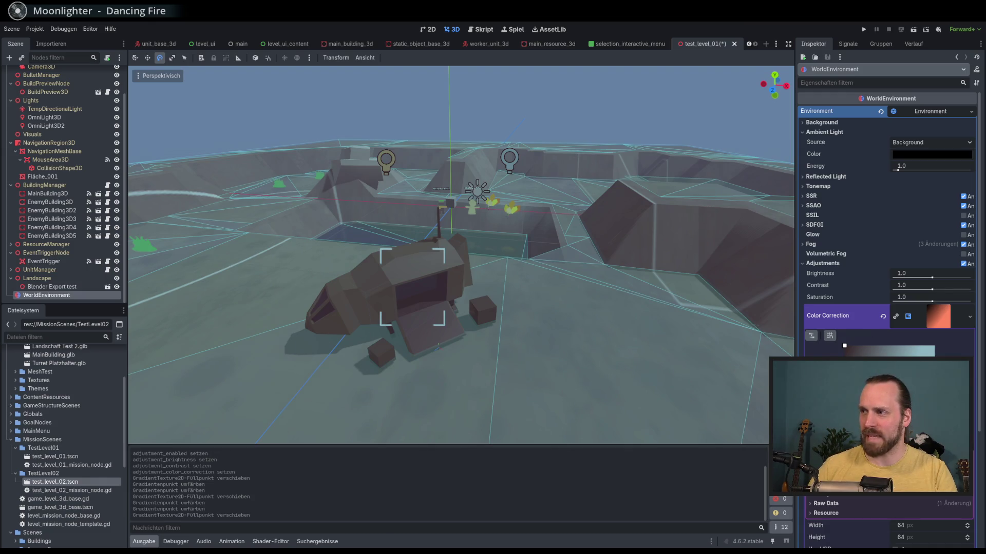
Try a reddish stop colour, then darken it to a near-black grey.
double_click(933, 353)
left_click(890, 299)
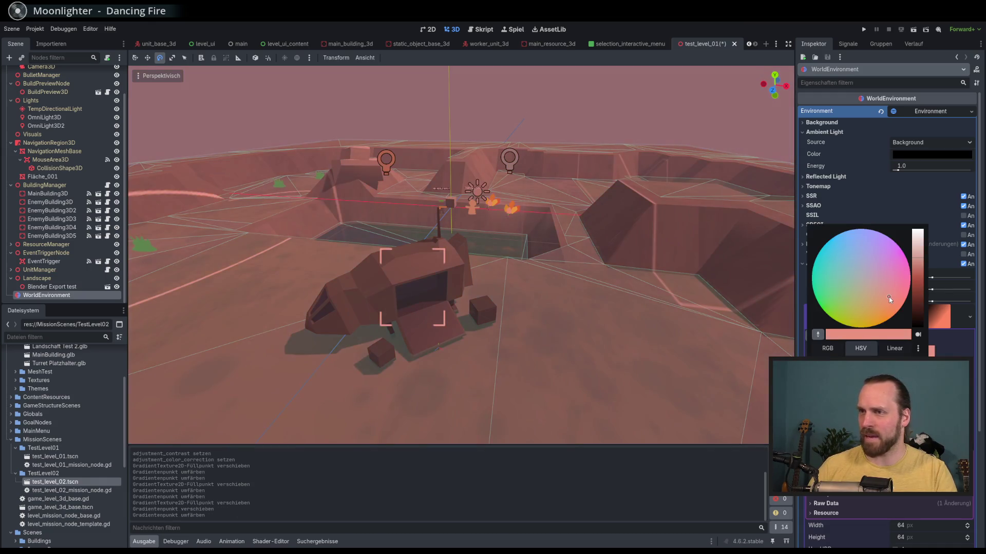
left_click_drag(915, 270, 917, 276)
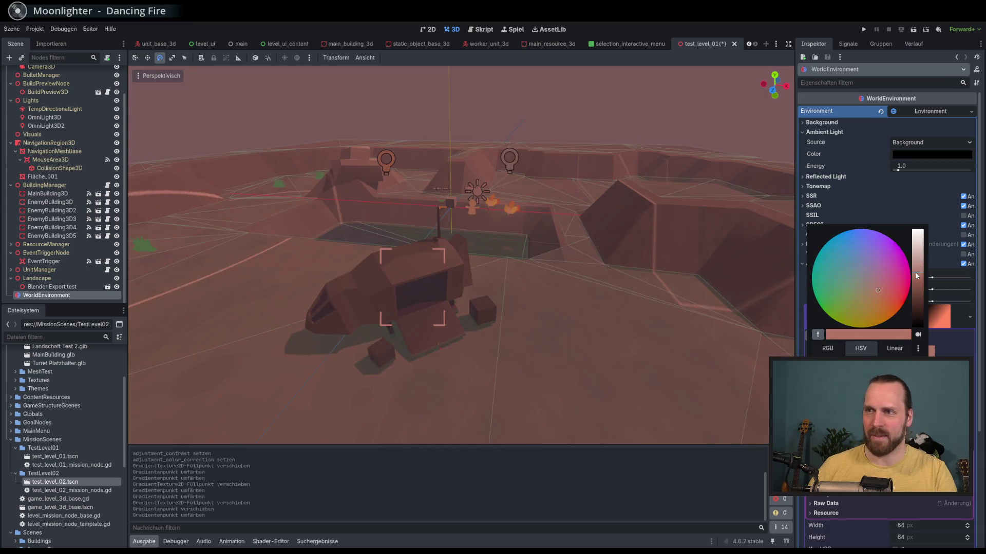
key("Escape")
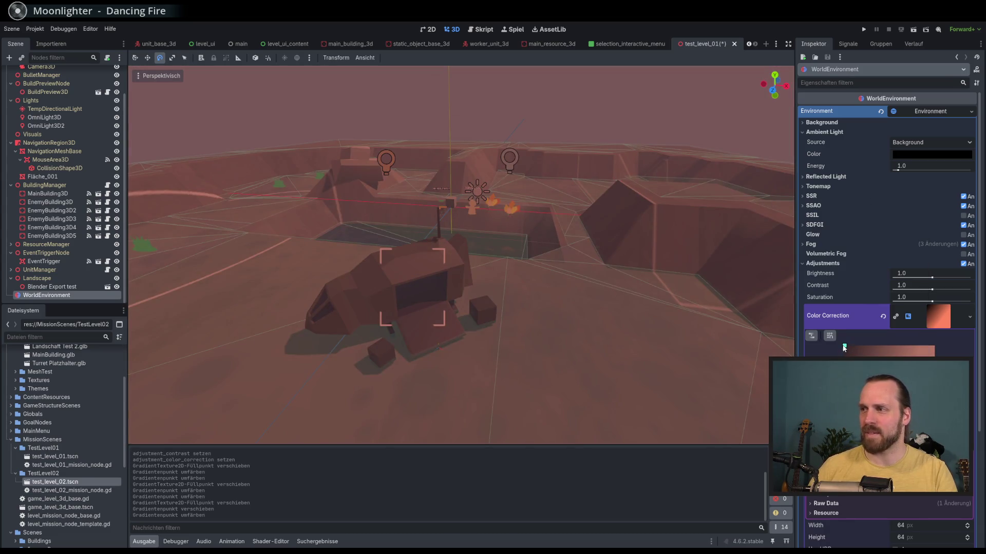
double_click(933, 353)
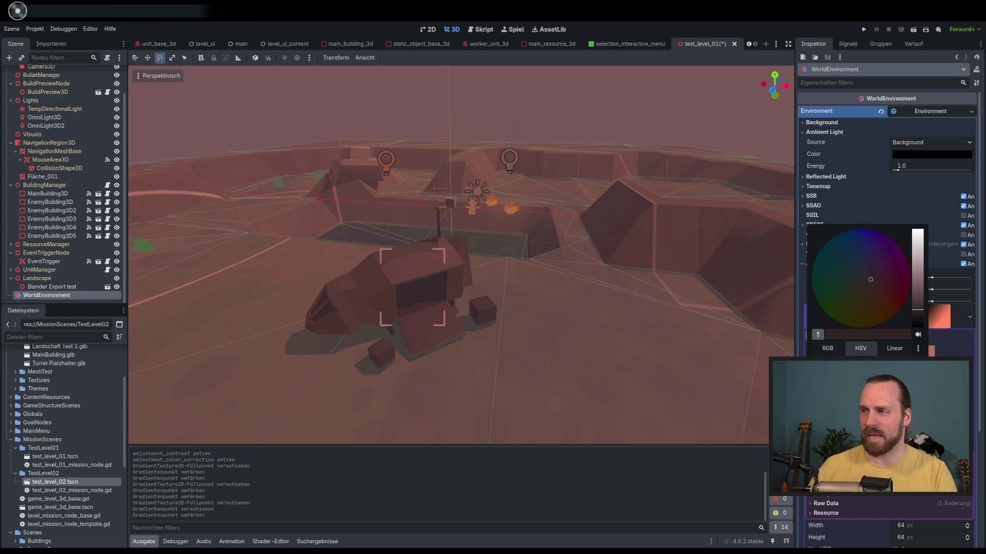
left_click_drag(918, 277, 921, 326)
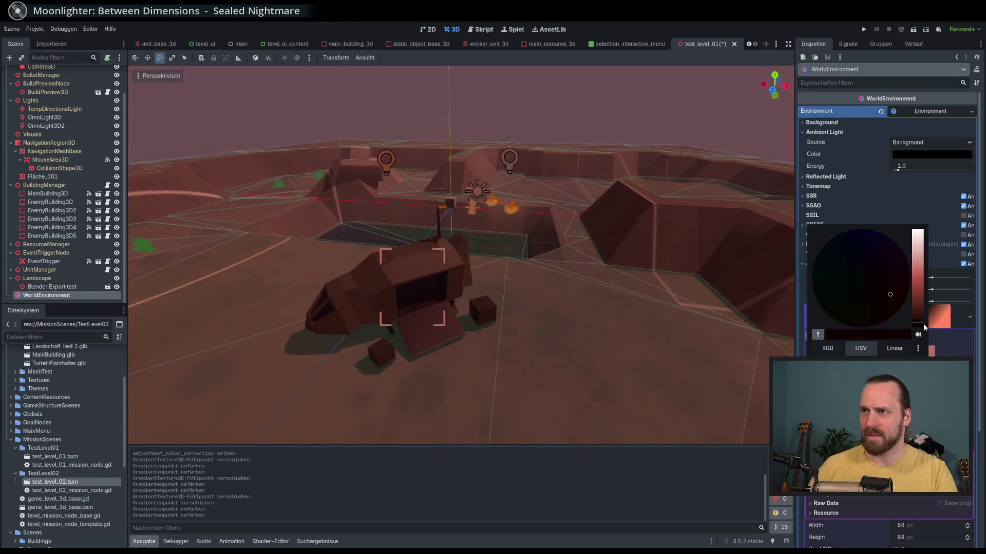
left_click(867, 278)
left_click(704, 43)
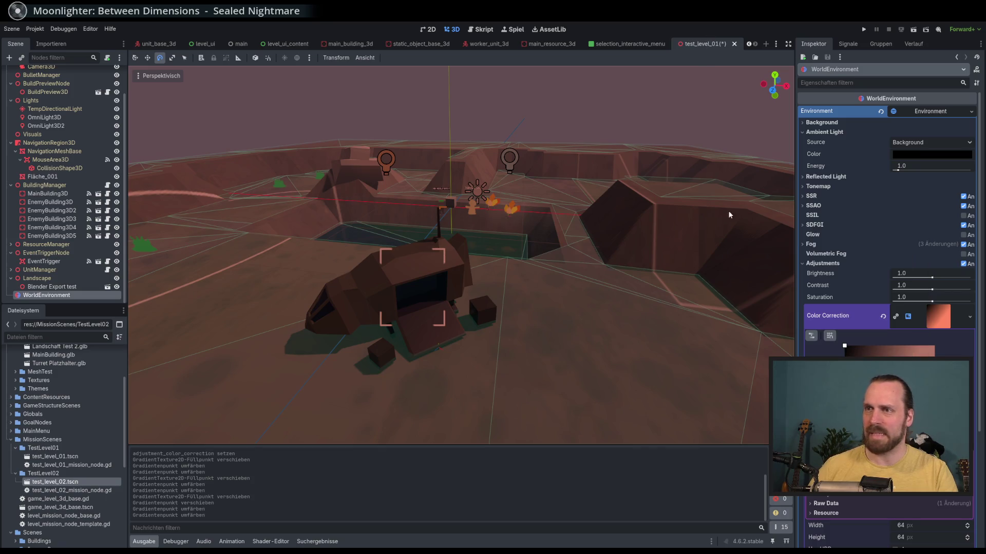
Clear Color Correction back to empty, removing the tint.
left_click_drag(651, 261, 612, 257)
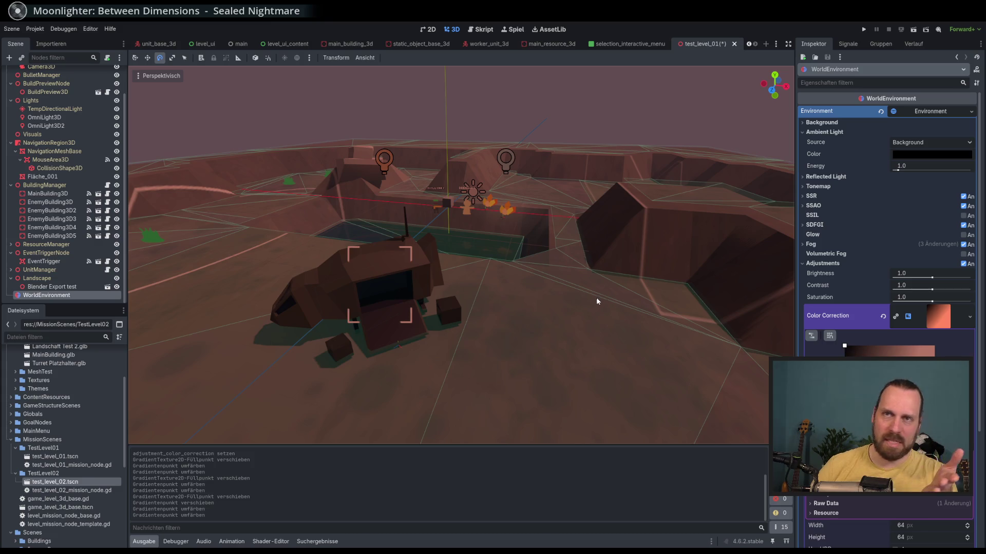
scroll(593, 296, "down", 5)
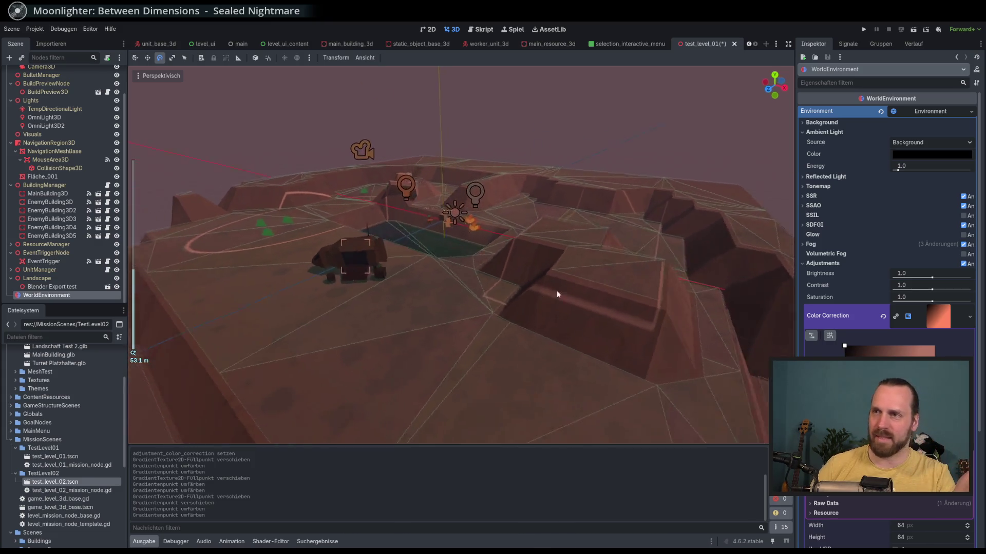
scroll(580, 297, "down", 3)
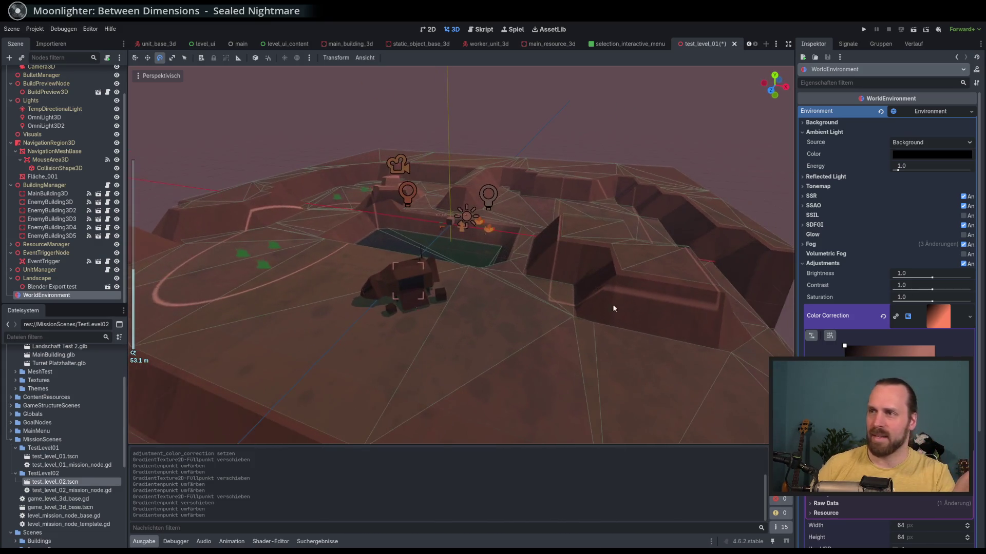
left_click(883, 316)
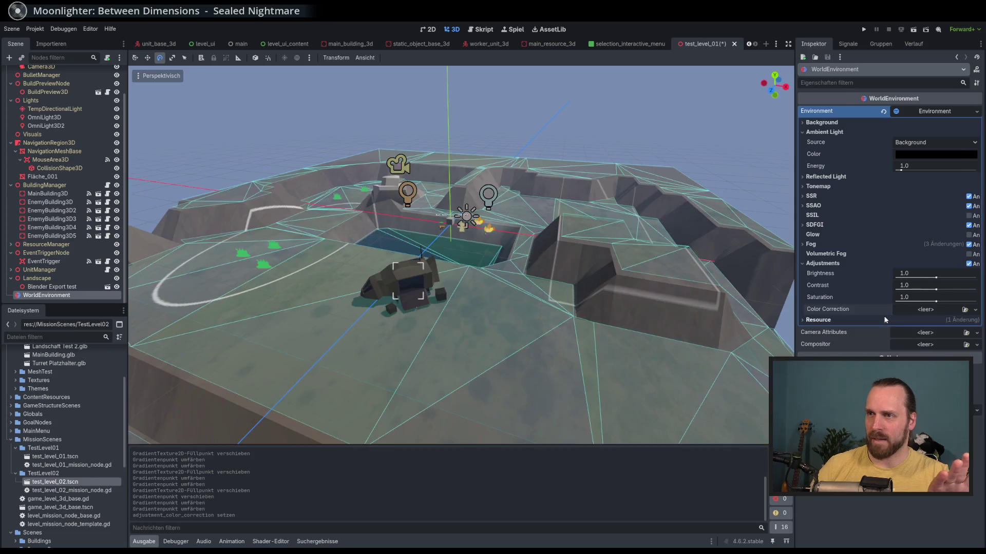
Rotate TempDirectionalLight to shift the shadows.
scroll(630, 292, "up", 4)
scroll(611, 297, "down", 3)
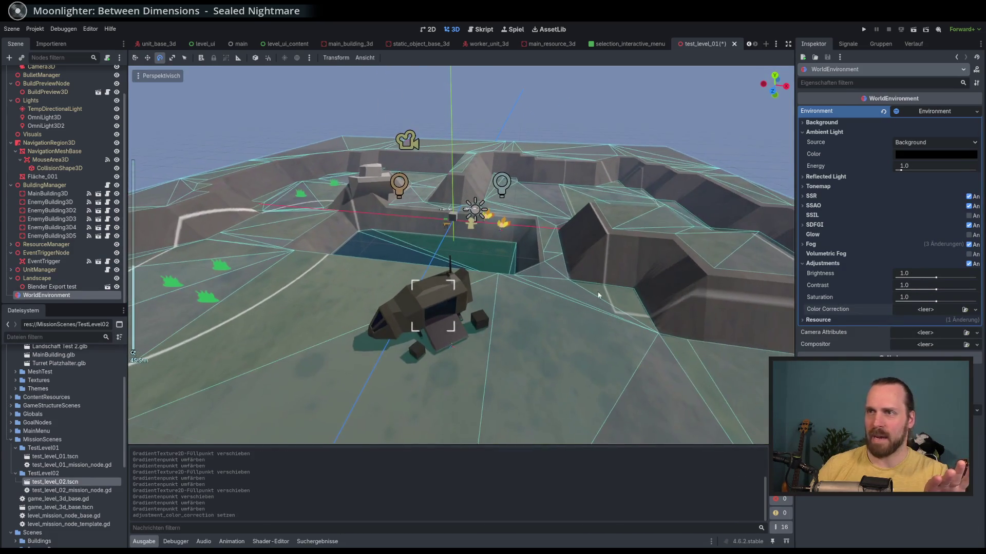
scroll(67, 120, "up", 2)
scroll(67, 120, "up", 1)
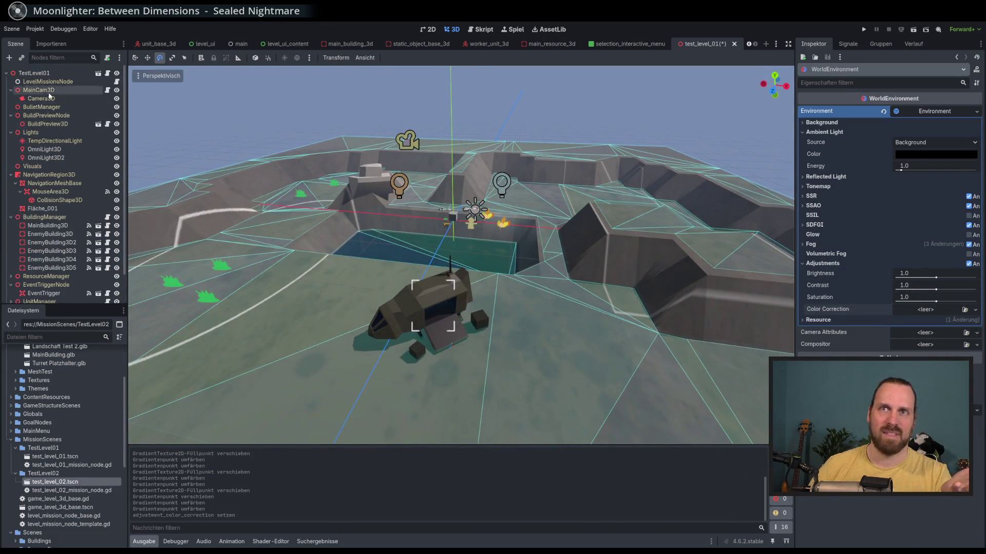
left_click(61, 142)
left_click_drag(476, 177, 501, 99)
Try a saturated orange light colour, then reset it to white.
left_click(937, 156)
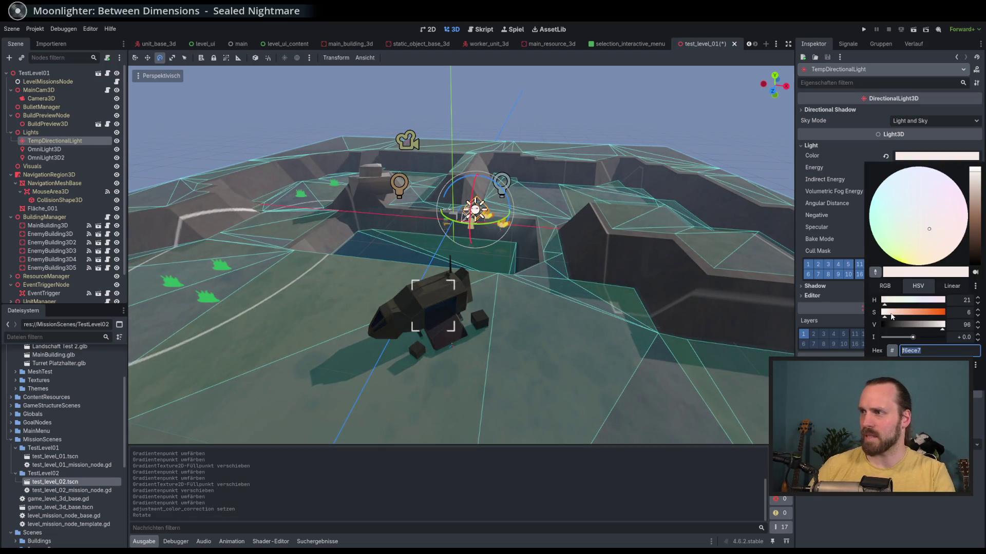
left_click_drag(885, 312, 917, 318)
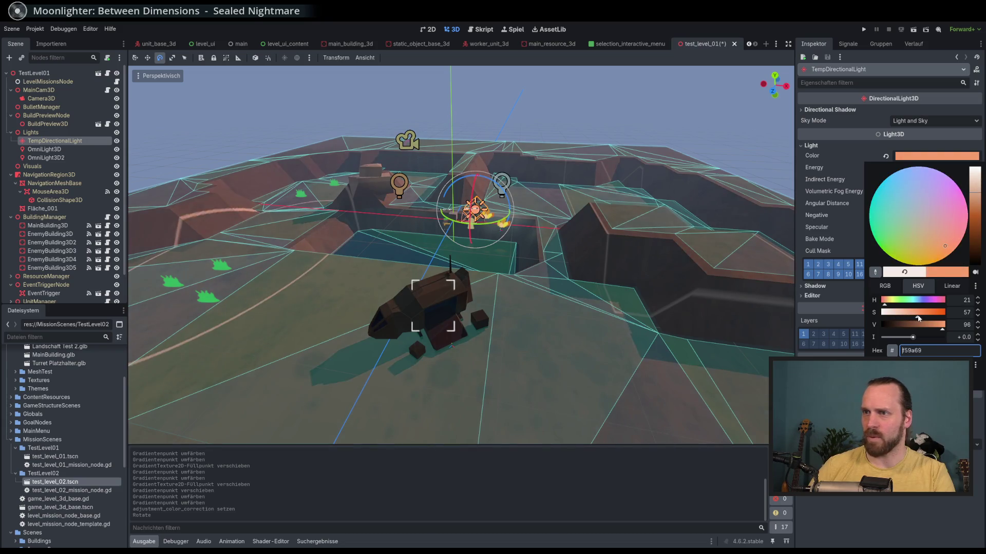
left_click(682, 131)
left_click_drag(603, 203, 709, 185)
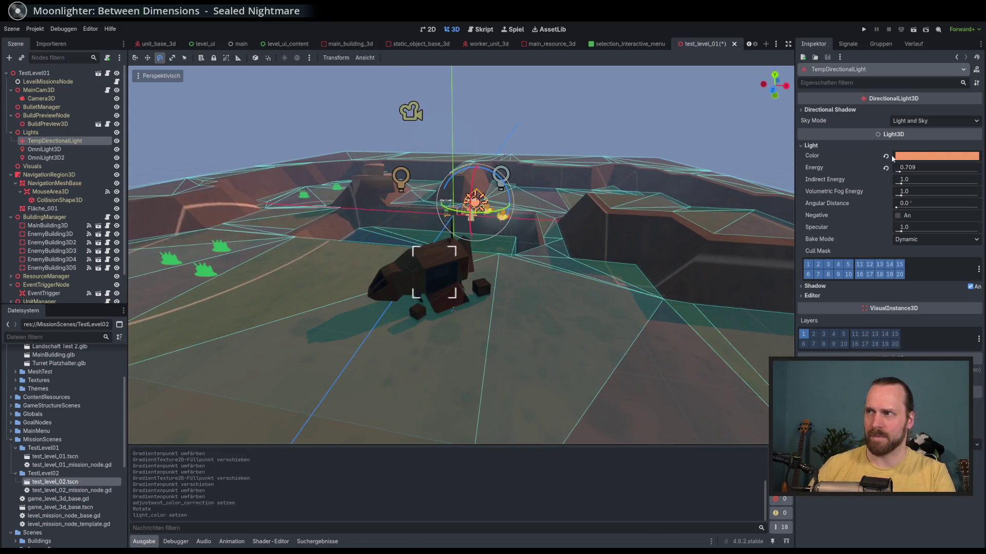
left_click(886, 156)
left_click(923, 157)
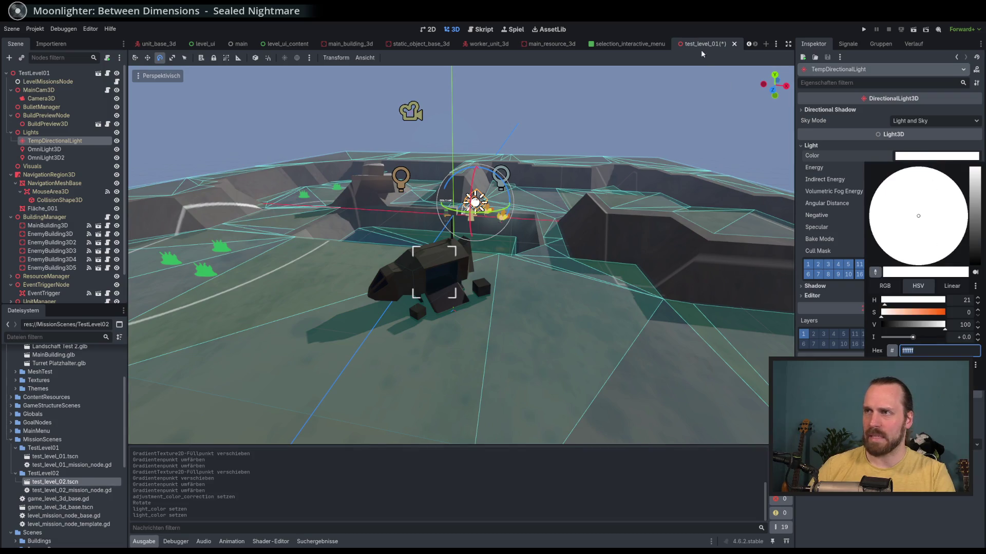
left_click(433, 143)
Rotate the light around its X axis and save test_level_01.
left_click_drag(476, 194, 466, 211)
scroll(522, 226, "down", 3)
key("ctrl+s")
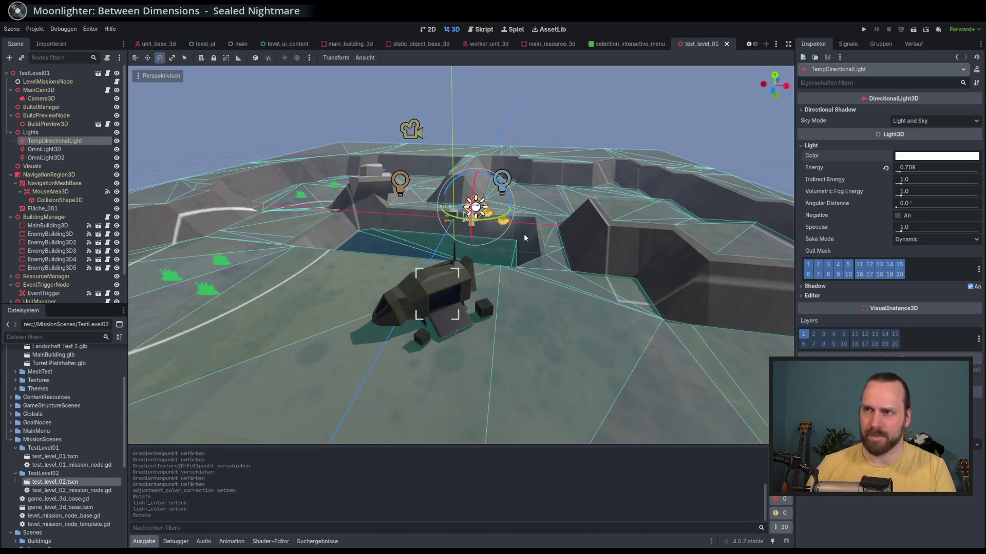
Zoom around the level, then select EnemyBuilding3D5 to show its Building 1 settings.
scroll(524, 233, "down", 2)
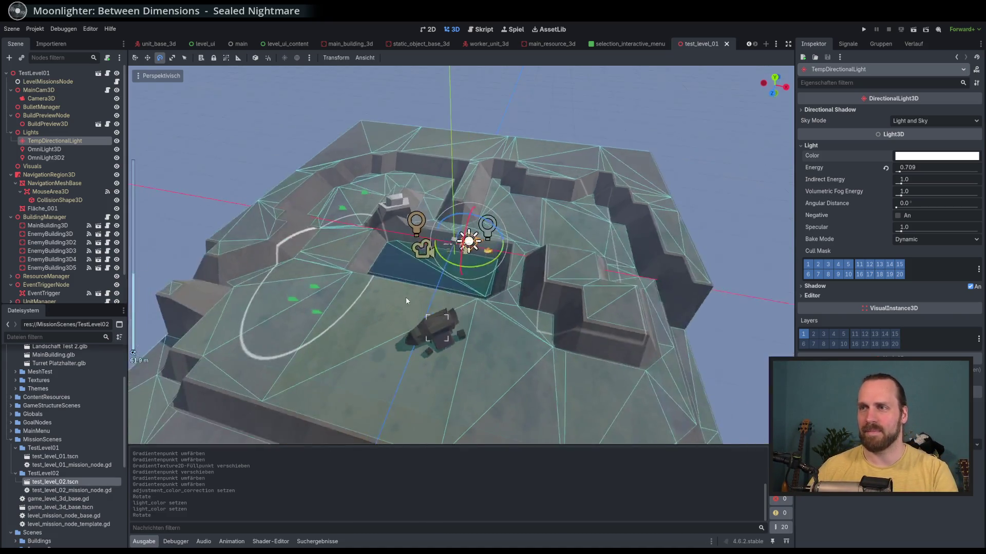
scroll(406, 297, "up", 5)
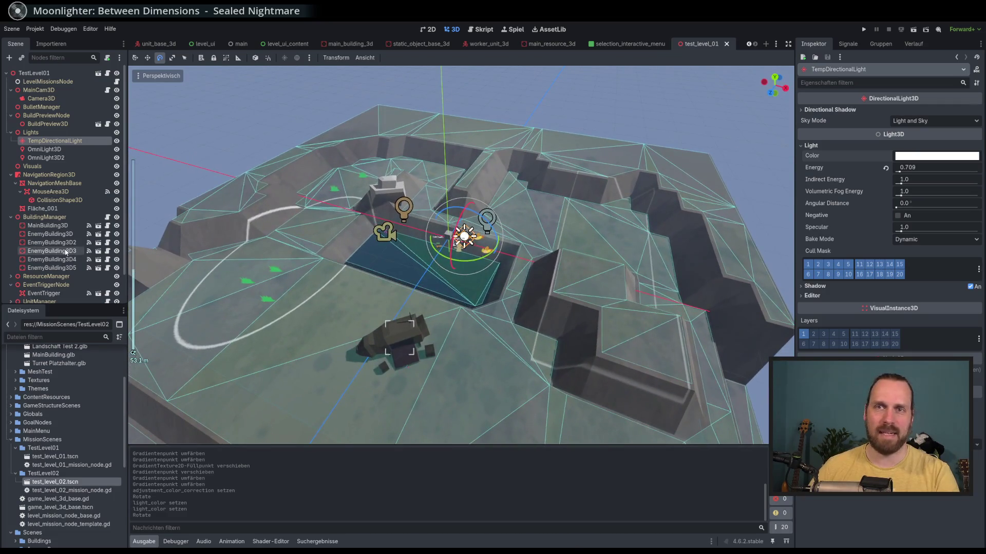
left_click(51, 267)
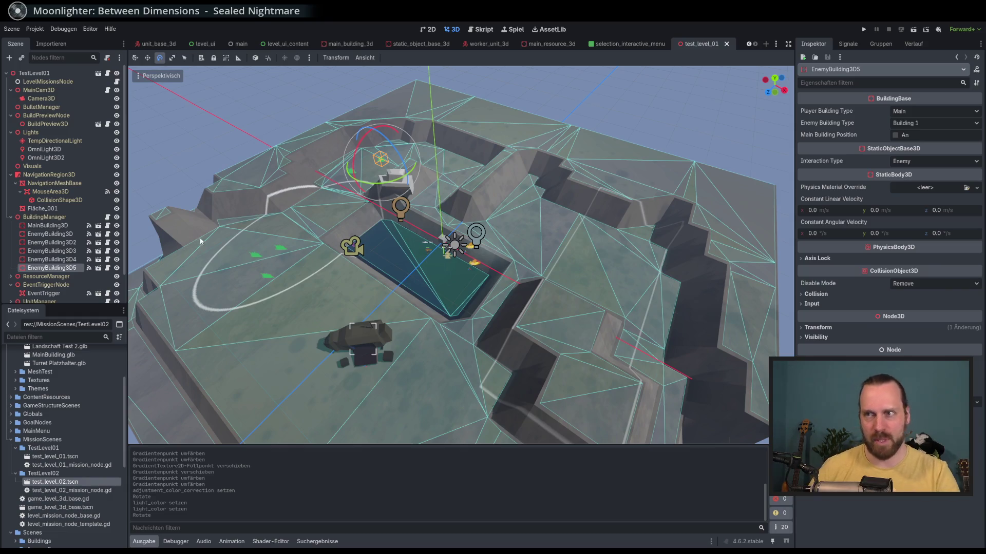
mouse_move(199, 238)
left_mouse_down()
mouse_move(209, 225)
mouse_move(199, 240)
left_mouse_up()
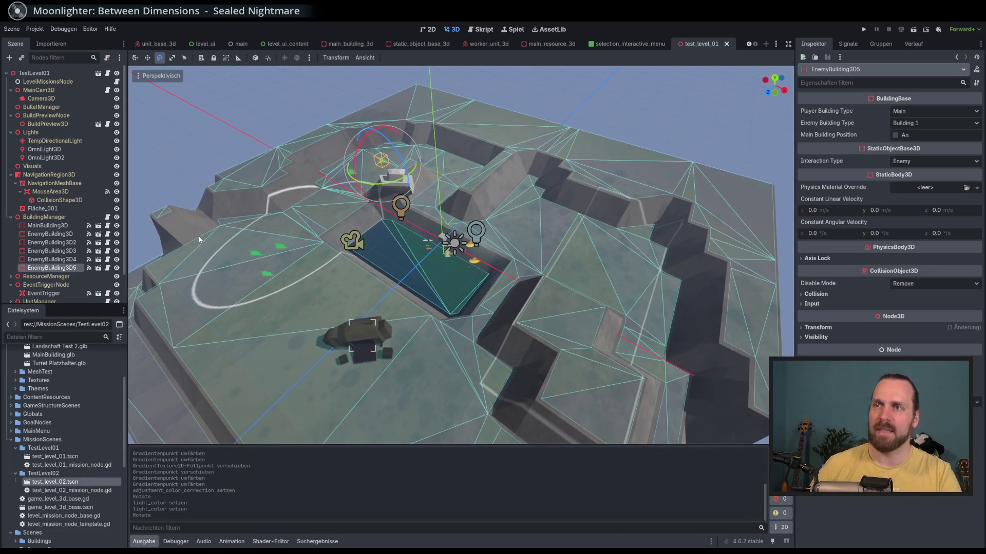
left_click(57, 209)
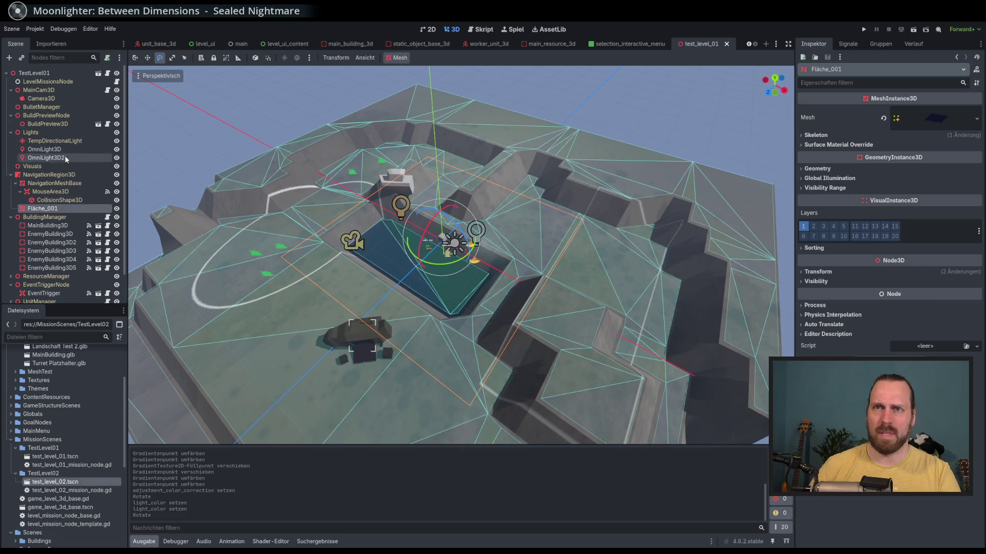
scroll(61, 205, "down", 2)
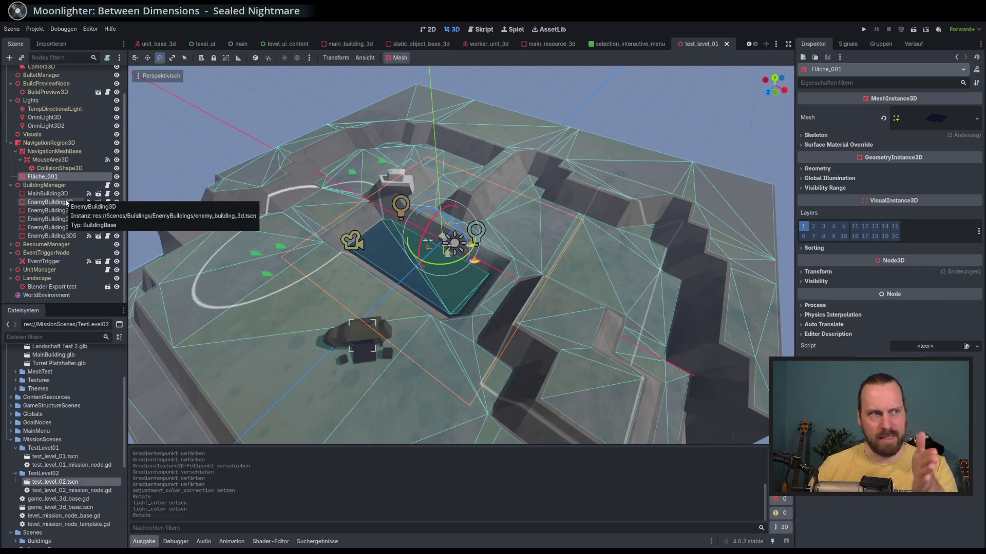
left_click(56, 262)
left_click_drag(226, 247, 227, 248)
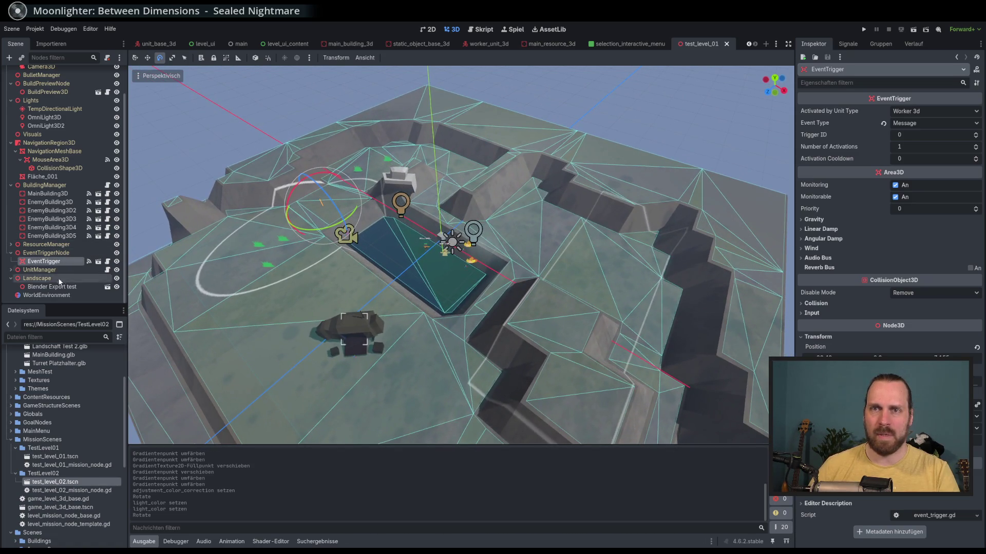
scroll(54, 145, "up", 2)
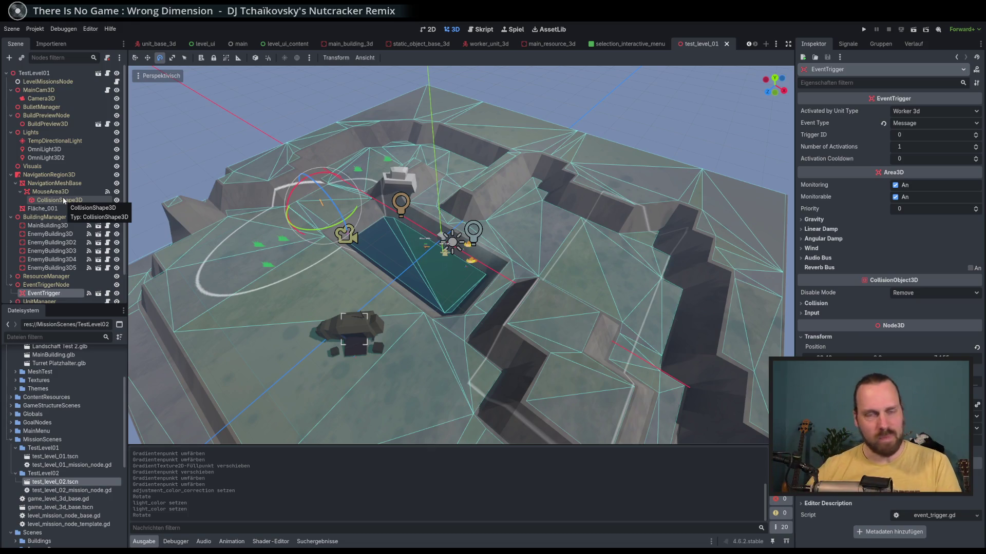
left_click_drag(242, 195, 235, 188)
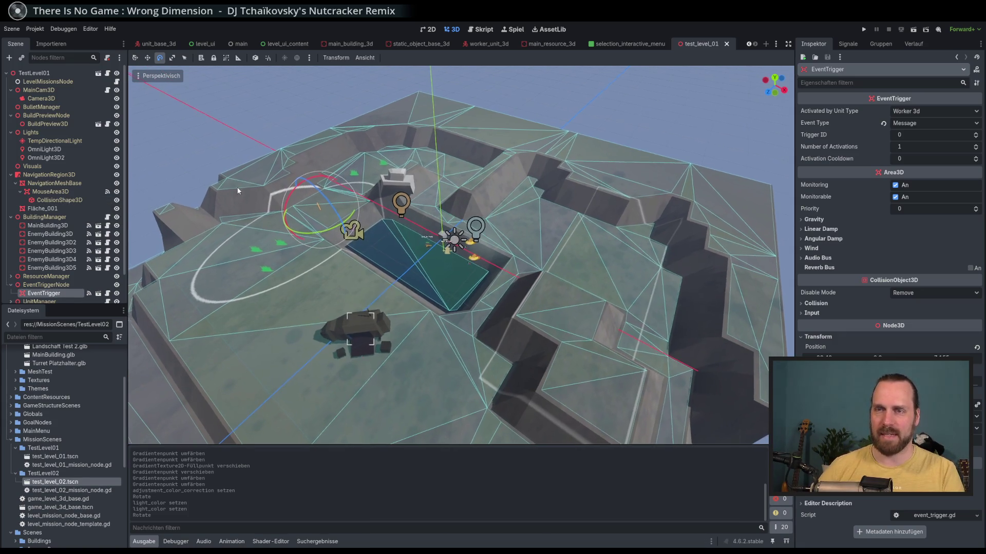
scroll(236, 189, "down", 3)
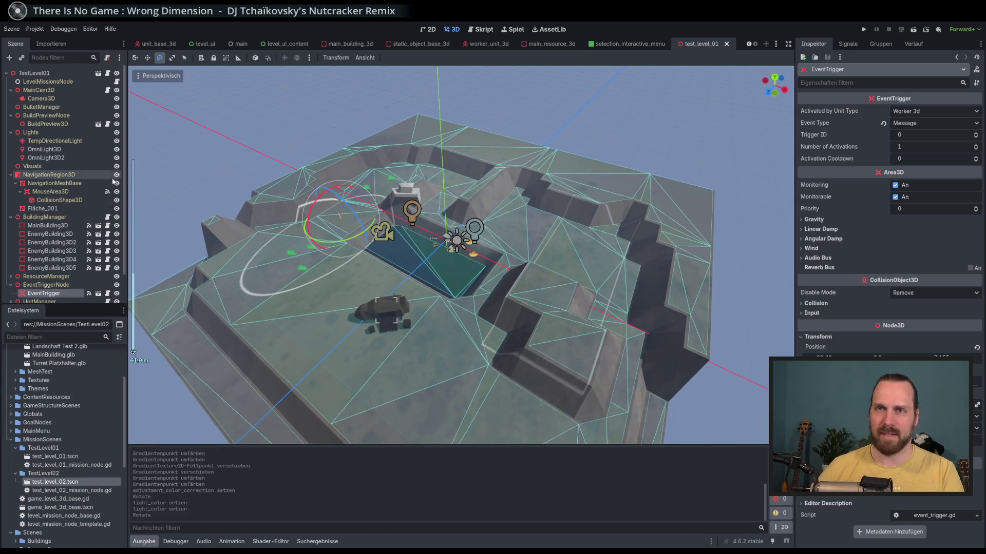
left_click(66, 208)
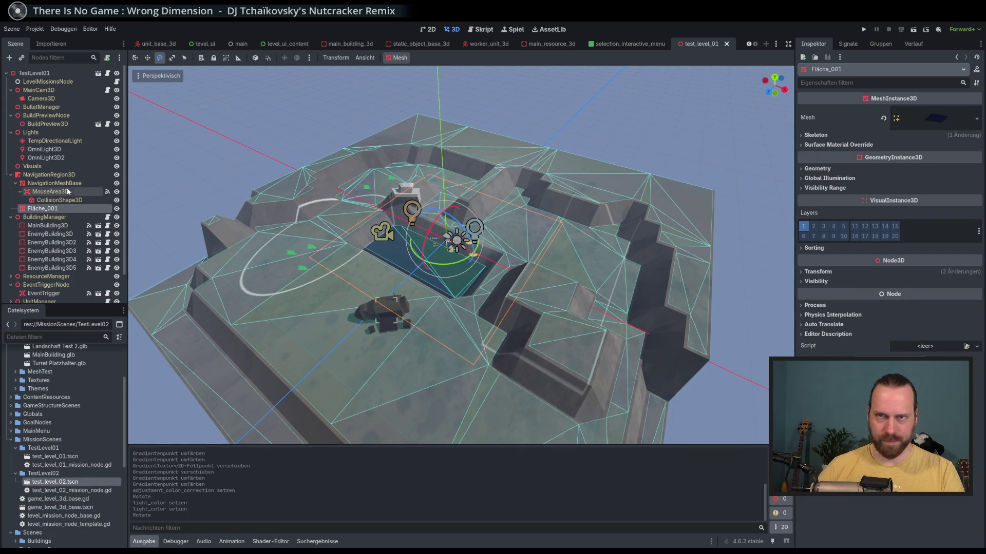
scroll(45, 205, "down", 1)
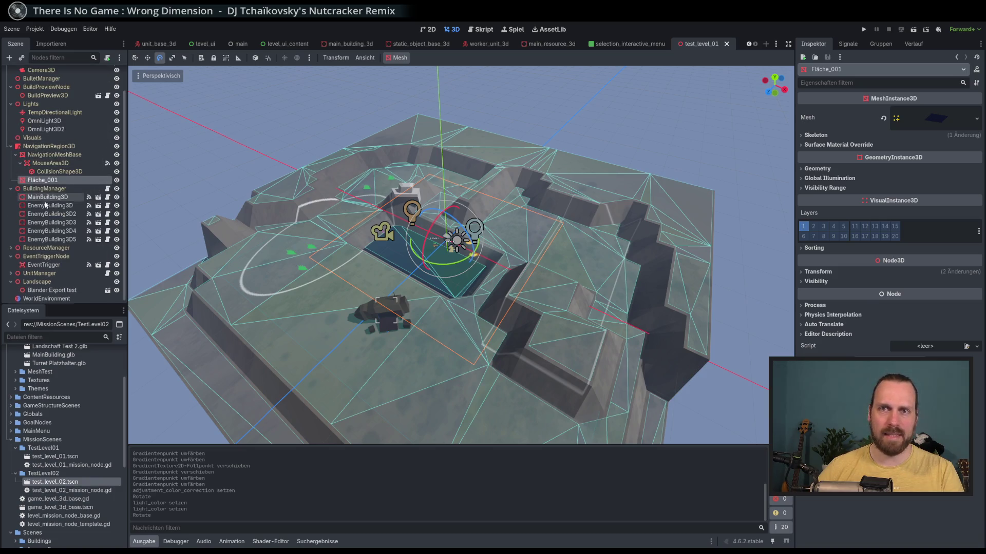
left_click(12, 245)
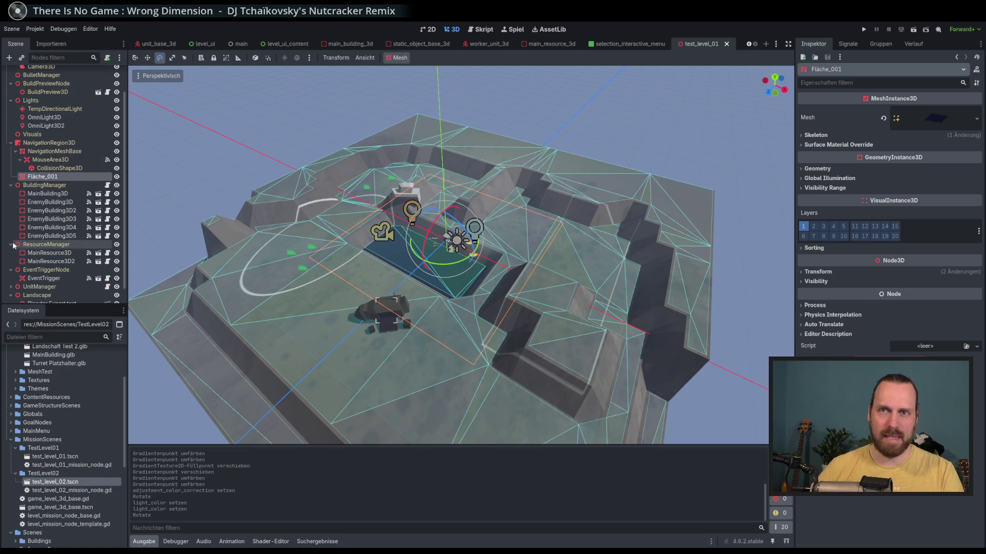
left_click(13, 244)
scroll(54, 204, "up", 2)
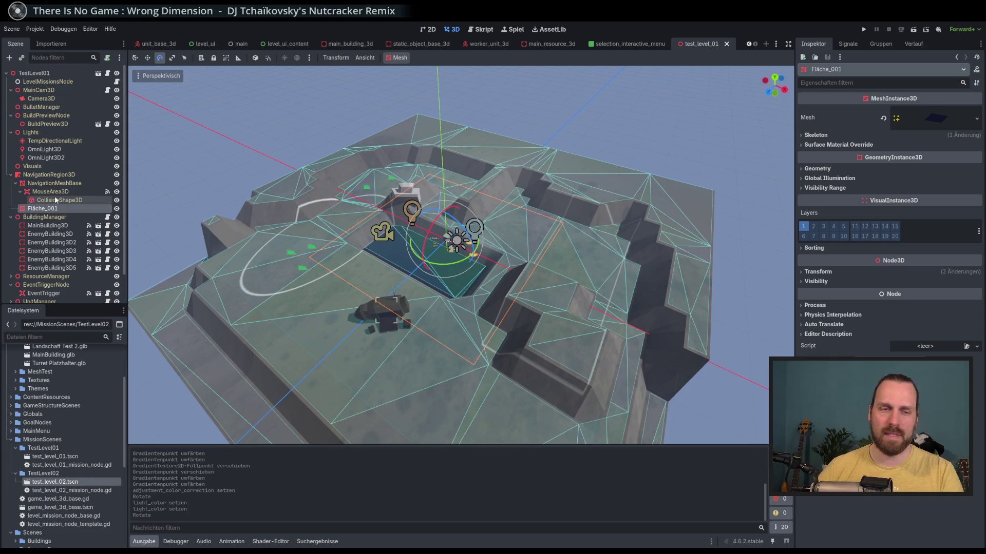
scroll(53, 229, "down", 1)
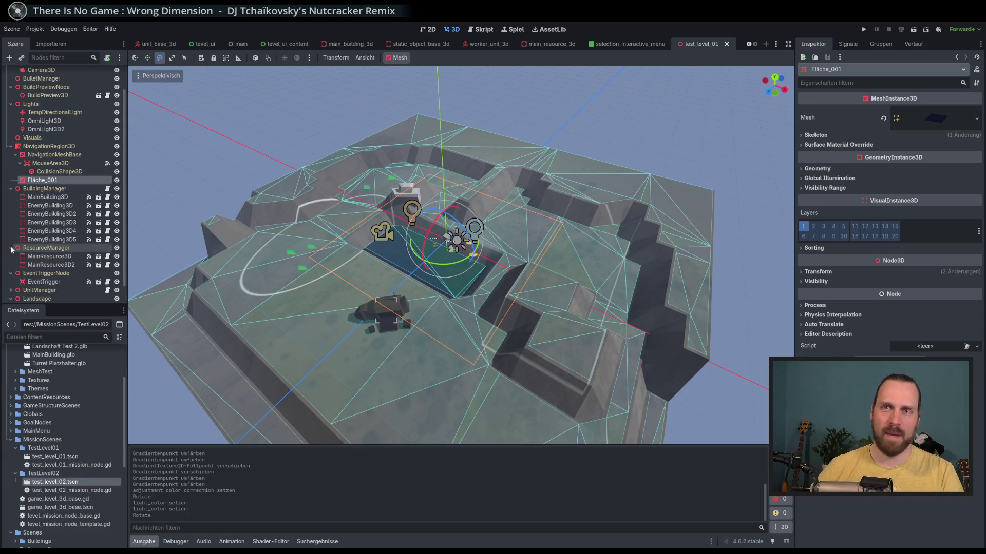
scroll(46, 241, "up", 1)
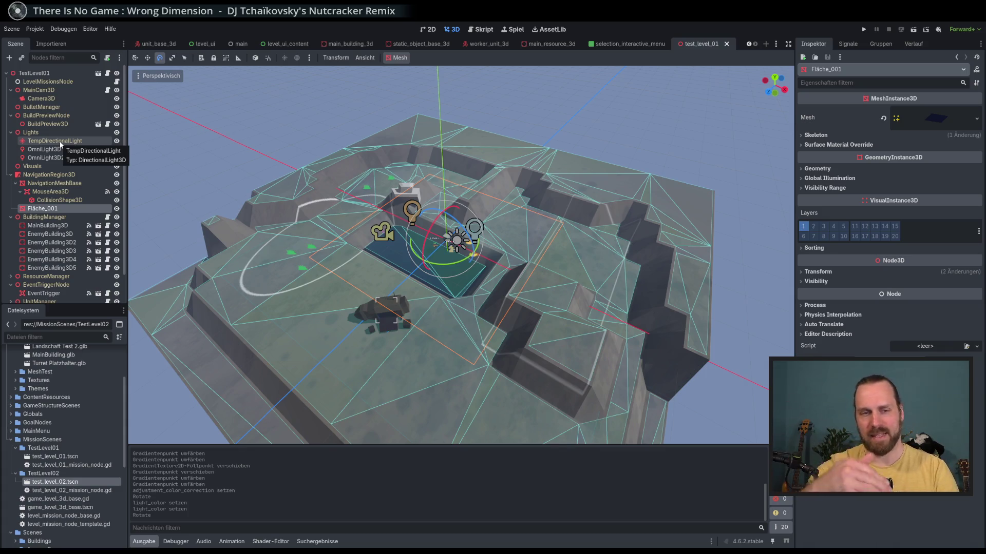
left_click(41, 88)
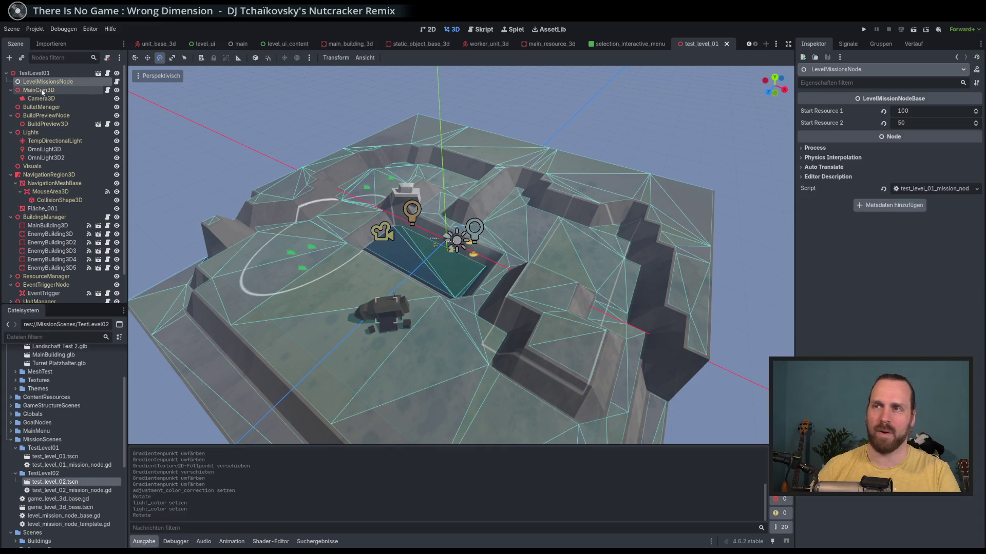
Move the main camera toward the level's near edge.
mouse_move(462, 256)
left_mouse_down()
mouse_move(397, 245)
mouse_move(150, 64)
left_mouse_up()
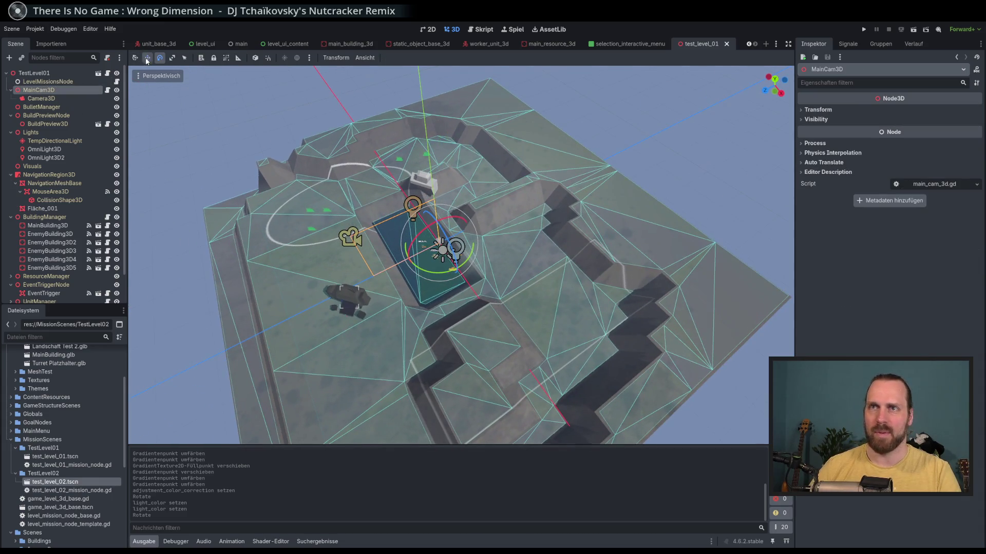
left_click(147, 58)
mouse_move(477, 275)
left_mouse_down()
mouse_move(489, 269)
mouse_move(466, 229)
mouse_move(480, 280)
left_mouse_up()
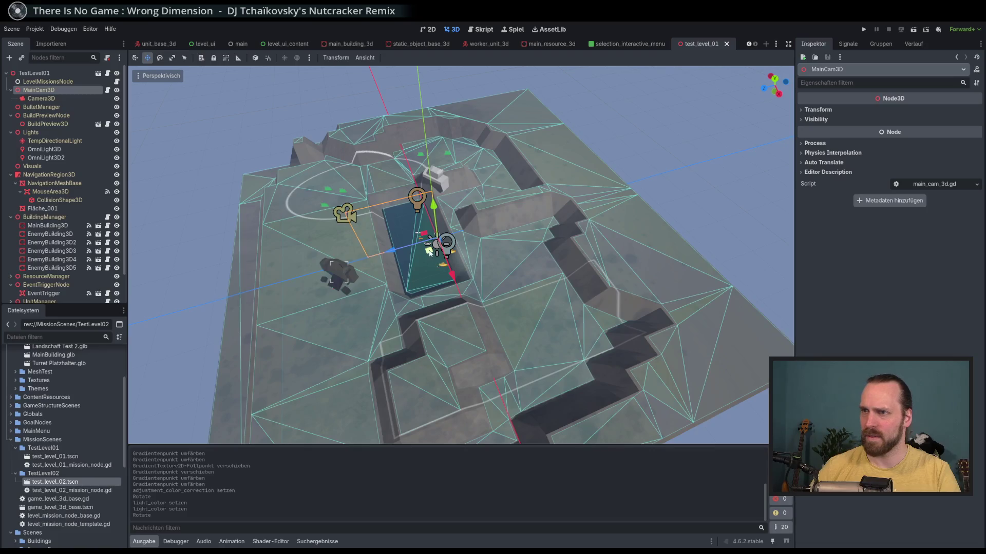
mouse_move(429, 252)
left_mouse_down()
mouse_move(413, 306)
mouse_move(390, 267)
left_mouse_up()
left_click(41, 98)
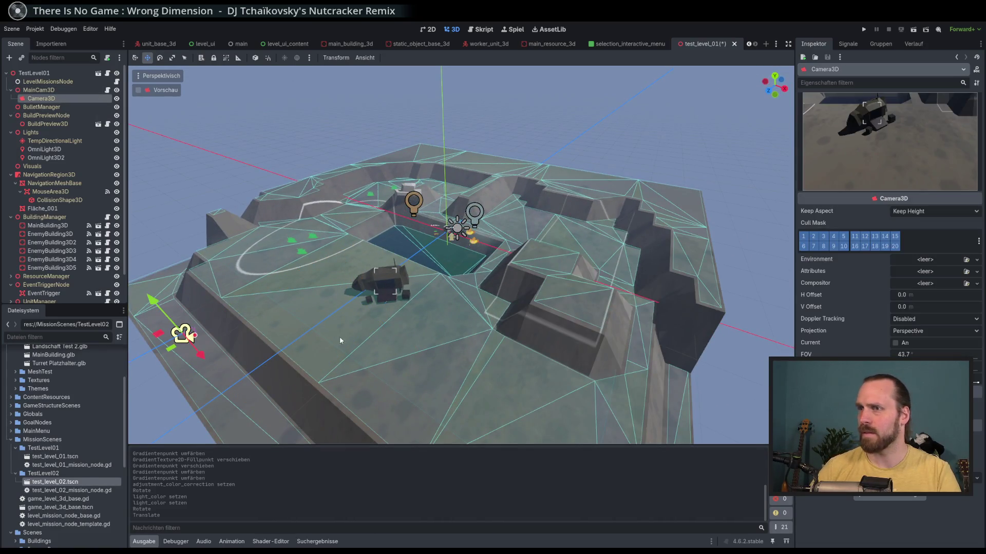
mouse_move(462, 256)
left_mouse_down()
mouse_move(359, 277)
mouse_move(308, 256)
left_mouse_up()
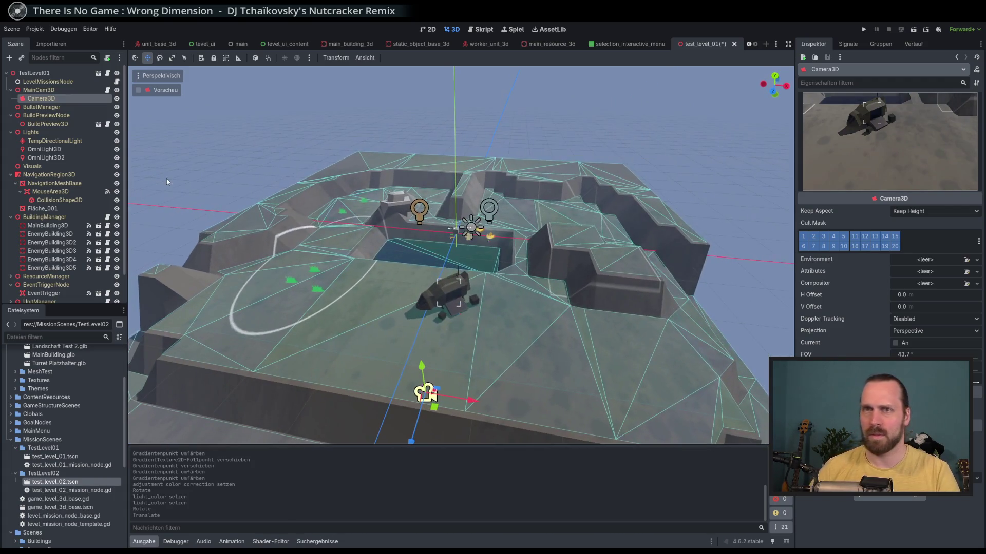
Rotate TempDirectionalLight about -54 degrees to change the shadows.
left_click(54, 140)
left_click(158, 58)
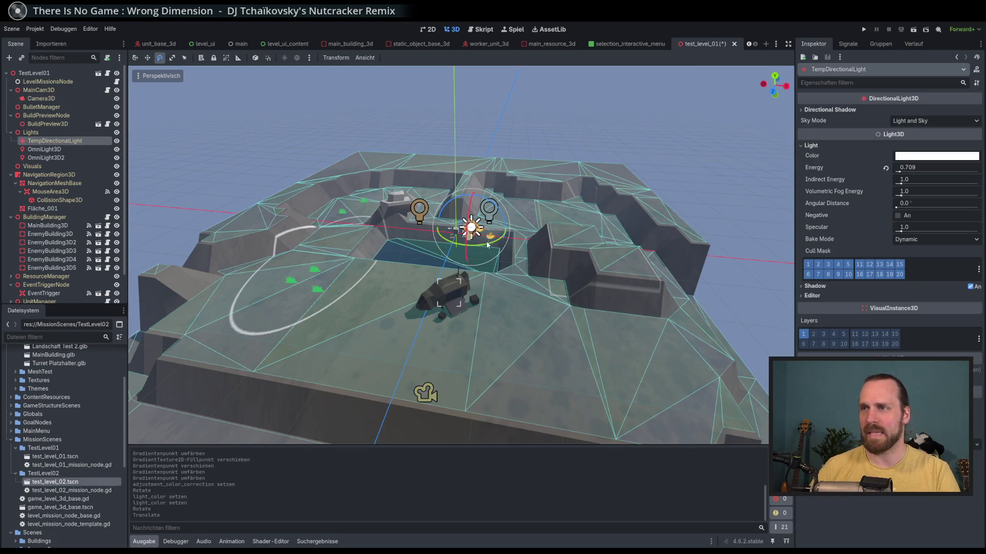
left_click_drag(471, 241, 467, 244)
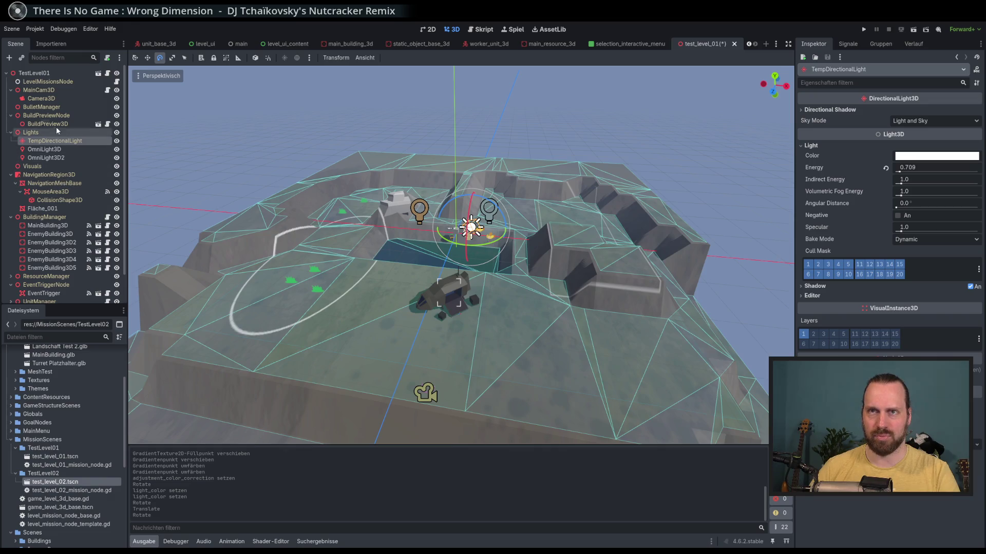
Preview the level through Camera3D, then select the Blender Export test building.
left_click(41, 98)
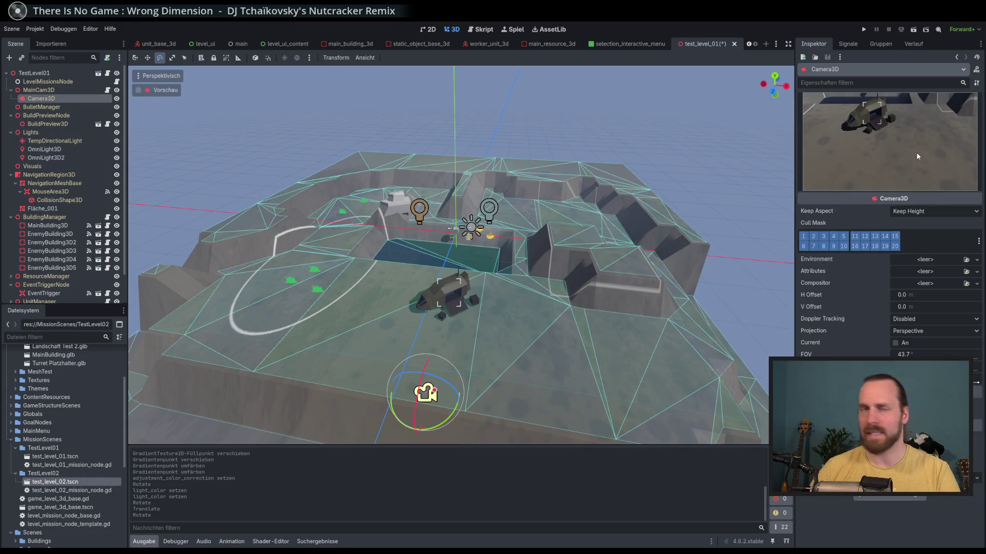
left_click_drag(796, 183, 719, 183)
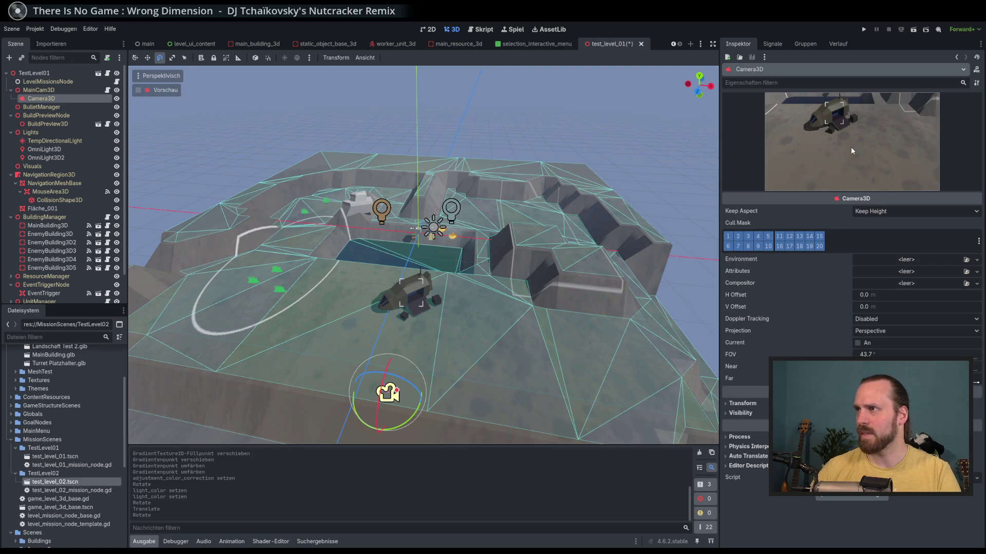
mouse_move(720, 177)
left_mouse_down()
mouse_move(850, 187)
mouse_move(745, 195)
mouse_move(783, 206)
left_mouse_up()
left_click_drag(431, 245, 239, 115)
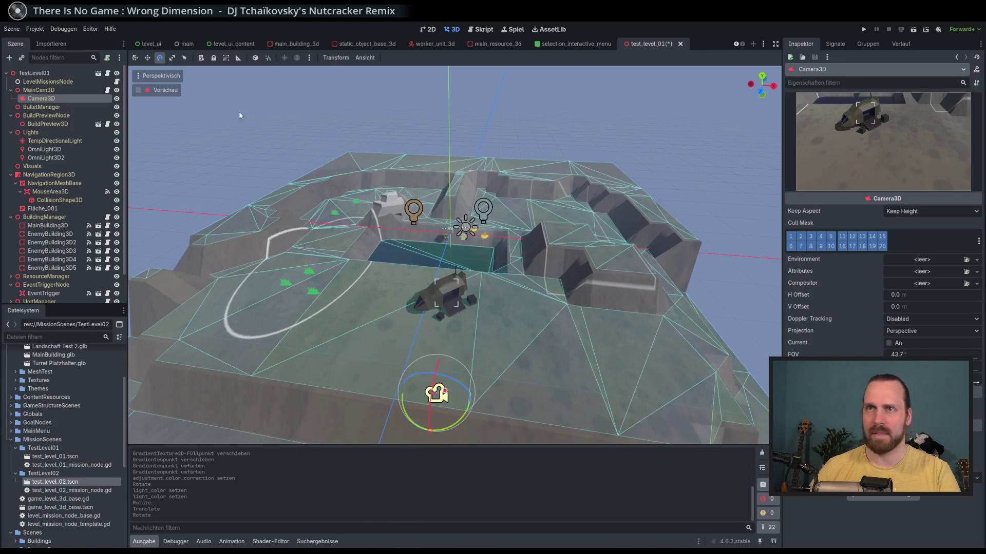
left_click(139, 91)
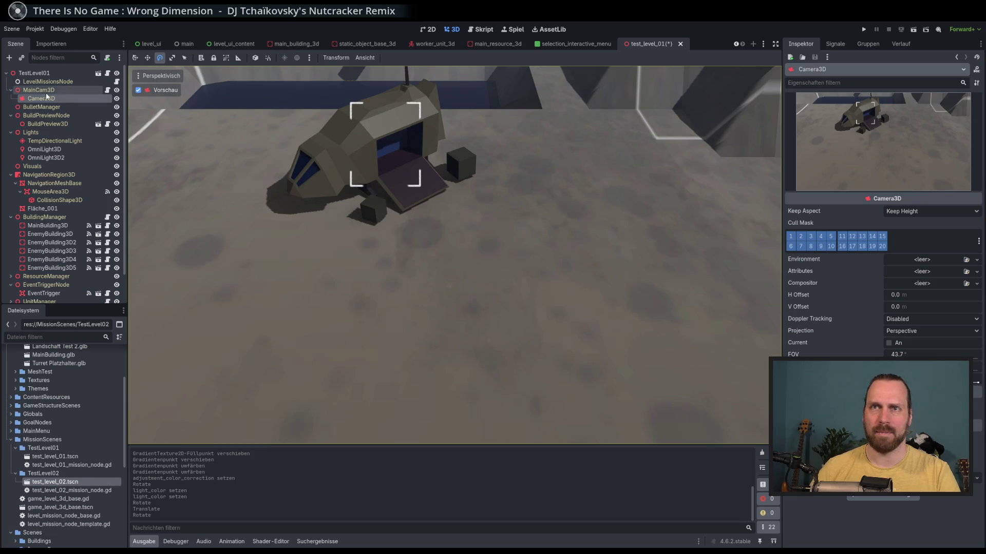
left_click(138, 90)
left_click(139, 91)
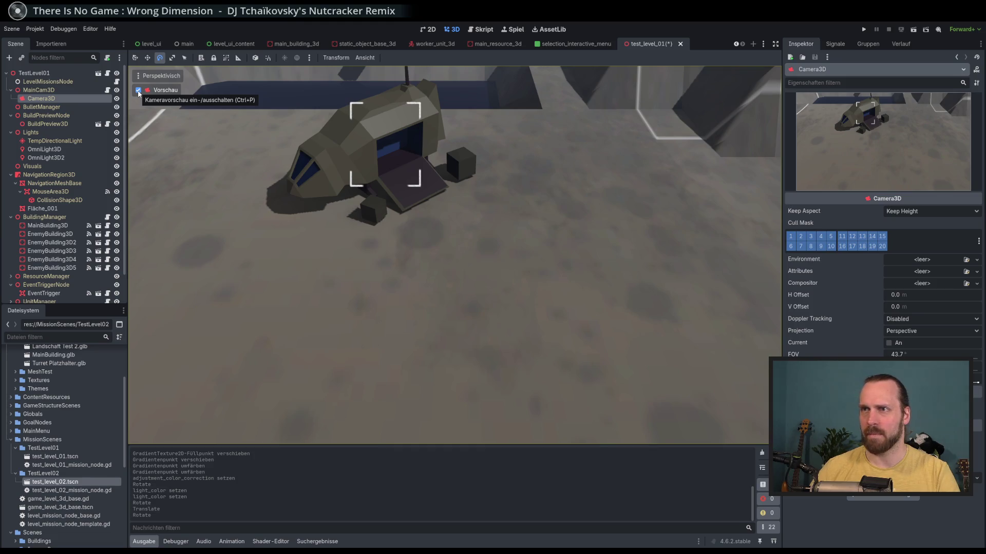
key("ctrl+p")
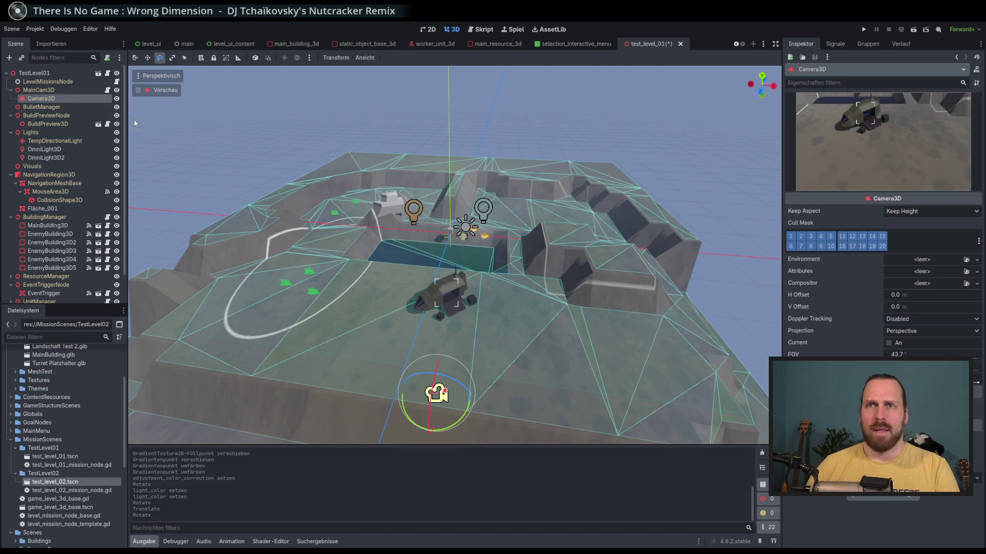
left_click(48, 109)
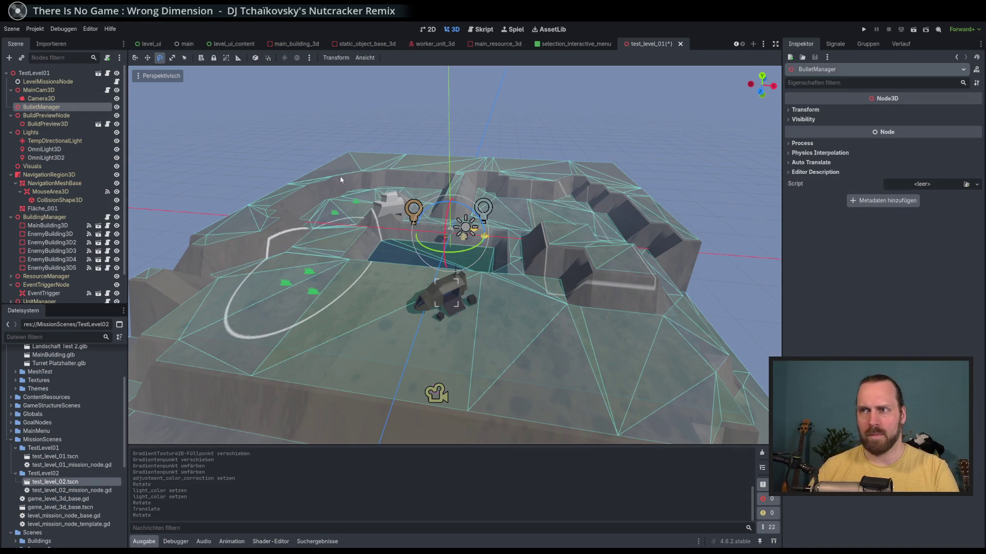
left_click(396, 211)
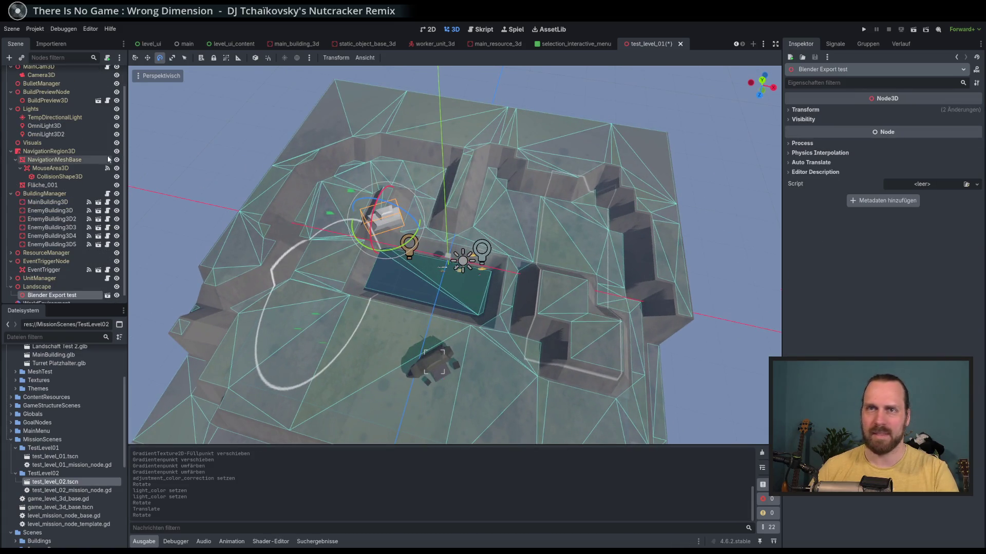
Move the white turret building across the level to a new spot.
scroll(262, 190, "up", 3)
left_click(148, 57)
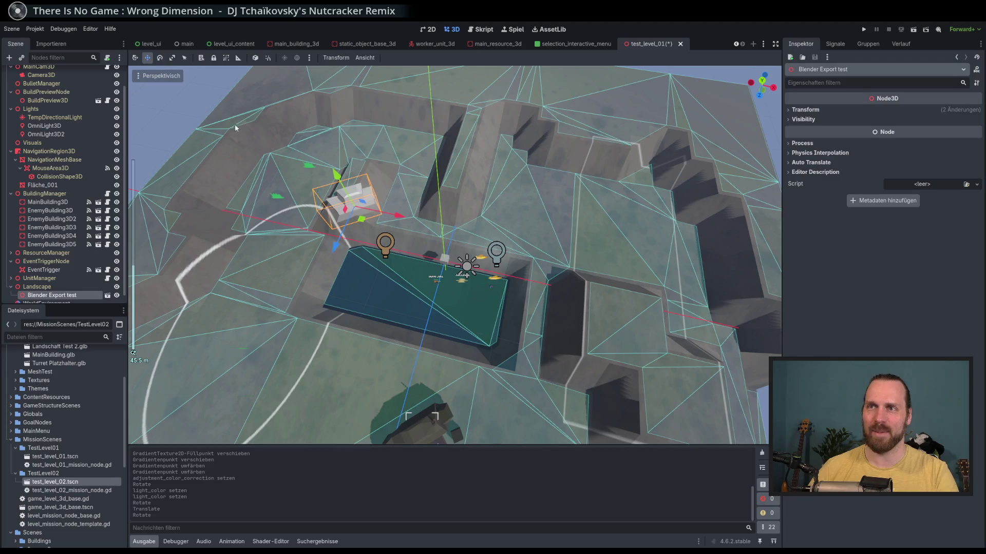
mouse_move(364, 226)
left_mouse_down()
mouse_move(245, 110)
mouse_move(278, 105)
mouse_move(437, 151)
mouse_move(480, 118)
mouse_move(472, 156)
mouse_move(548, 211)
mouse_move(471, 119)
mouse_move(504, 174)
mouse_move(585, 226)
left_mouse_up()
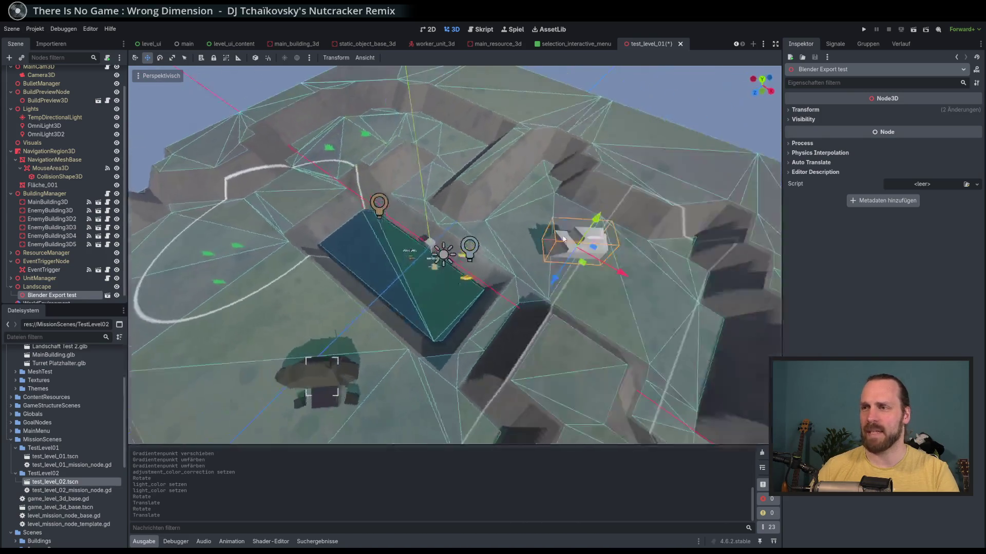
scroll(294, 200, "up", 5)
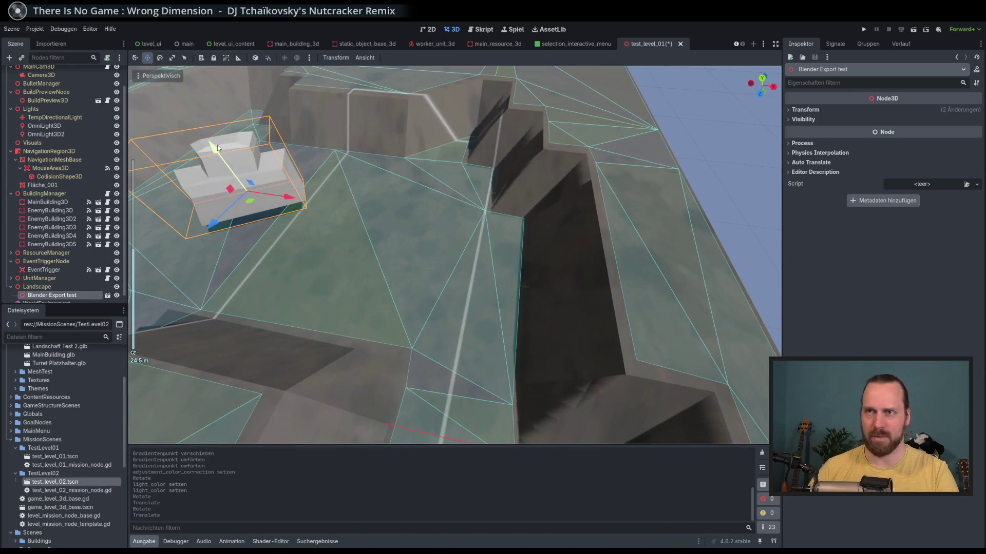
left_click_drag(217, 145, 225, 175)
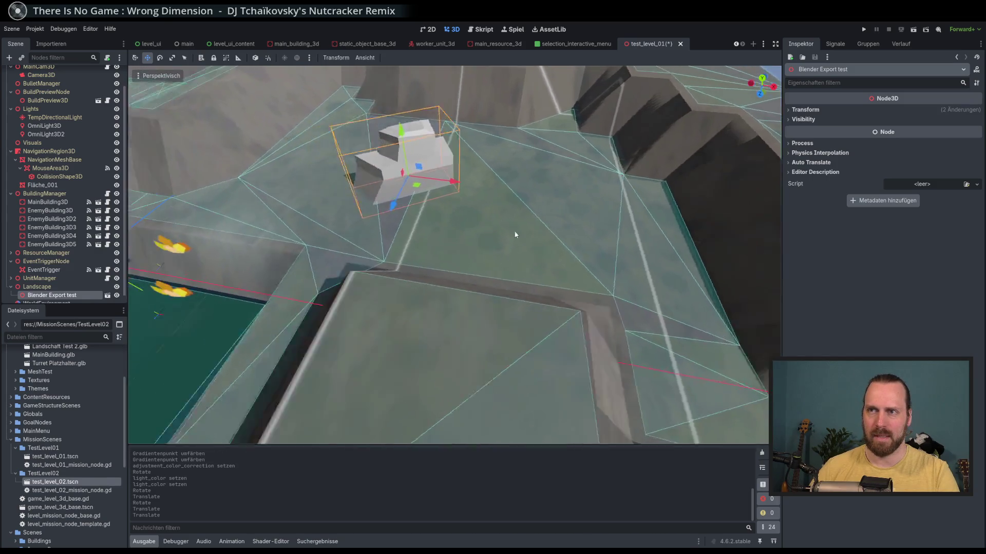
scroll(515, 235, "down", 5)
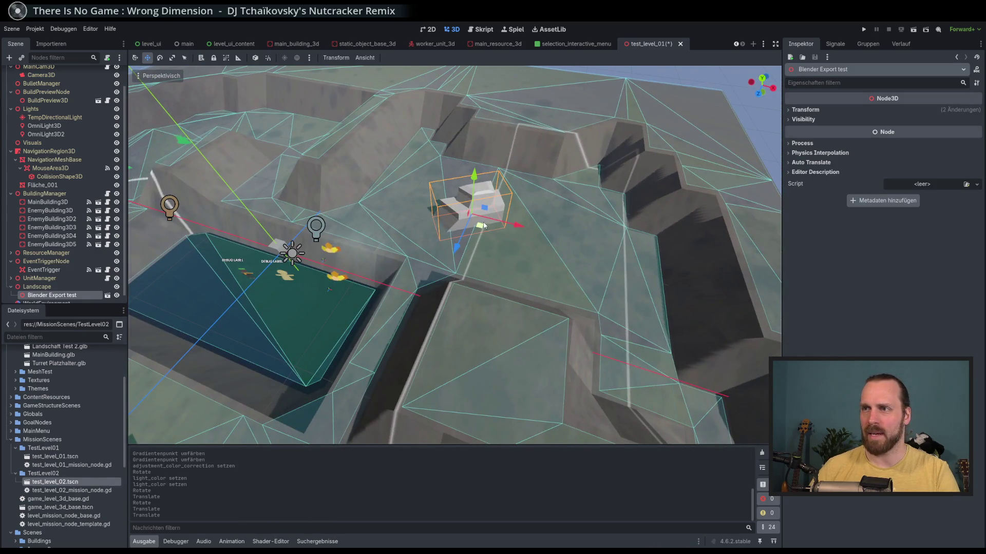
left_click_drag(483, 226, 506, 221)
scroll(446, 276, "down", 5)
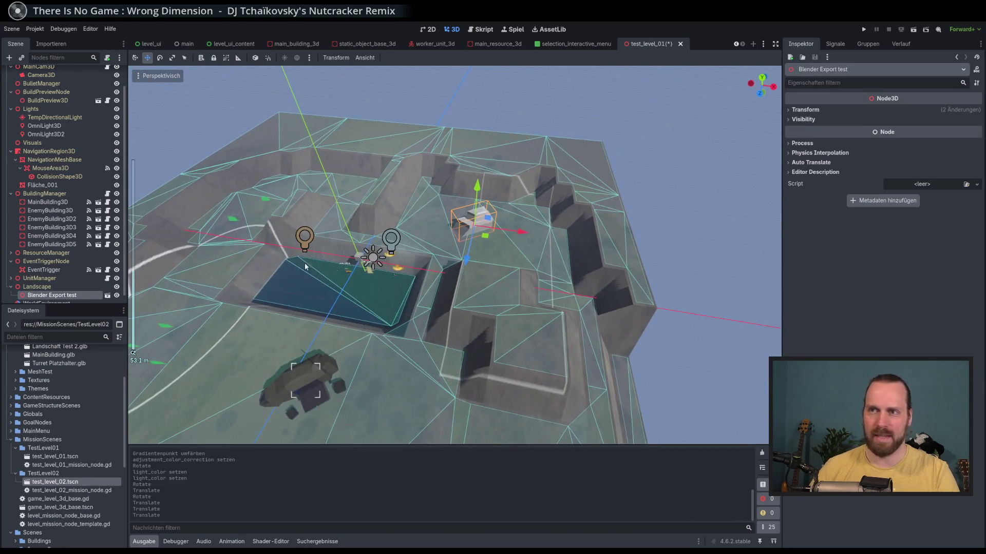
scroll(304, 263, "up", 3)
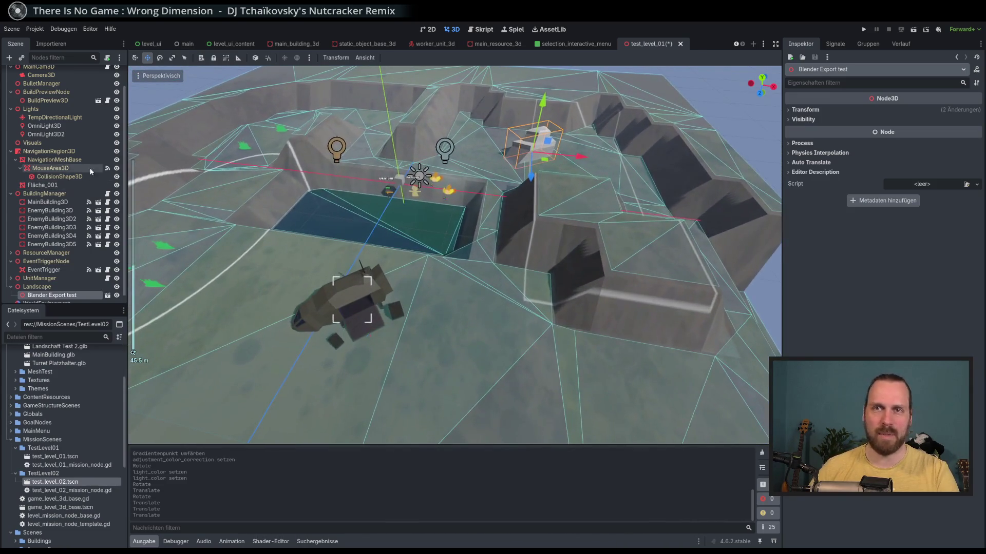
Collapse BuildingManager, NavigationRegion3D and Lights in the Scene tree, reopening Lights.
left_click(10, 194)
left_click(11, 175)
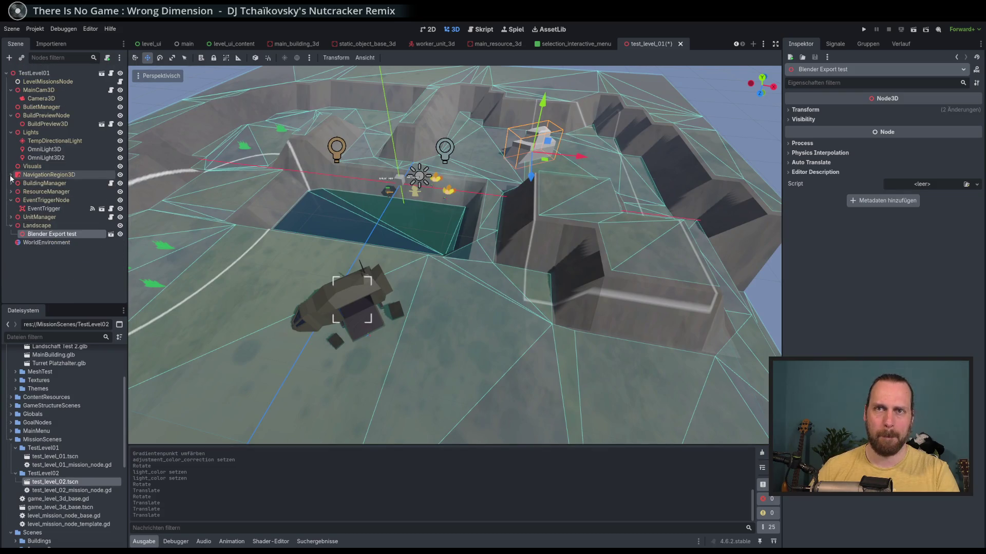
left_click(11, 133)
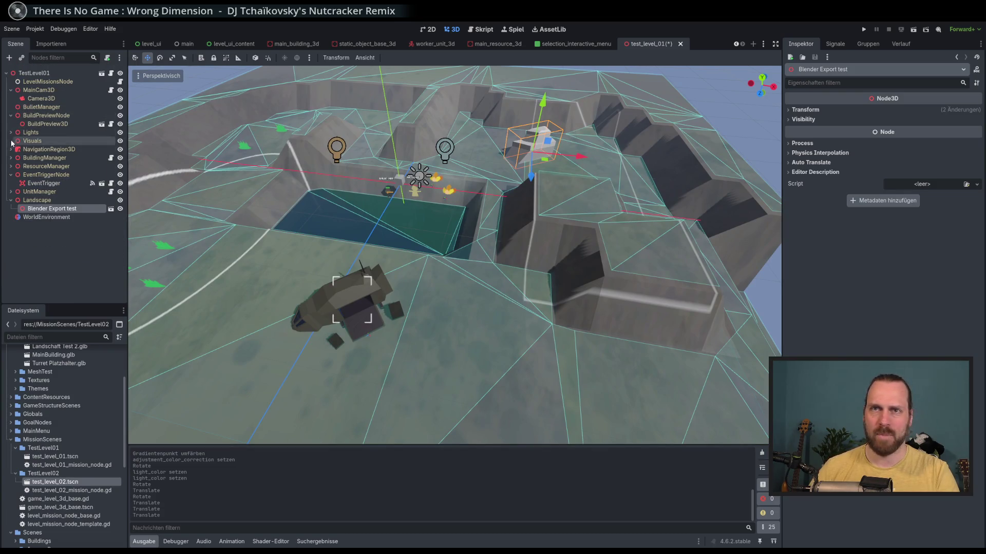
left_click(10, 132)
Move OmniLight3D onto the ridge and OmniLight3D2 left, then select the mouse area's CollisionShape3D.
left_click(44, 149)
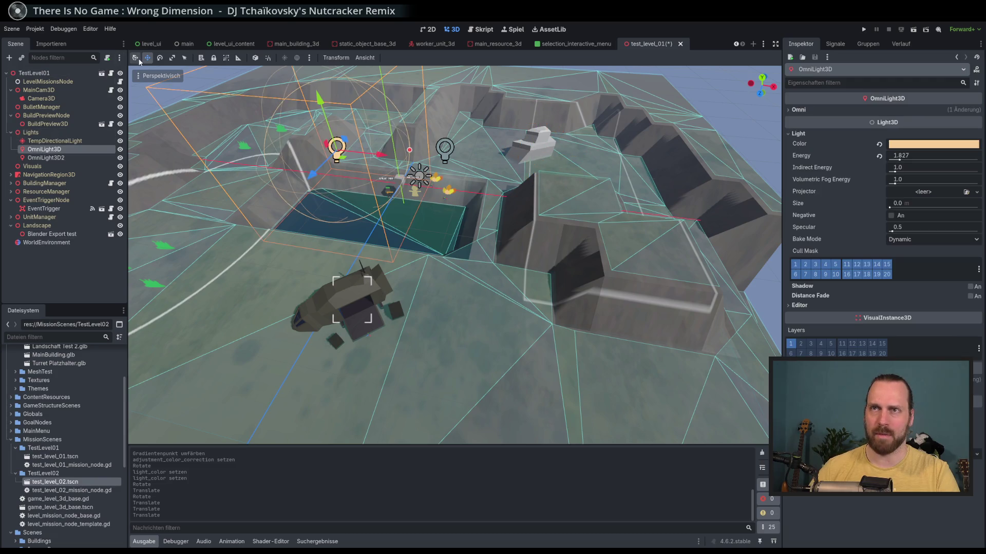
mouse_move(345, 161)
left_mouse_down()
mouse_move(486, 301)
mouse_move(544, 273)
mouse_move(521, 272)
left_mouse_up()
left_click(45, 158)
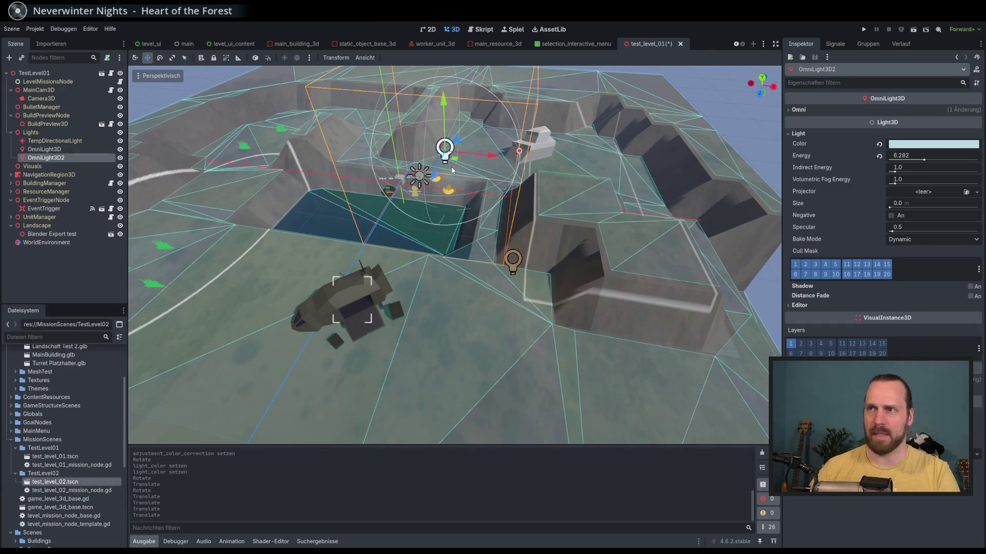
mouse_move(444, 153)
left_mouse_down()
mouse_move(279, 178)
mouse_move(180, 169)
left_mouse_up()
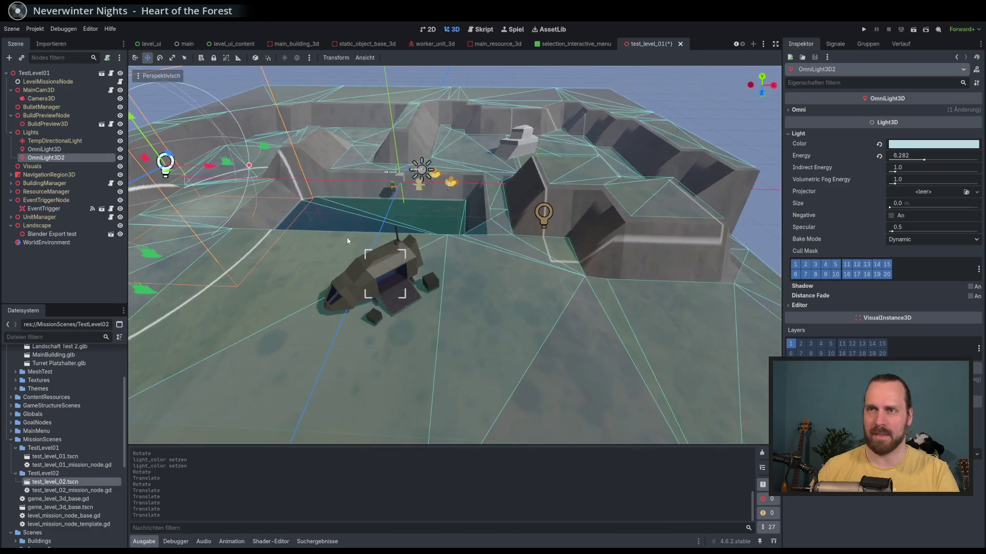
mouse_move(173, 170)
left_mouse_down()
mouse_move(311, 326)
mouse_move(331, 315)
mouse_move(289, 264)
mouse_move(206, 199)
left_mouse_up()
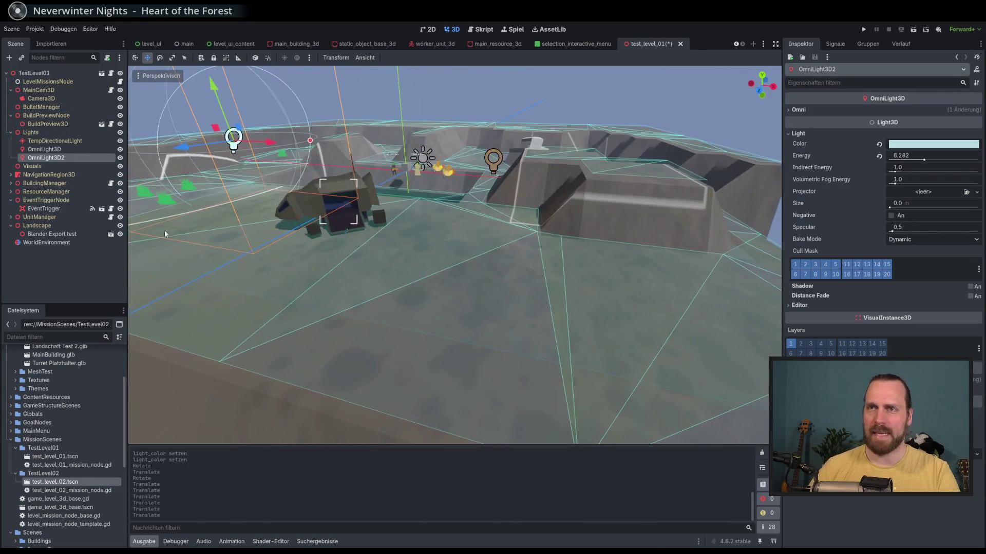
left_click(10, 175)
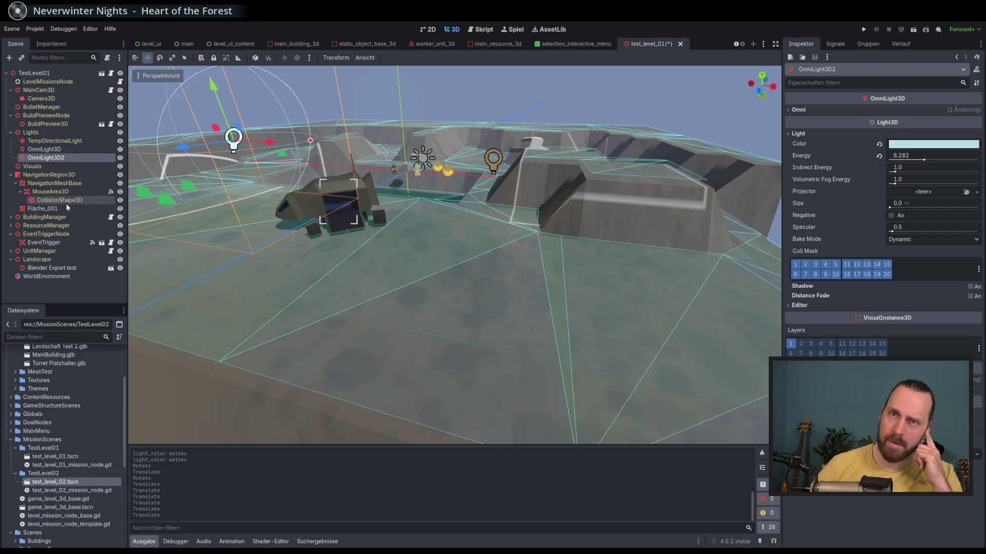
left_click(59, 199)
Stretch the CollisionShape3D box outward along Z and X (to 133.9) to span the level.
key("f")
mouse_move(414, 286)
left_mouse_down()
mouse_move(416, 232)
mouse_move(355, 228)
mouse_move(358, 267)
left_mouse_up()
mouse_move(346, 265)
left_mouse_down()
mouse_move(325, 260)
mouse_move(301, 271)
left_mouse_up()
left_click(524, 186)
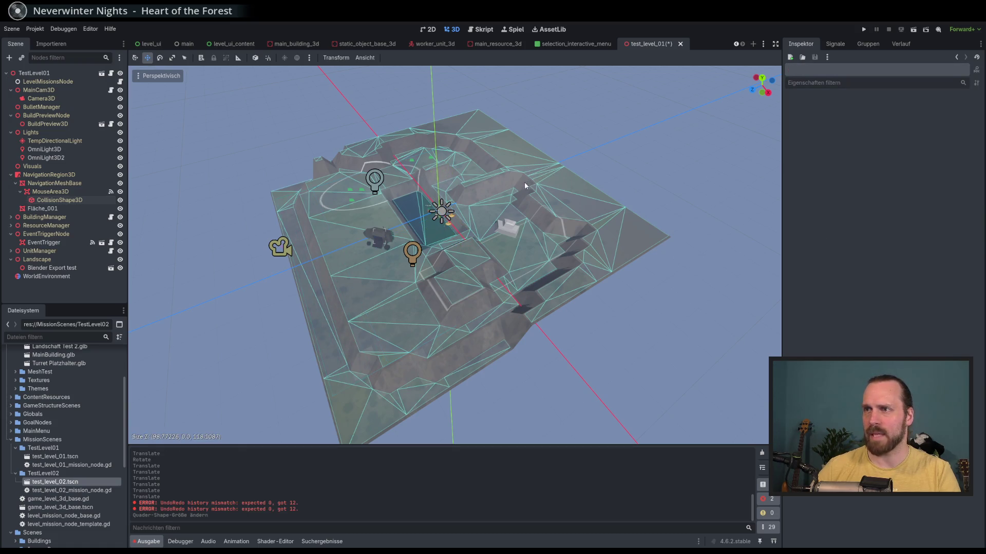
left_click(362, 221)
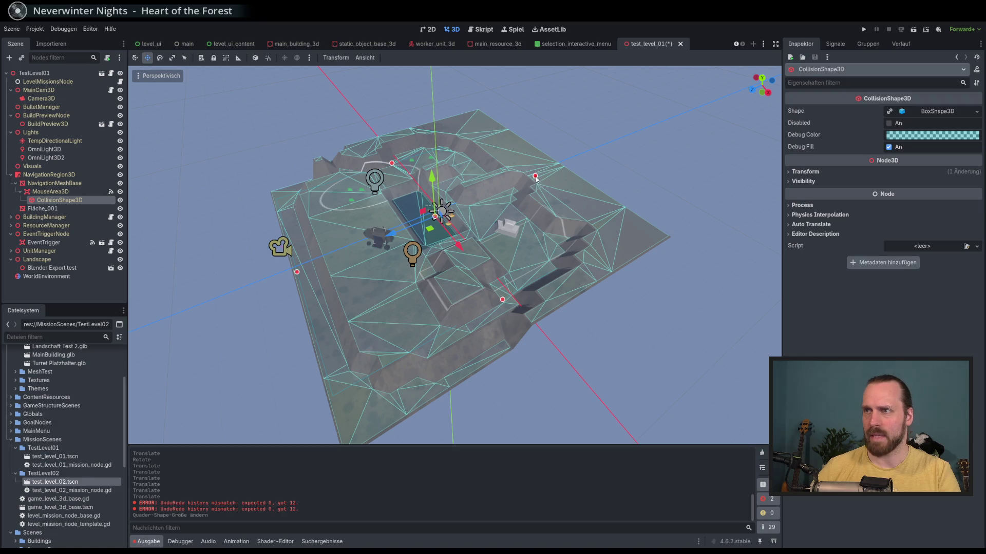
left_click_drag(536, 177, 566, 174)
left_click_drag(525, 287, 545, 288)
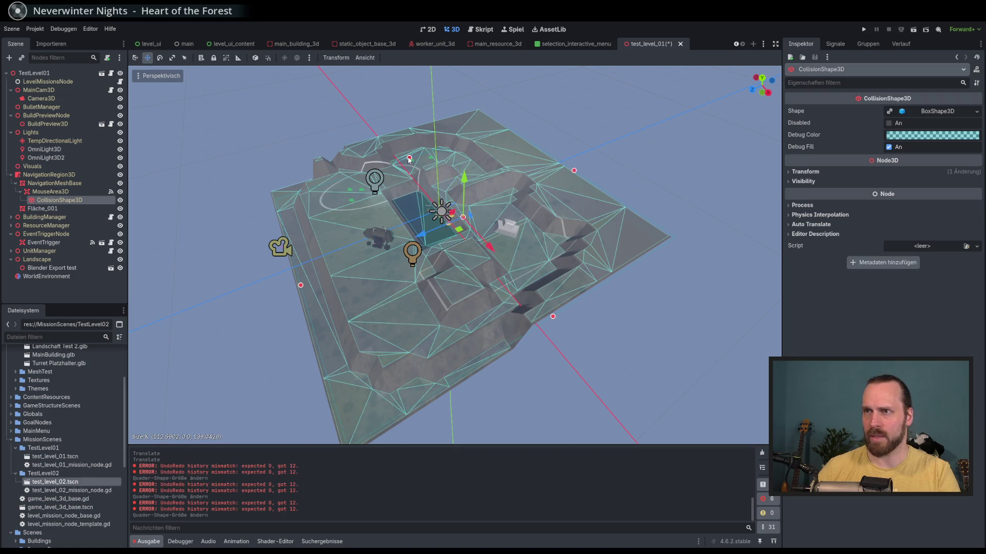
mouse_move(526, 180)
left_mouse_down()
mouse_move(534, 148)
mouse_move(541, 179)
mouse_move(547, 144)
mouse_move(545, 185)
mouse_move(538, 140)
mouse_move(550, 184)
left_mouse_up()
Revert the collision shape's Transform position to 0, 0, 0.
left_click(806, 172)
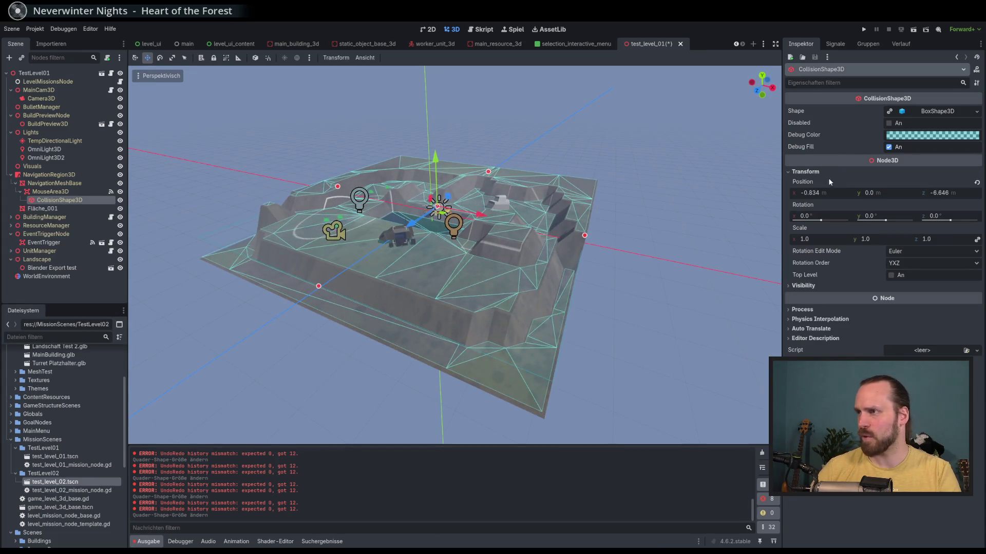
scroll(543, 235, "up", 3)
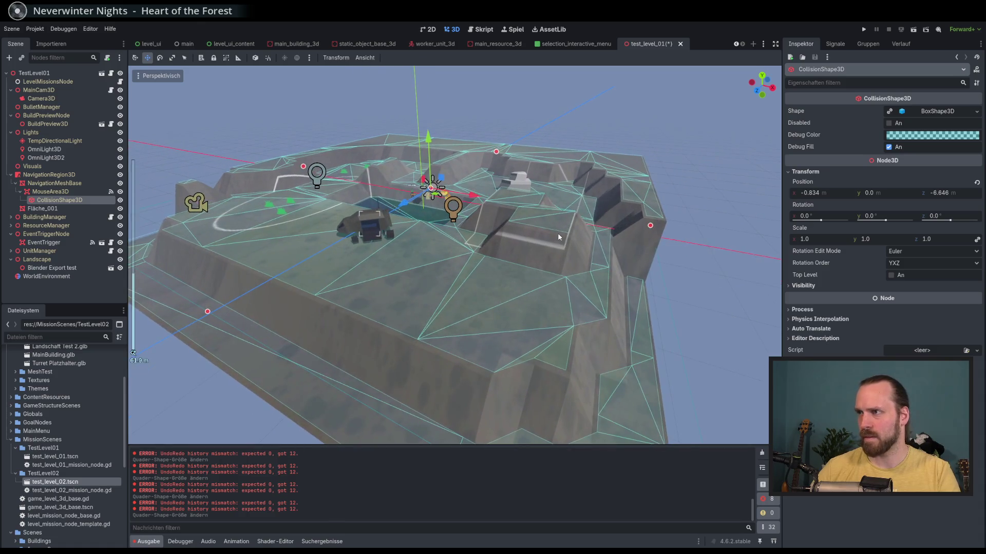
left_click(977, 183)
scroll(590, 233, "up", 2)
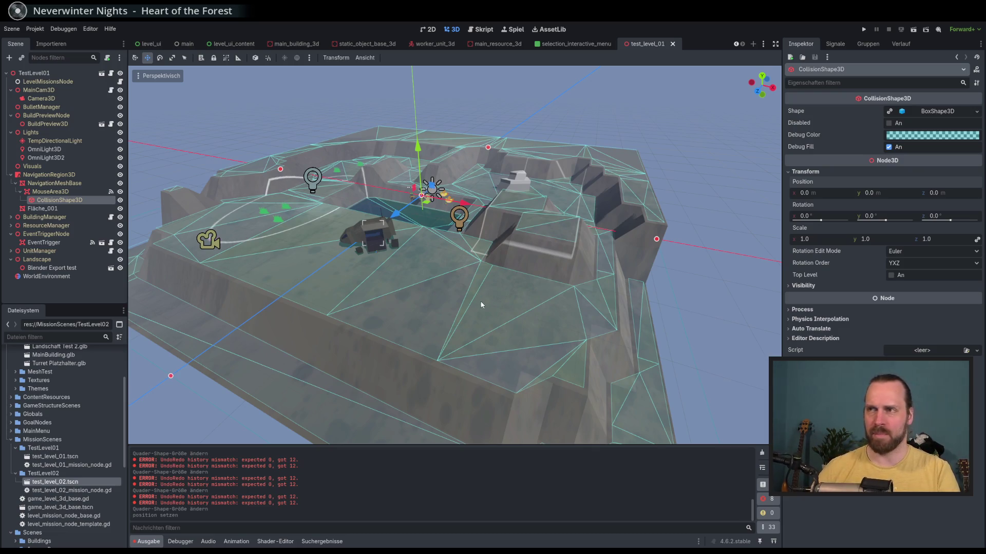
scroll(483, 305, "down", 5)
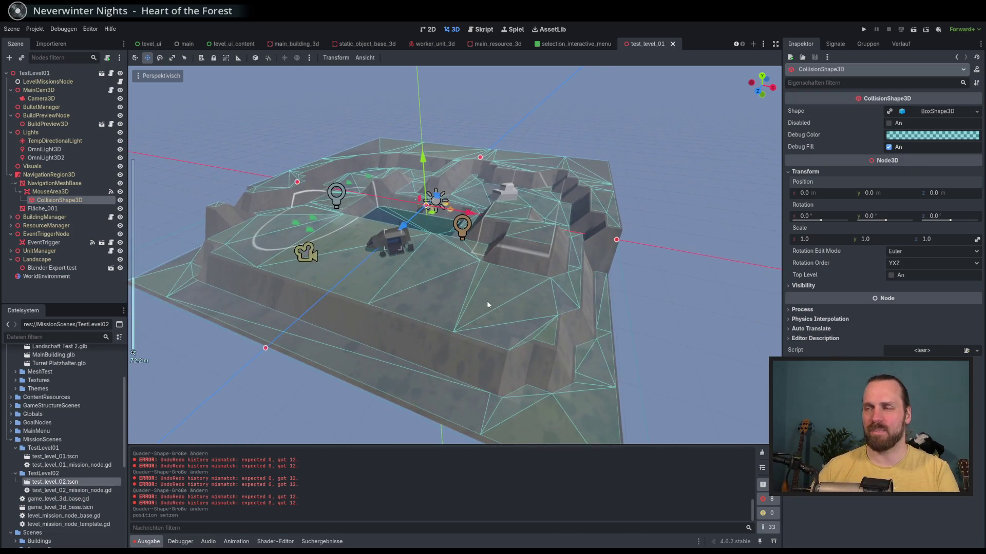
mouse_move(487, 300)
left_mouse_down()
mouse_move(509, 298)
mouse_move(503, 306)
left_mouse_up()
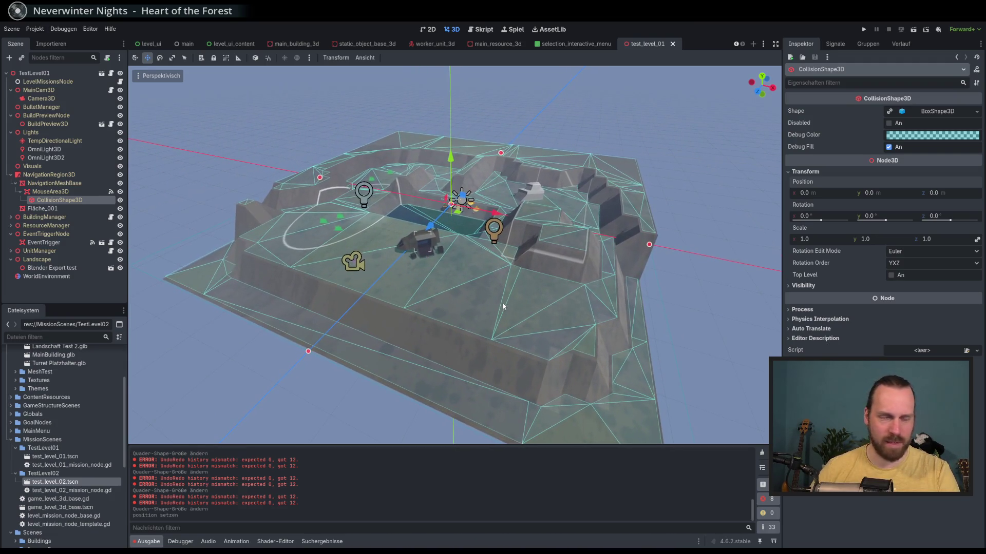
left_click(44, 192)
left_click(57, 201)
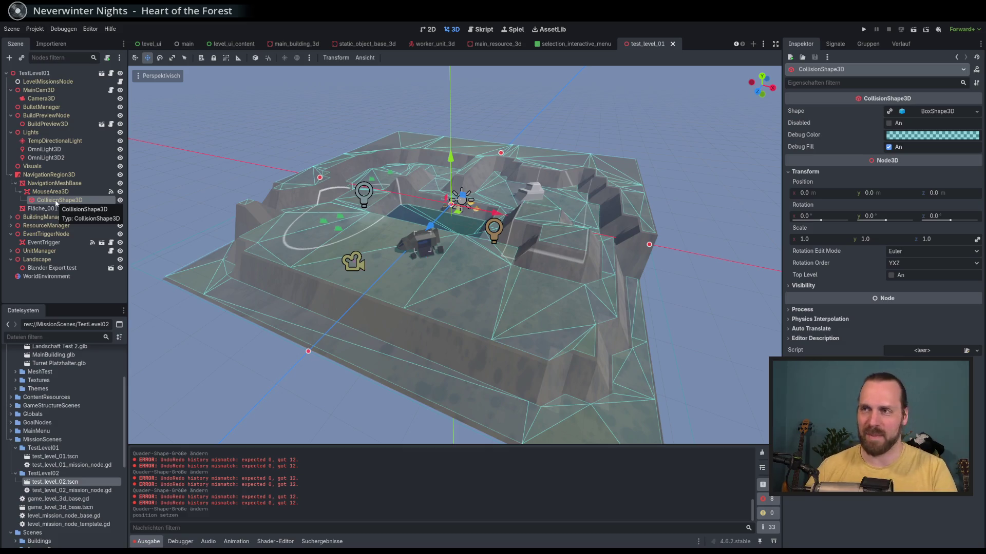
scroll(330, 228, "up", 5)
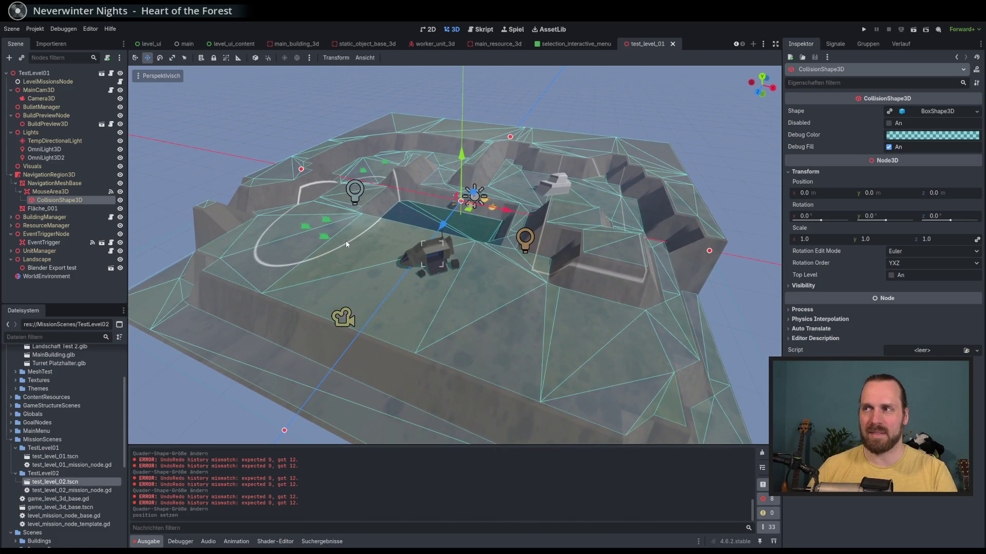
scroll(346, 240, "down", 2)
scroll(347, 241, "up", 2)
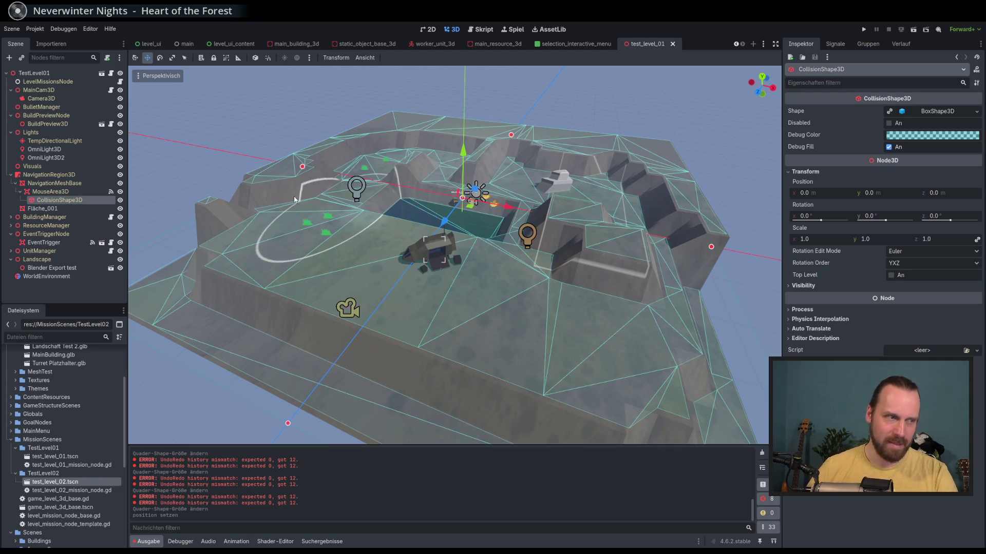
left_click(51, 192)
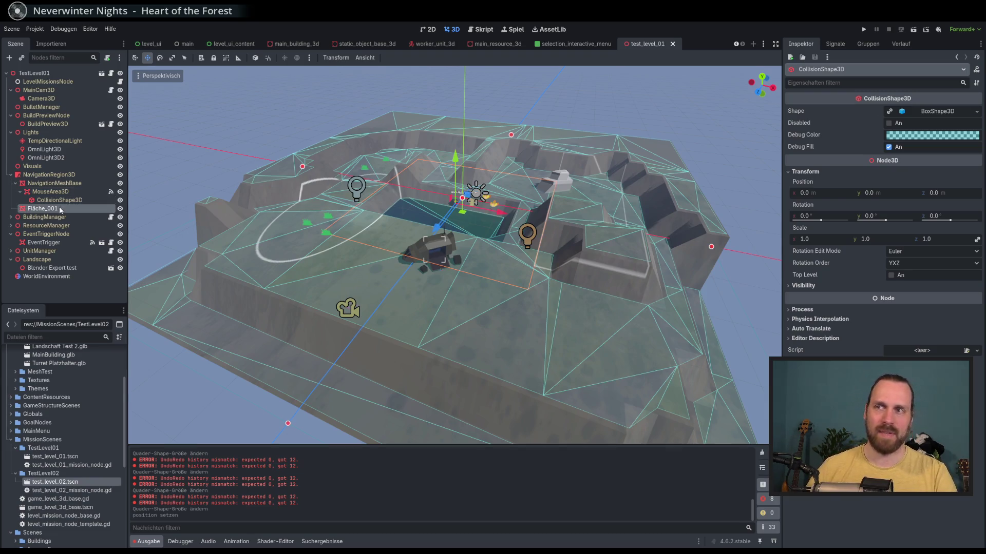
Move the LaserUnit3D player unit to the right within the UnitManager group.
left_click(56, 158)
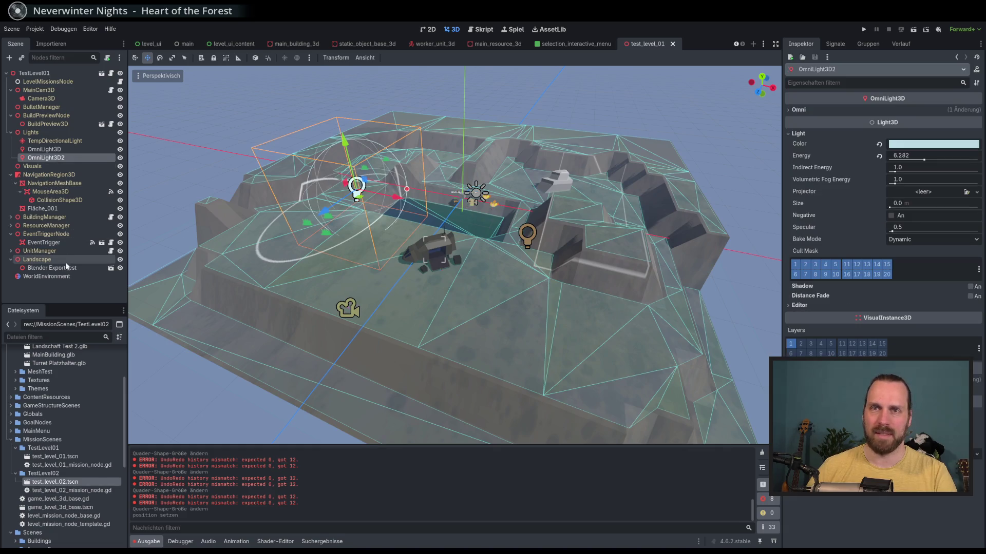
left_click(11, 251)
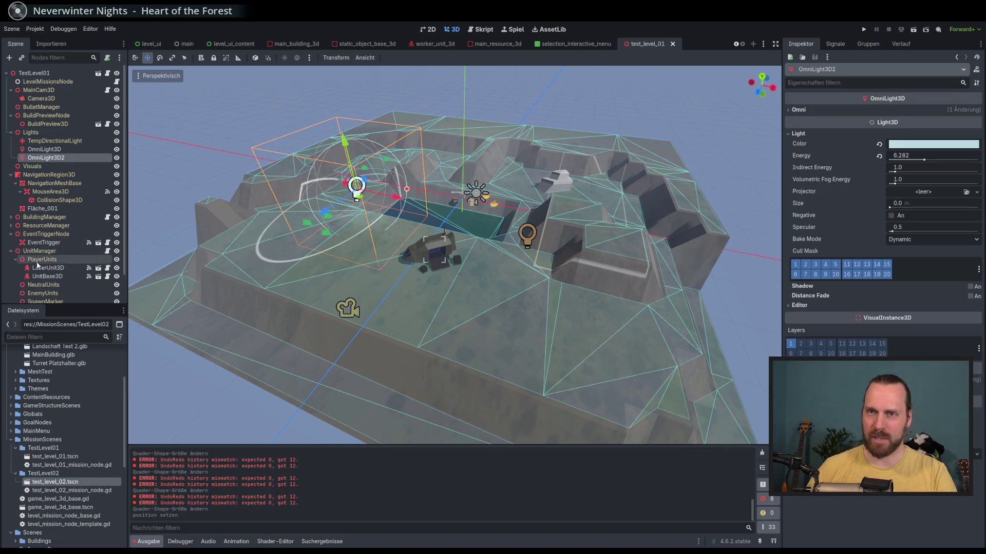
left_click(49, 268)
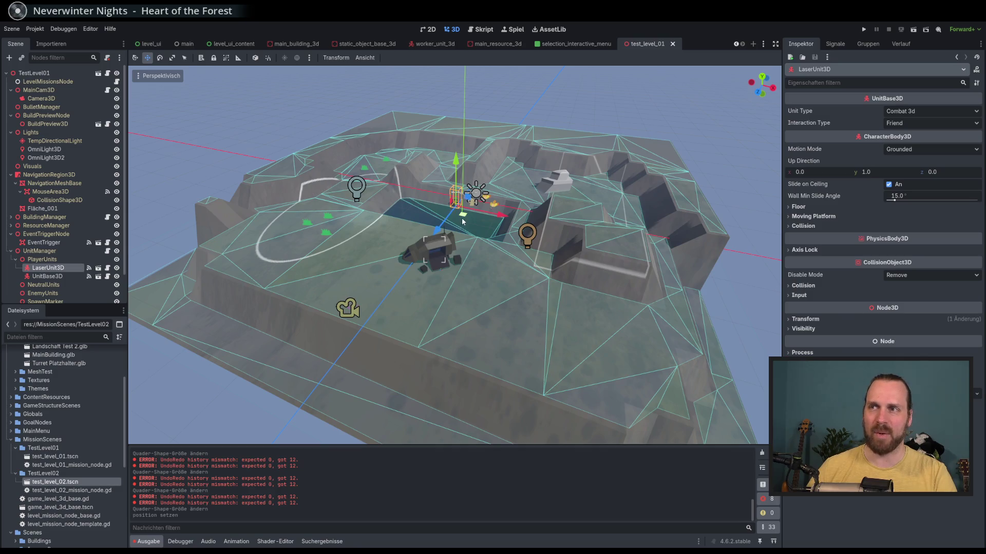
mouse_move(463, 222)
left_mouse_down()
mouse_move(480, 222)
mouse_move(475, 308)
mouse_move(495, 314)
left_mouse_up()
left_click(47, 277)
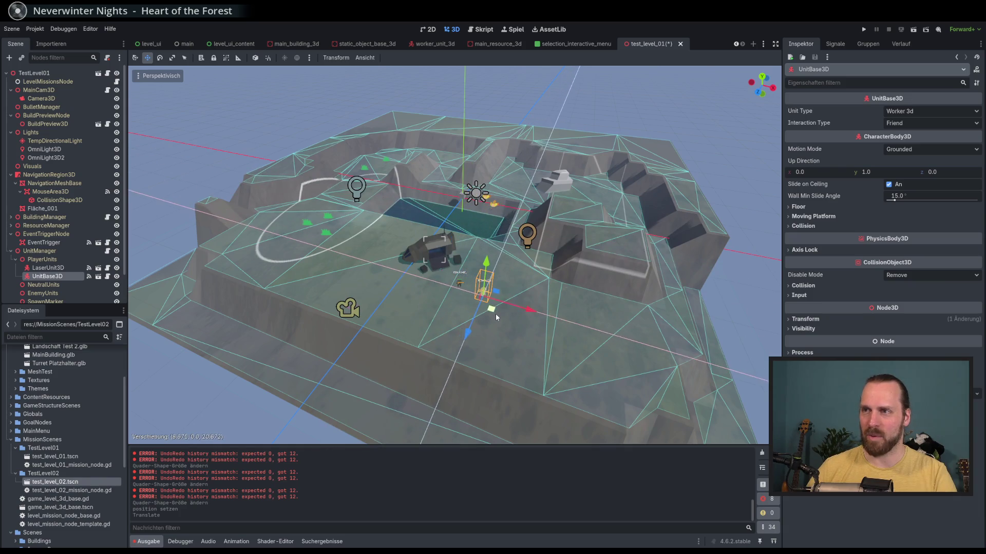
Move MainResource3D and MainResource3D2 down toward the foreground of the level.
scroll(62, 257, "down", 3)
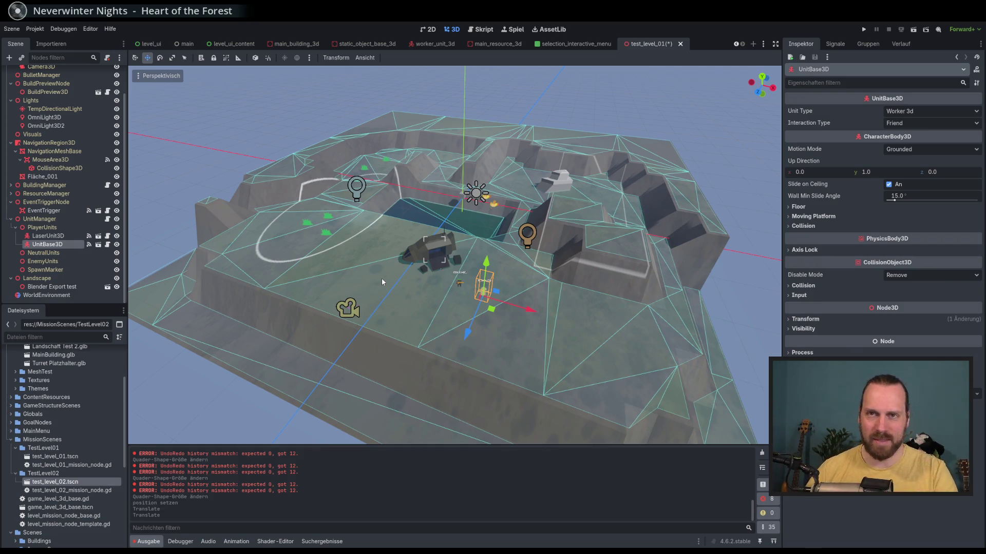
left_click(11, 193)
left_click(62, 202)
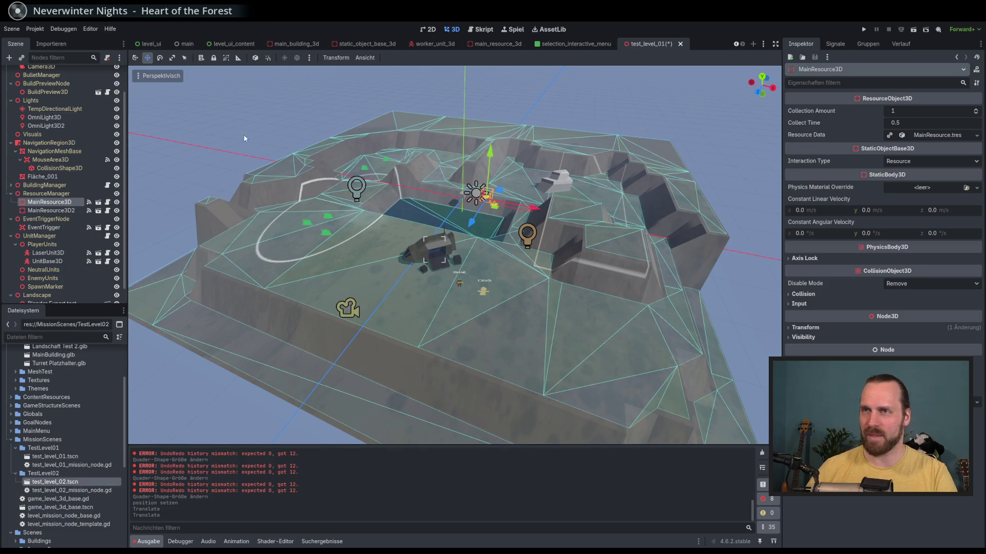
scroll(276, 153, "up", 2)
left_click_drag(494, 215, 526, 297)
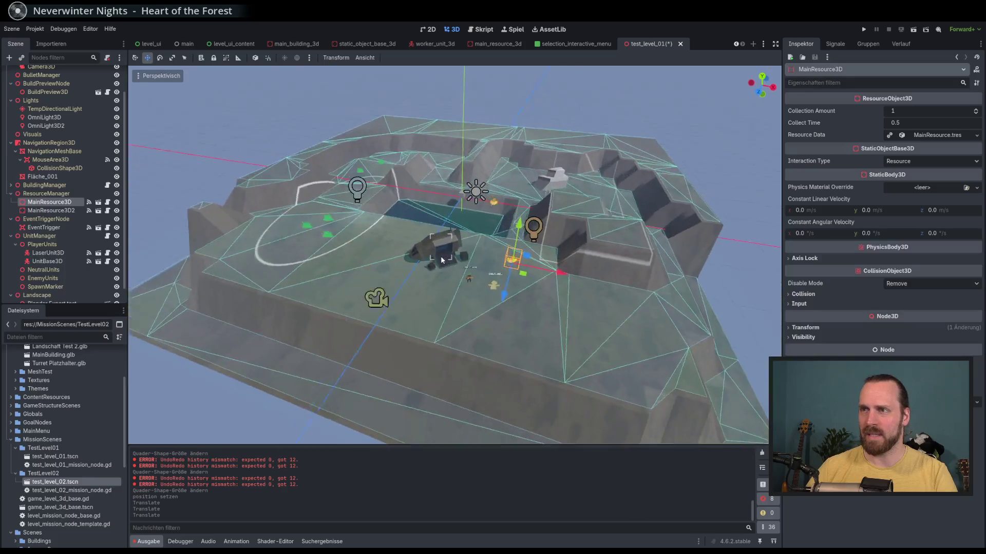
left_click(51, 211)
left_click_drag(510, 215, 553, 311)
Save the test_level_01 scene and run the project with F5.
scroll(551, 308, "up", 5)
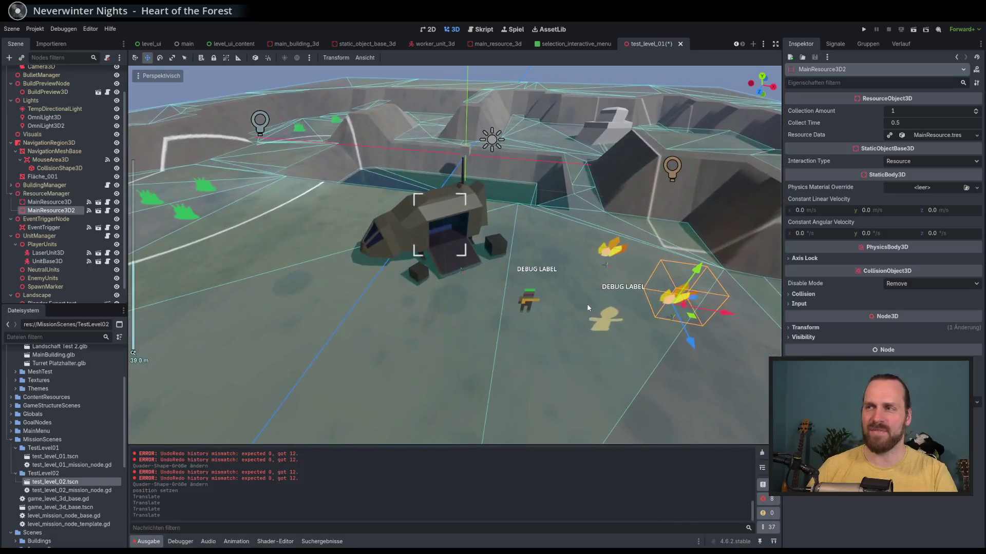
scroll(563, 303, "down", 2)
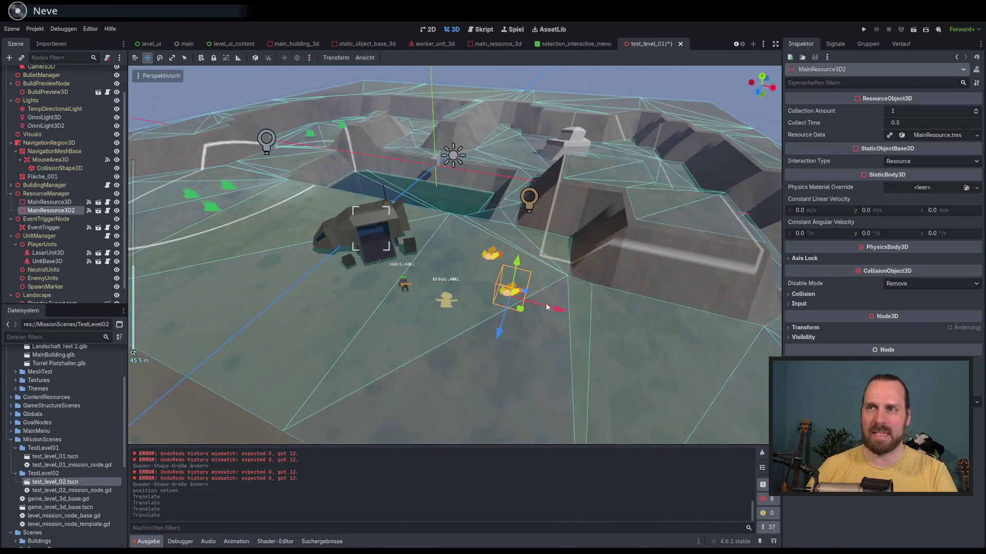
scroll(556, 295, "down", 4)
key("ctrl+s")
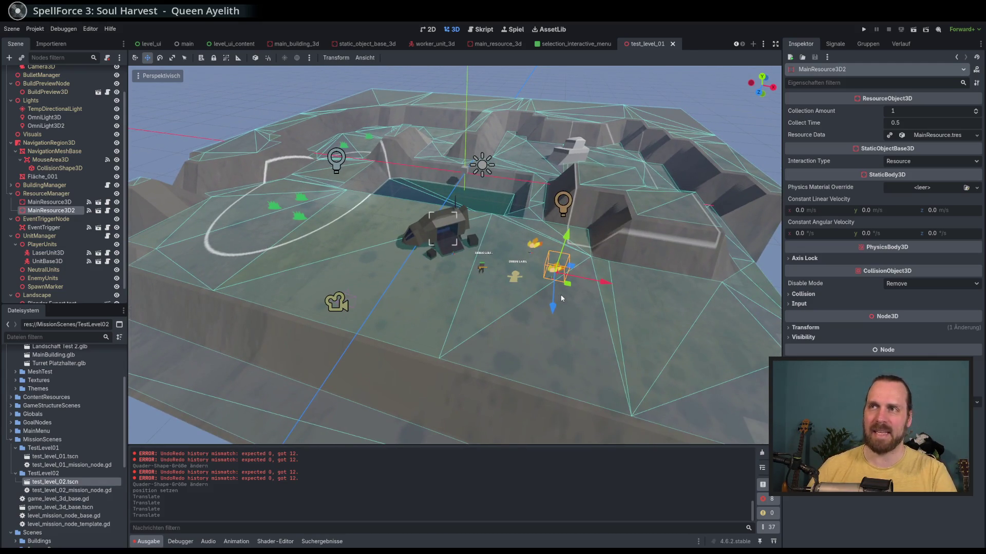
key("F5")
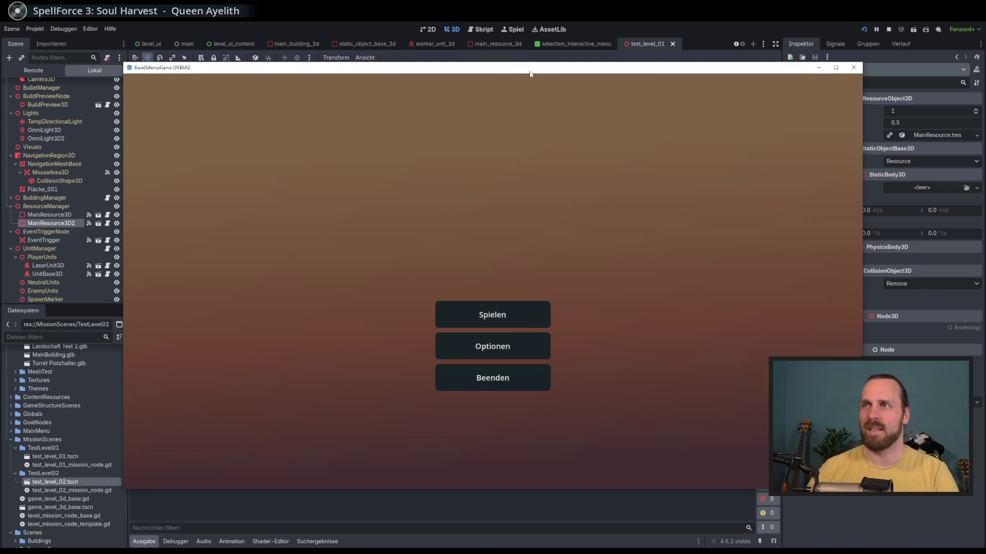
Start Test Mission 01 from the game's mission selection menu.
mouse_move(530, 71)
left_mouse_down()
mouse_move(484, 62)
mouse_move(469, 70)
left_mouse_up()
left_click(439, 311)
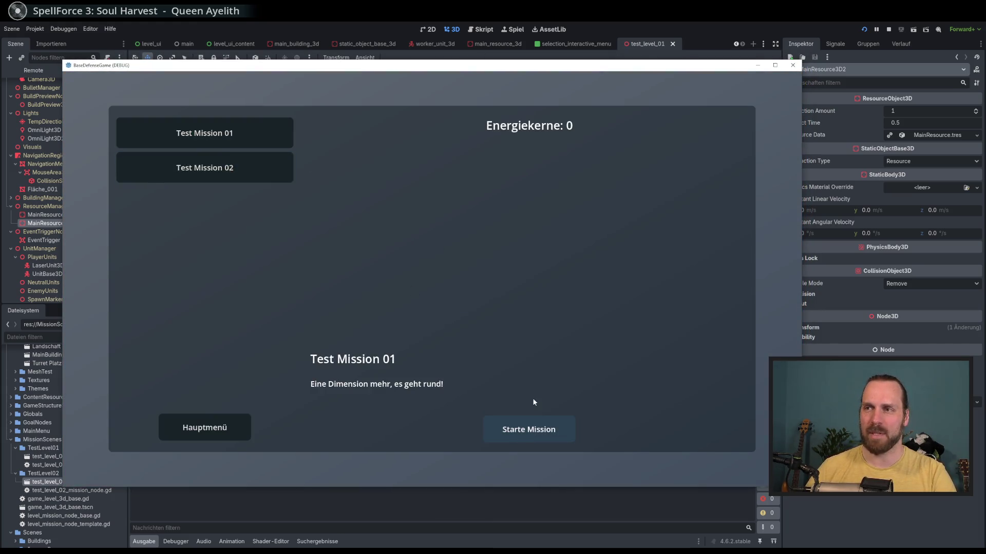
left_click(529, 429)
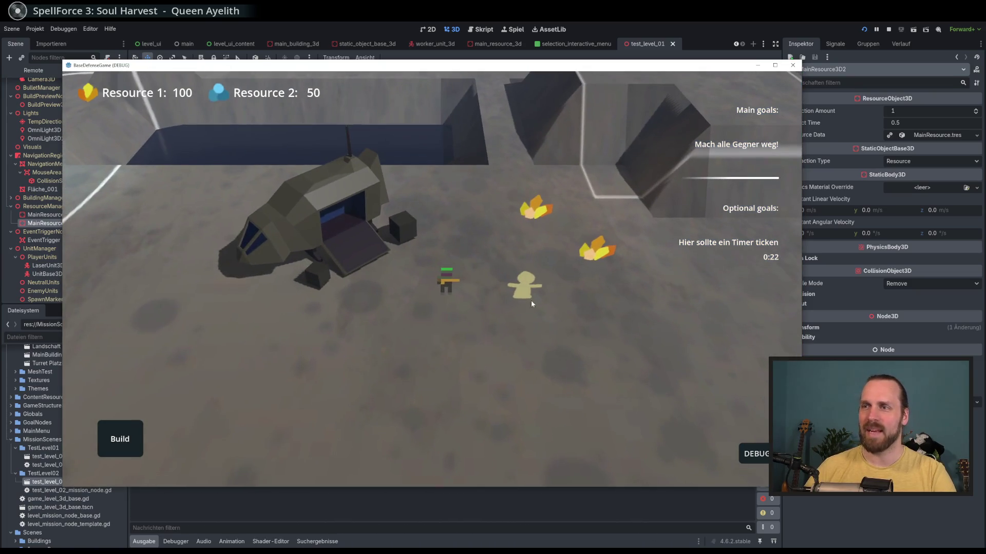
Show the build options, send the worker to gather a resource, then stop the game.
left_click(531, 303)
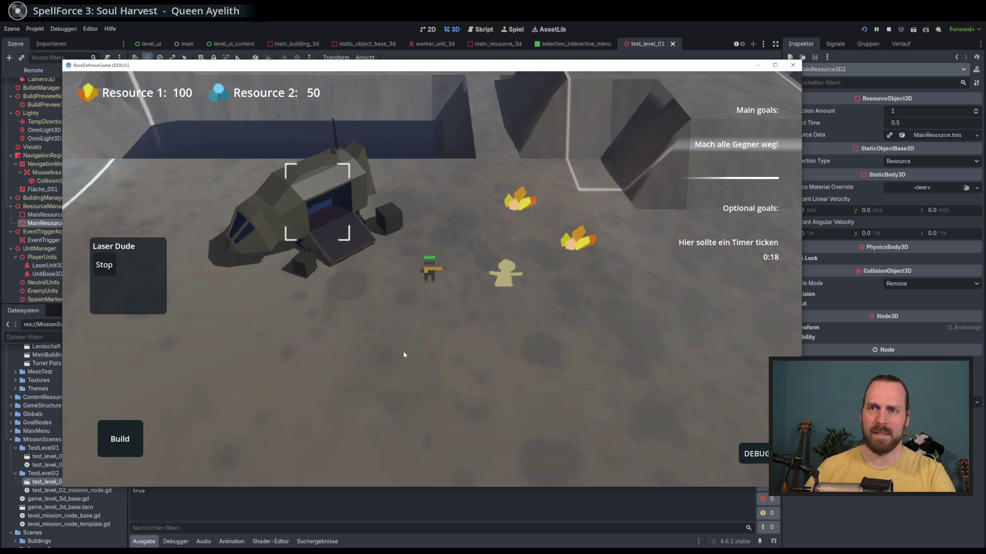
key("b")
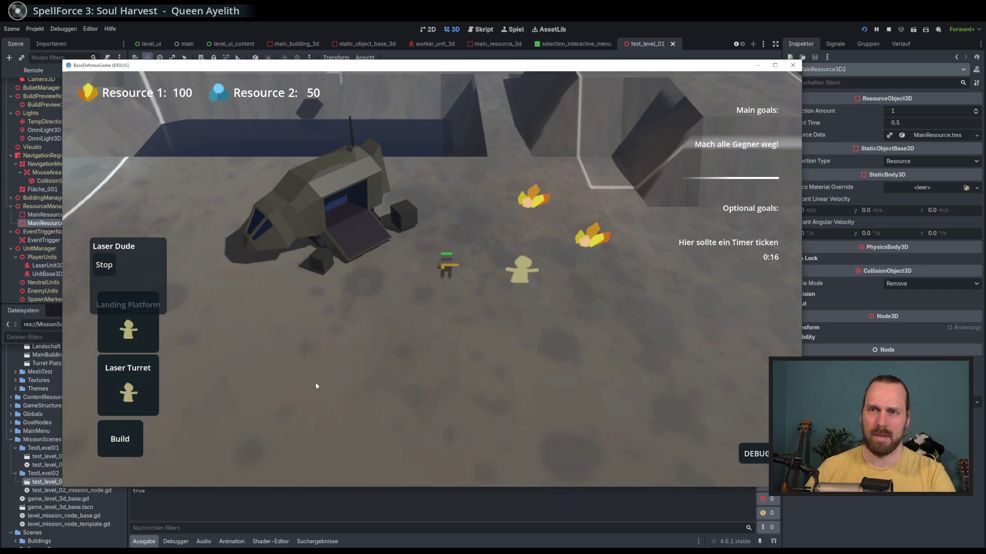
key("w")
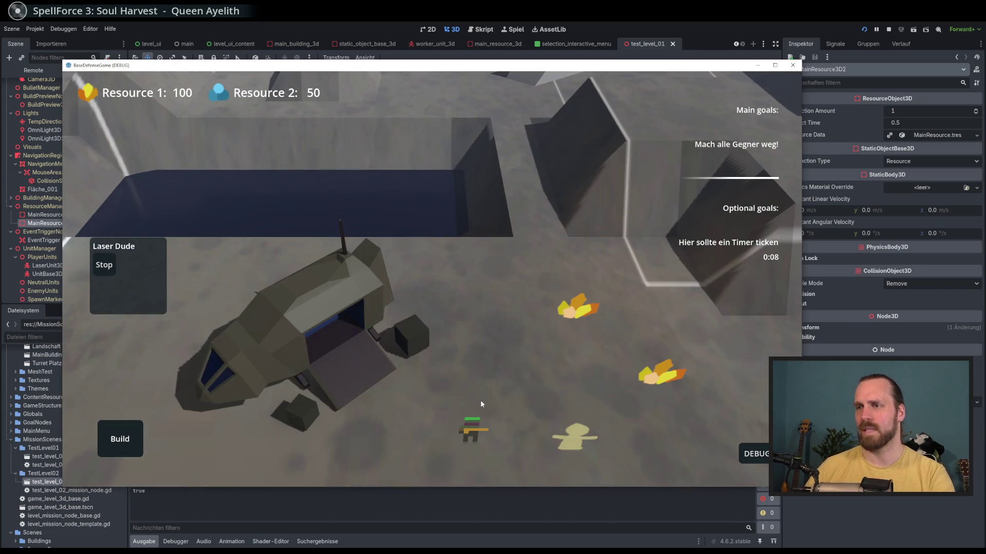
left_click(488, 386)
right_click(583, 330)
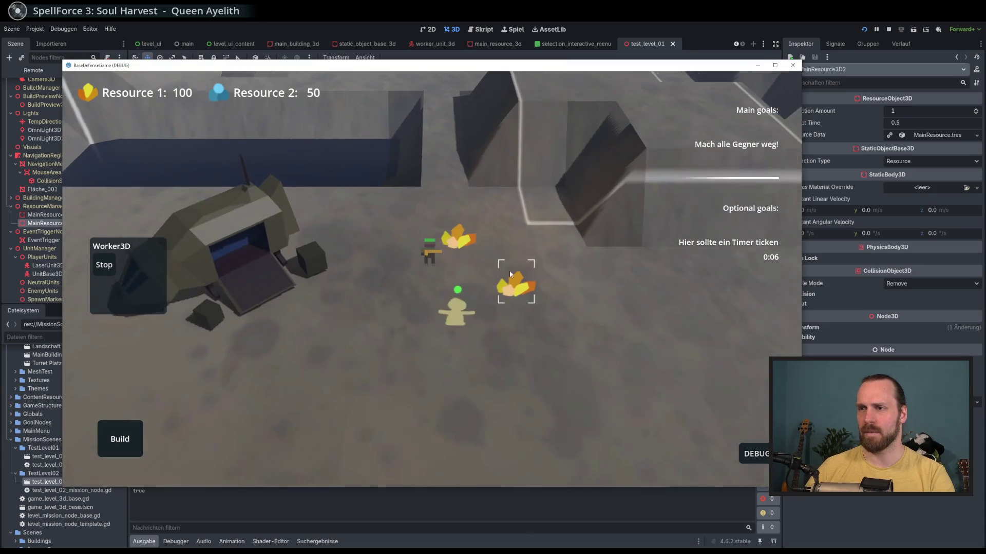
key("F8")
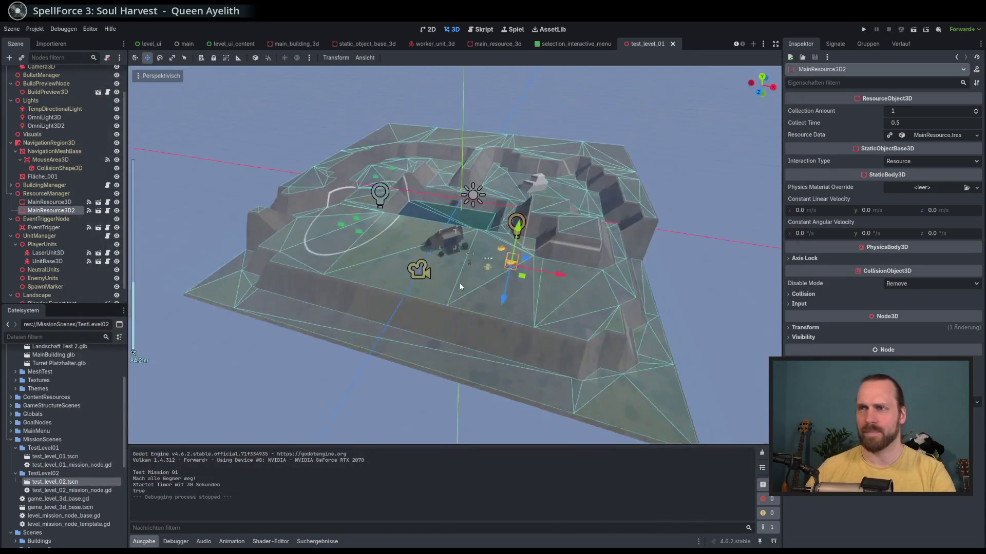
Raise MouseArea3D's CollisionShape3D slightly along Y and save the scene.
left_click(52, 161)
key("f")
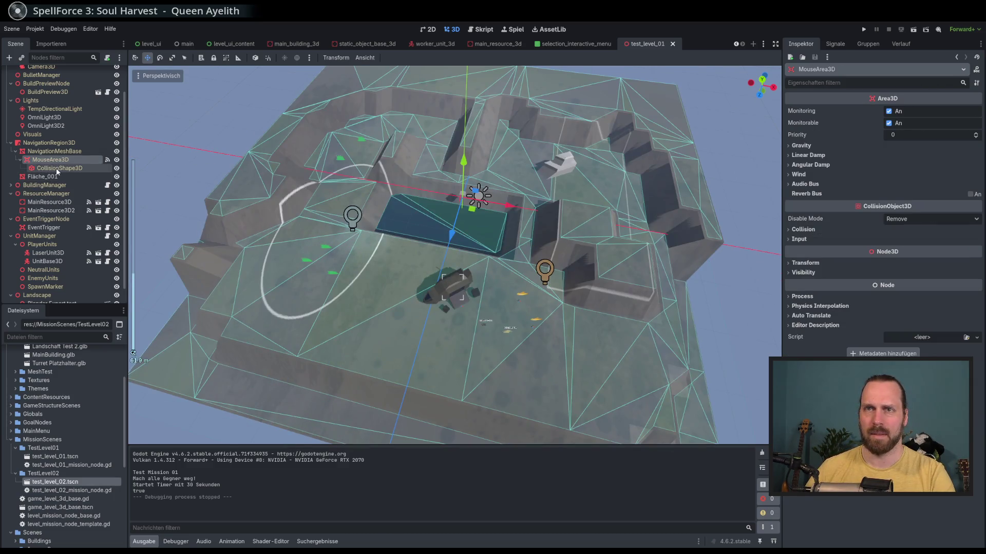
left_click(57, 161)
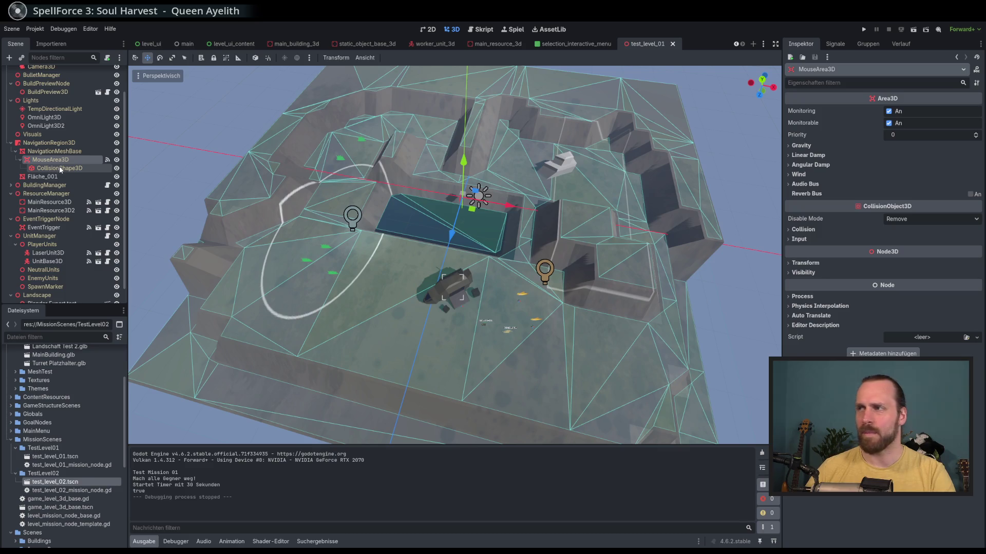
left_click(59, 167)
left_click(52, 160)
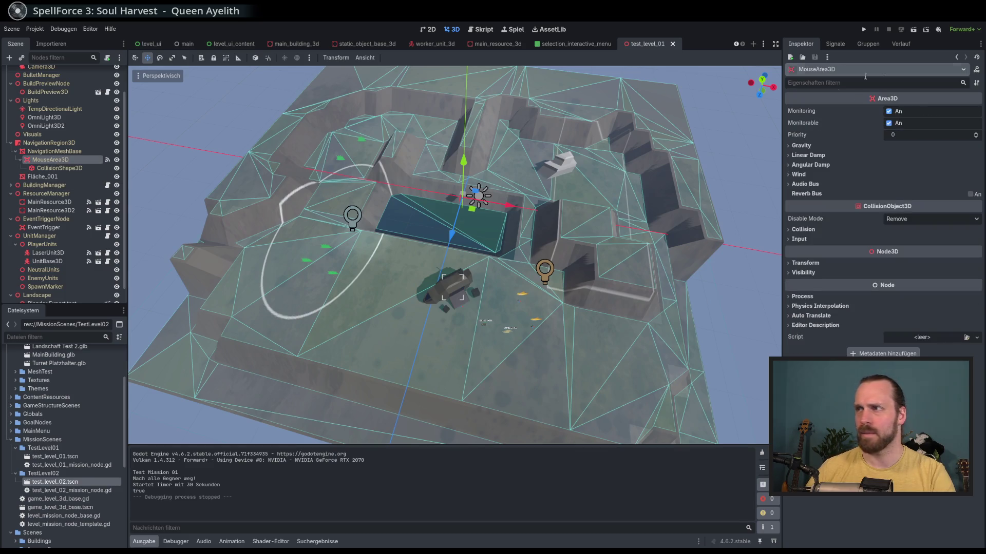
left_click(835, 44)
left_click(60, 168)
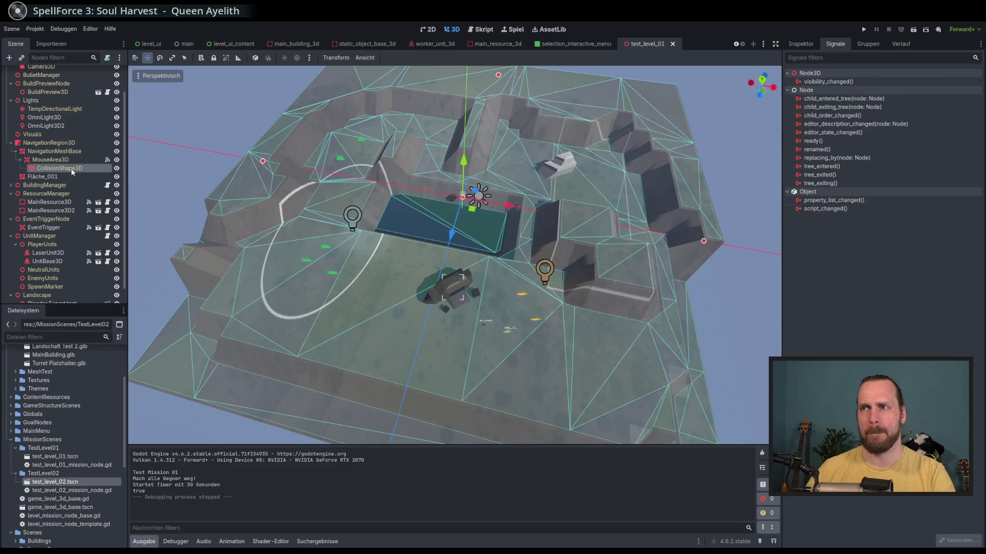
mouse_move(451, 226)
left_mouse_down()
mouse_move(460, 242)
mouse_move(571, 182)
mouse_move(544, 225)
left_mouse_up()
left_click_drag(469, 137, 469, 136)
key("ctrl+s")
Expand MouseArea3D's Transform properties and run the game again.
left_click(50, 159)
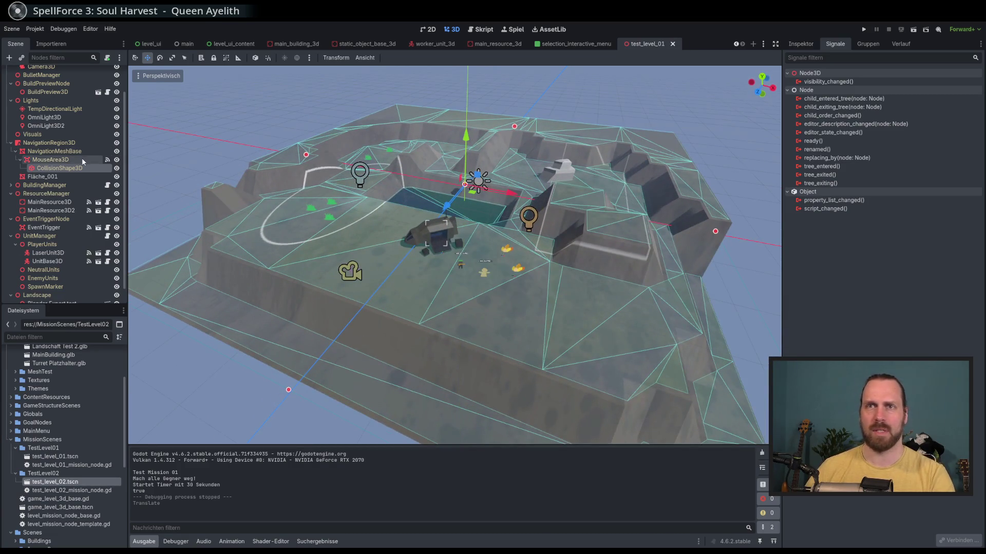
left_click(801, 44)
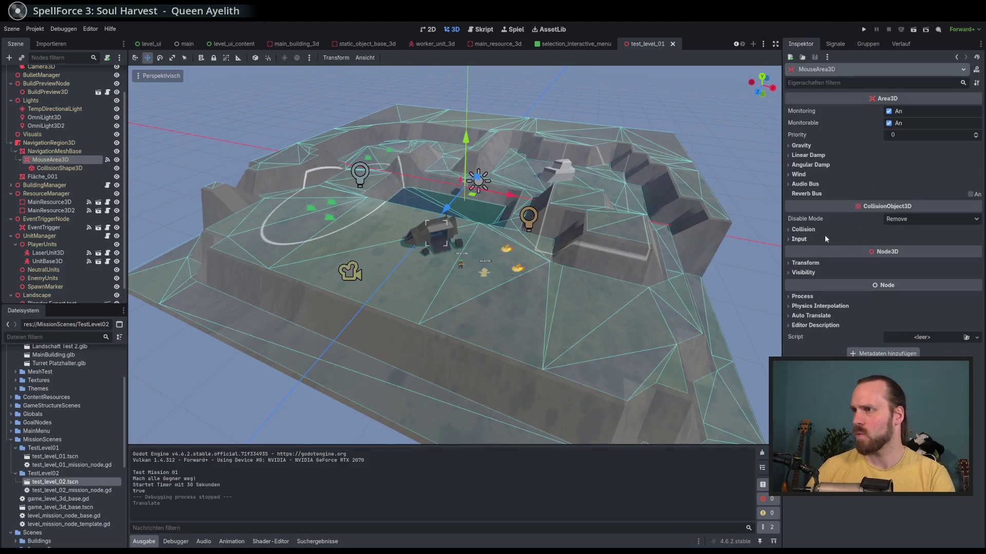
left_click(805, 263)
left_click(863, 29)
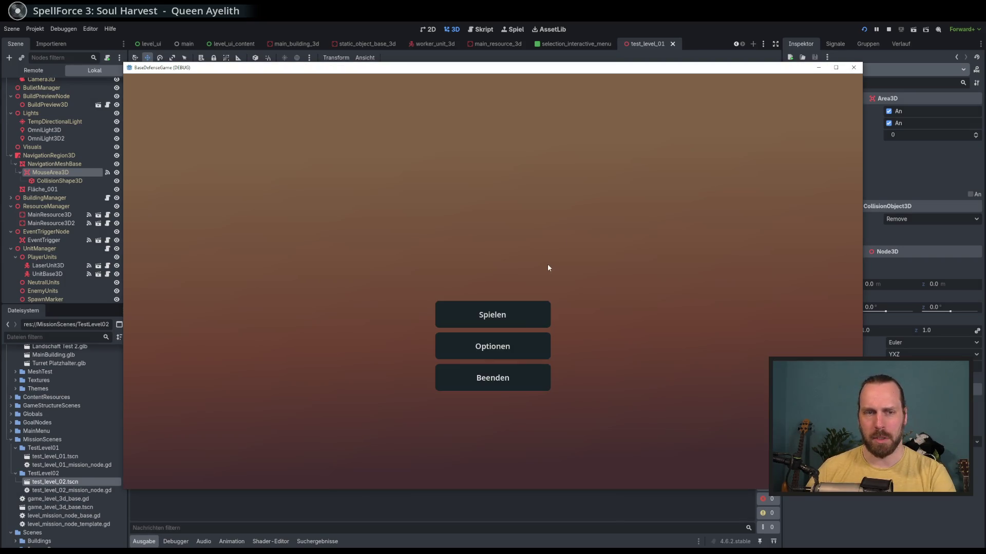
Start Test Mission 01, show the turret build options, pan the camera, then exit the game.
left_click(494, 314)
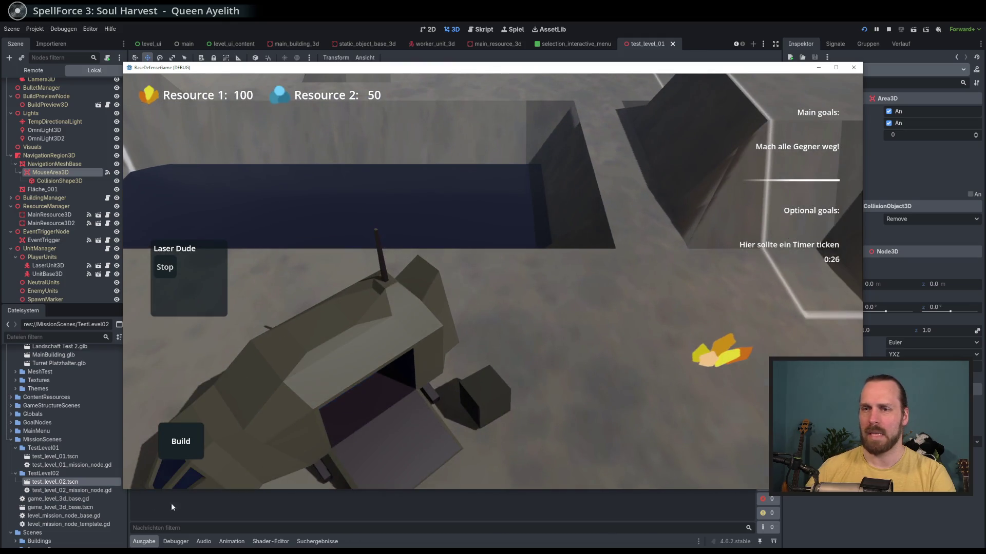
left_click(182, 441)
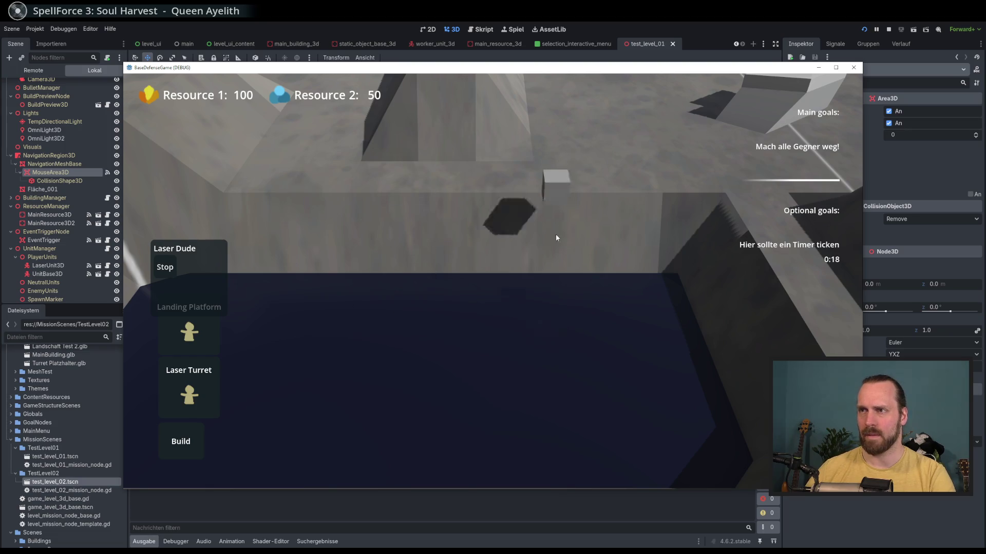
key("w")
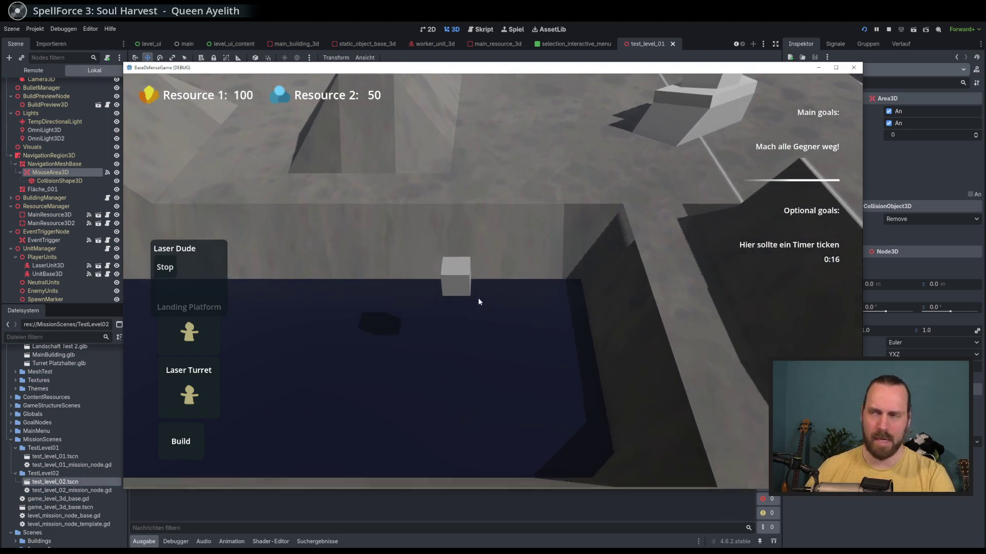
key("w")
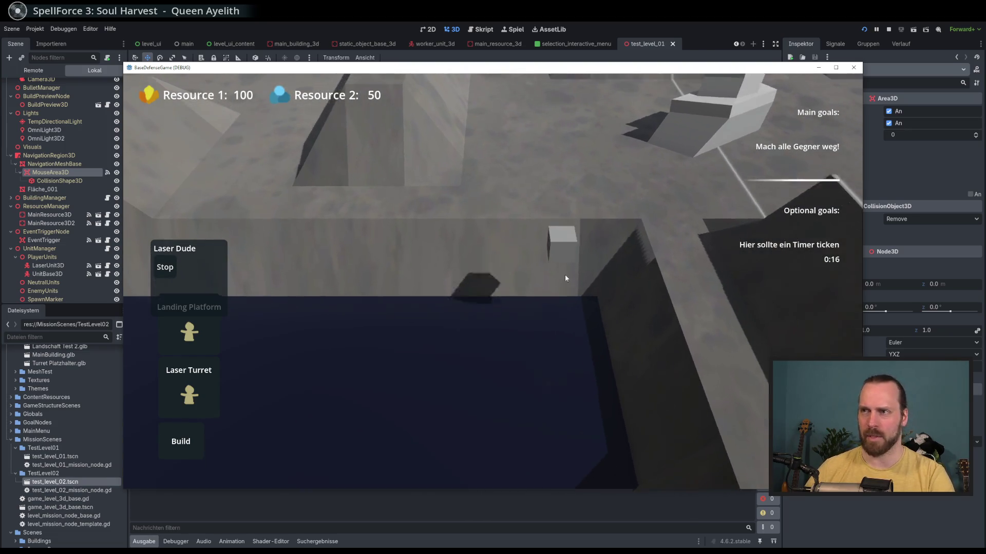
scroll(466, 195, "down", 5)
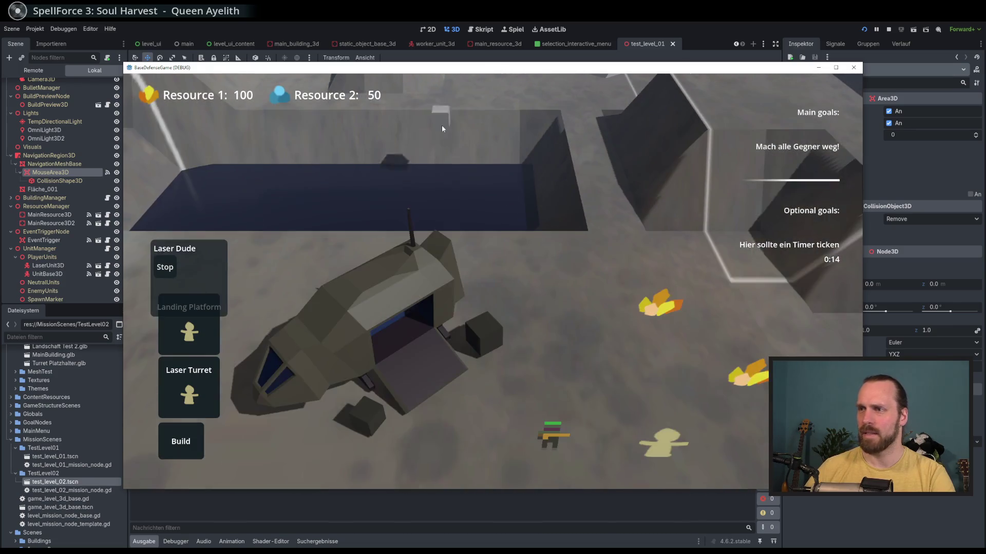
key("Escape")
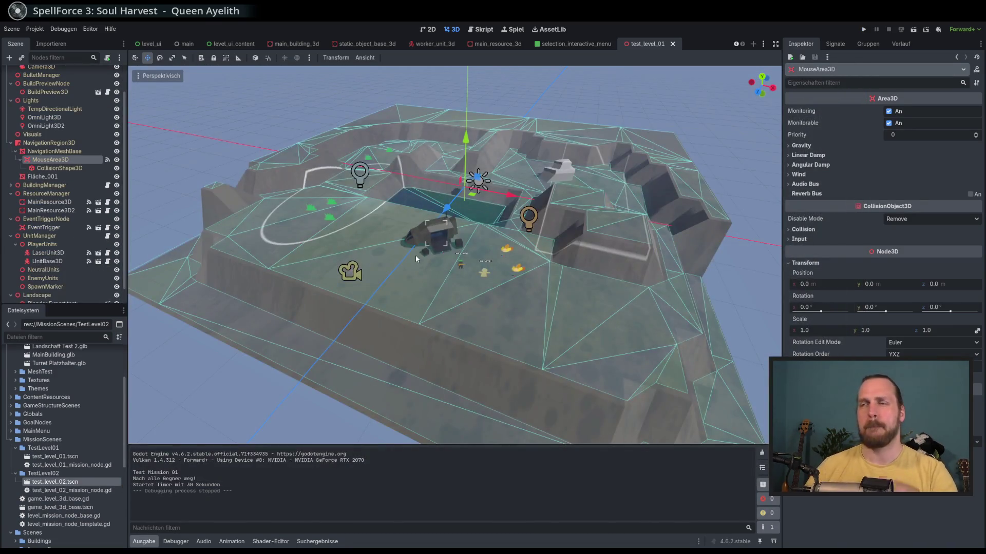
Drag the CollisionShape3D high above the level, then lower it a bit.
scroll(415, 254, "up", 6)
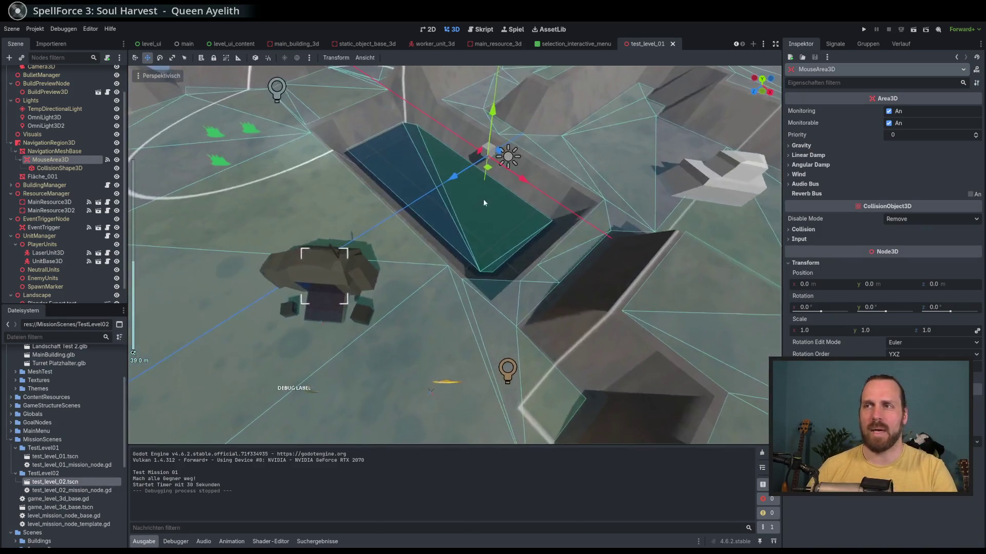
left_click(57, 168)
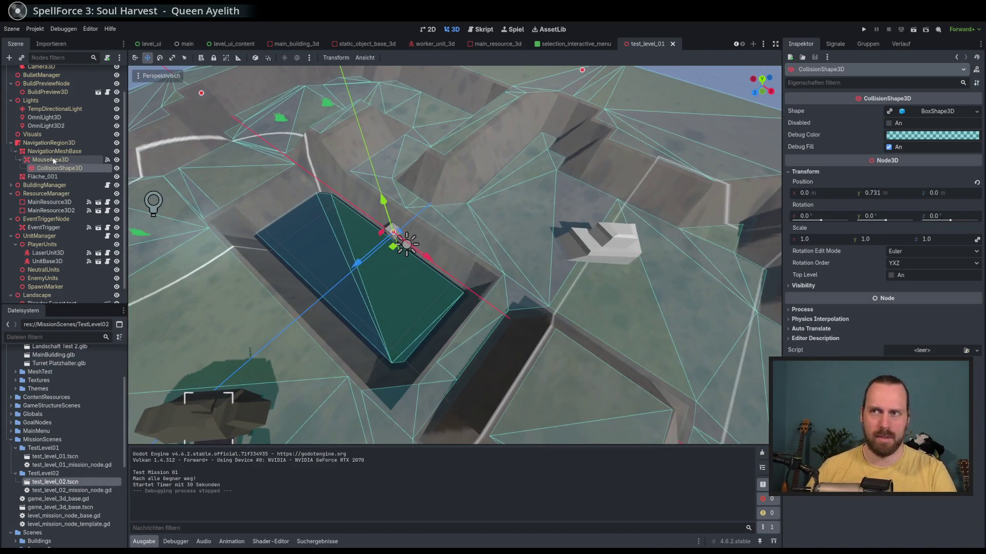
left_click_drag(384, 202, 378, 152)
mouse_move(385, 181)
left_mouse_down()
mouse_move(388, 202)
mouse_move(431, 130)
mouse_move(469, 144)
left_mouse_up()
scroll(406, 169, "down", 5)
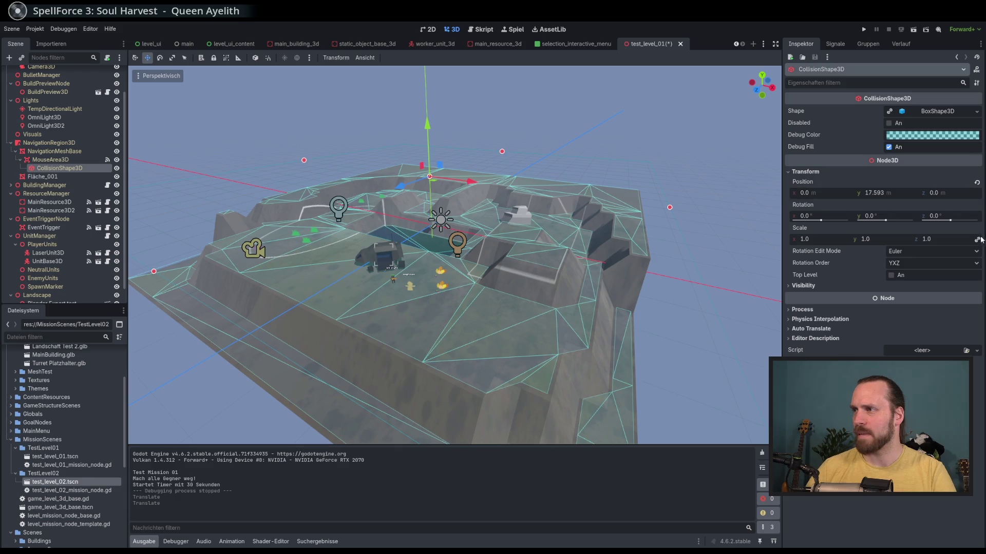
left_click_drag(653, 211, 636, 211)
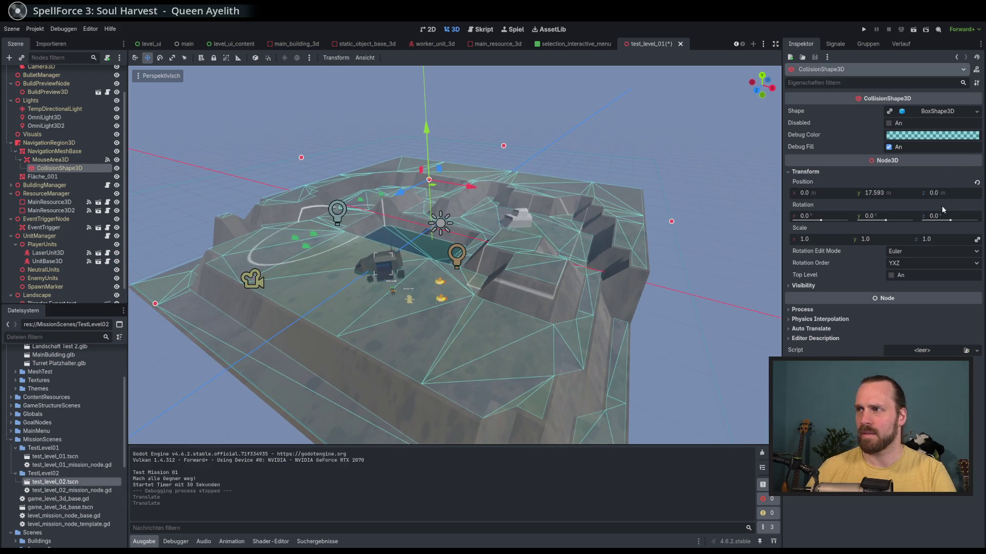
Reset the collision shape's position to zero, revert a 1.425 scale to 1.0, and save.
left_click(976, 183)
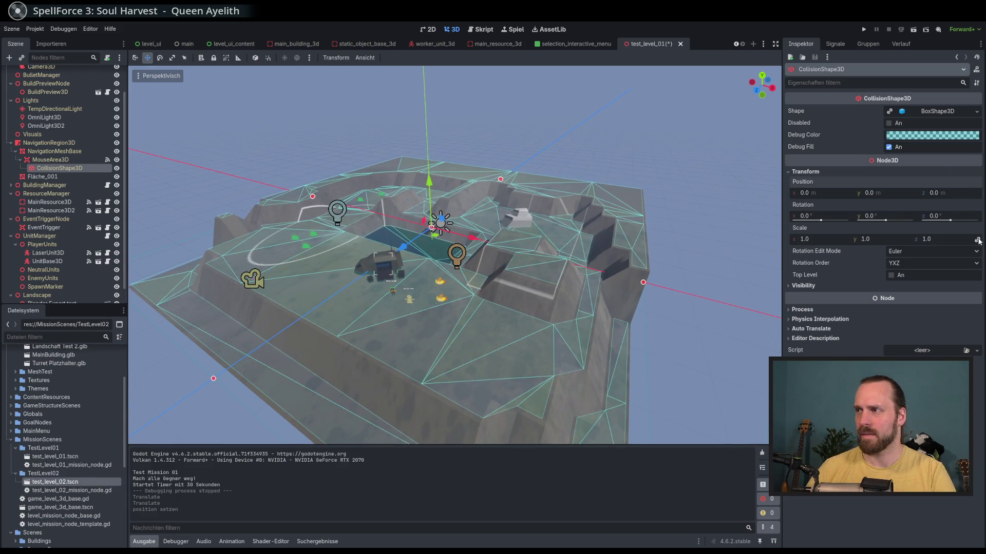
left_click_drag(944, 240, 960, 239)
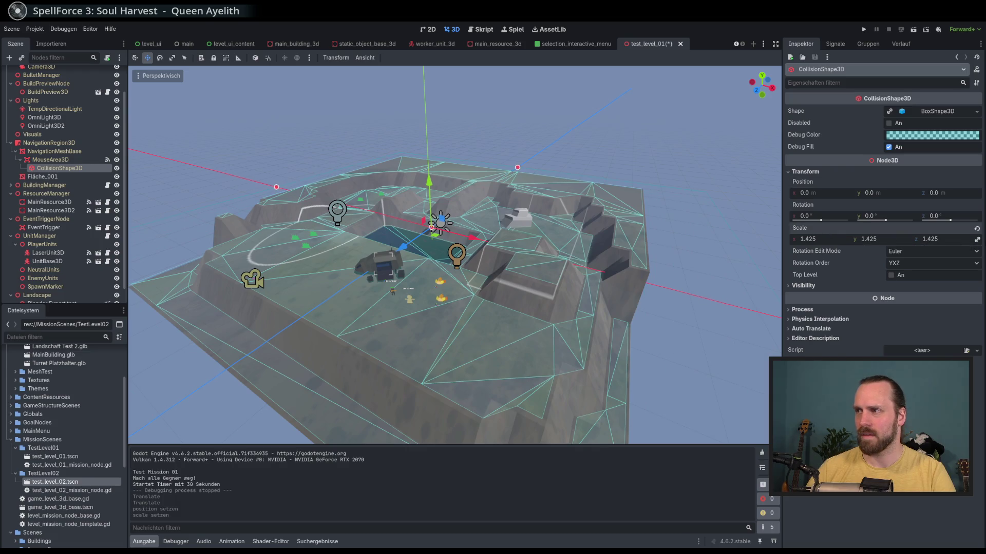
left_click(977, 229)
scroll(606, 149, "down", 2)
key("ctrl+s")
Check the box shape's size settings and launch the game with F5.
left_click(936, 112)
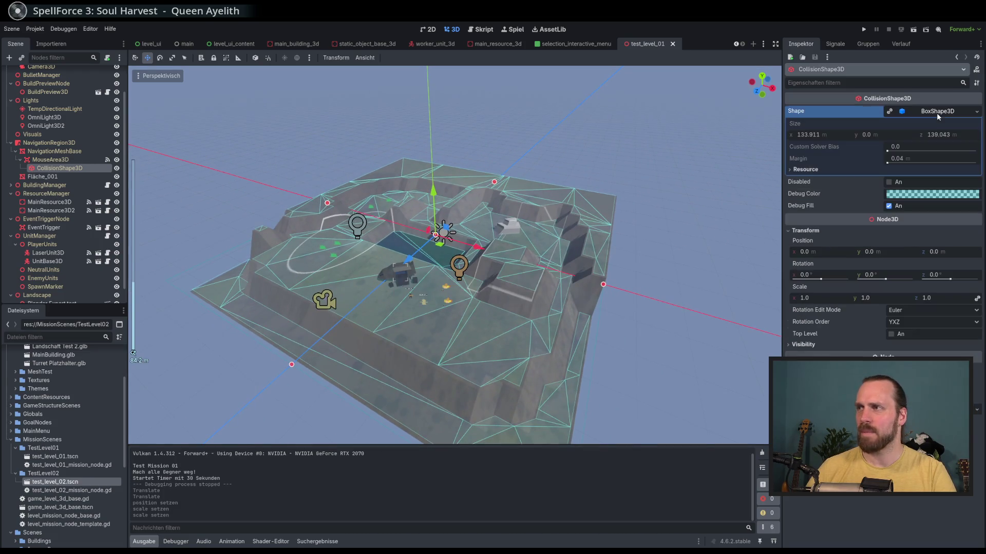
left_click(937, 113)
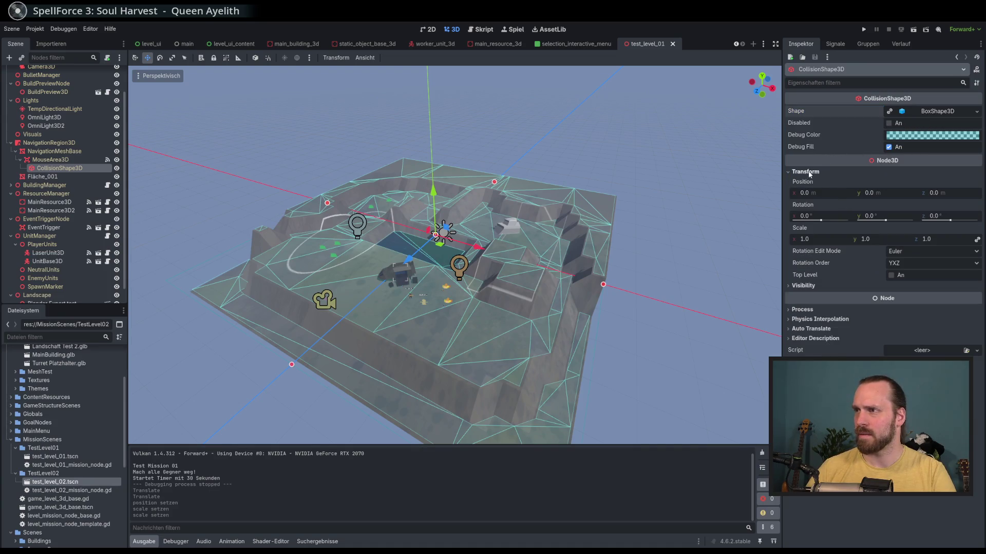
mouse_move(452, 220)
left_mouse_down()
mouse_move(458, 166)
mouse_move(438, 171)
mouse_move(438, 157)
mouse_move(463, 235)
mouse_move(430, 254)
mouse_move(454, 243)
mouse_move(451, 265)
left_mouse_up()
key("F5")
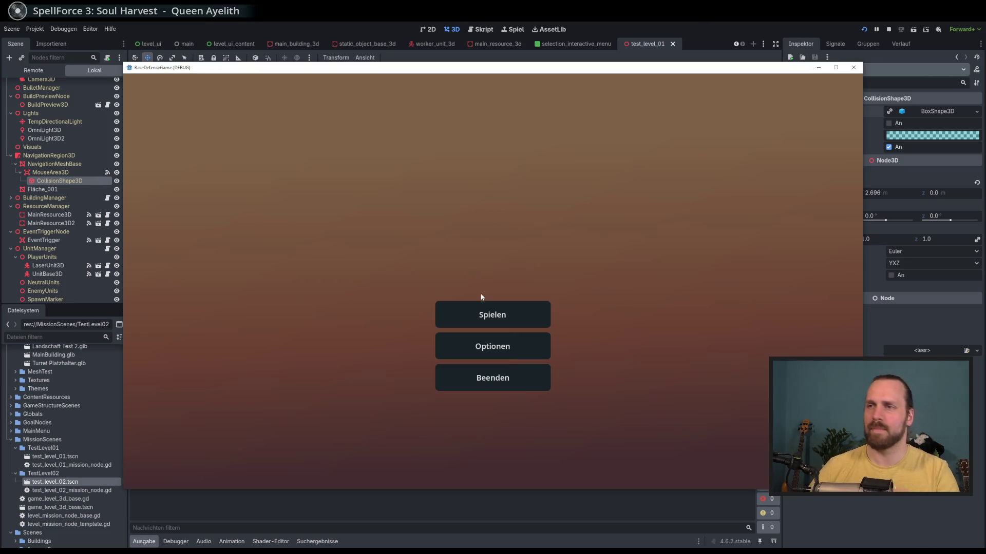
Start a mission, open its build options, then end it from the pause menu.
left_click(482, 308)
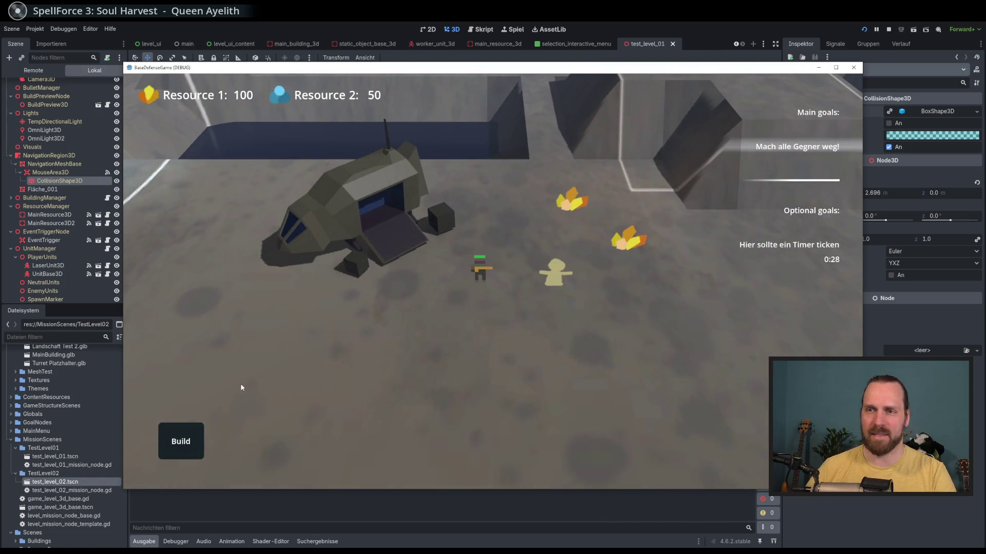
left_click(181, 442)
key("w")
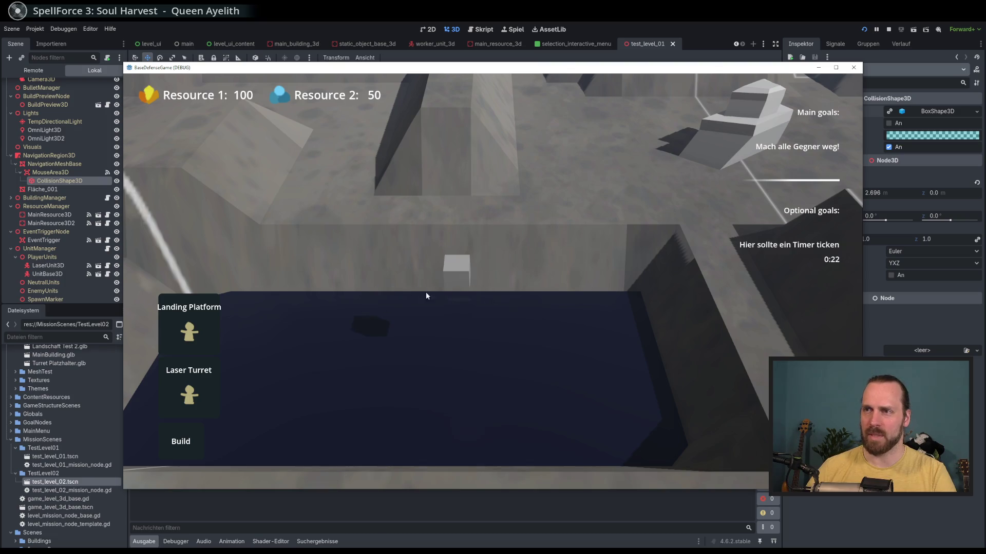
key("Escape")
left_click(490, 297)
Start Test Mission 02, then pause and leave it.
left_click(307, 178)
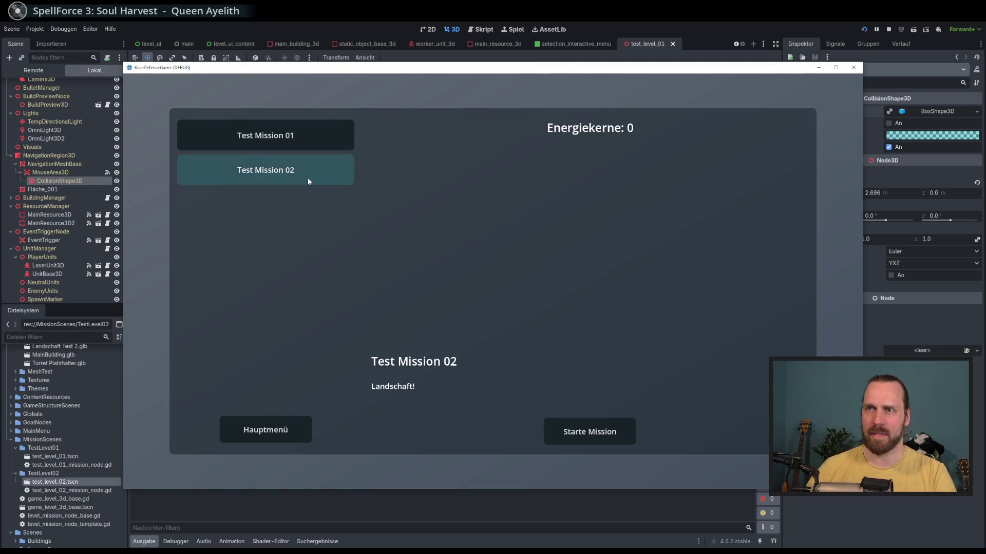
left_click(598, 425)
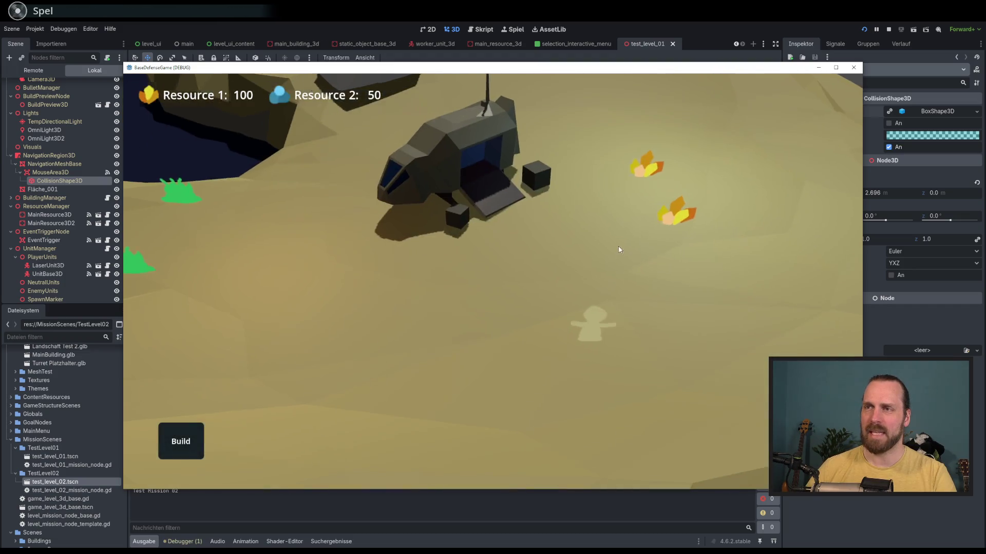
key("Escape")
left_click(468, 292)
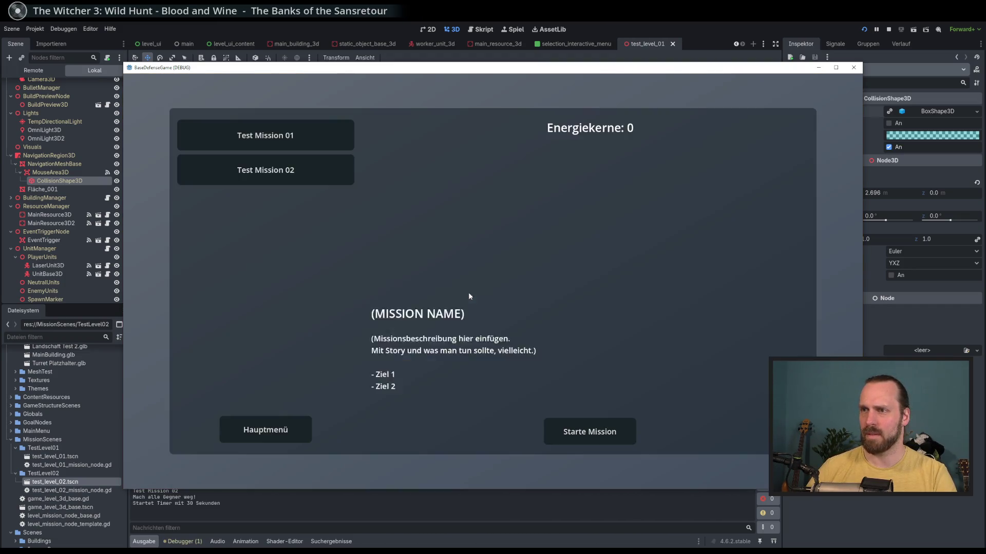
Start Test Mission 01 and pan the camera around the walls, ship and units.
left_click(304, 141)
left_click(585, 436)
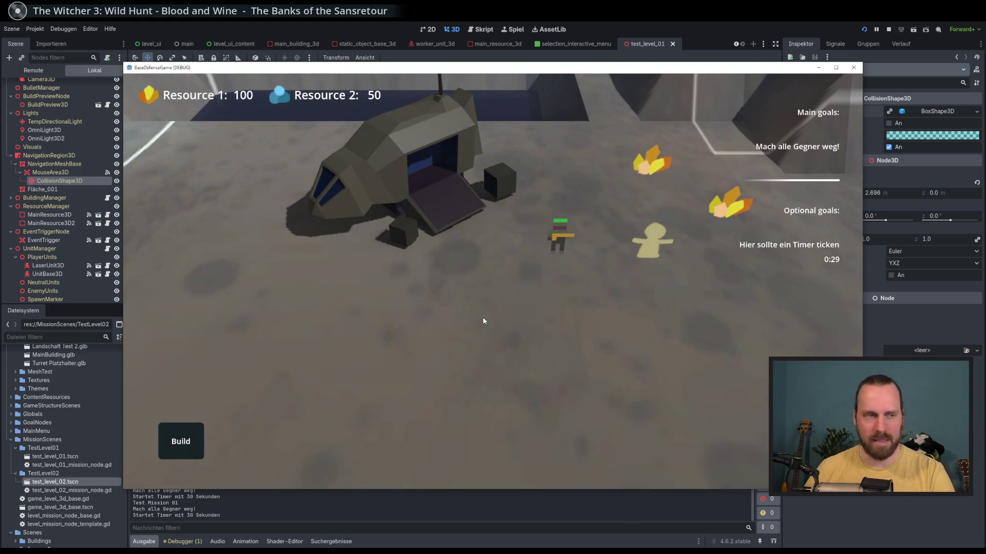
scroll(460, 295, "down", 2)
key("w")
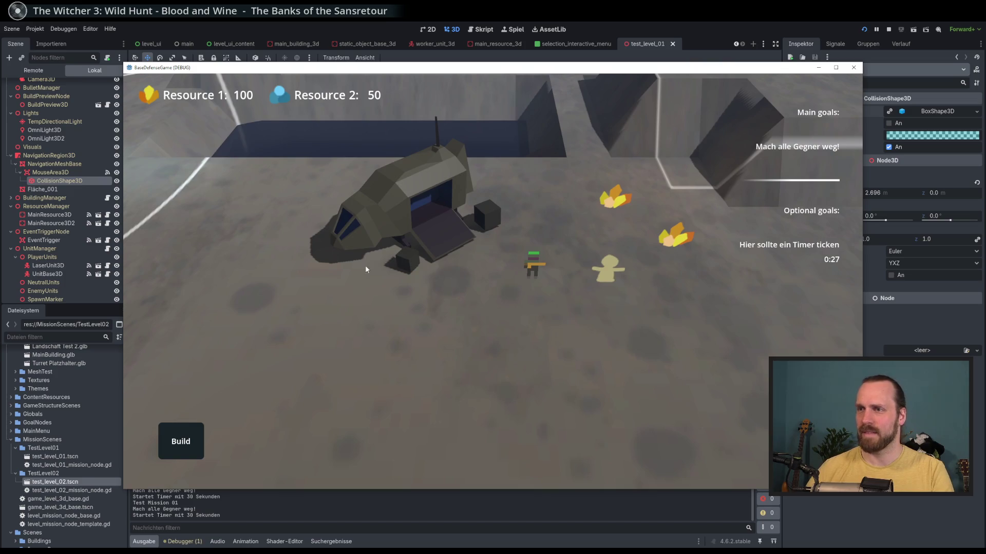
key("a")
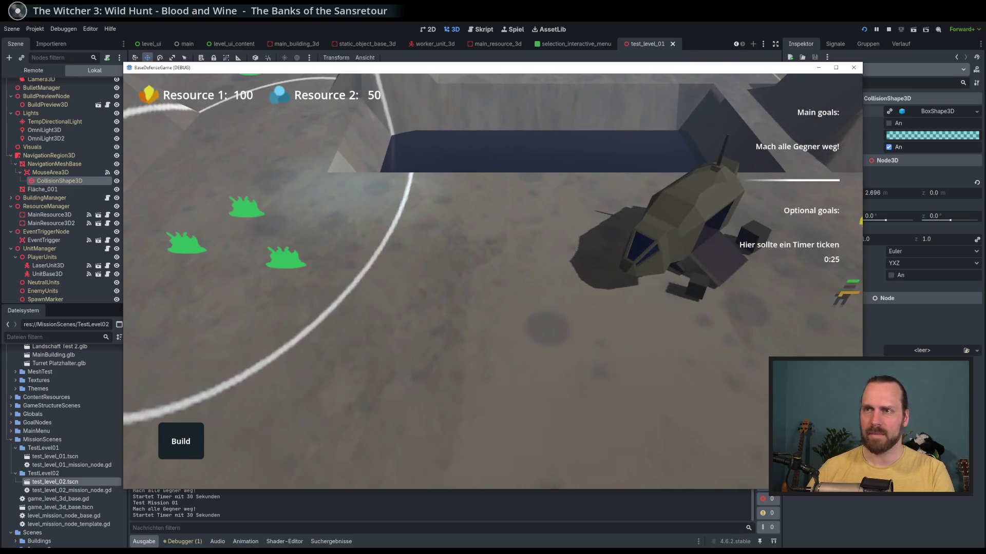
scroll(596, 462, "up", 3)
scroll(529, 375, "down", 3)
key("d")
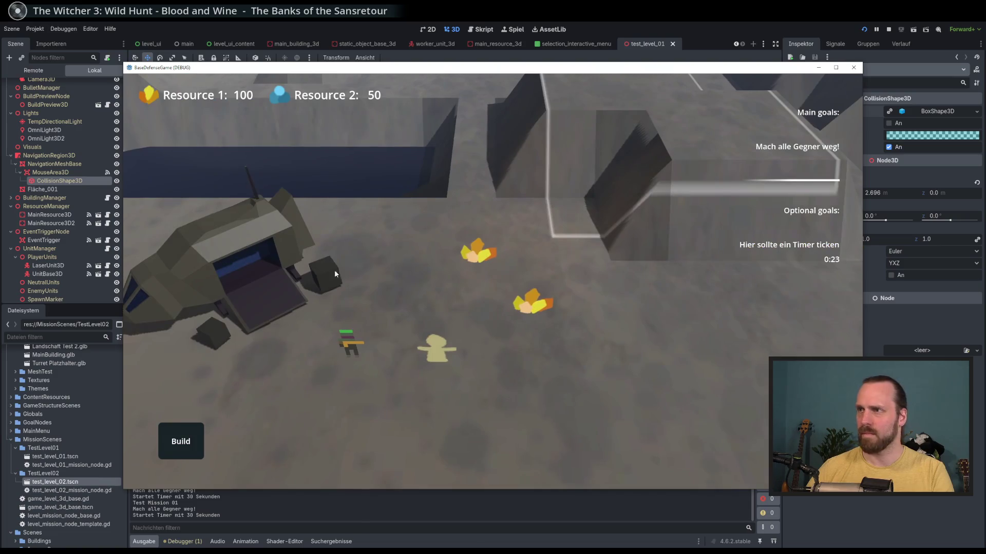
left_click_drag(336, 304, 746, 317)
key("d")
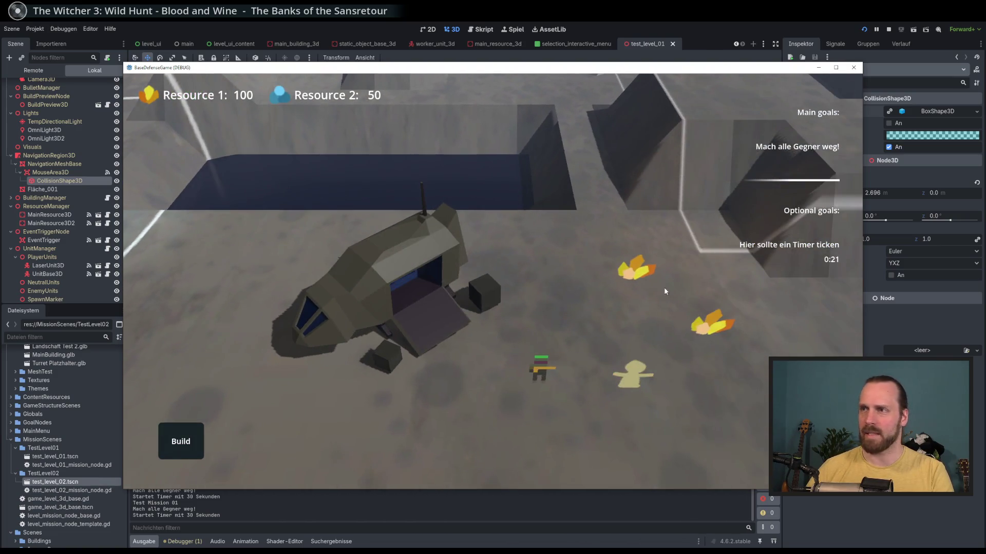
Open the build options, end the mission, and close the game window.
left_click(181, 442)
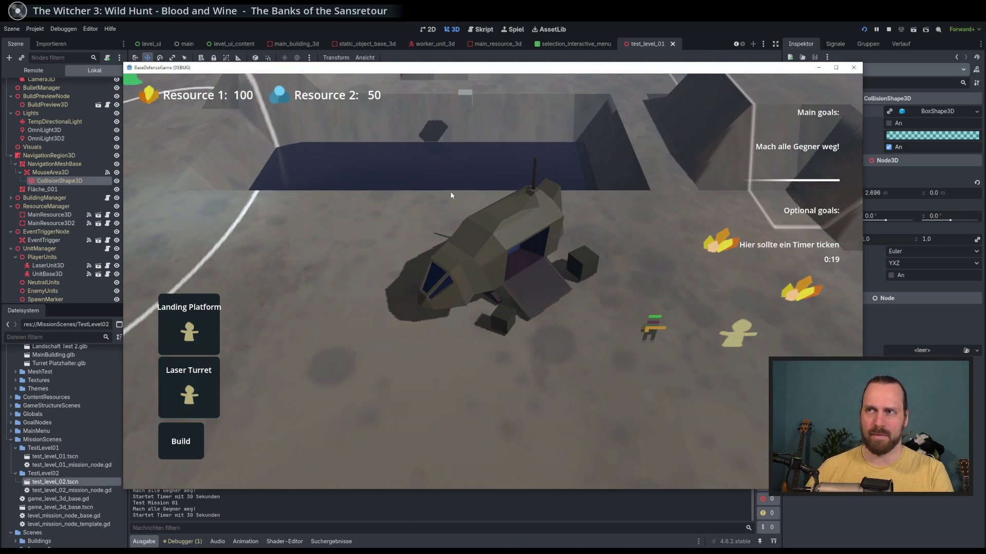
scroll(451, 192, "up", 3)
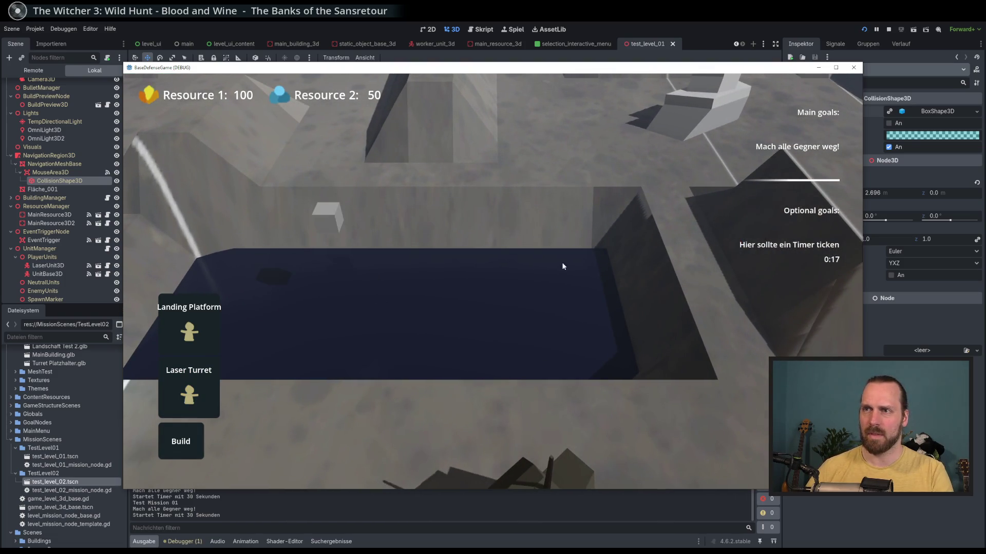
key("Escape")
left_click(515, 292)
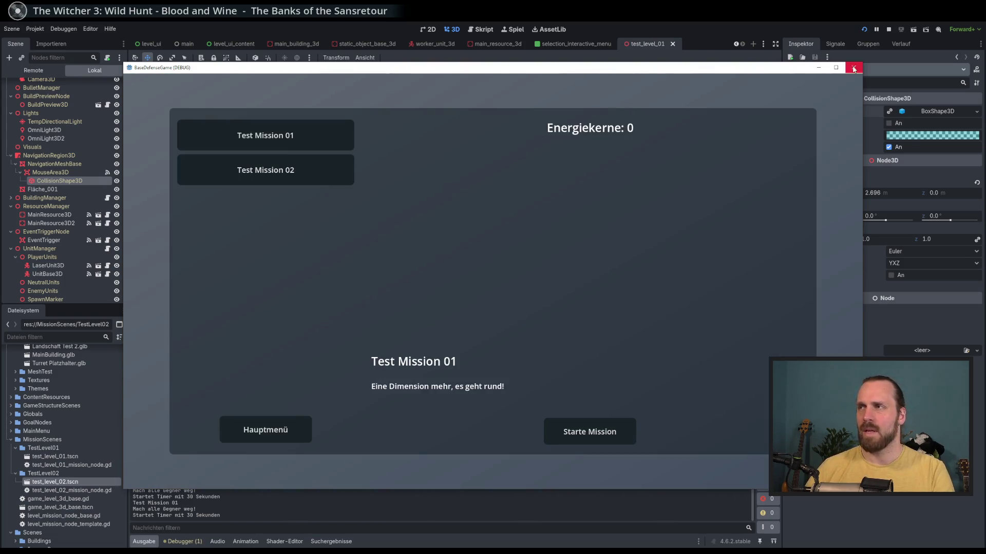
left_click(853, 69)
left_click_drag(406, 241, 407, 266)
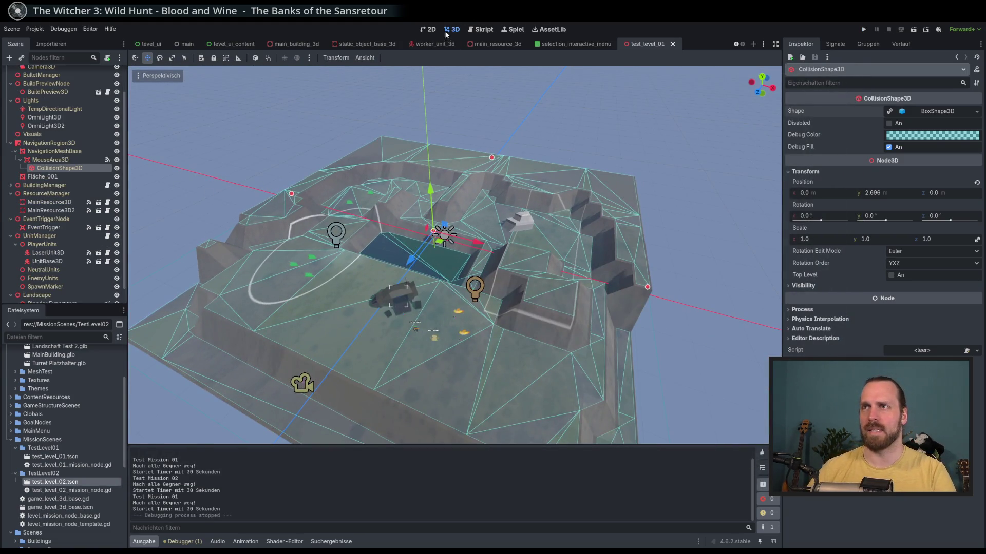
Uncomment print(mouse_position_in_level) on line 48 of game_level_3d_base.gd.
left_click(482, 30)
scroll(390, 200, "up", 3)
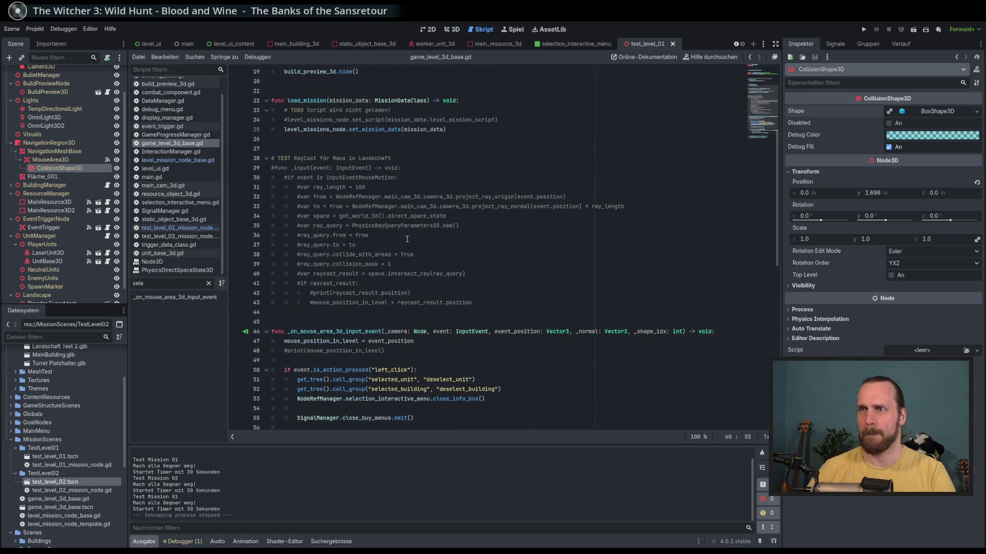
scroll(408, 240, "down", 5)
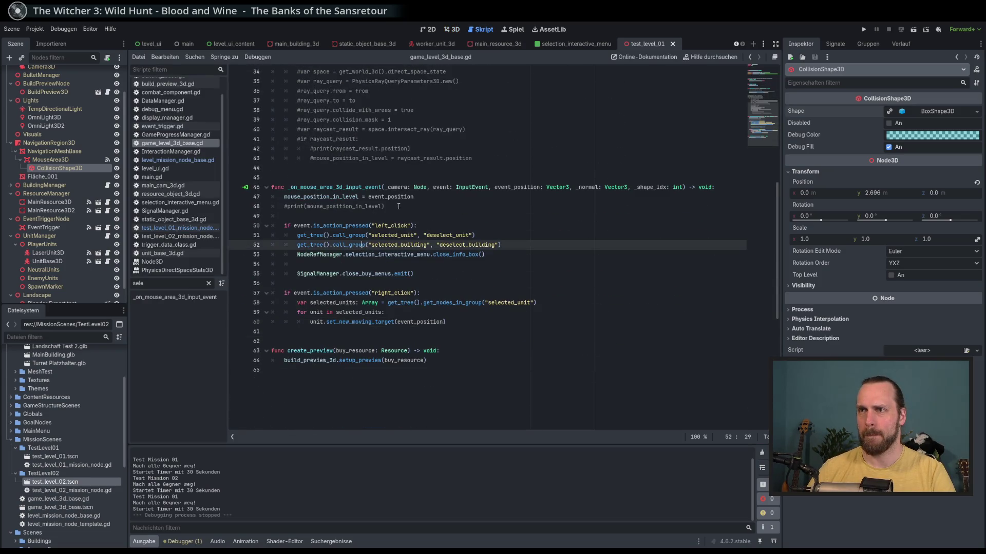
left_click(349, 188)
left_click(434, 199)
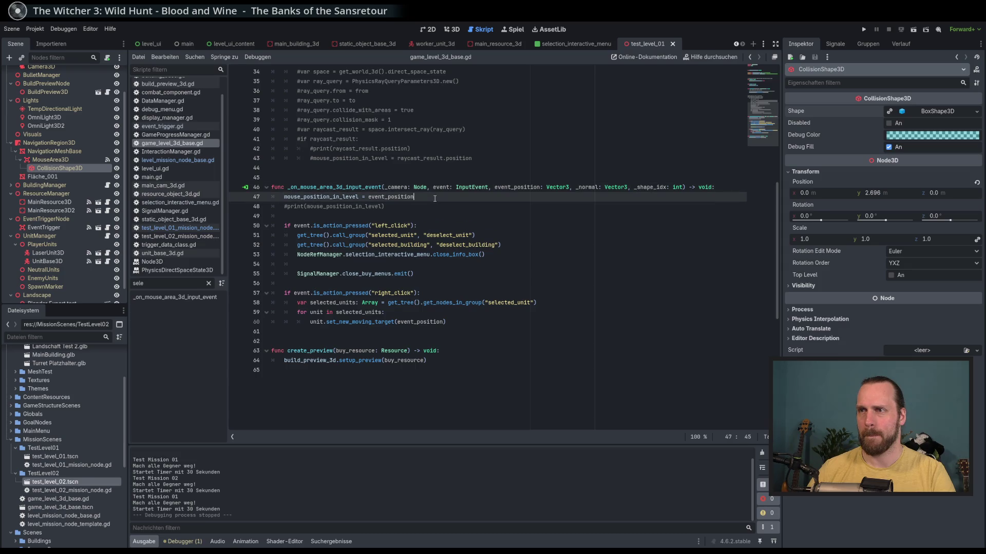
left_click(423, 207)
key("ctrl+k")
left_click(480, 236)
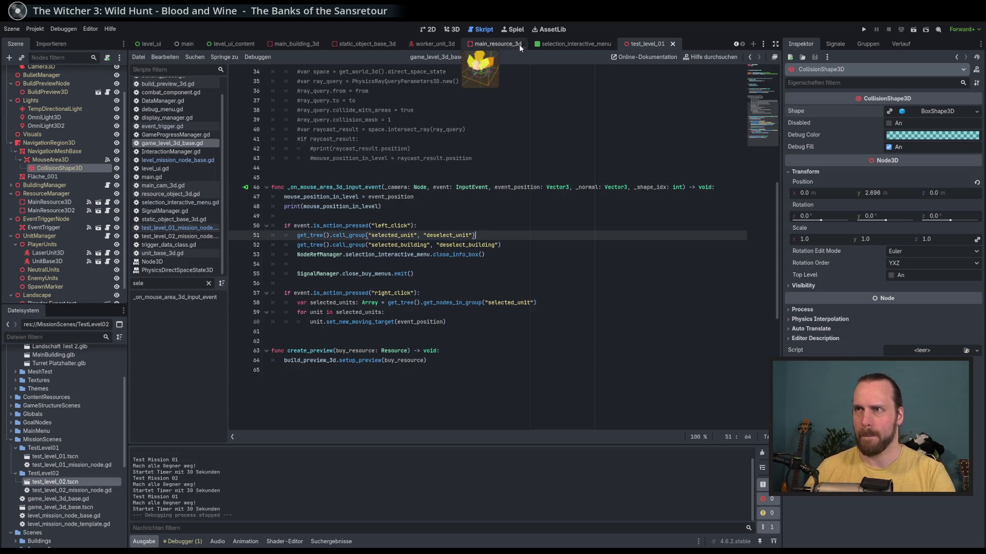
Run the game in the Spiel view, start Test Mission 01, pan around, then stop with F8.
left_click(511, 28)
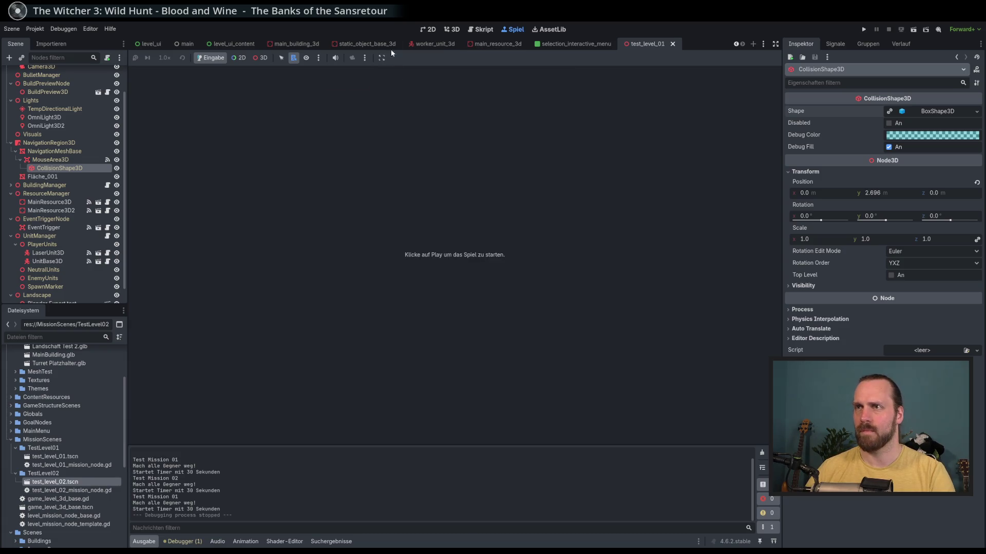
key("F5")
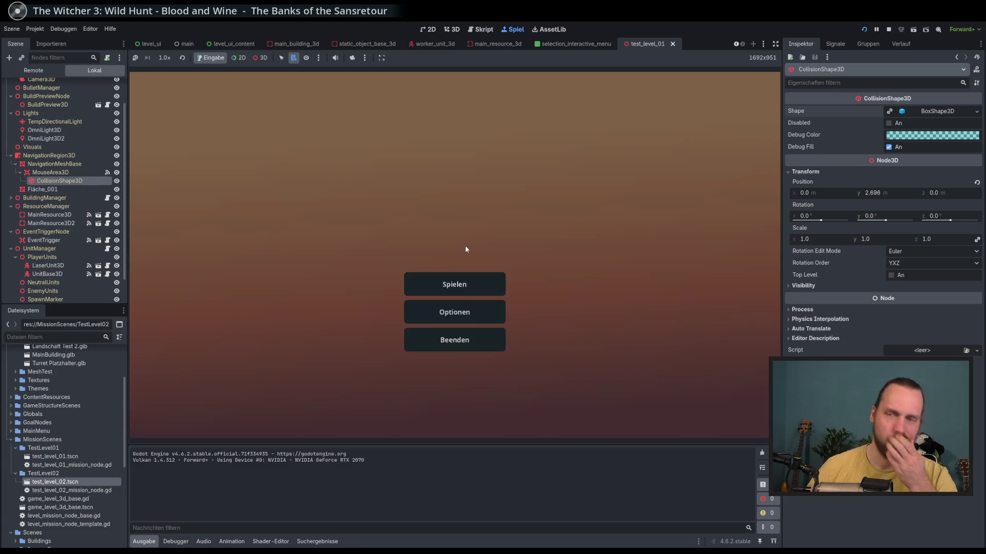
left_click(442, 285)
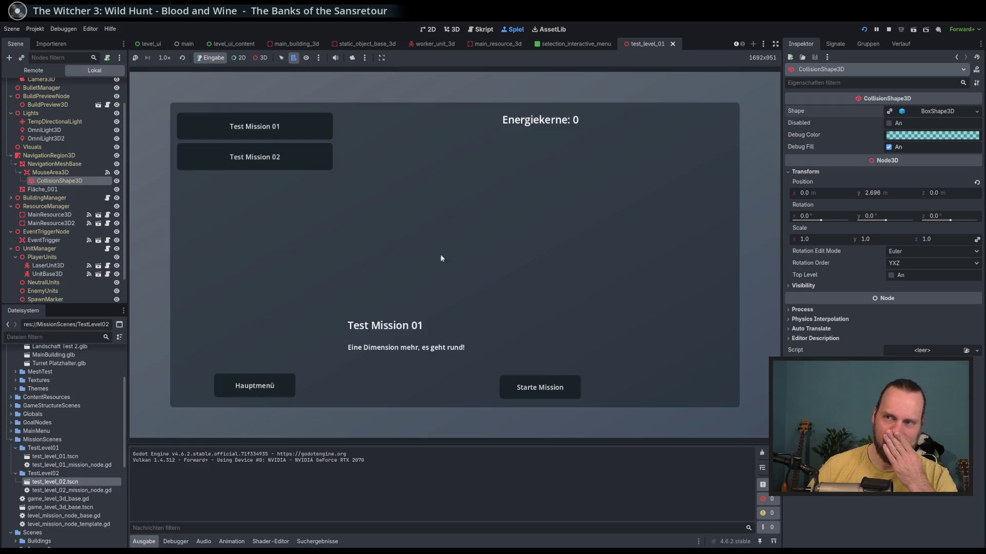
left_click(530, 390)
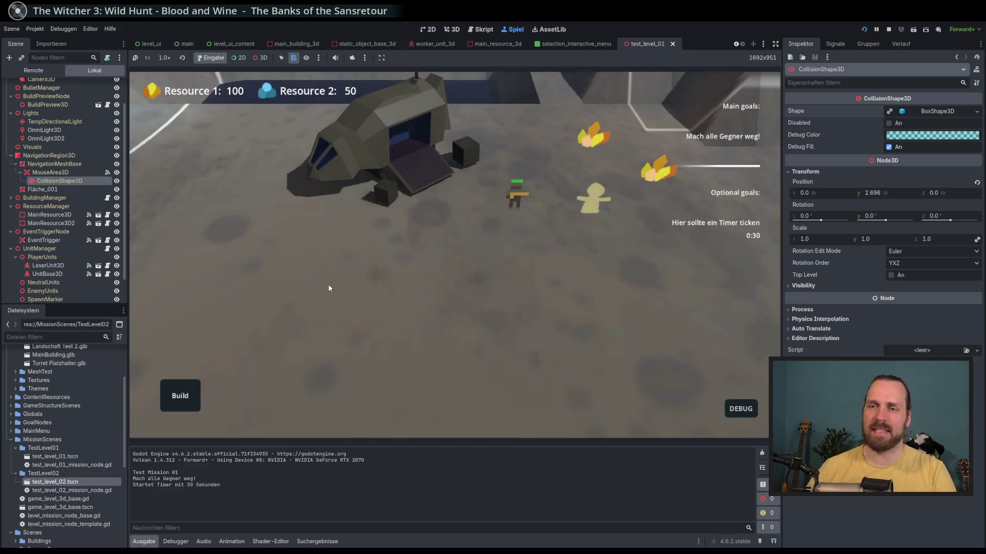
scroll(342, 283, "up", 5)
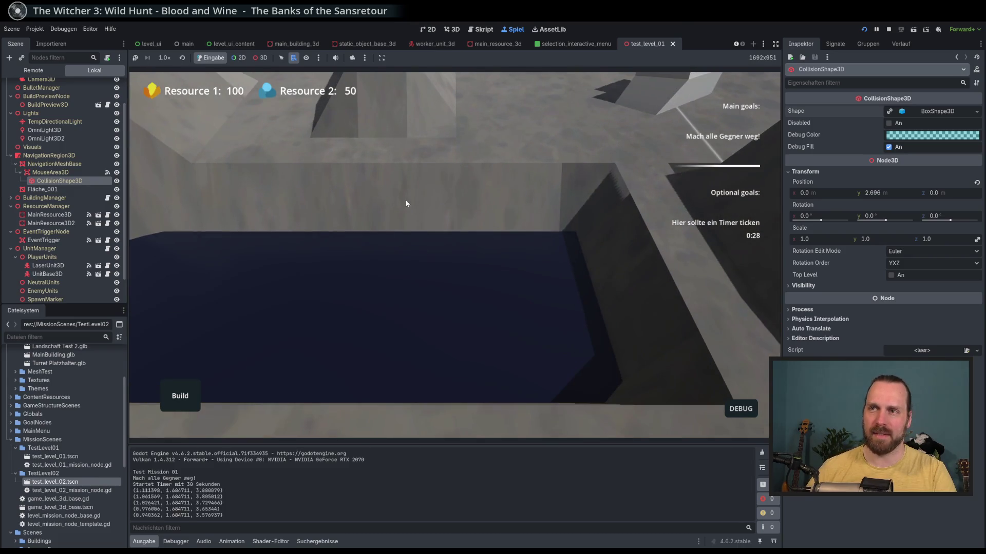
left_click_drag(421, 355, 446, 287)
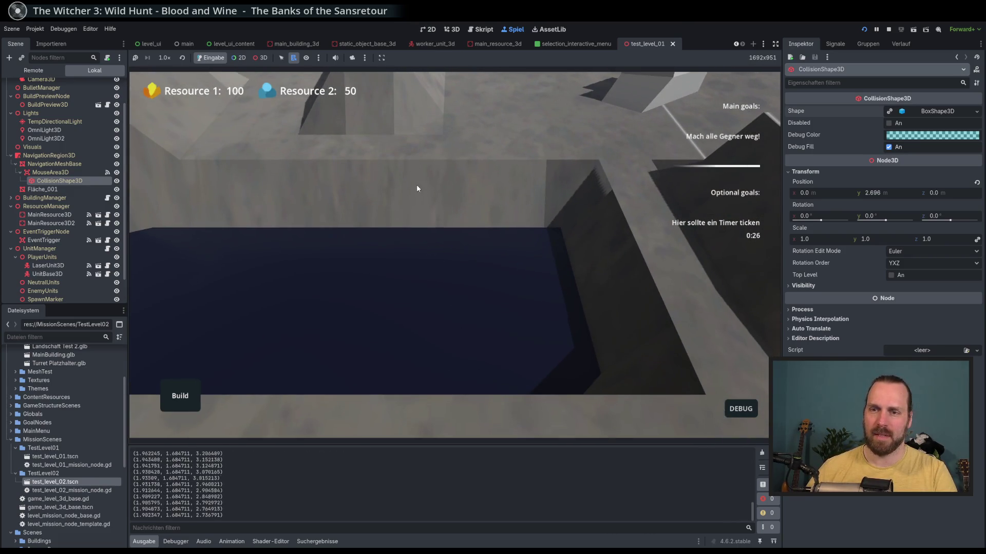
left_click_drag(417, 184, 429, 261)
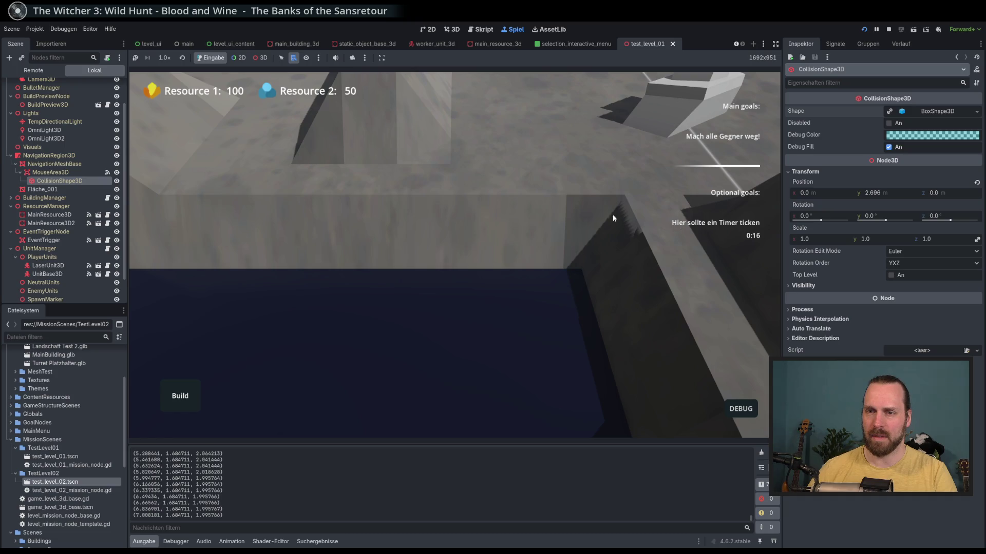
key("F8")
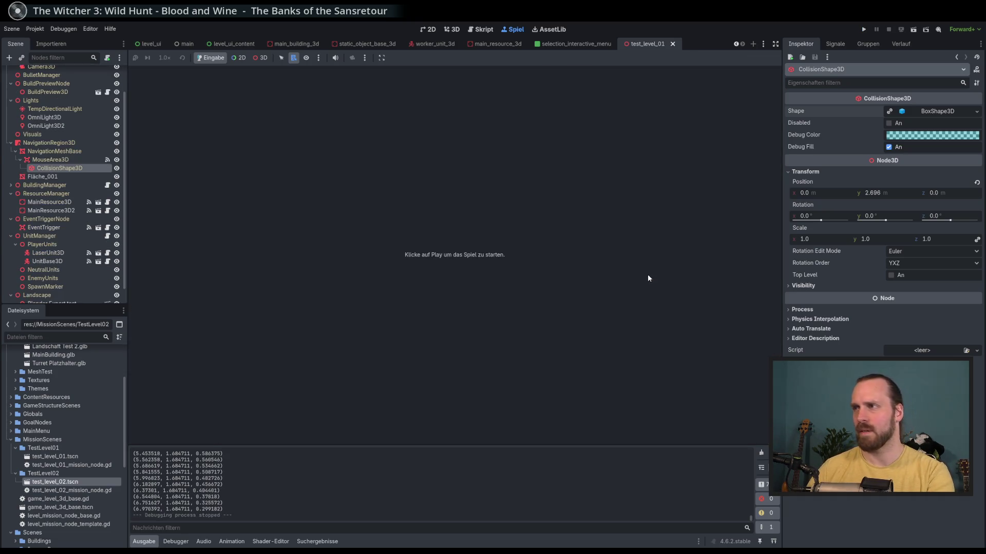
Comment out the mouse-position print line again with Ctrl+K.
left_click(453, 30)
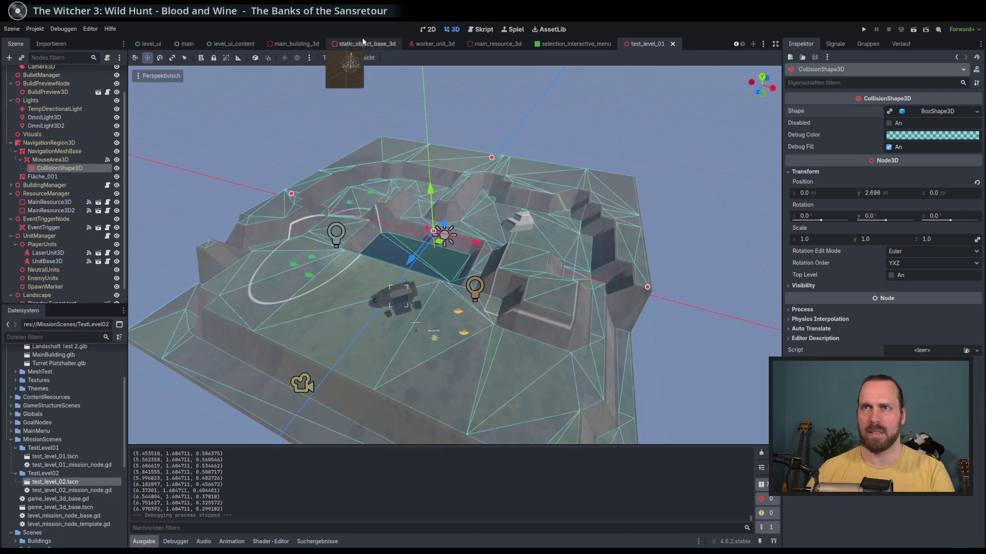
key("ctrl+F3")
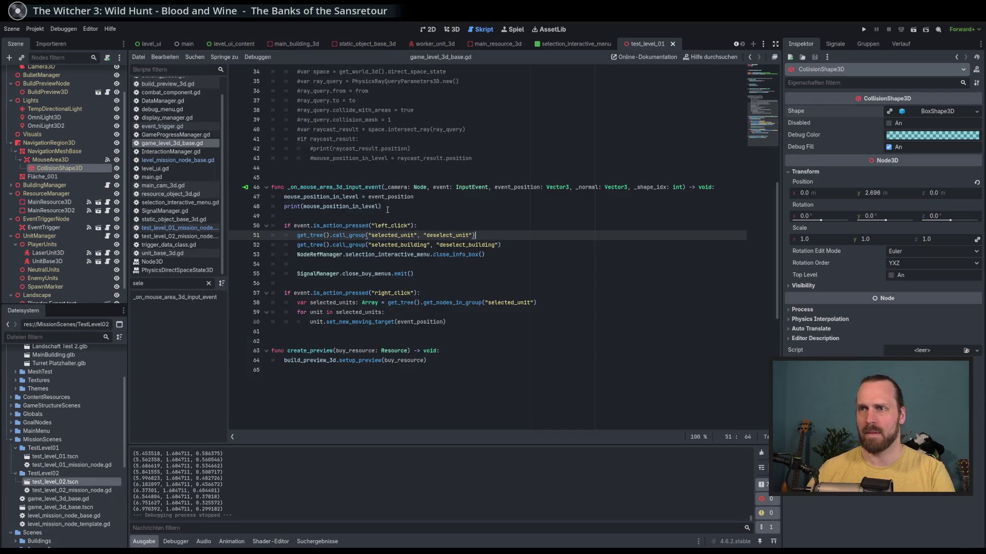
left_click(387, 210)
key("ctrl+k")
key("Down")
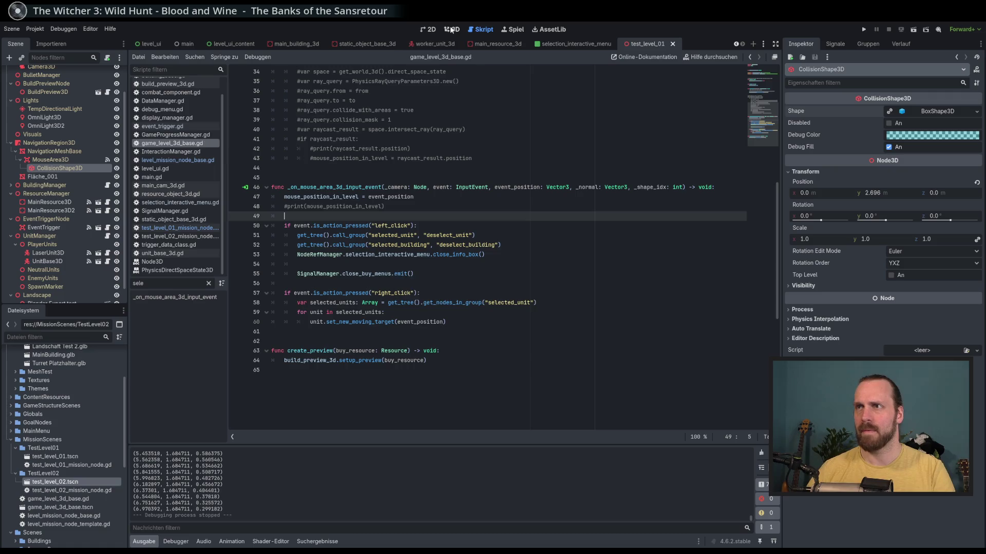
Return to the 3D level view and select MouseArea3D in the Scene dock.
left_click(451, 30)
left_click(43, 177)
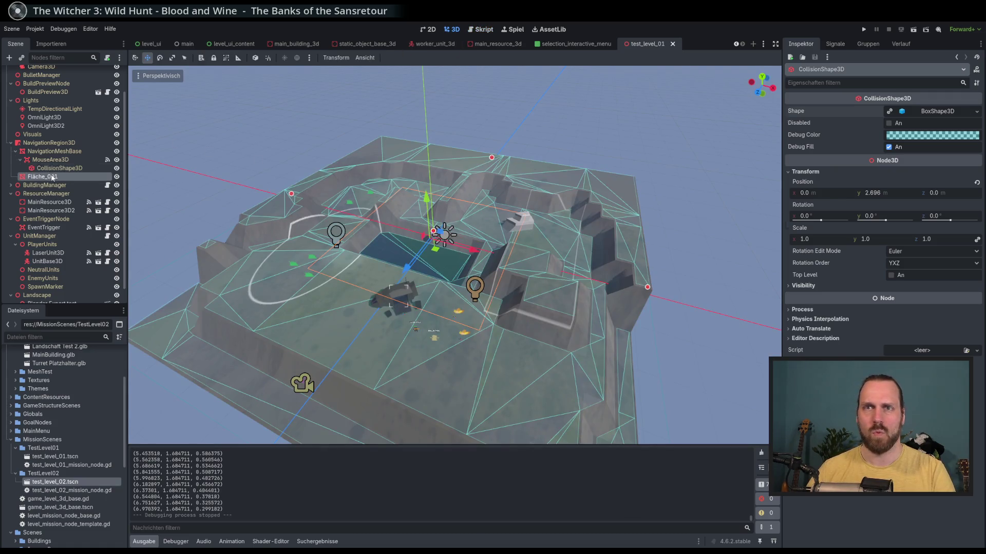
left_click(59, 168)
left_click(50, 160)
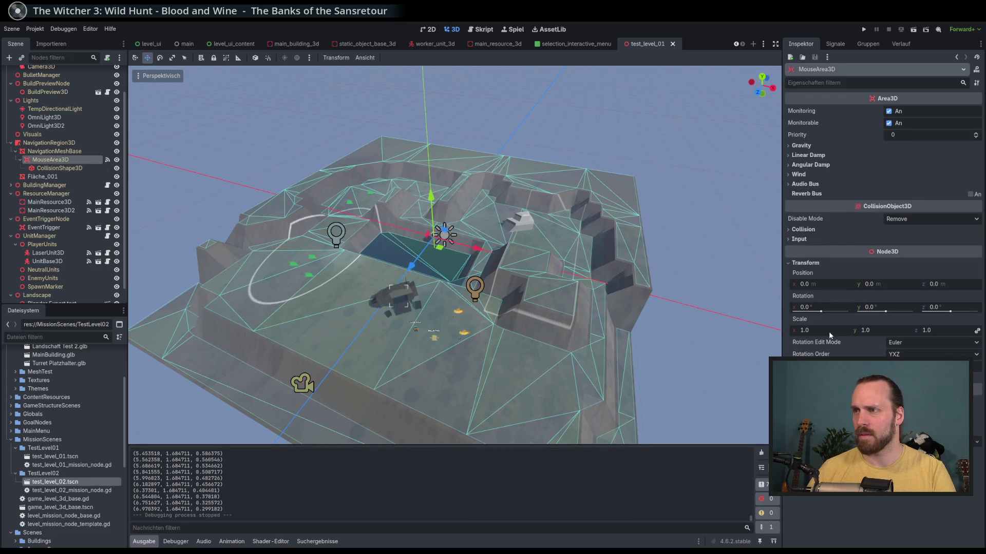
Undo the accidental scale change on the mouse area and open its input_event handler script.
mouse_move(829, 331)
left_mouse_down()
mouse_move(853, 331)
mouse_move(842, 332)
left_mouse_up()
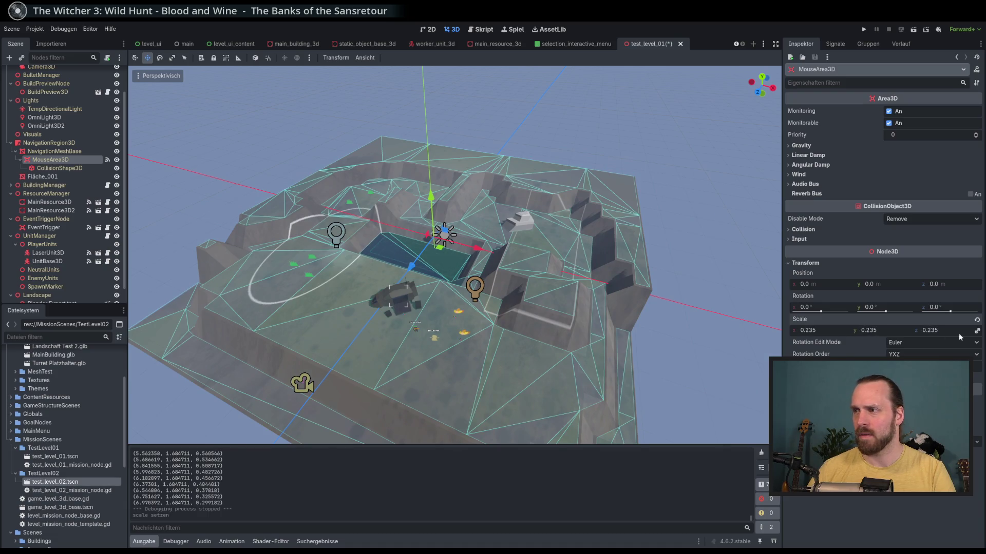
key("ctrl+s")
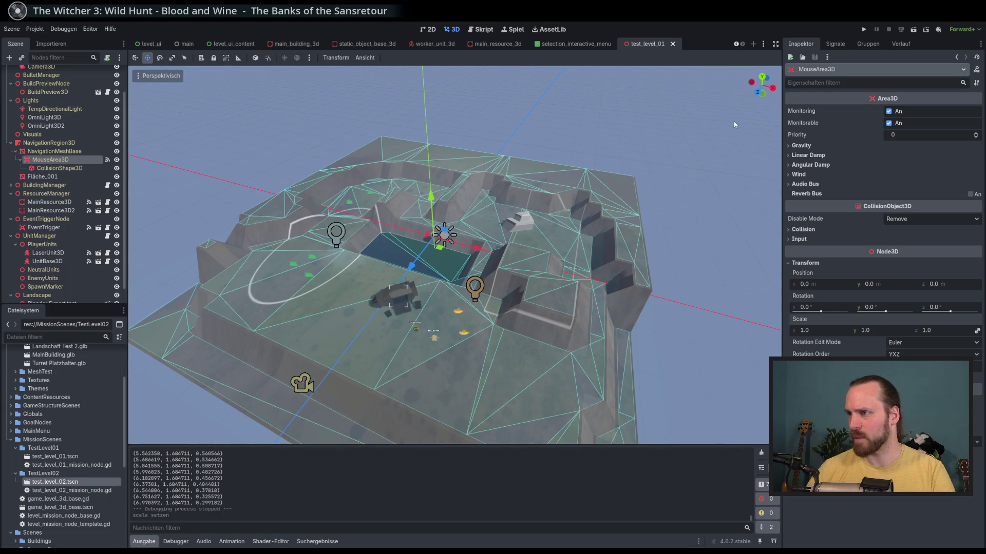
left_click(835, 45)
double_click(864, 167)
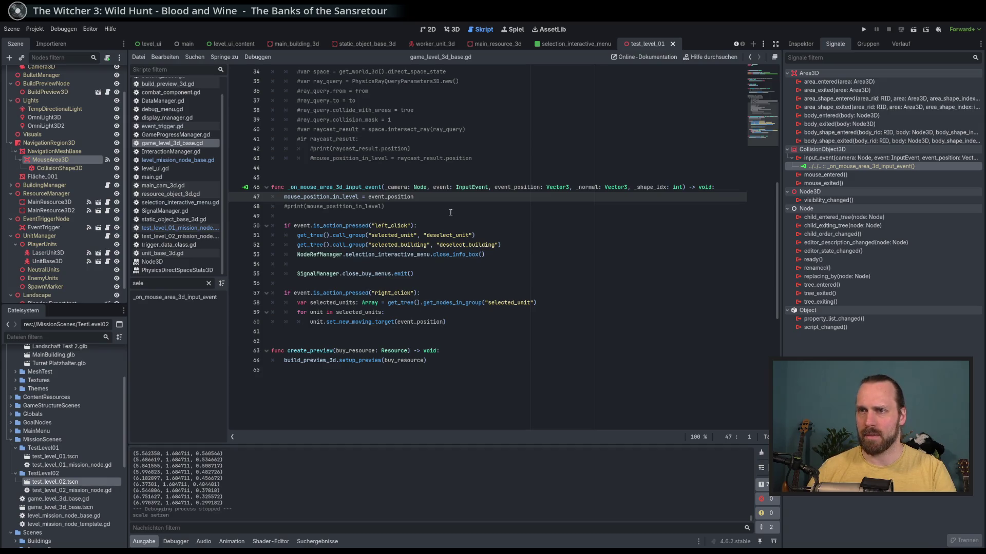
scroll(450, 213, "down", 1)
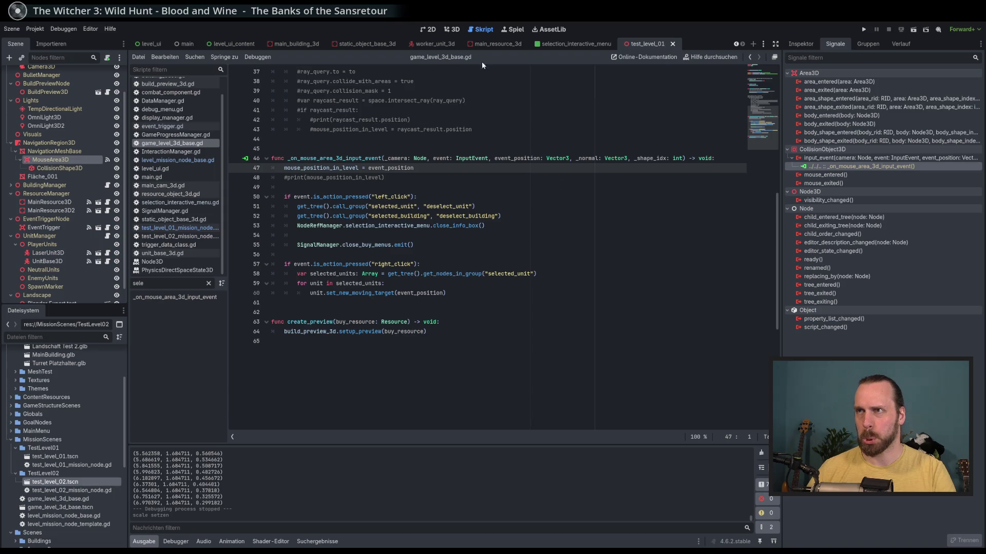
Revert the CollisionShape3D position to 0 in the Inspector and run the game with F5.
left_click(451, 29)
left_click(60, 168)
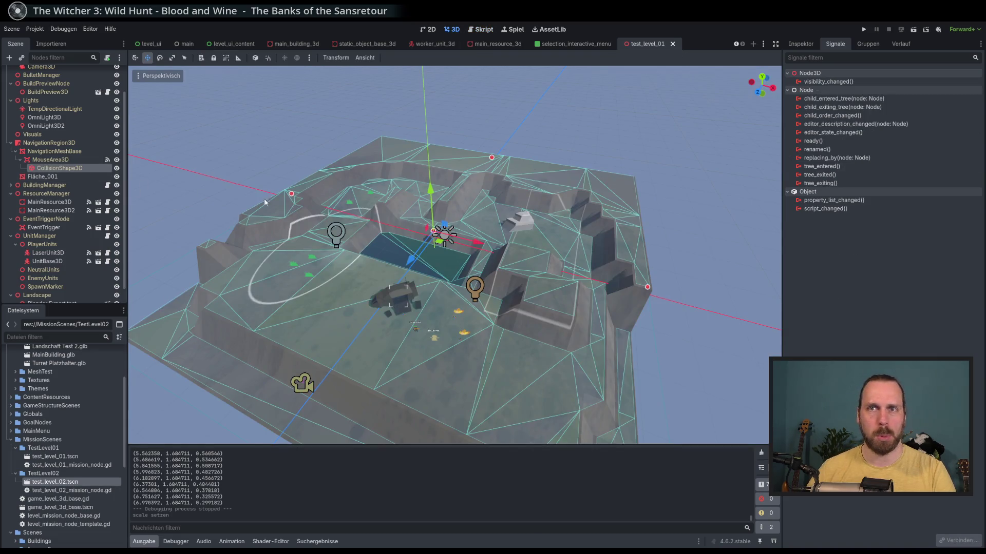
left_click(801, 43)
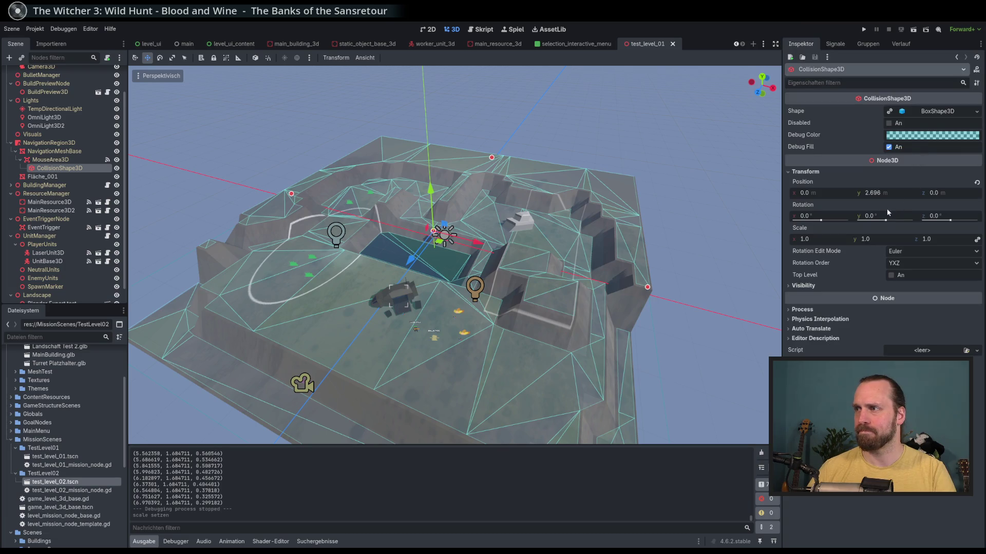
left_click(978, 184)
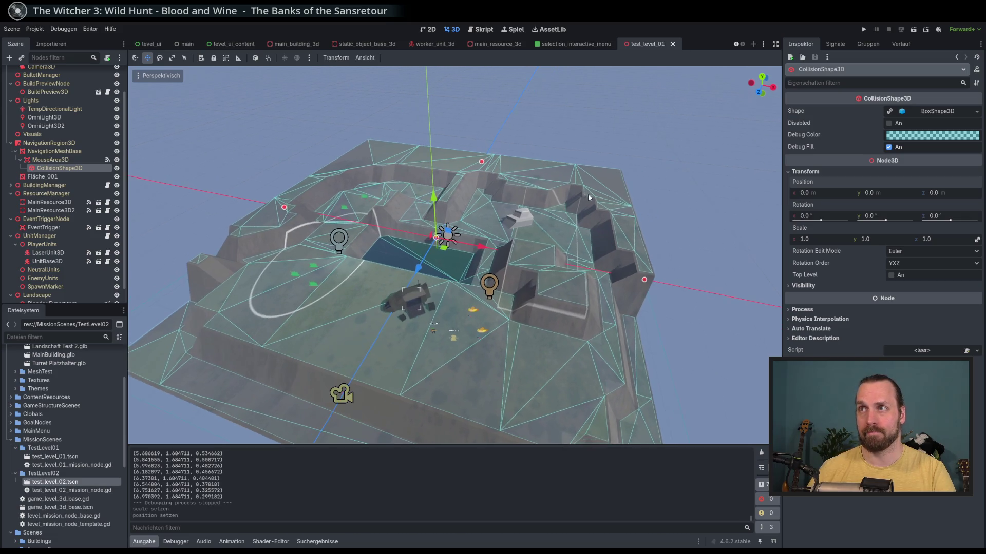
key("F5")
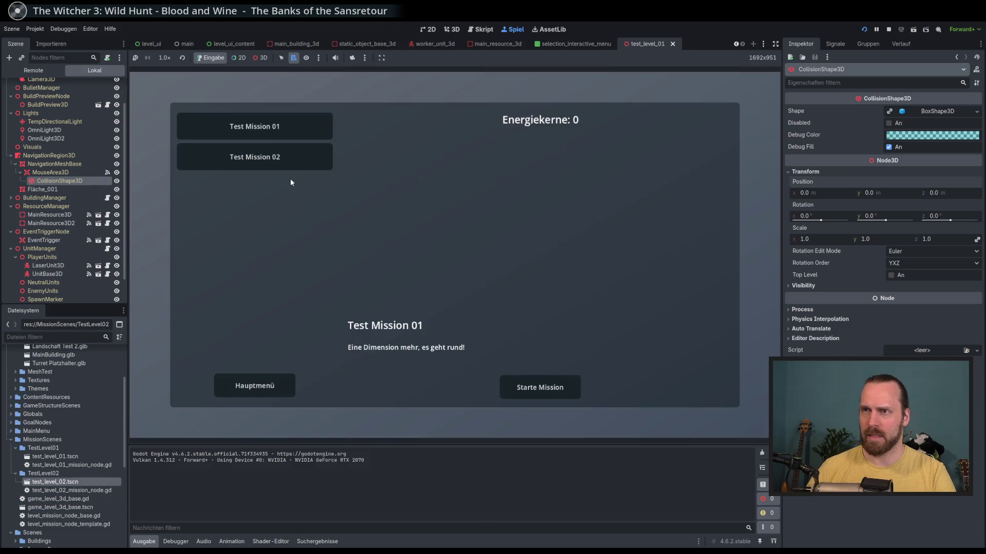
Start Test Mission 02, pan the camera with A and D, then stop the game with F8.
left_click(287, 162)
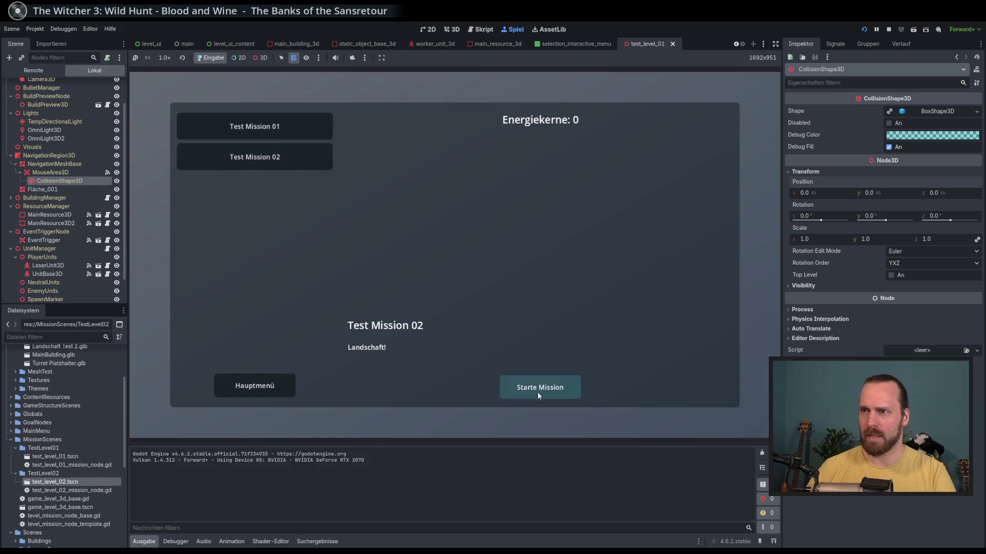
left_click(537, 390)
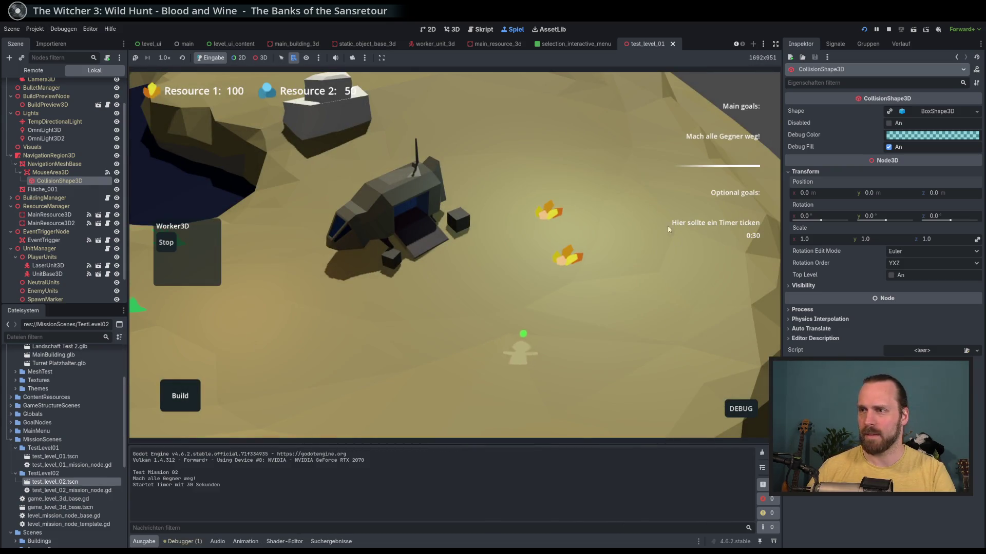
key("a")
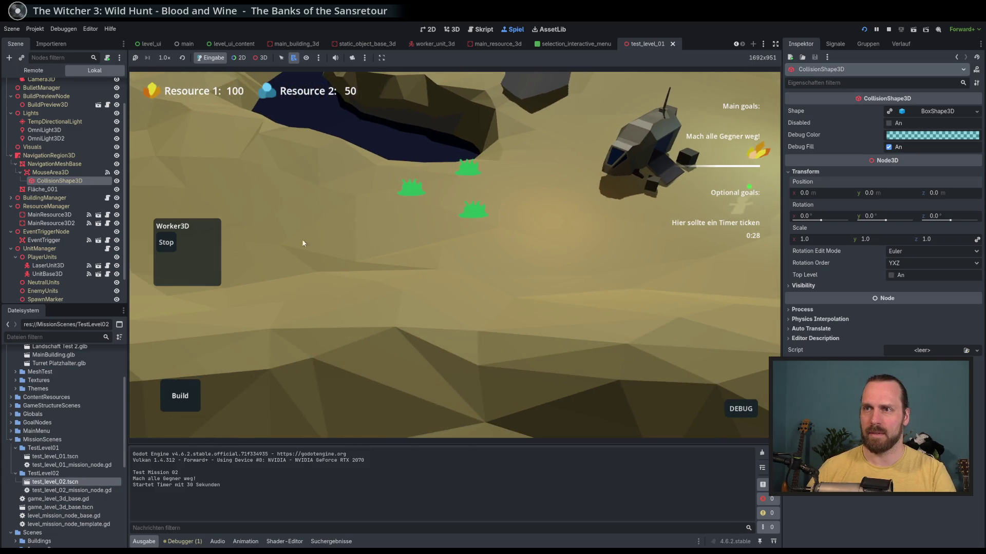
key("d")
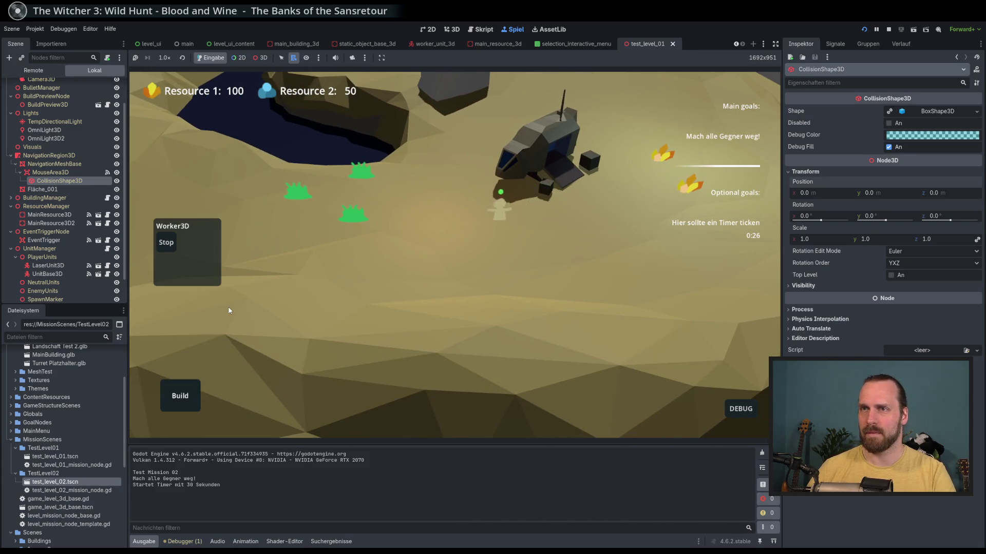
key("F8")
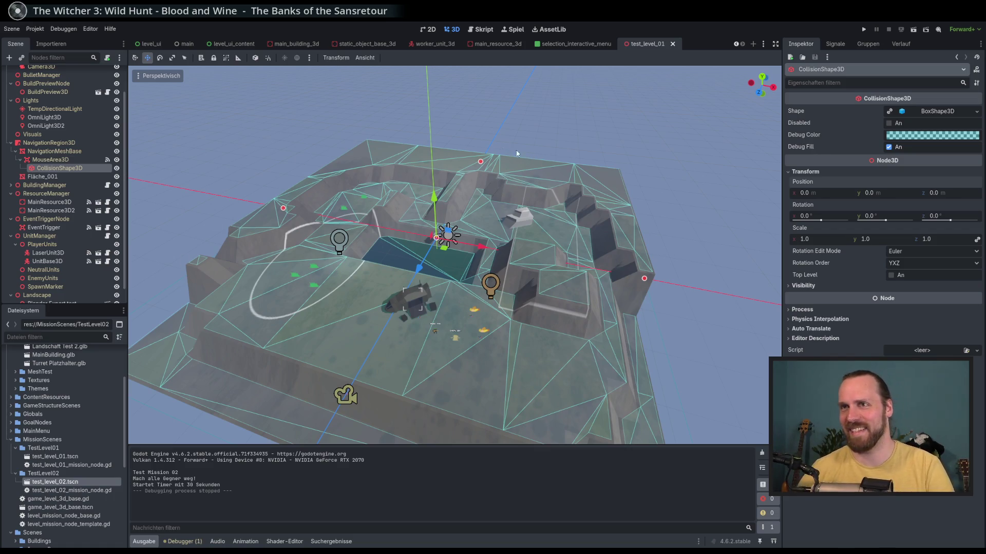
Open the test_level_02.tscn scene from the FileSystem panel.
left_click(763, 47)
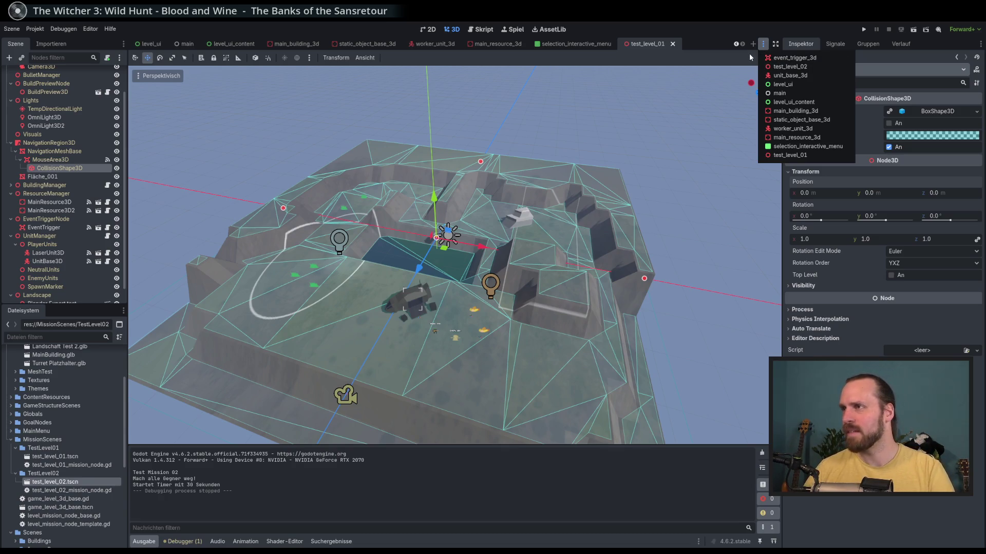
key("Escape")
scroll(70, 422, "down", 3)
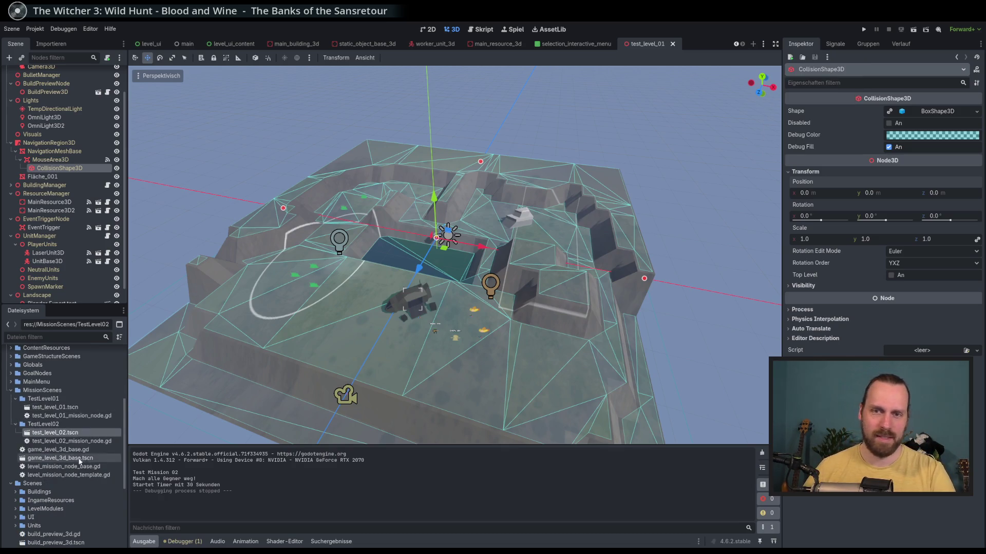
left_click(68, 409)
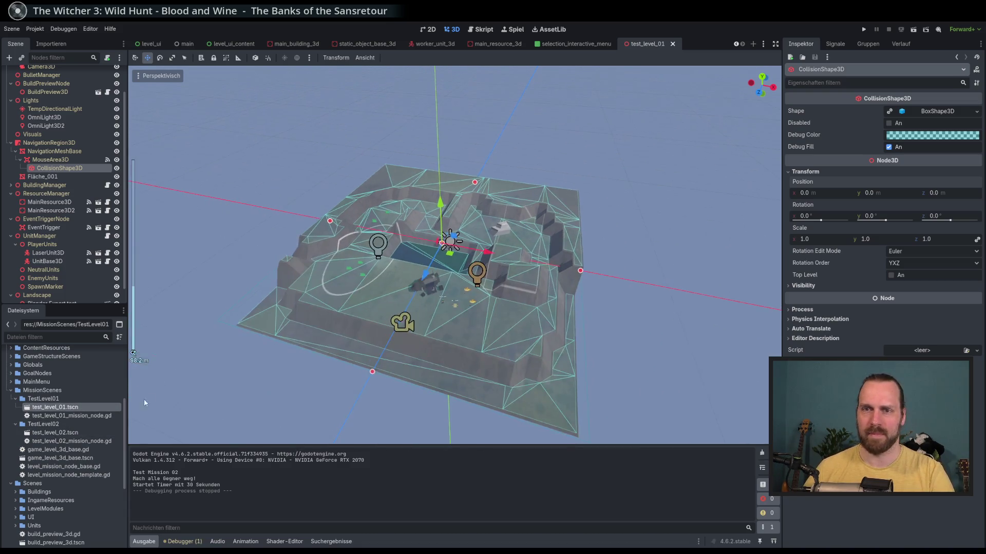
double_click(54, 433)
scroll(439, 286, "up", 3)
scroll(439, 287, "up", 5)
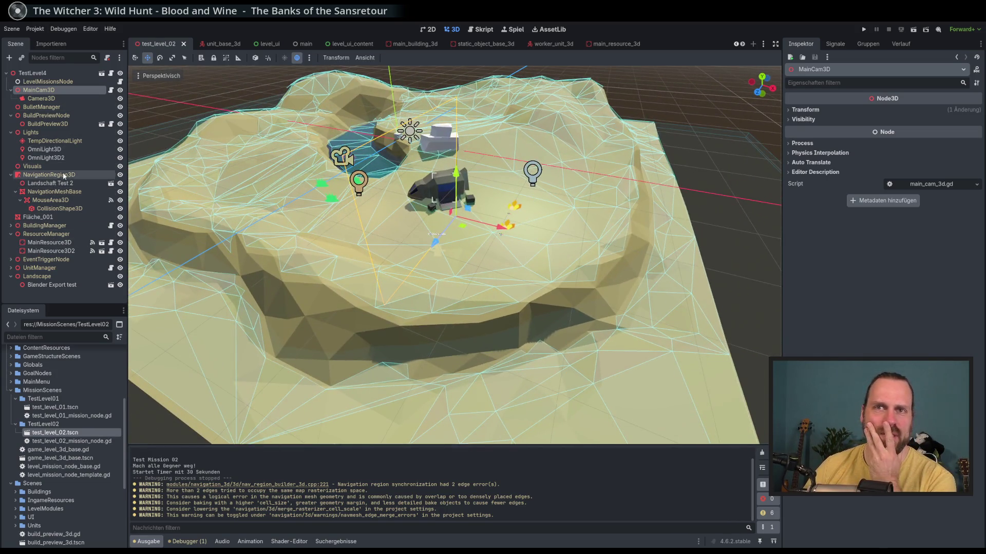
Select the mouse area's CollisionShape3D, undo its accidental raise, and switch back to test_level_01.
left_click(69, 209)
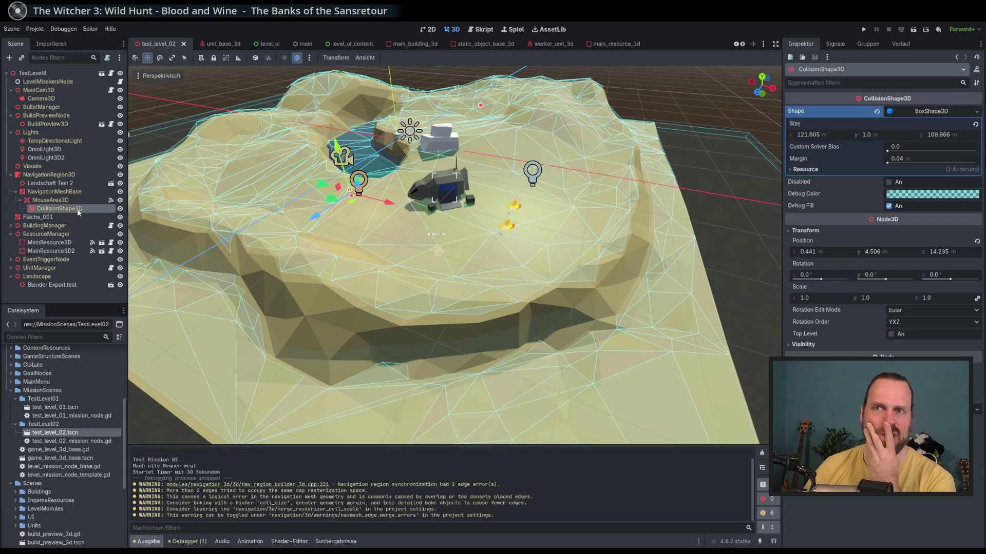
mouse_move(342, 181)
left_mouse_down()
mouse_move(339, 172)
mouse_move(343, 187)
left_mouse_up()
key("ctrl+z")
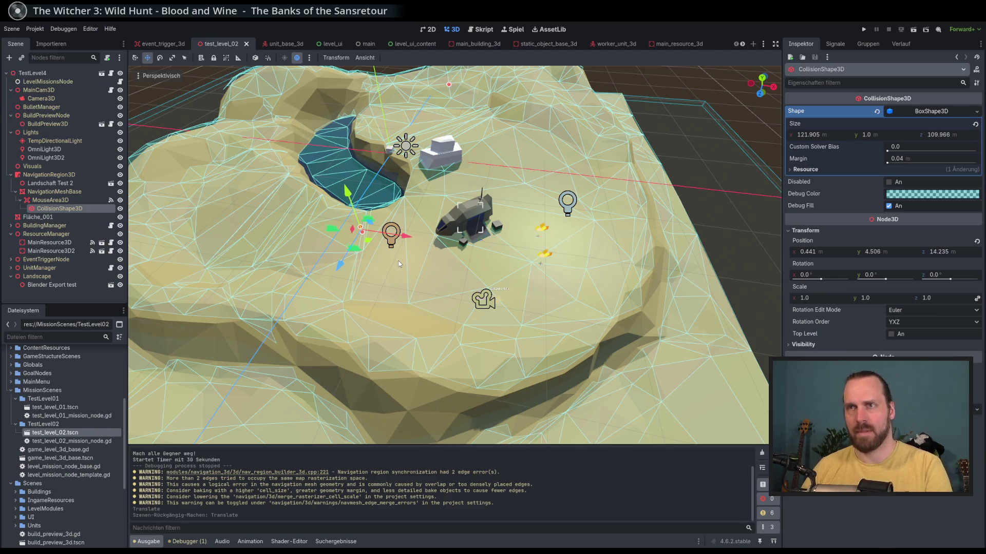
left_click(762, 44)
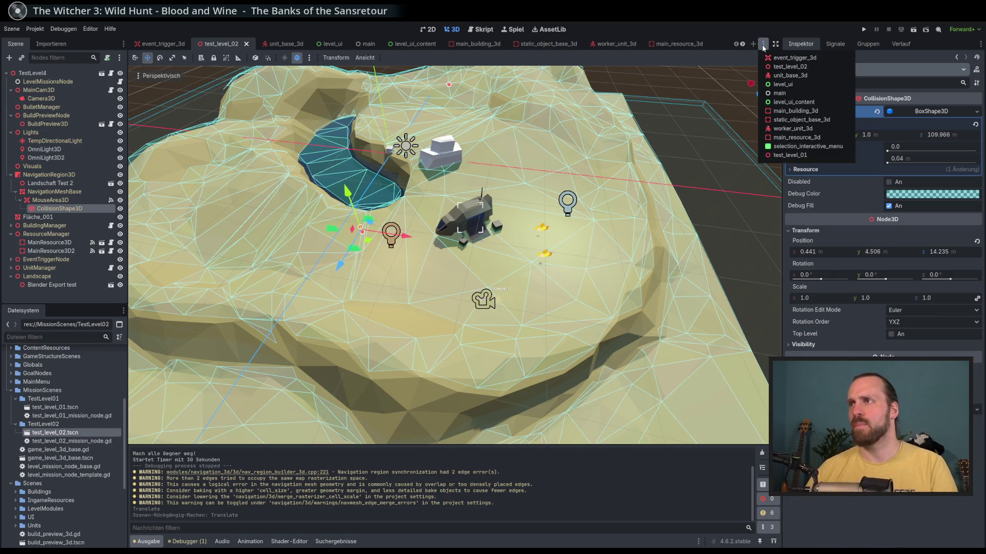
left_click(779, 156)
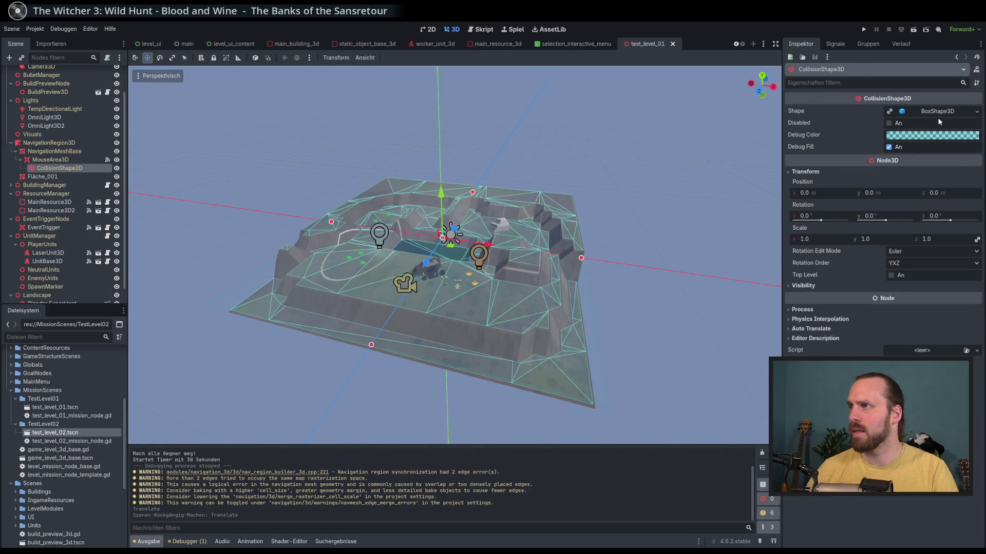
Make the collision box's shape unique and set its Y size to 0.1.
mouse_move(668, 241)
left_mouse_down()
mouse_move(606, 218)
mouse_move(575, 241)
left_mouse_up()
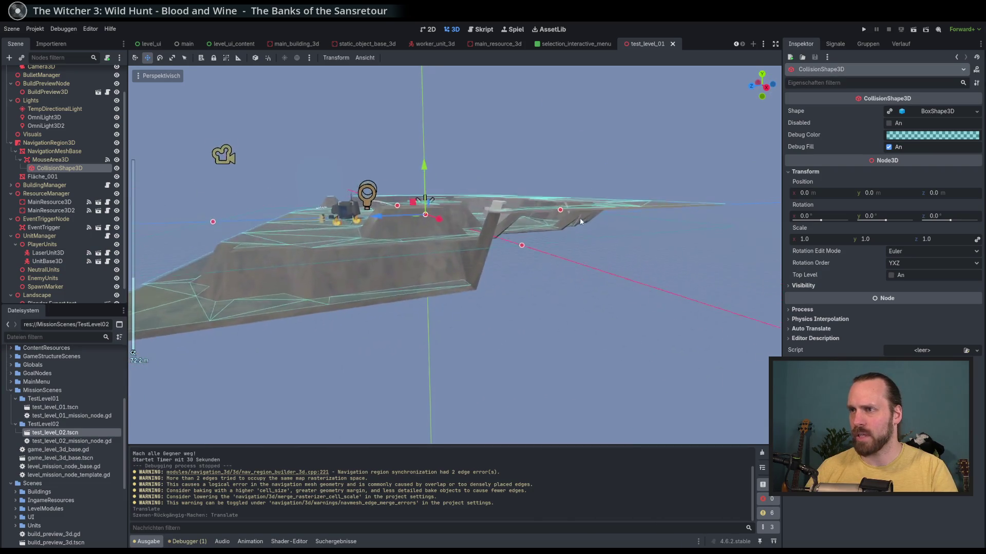
scroll(550, 257, "up", 5)
left_click(837, 111)
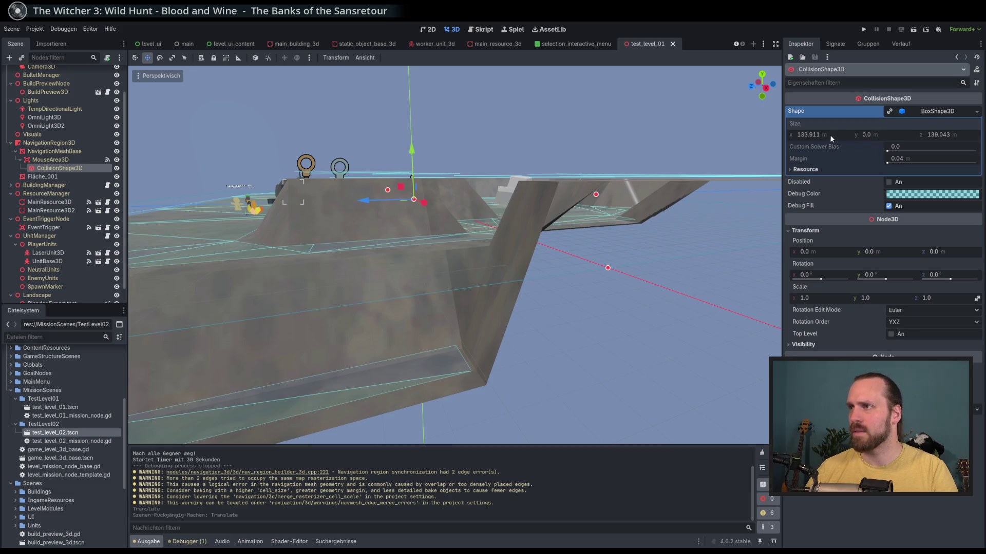
left_click(889, 112)
left_click(884, 136)
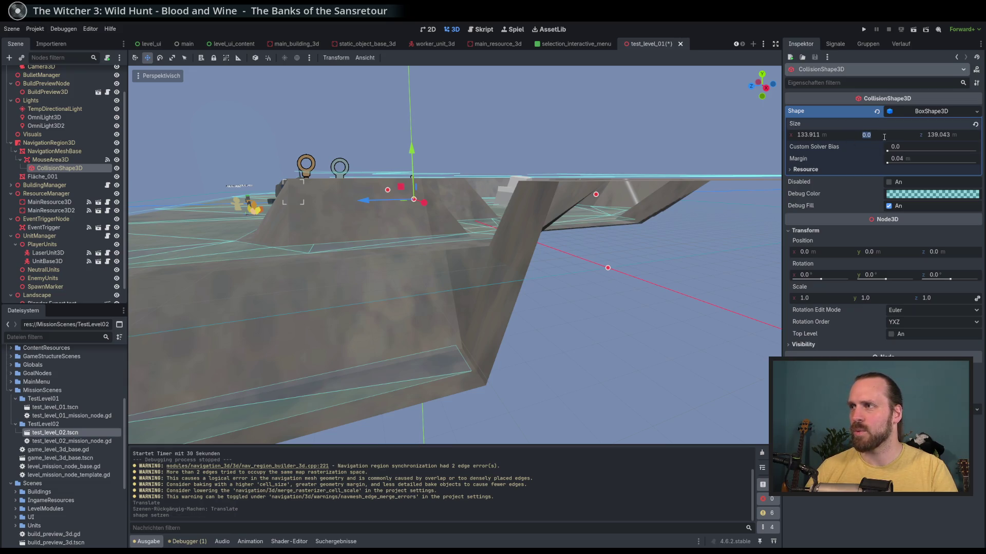
type("1")
type("0")
key("Return")
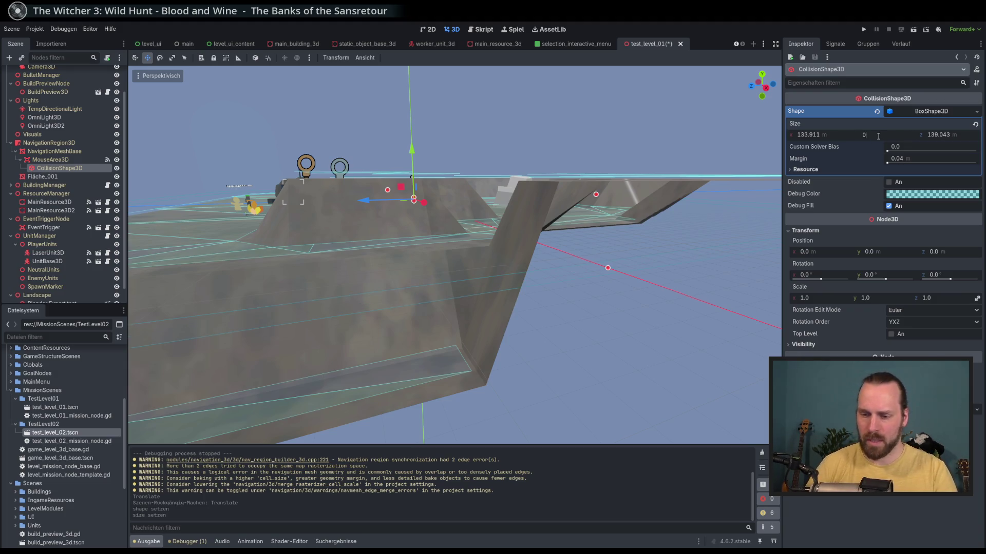
type(".1")
key("Return")
Resize the box to about 138.8 × 140.2 in X and Z, save, and run the game.
mouse_move(582, 207)
left_mouse_down()
mouse_move(660, 229)
mouse_move(587, 250)
mouse_move(608, 218)
mouse_move(586, 264)
left_mouse_up()
key("ctrl+s")
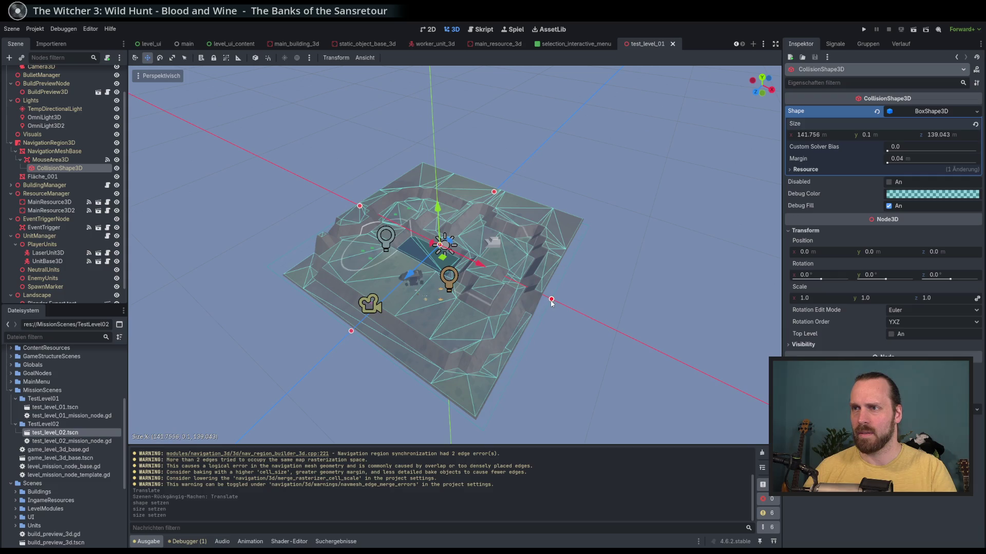
left_click_drag(552, 304, 550, 302)
left_click_drag(350, 332, 355, 329)
key("ctrl+s")
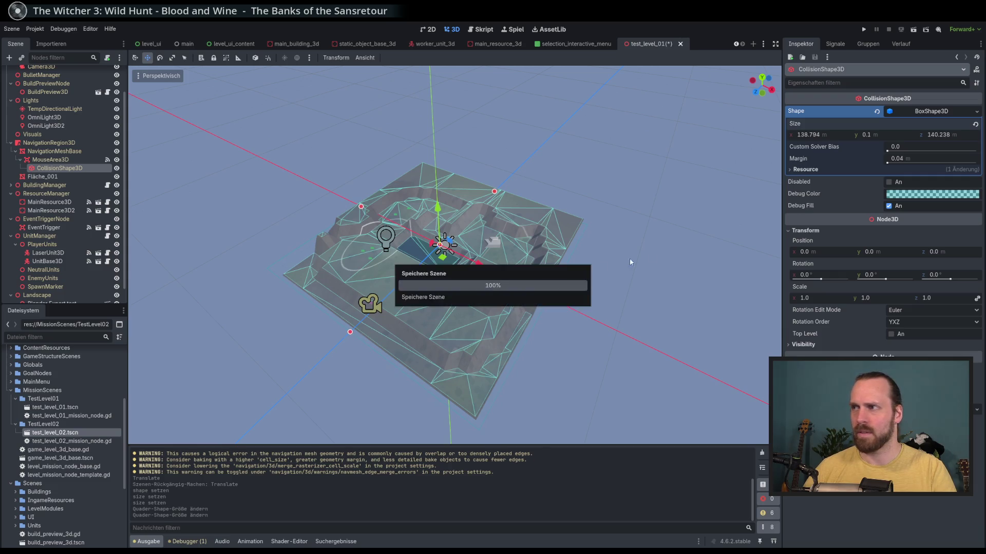
left_click_drag(630, 258, 660, 229)
key("F5")
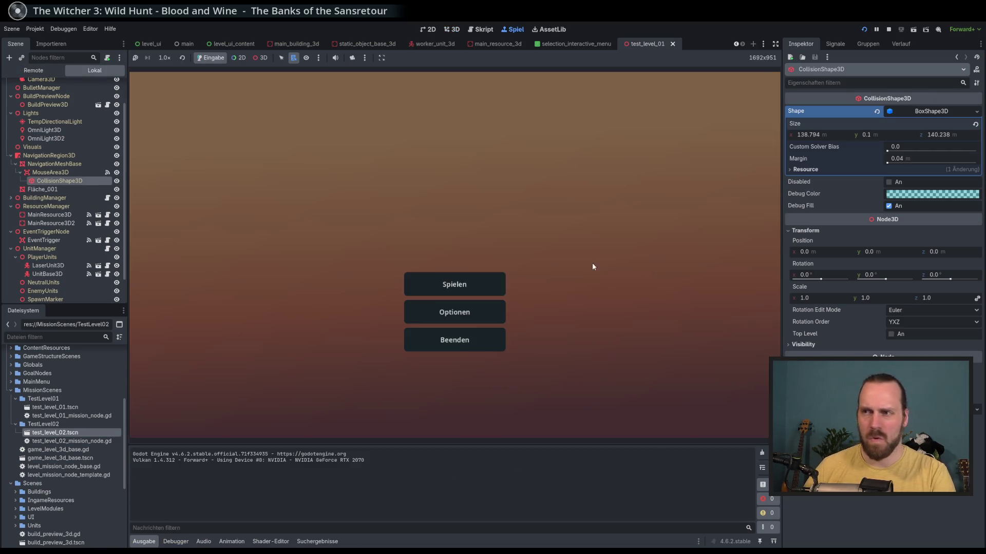
Start playing via Spielen, then place a Laser Turret and a Landing Platform on the map.
left_click(455, 283)
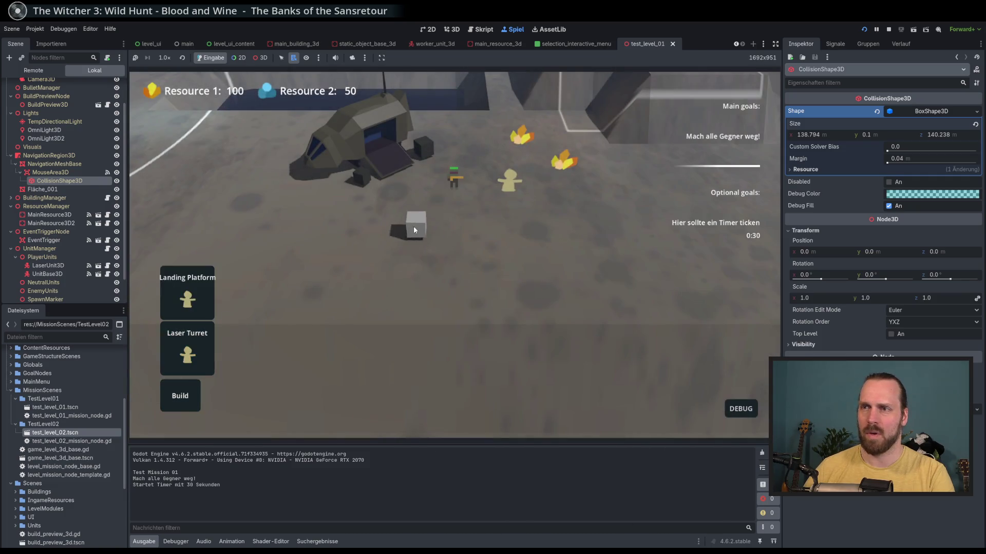
left_click(419, 316)
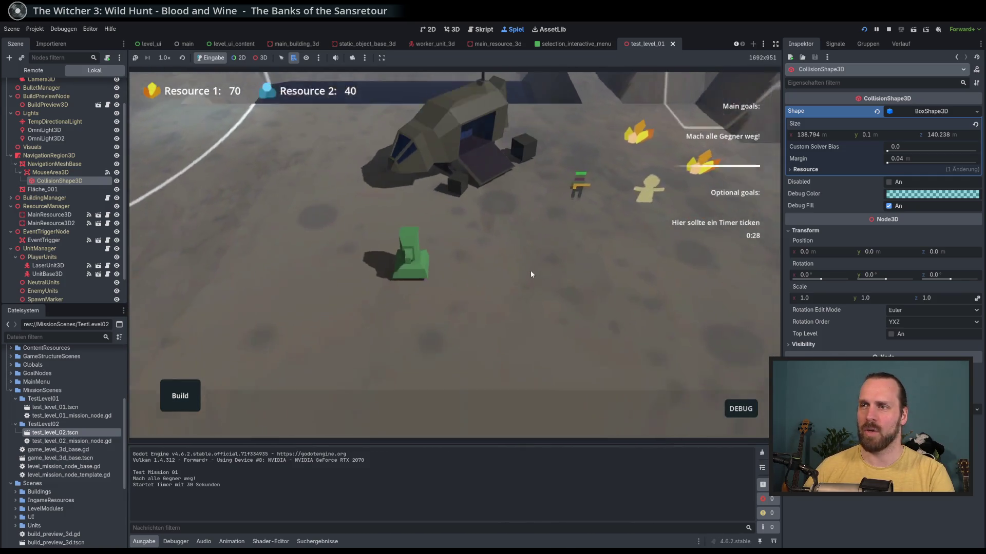
left_click(185, 394)
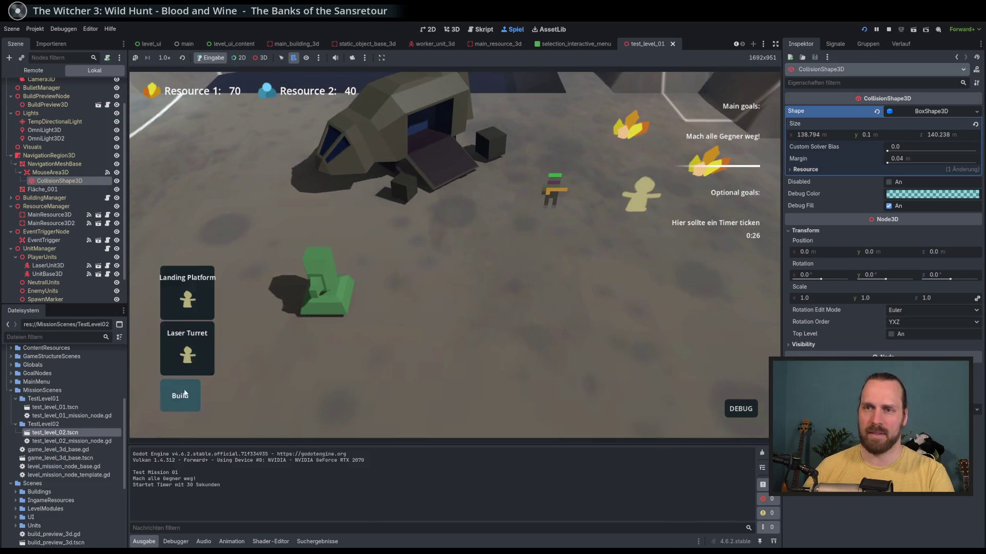
left_click(188, 298)
left_click(288, 270)
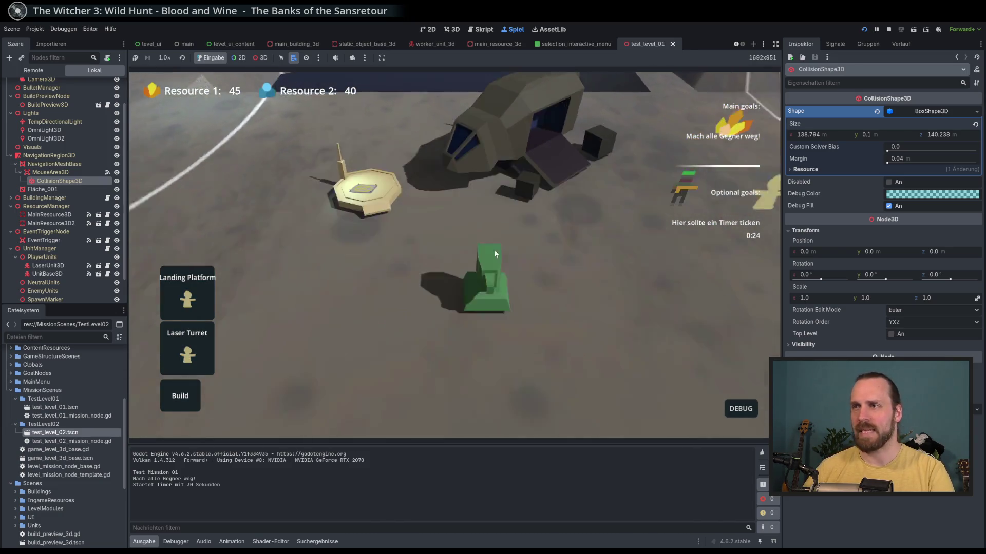
left_click(315, 223)
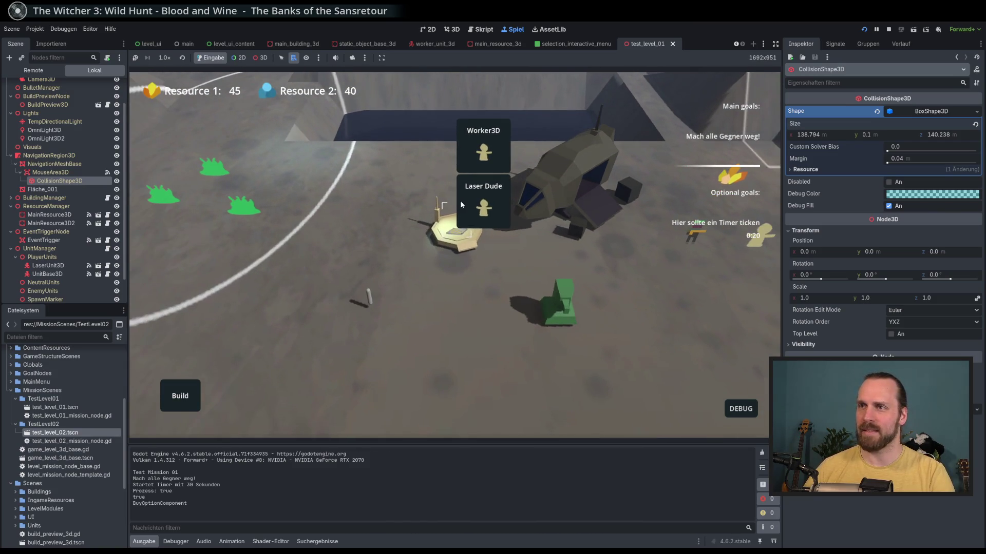
Buy three Laser Dude units from the landing platform, then pan the view while the timer runs out.
left_click(484, 203)
left_click(484, 206)
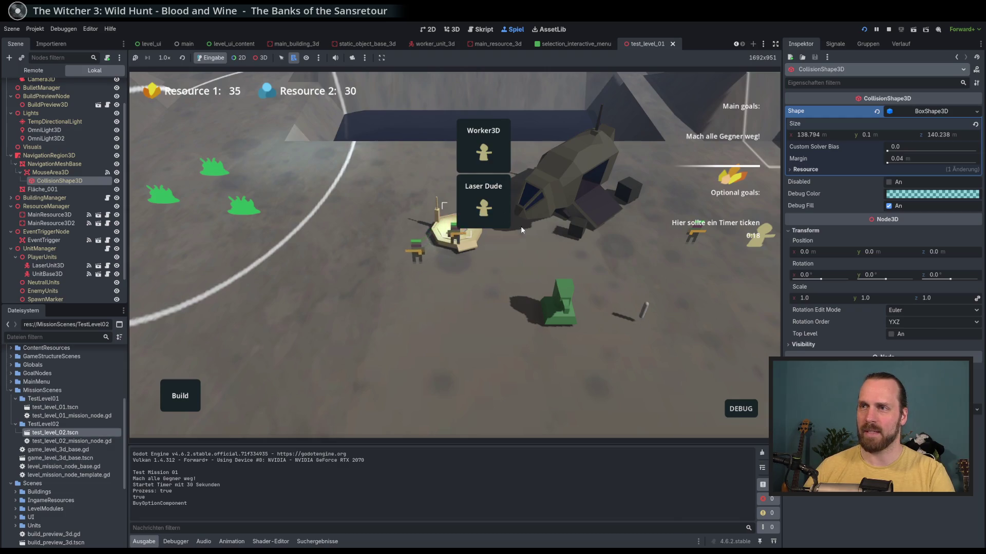
left_click(483, 206)
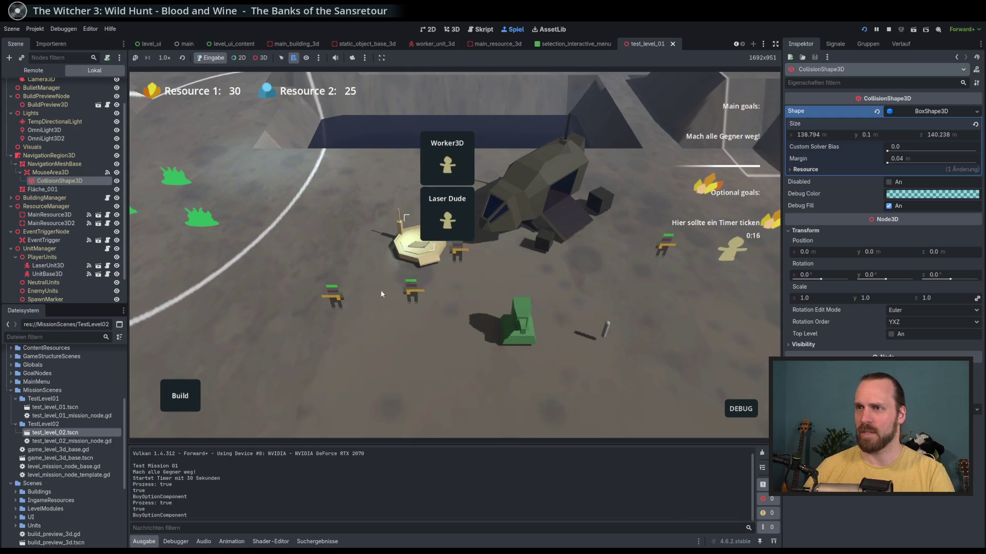
left_click(341, 291)
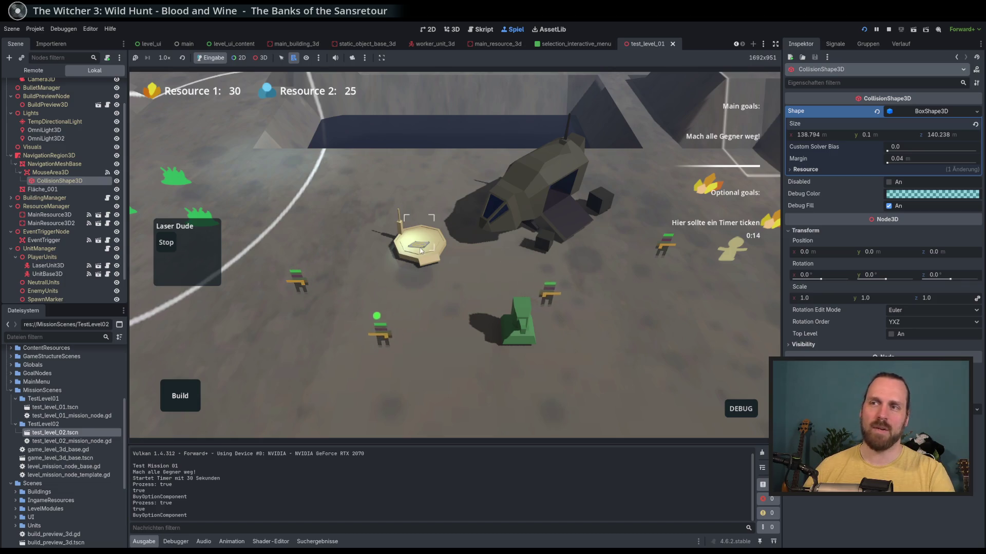
left_click(405, 200)
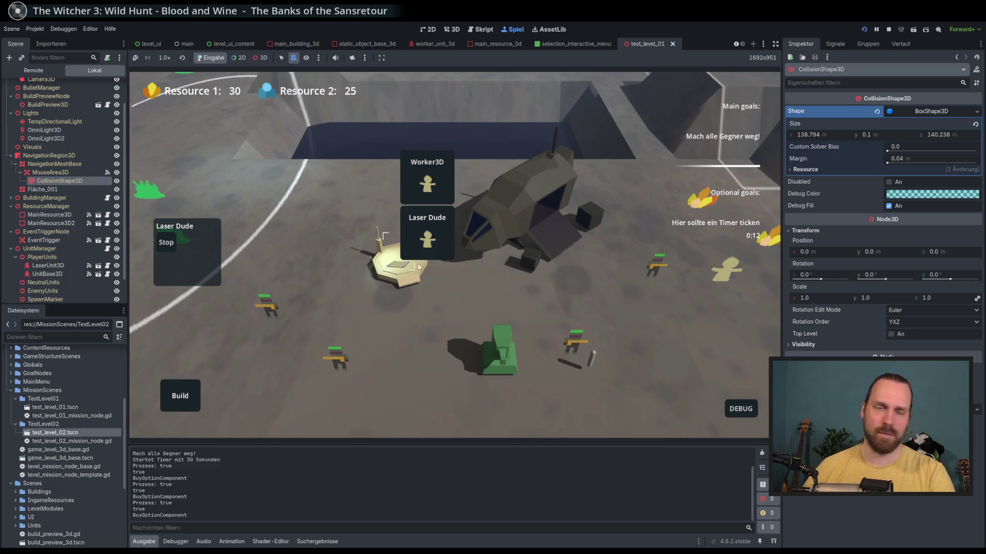
left_click(415, 232)
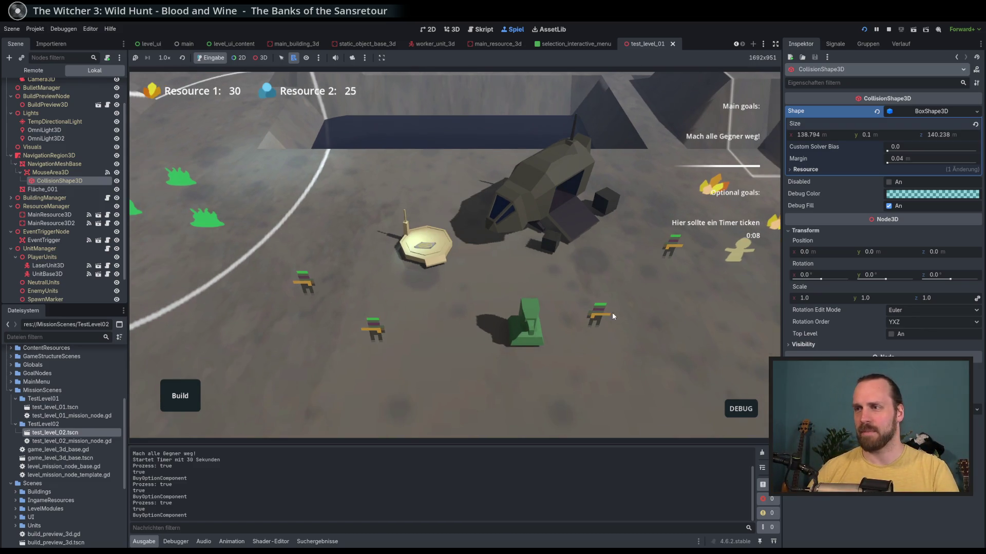
mouse_move(596, 319)
left_mouse_down()
mouse_move(570, 287)
mouse_move(559, 332)
mouse_move(449, 202)
mouse_move(388, 217)
mouse_move(542, 232)
mouse_move(559, 340)
mouse_move(397, 292)
mouse_move(414, 369)
mouse_move(452, 365)
mouse_move(446, 266)
mouse_move(476, 311)
left_mouse_up()
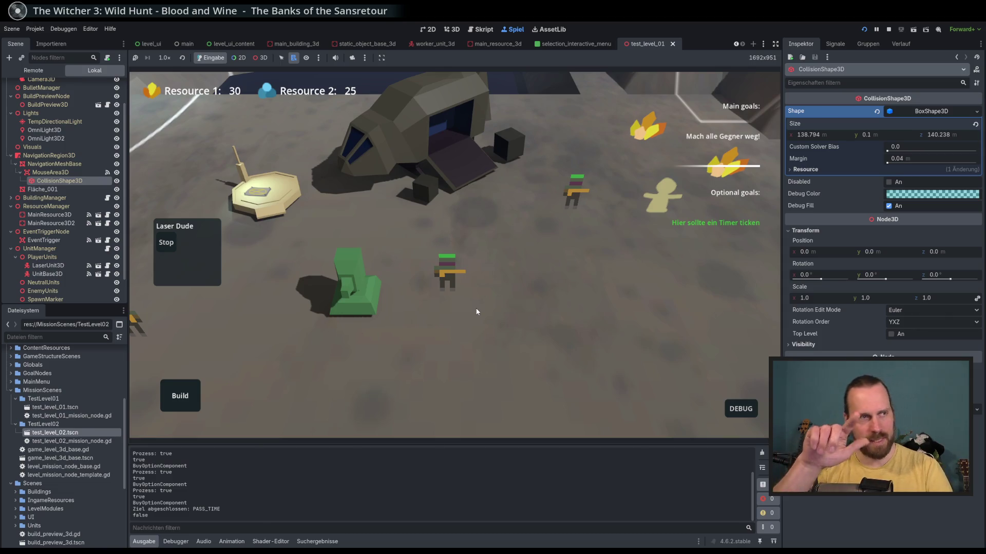
scroll(477, 312, "down", 3)
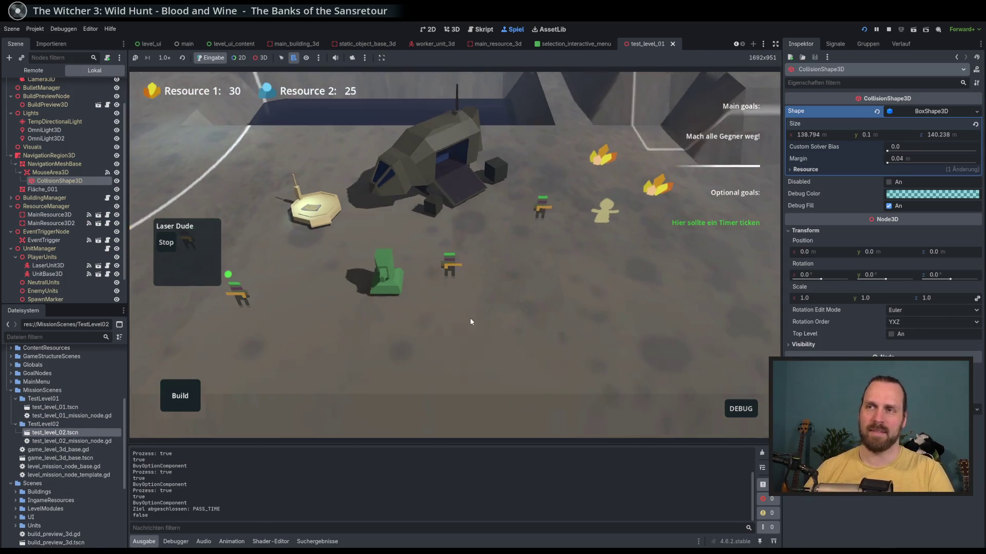
Pan across the map to the base and select the worker unit.
left_click_drag(469, 317, 561, 334)
mouse_move(285, 260)
left_mouse_down()
mouse_move(321, 292)
mouse_move(339, 241)
left_mouse_up()
scroll(359, 263, "up", 2)
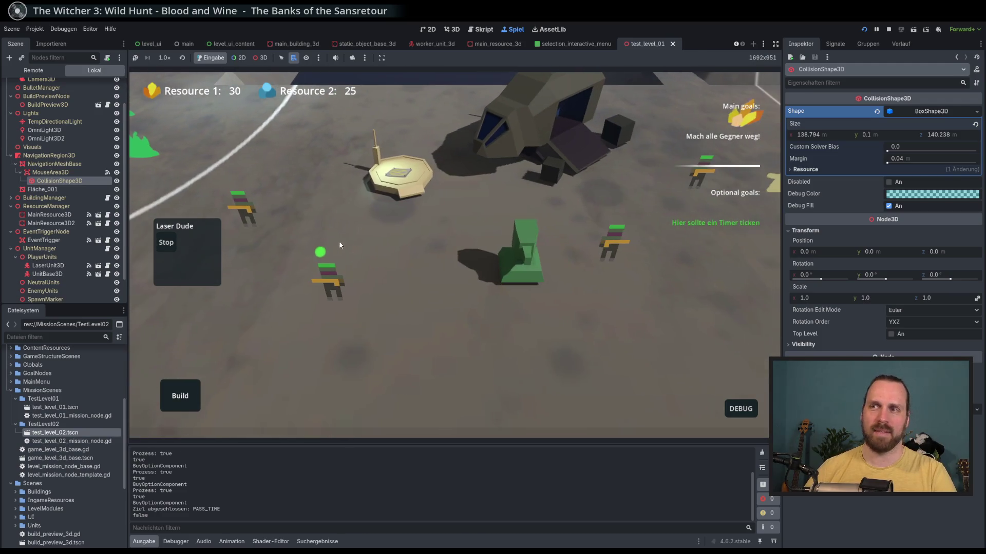
scroll(512, 296, "down", 2)
mouse_move(513, 297)
left_mouse_down()
mouse_move(398, 342)
mouse_move(574, 356)
mouse_move(461, 326)
left_mouse_up()
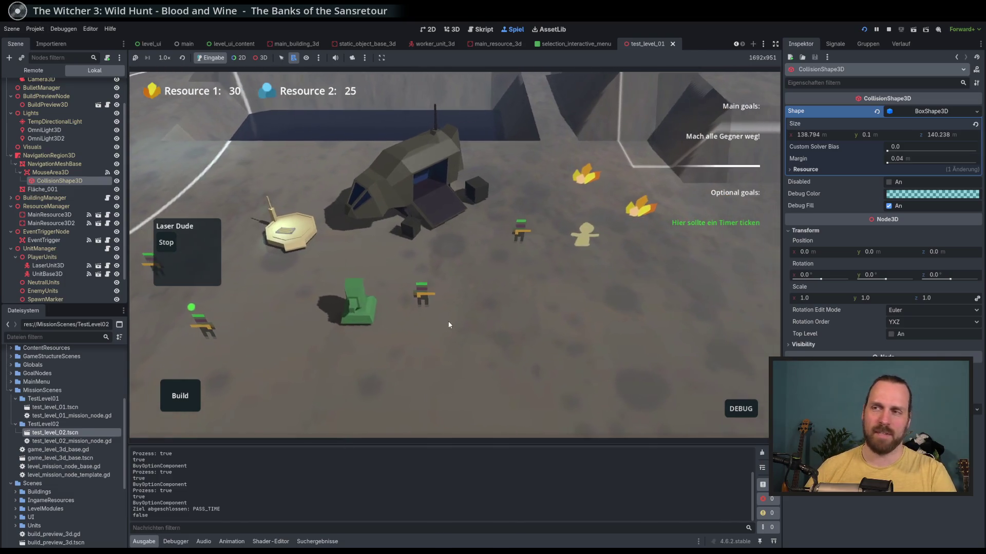
scroll(416, 322, "up", 1)
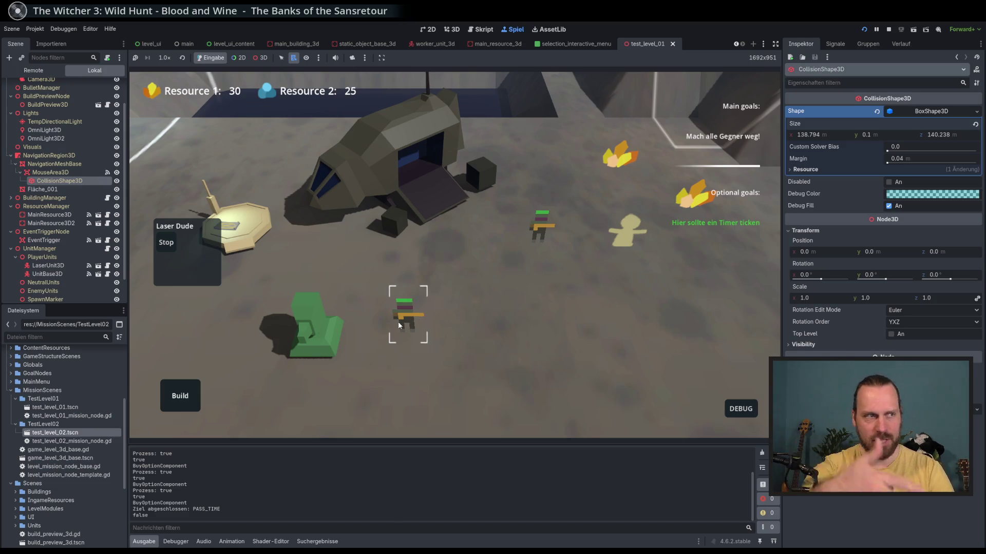
mouse_move(426, 330)
left_mouse_down()
mouse_move(420, 276)
mouse_move(457, 297)
mouse_move(447, 344)
mouse_move(480, 322)
left_mouse_up()
left_click(512, 280)
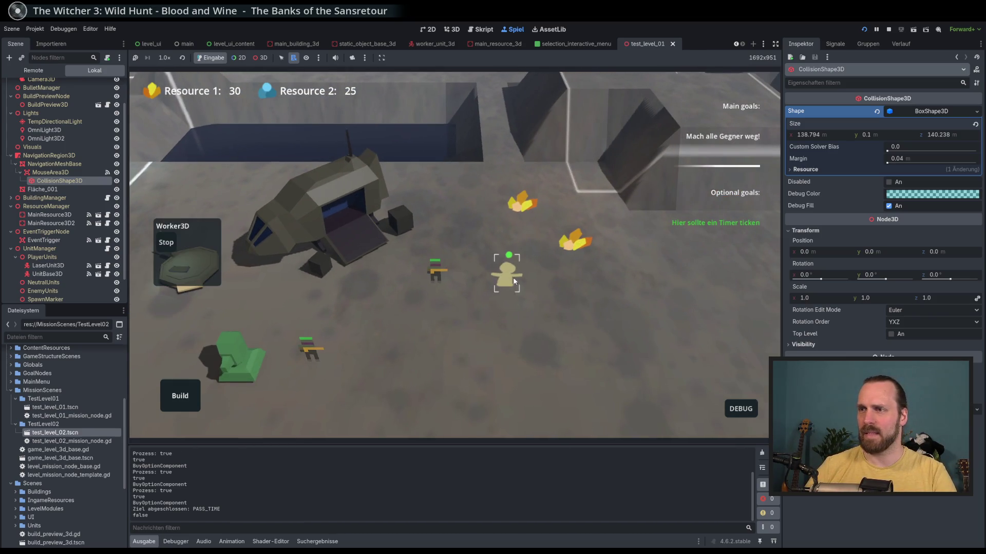
mouse_move(528, 212)
left_mouse_down()
mouse_move(524, 264)
mouse_move(417, 263)
mouse_move(470, 269)
mouse_move(457, 323)
mouse_move(429, 356)
mouse_move(461, 359)
mouse_move(442, 313)
left_mouse_up()
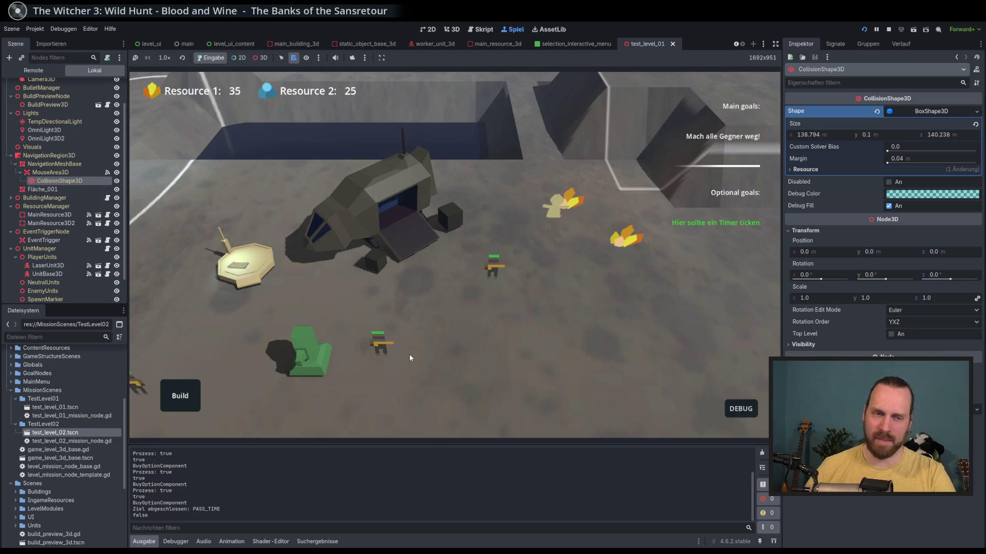
mouse_move(406, 343)
left_mouse_down()
mouse_move(492, 319)
mouse_move(523, 236)
mouse_move(442, 307)
left_mouse_up()
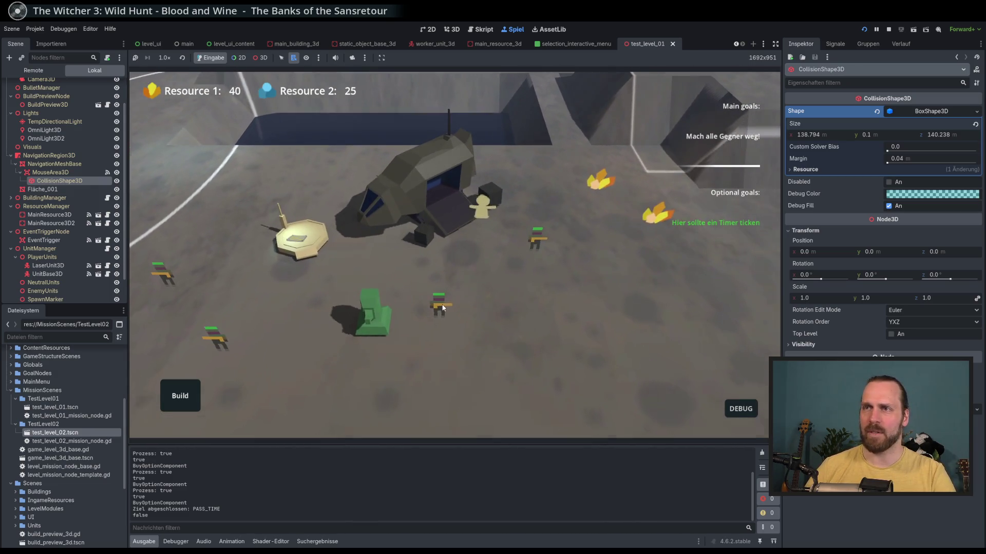
scroll(470, 276, "up", 3)
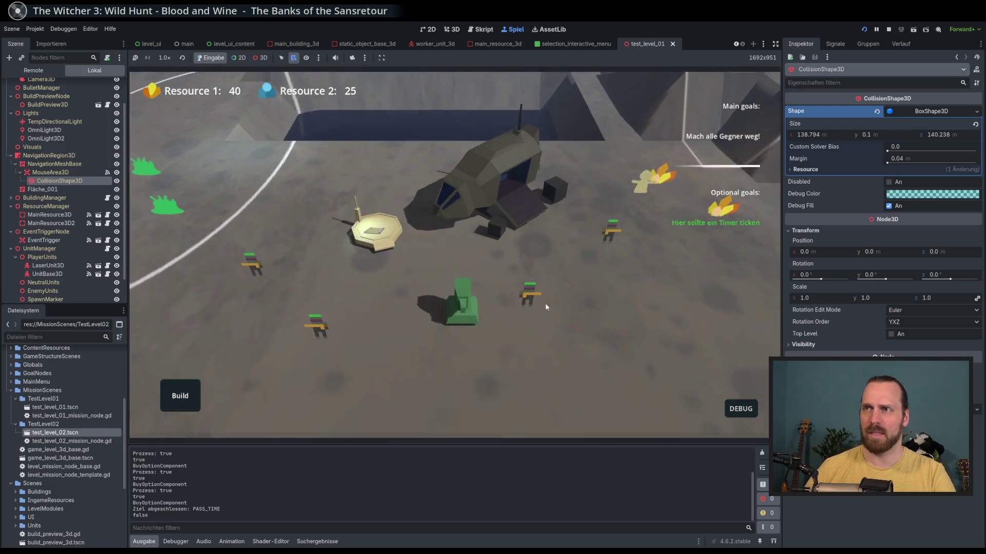
Buy a Worker3D from the landing platform and send it to gather resources.
left_click(362, 245)
left_click(401, 157)
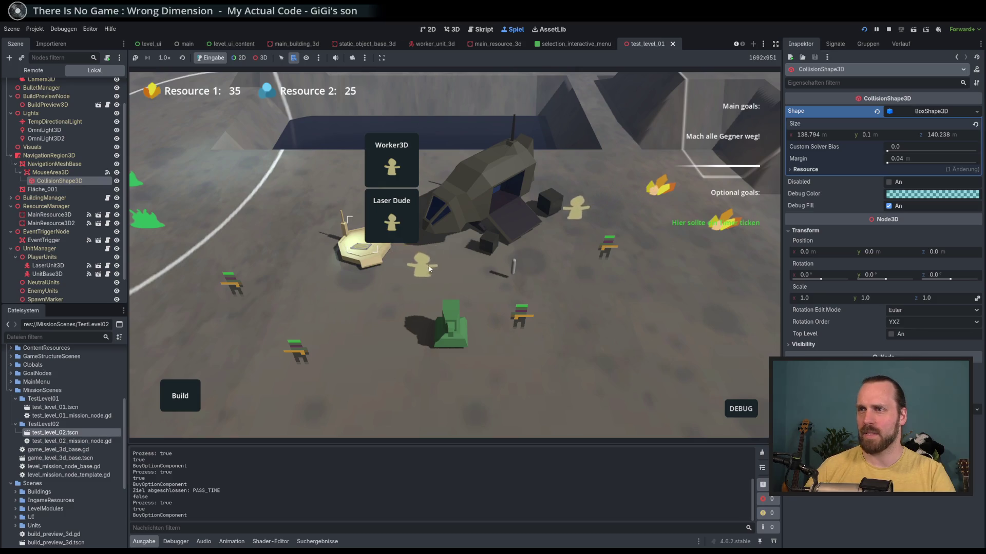
left_click(493, 272)
right_click(735, 218)
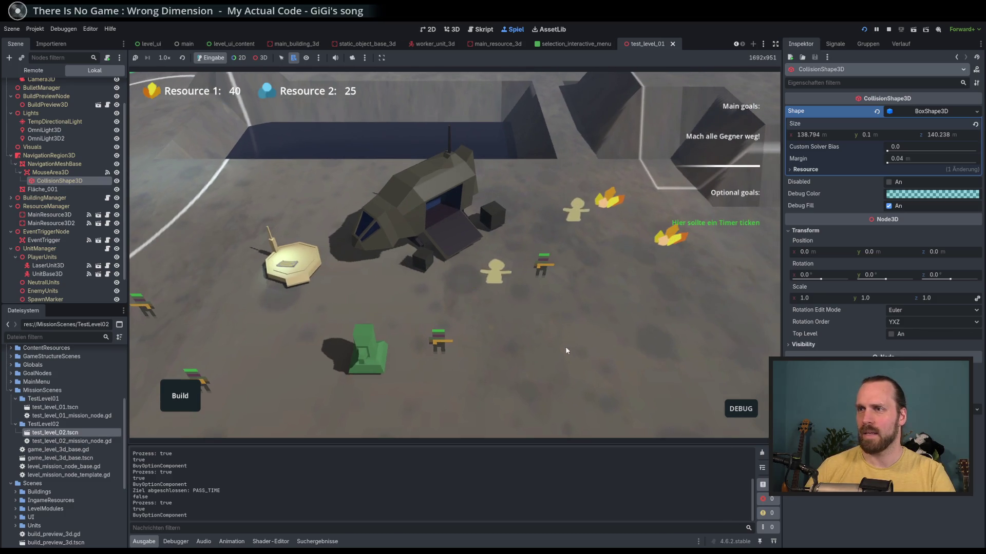
Pan and zoom to the Laser Dudes and select them as a group.
left_click(367, 272)
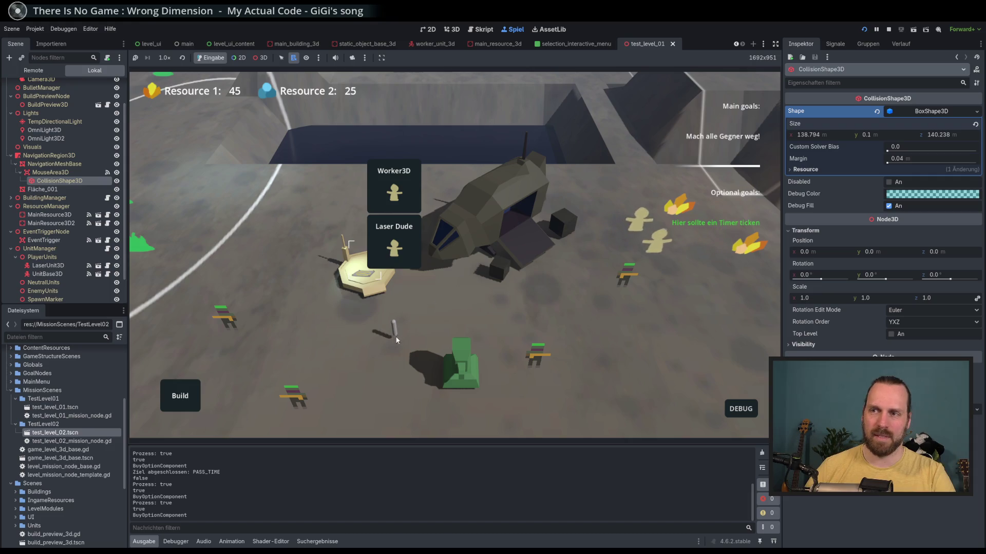
scroll(412, 330, "up", 3)
scroll(413, 331, "down", 3)
mouse_move(423, 315)
left_mouse_down()
mouse_move(366, 329)
mouse_move(655, 330)
left_mouse_up()
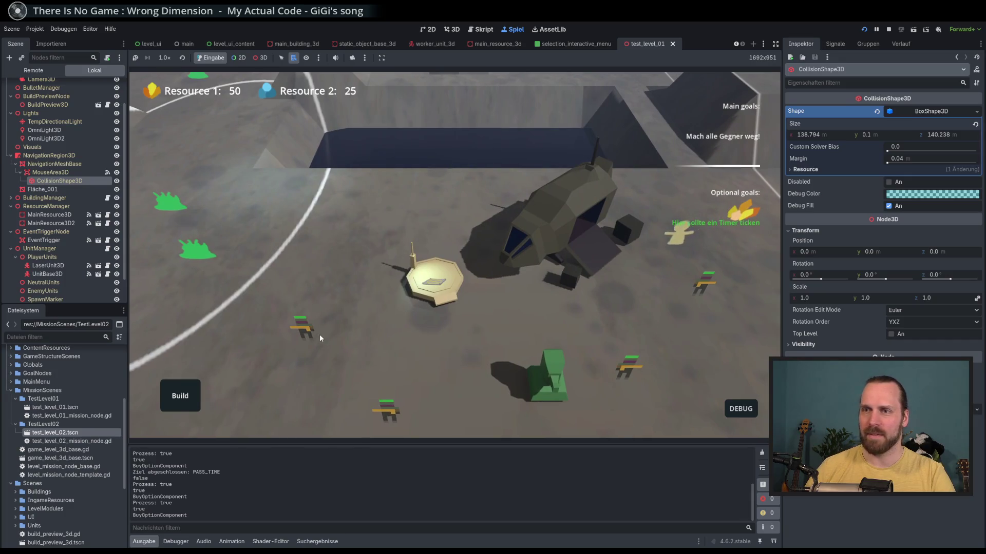
left_click(320, 338)
scroll(424, 337, "up", 2)
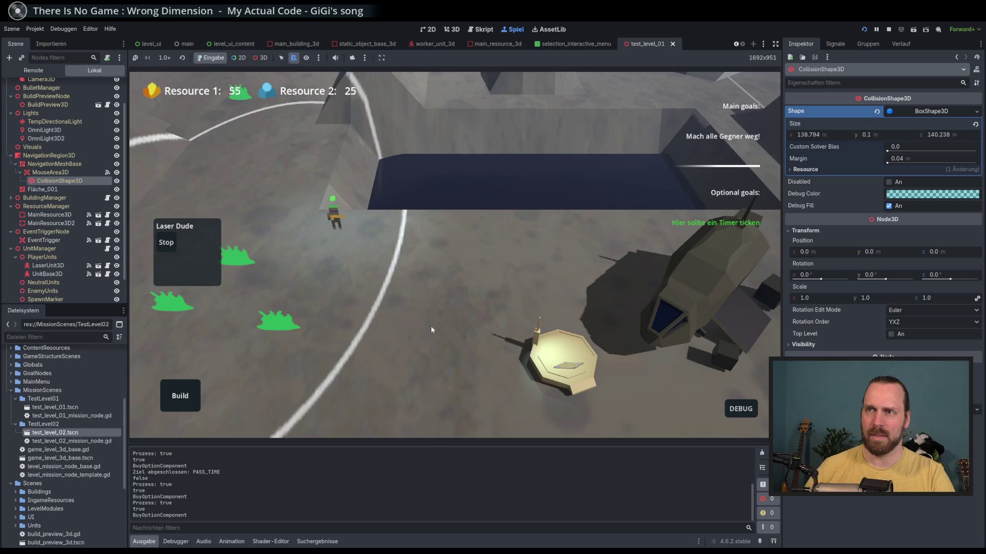
key("a")
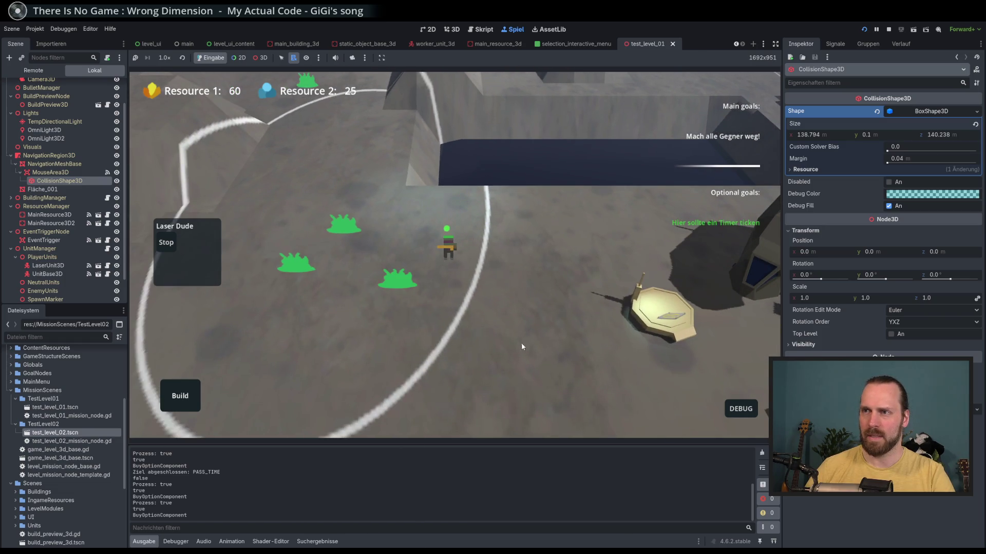
scroll(488, 324, "up", 3)
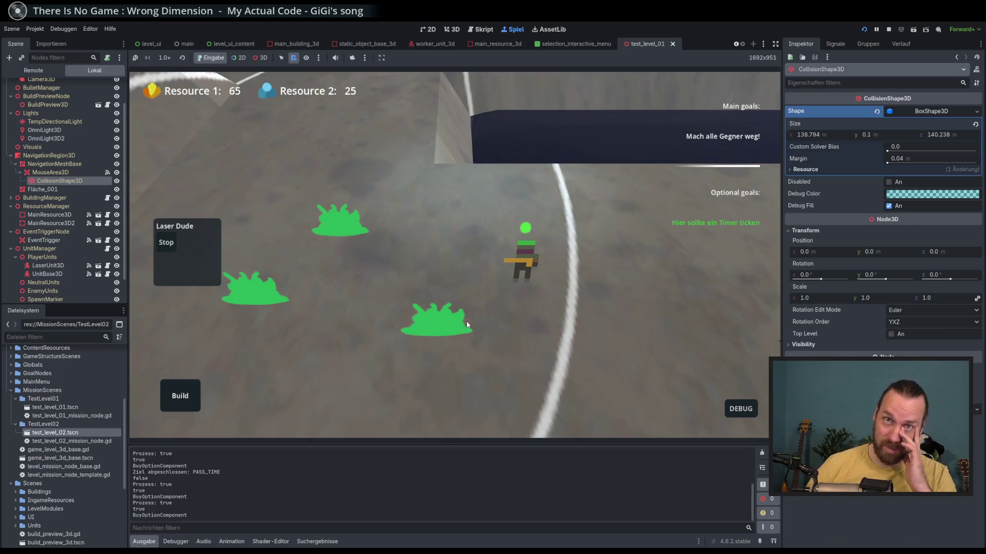
scroll(466, 322, "down", 3)
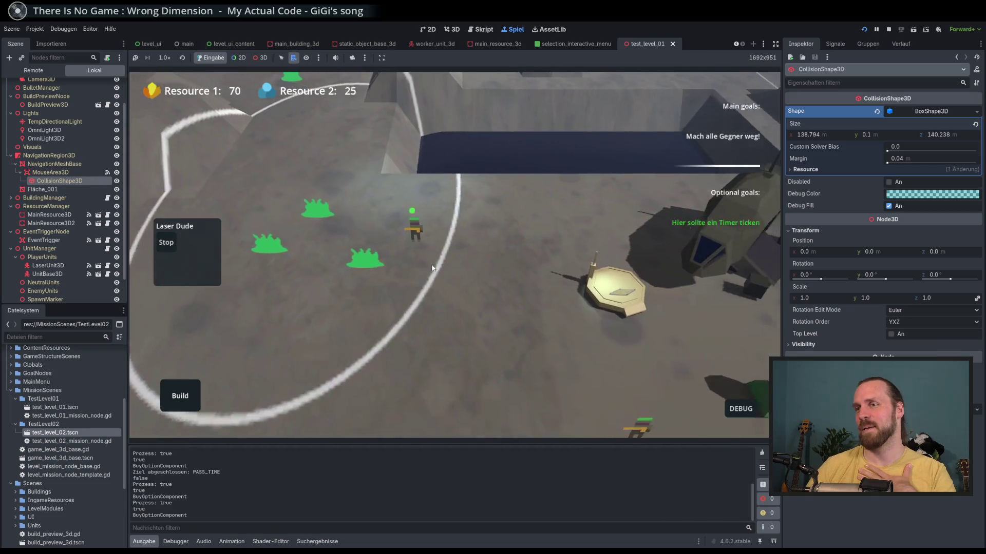
scroll(523, 355, "up", 3)
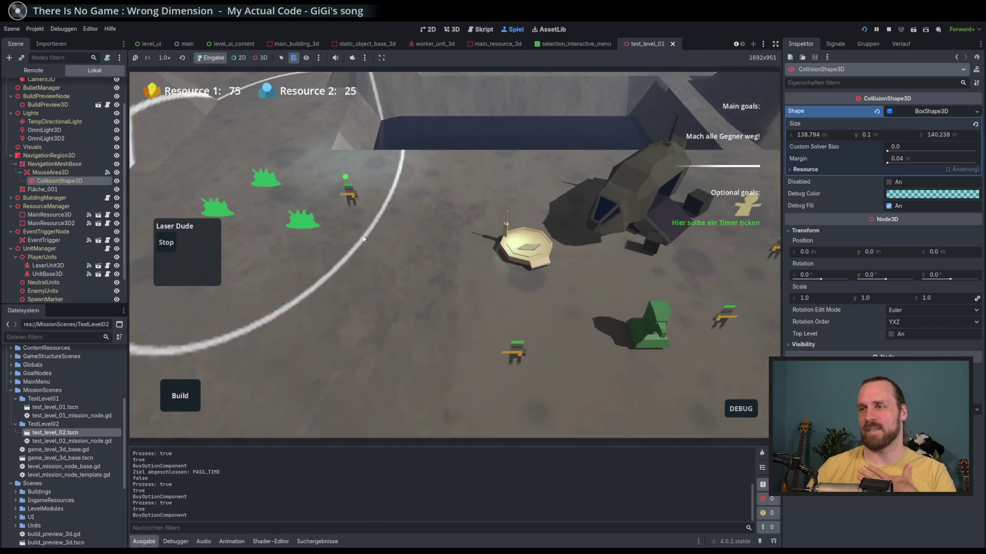
left_click(524, 355)
left_click(524, 355)
scroll(224, 261, "up", 2)
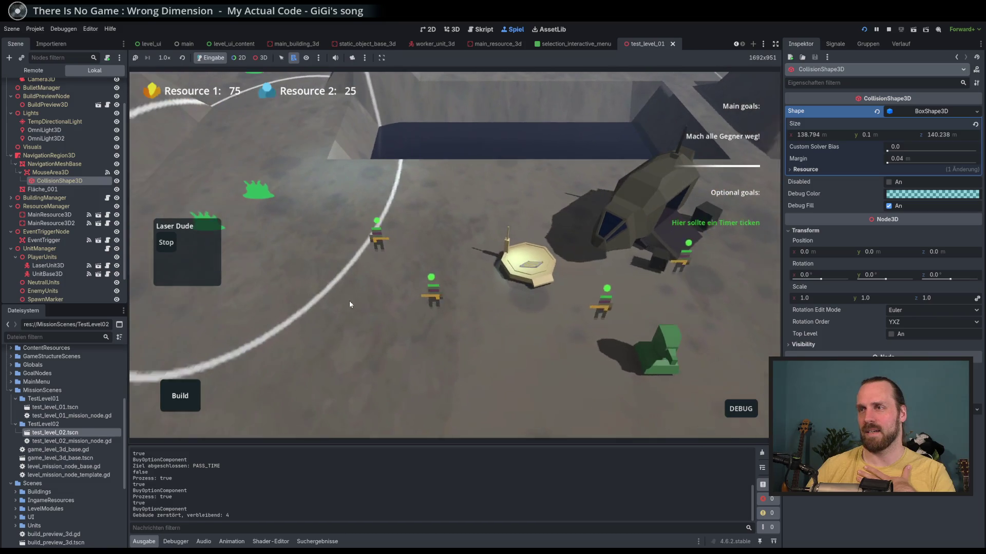
Send the Laser Dudes toward the slime blobs and reselect the units beside the slime.
scroll(349, 304, "up", 2)
scroll(215, 296, "down", 2)
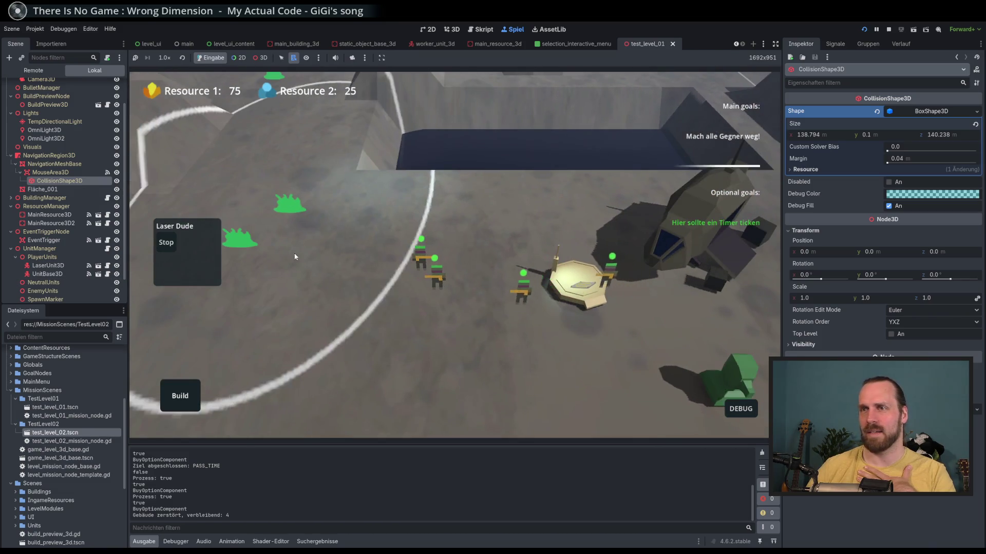
right_click(341, 214)
scroll(527, 425, "up", 3)
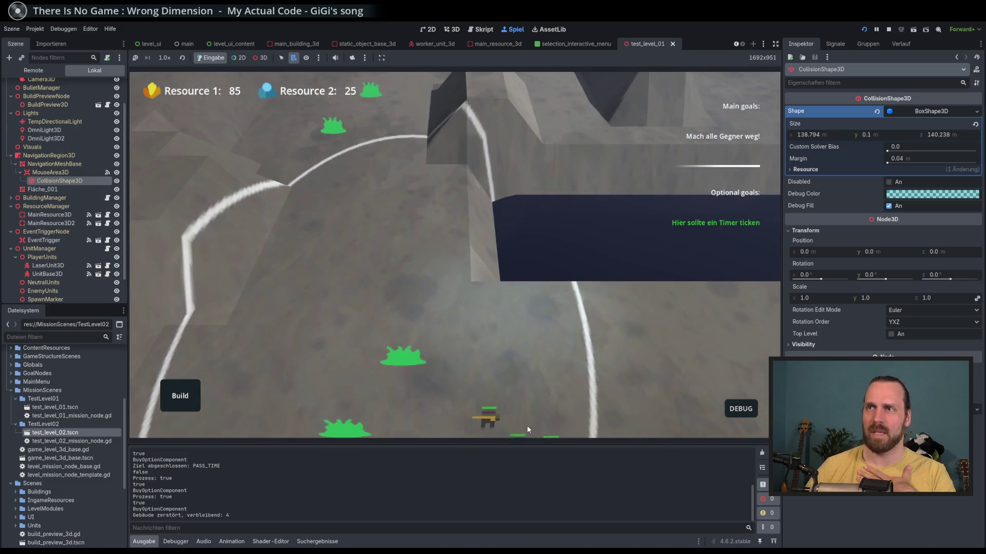
scroll(438, 223, "down", 2)
scroll(336, 155, "up", 3)
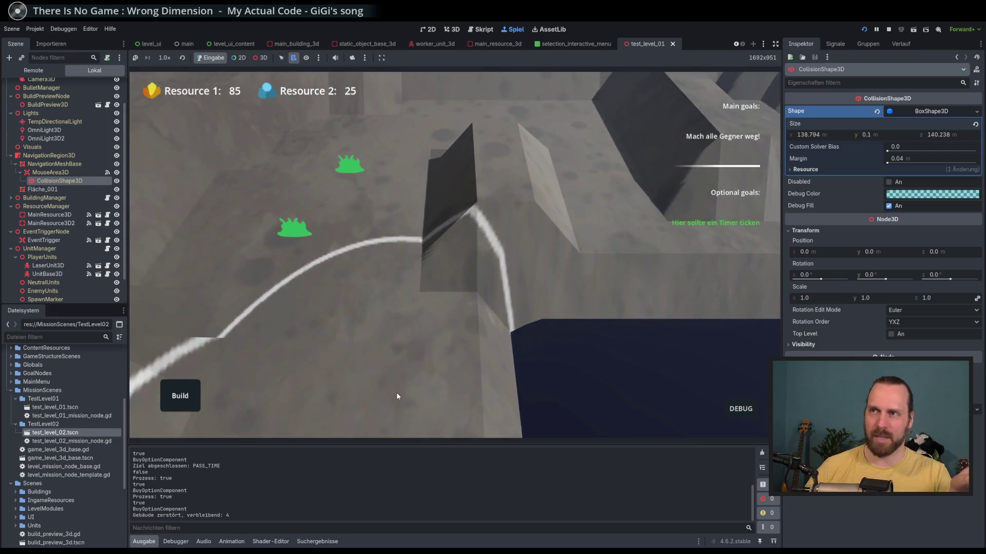
scroll(392, 216, "down", 3)
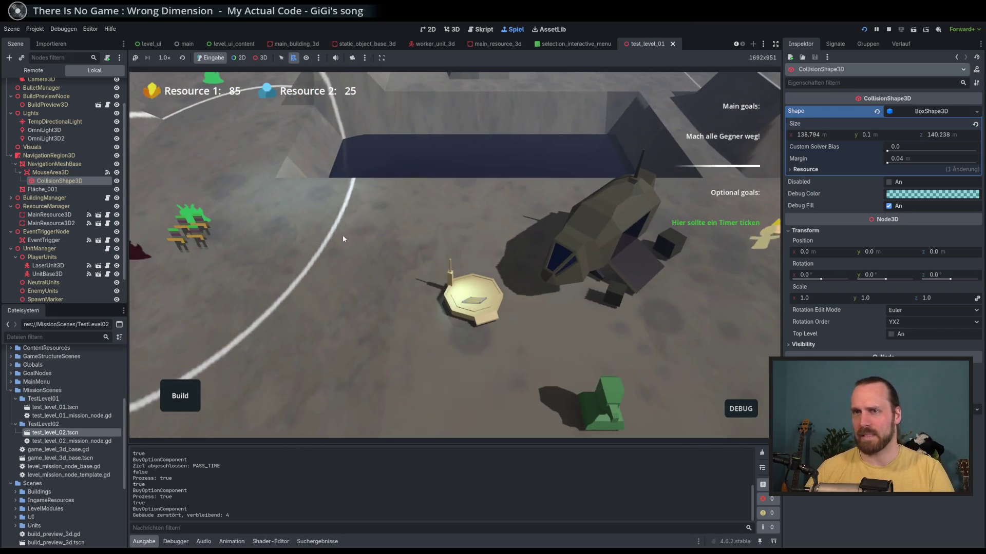
left_click(354, 259)
scroll(410, 308, "up", 2)
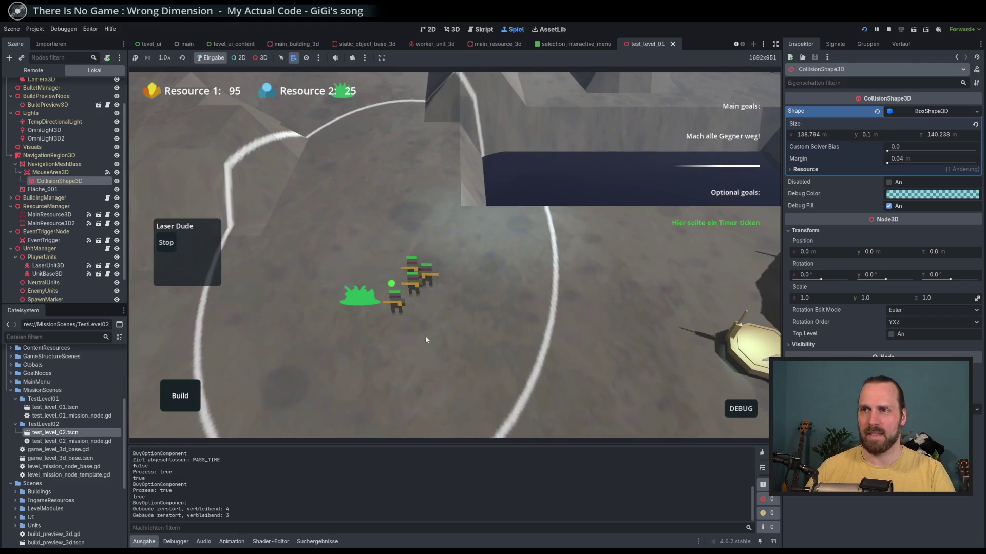
left_click(425, 339)
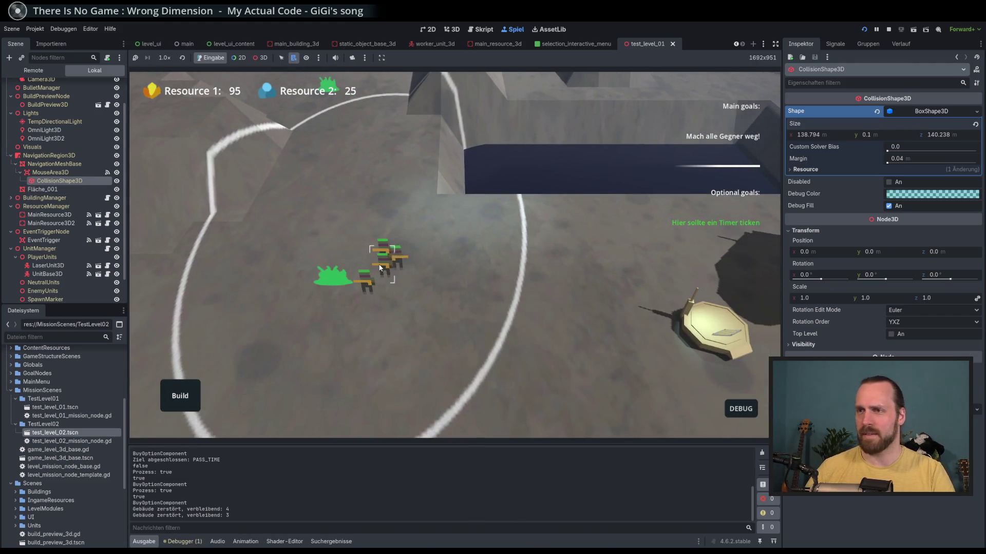
left_click(380, 268)
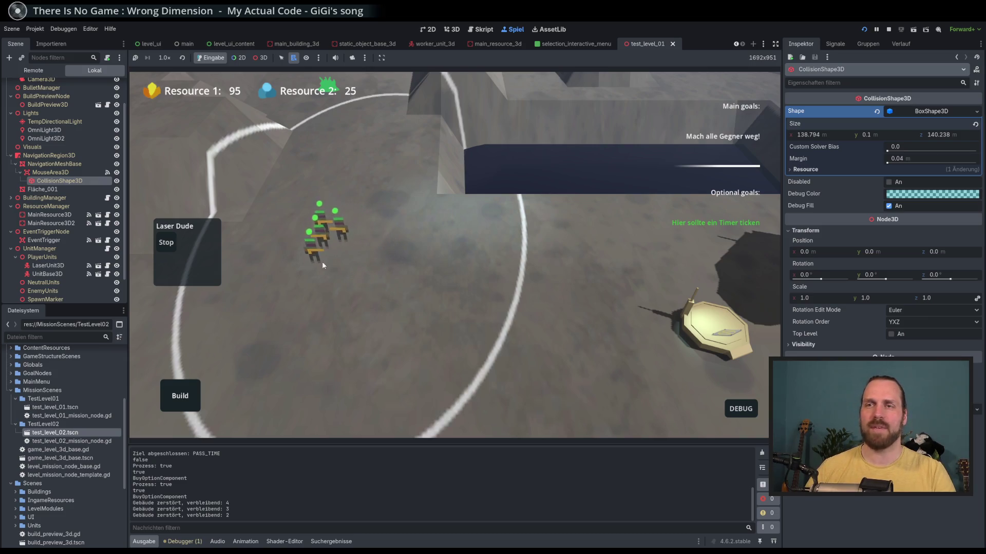
Move the camera over the slimes, order the units to attack the last slime, and open DEBUG.
key("w")
scroll(346, 200, "up", 2)
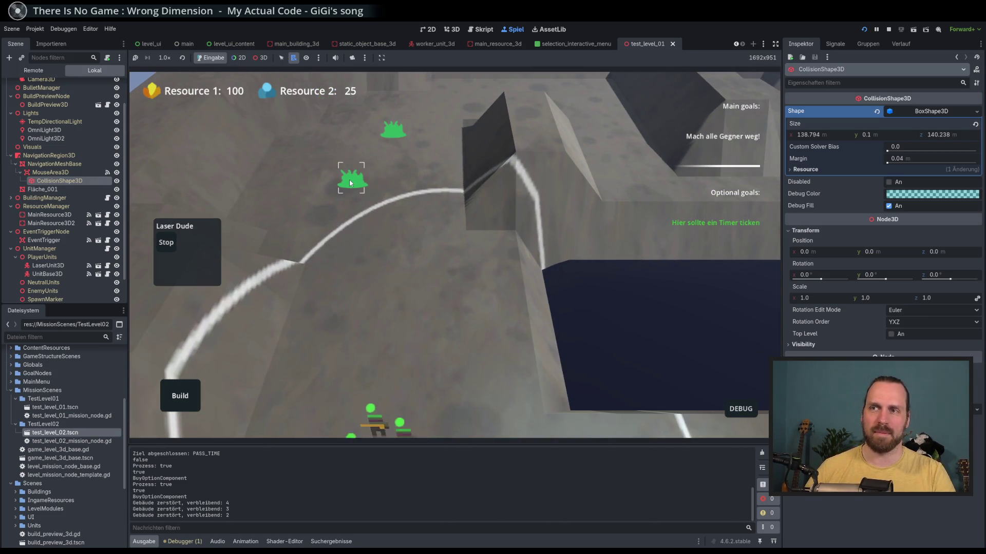
key("w")
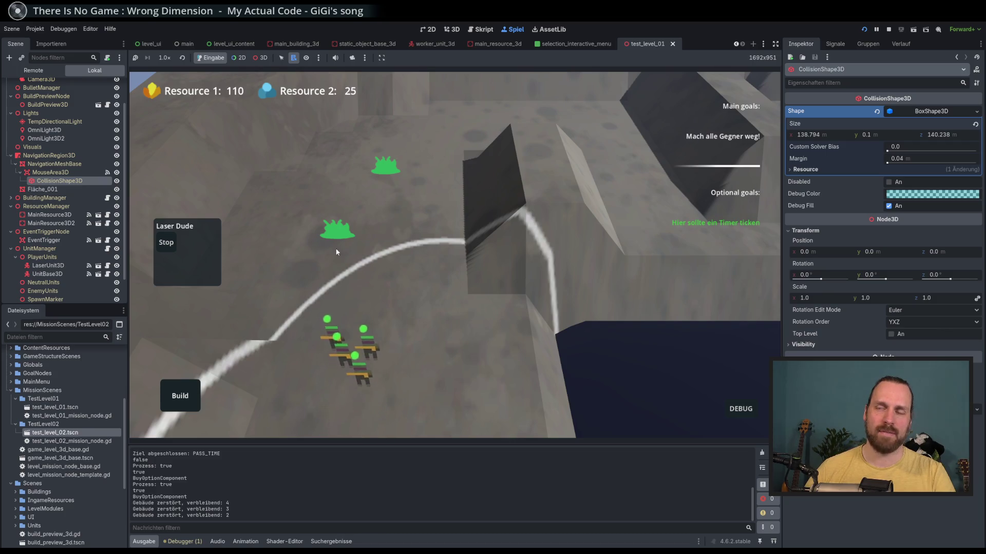
key("w")
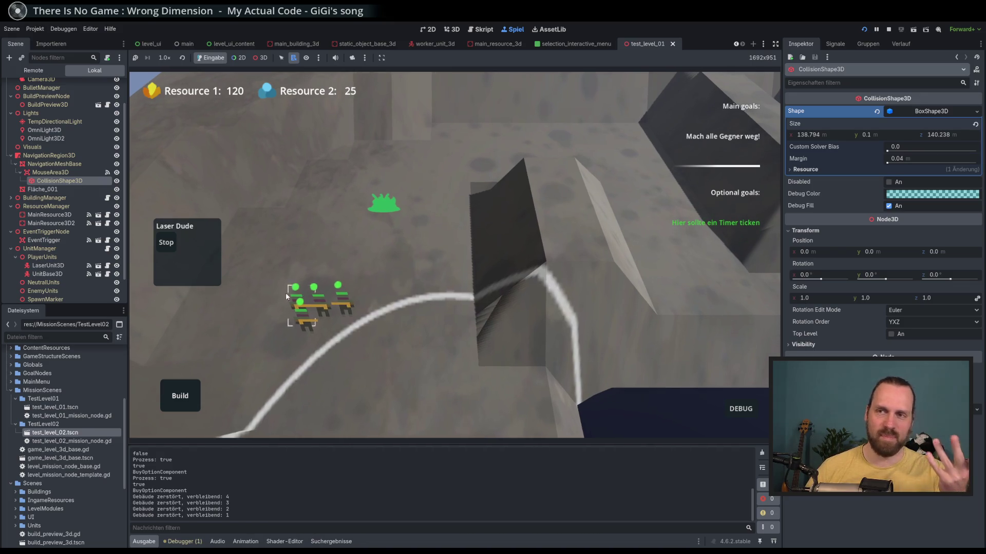
right_click(238, 335)
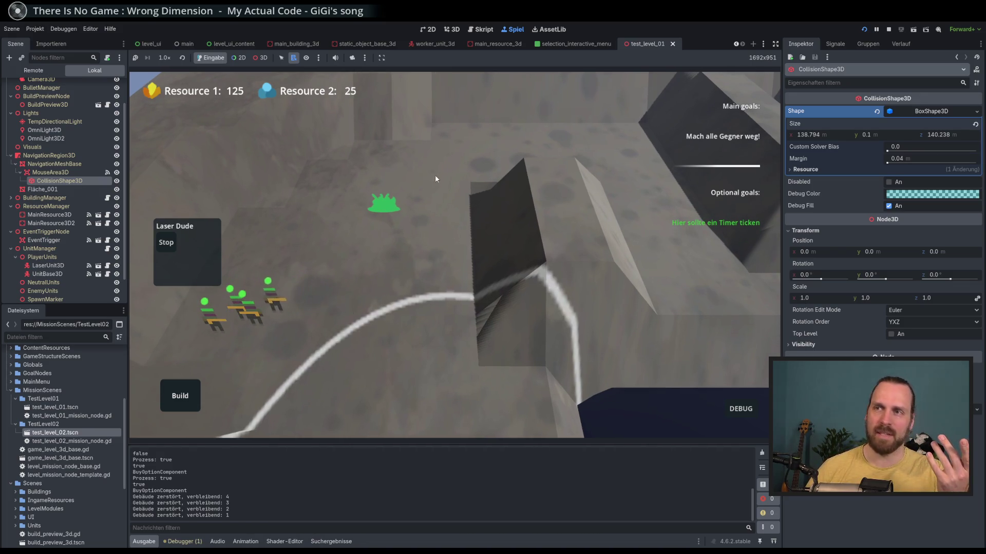
right_click(384, 204)
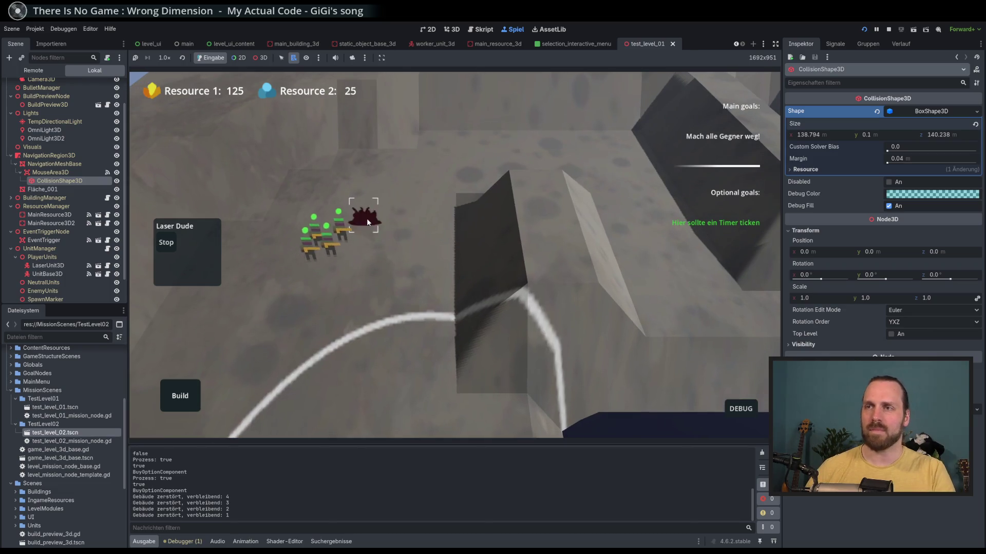
left_click(398, 352)
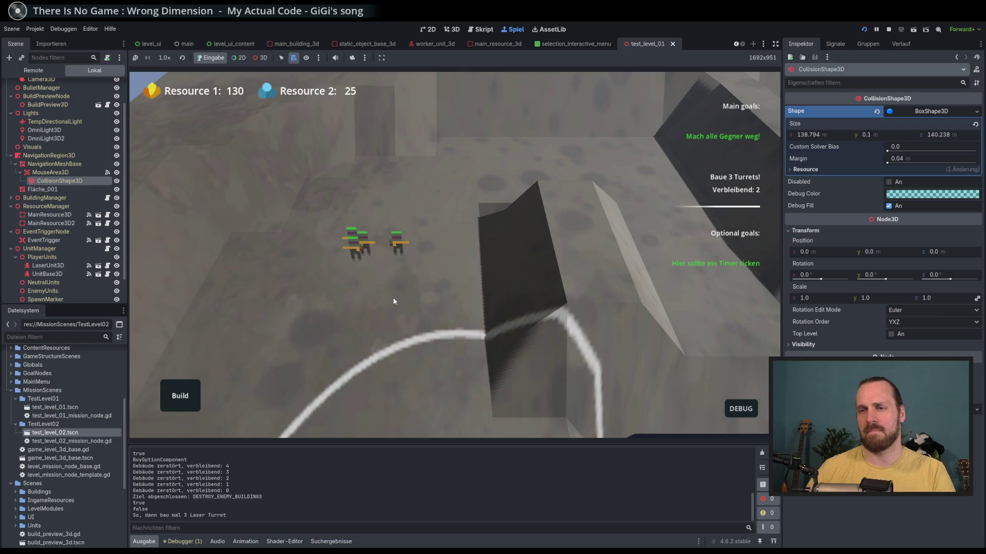
left_click(731, 413)
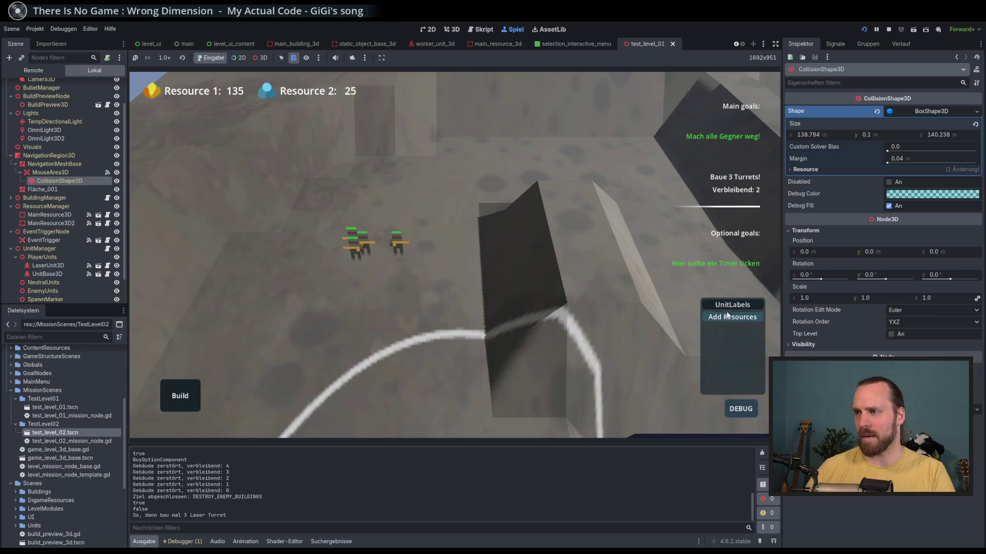
Enable UnitLabels and reposition the single unit and the grouped units.
left_click(727, 306)
scroll(438, 266, "up", 2)
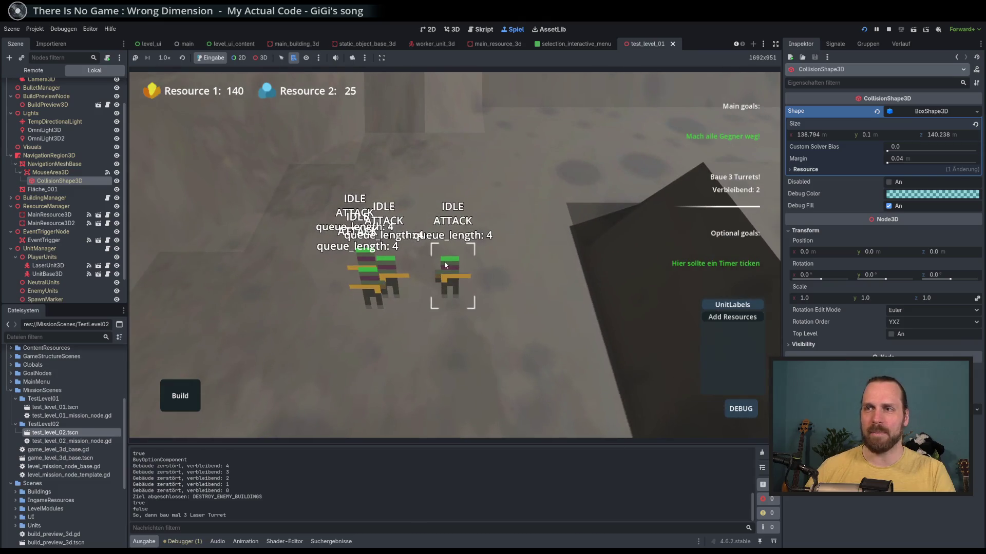
left_click(446, 261)
right_click(481, 292)
left_click(368, 291)
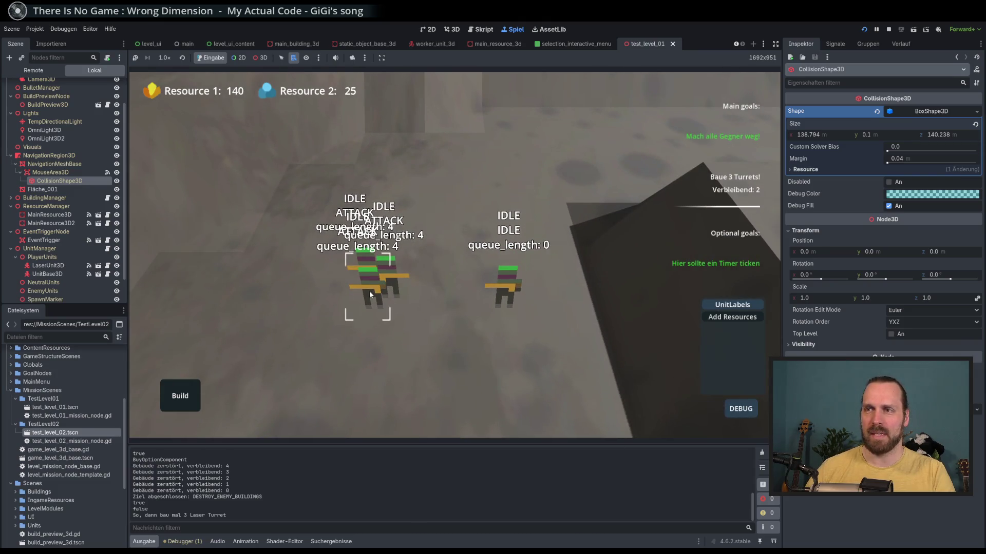
scroll(426, 326, "down", 2)
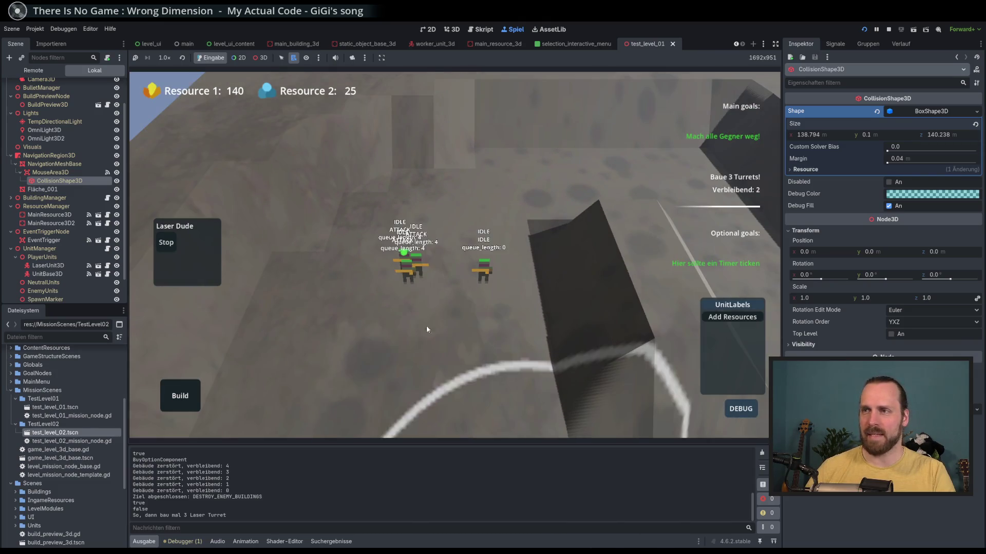
left_click_drag(426, 325, 353, 268)
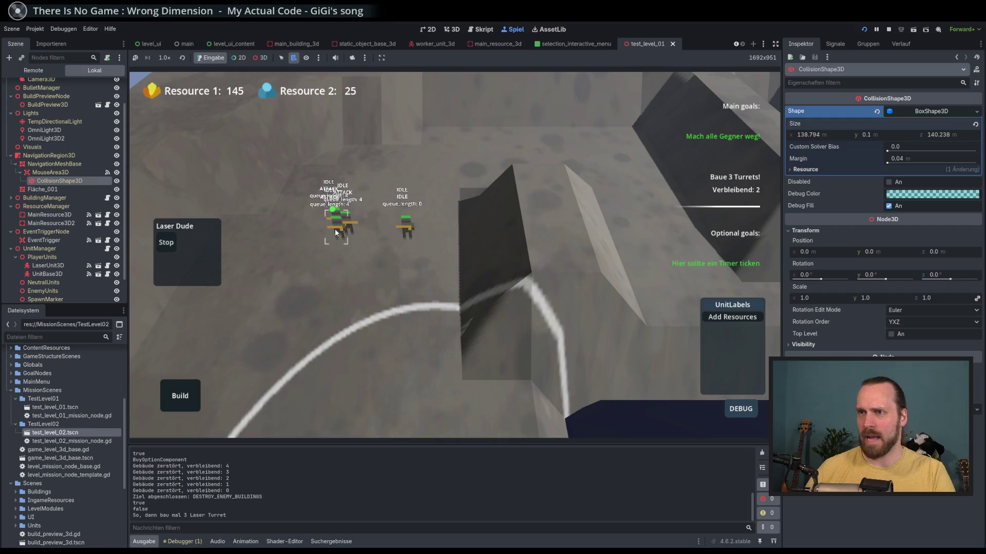
scroll(383, 361, "up", 1)
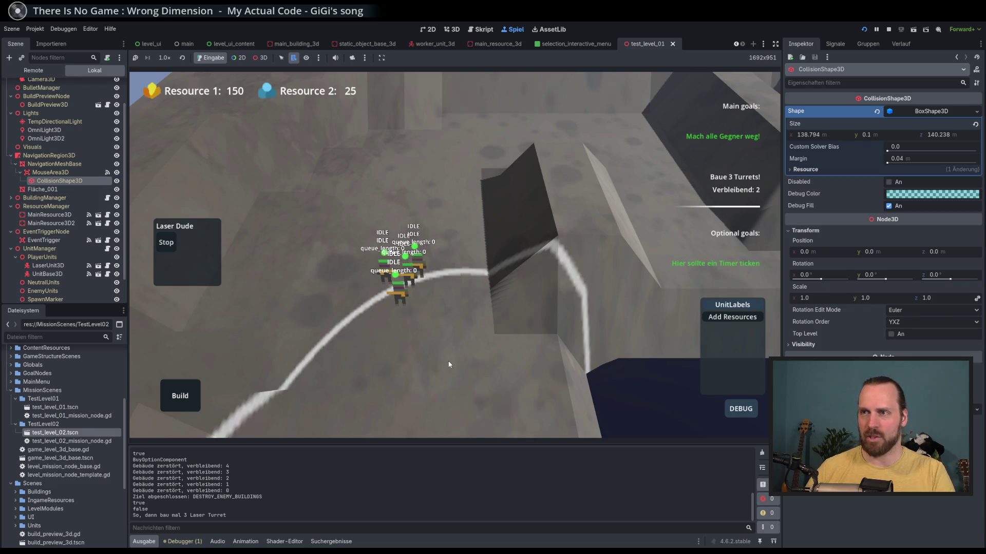
left_click(441, 350)
left_click(402, 297)
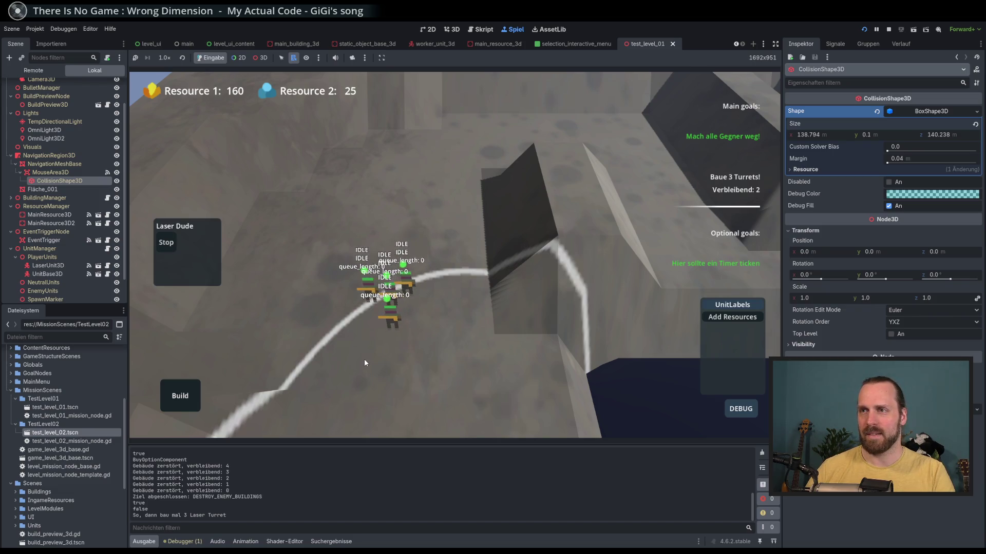
left_click(439, 378)
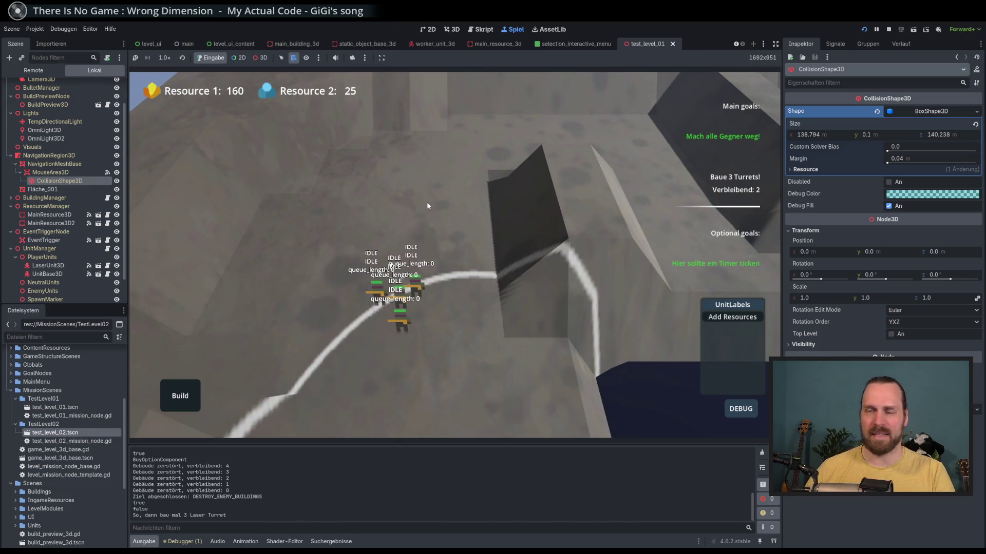
Pan to the base and build two more Laser Turrets there.
key("s")
key("d")
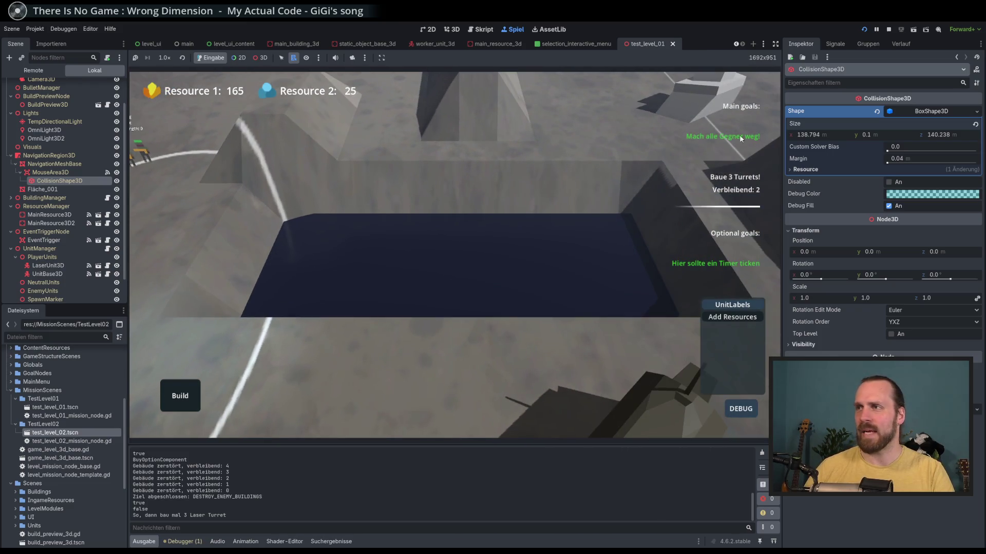
key("s")
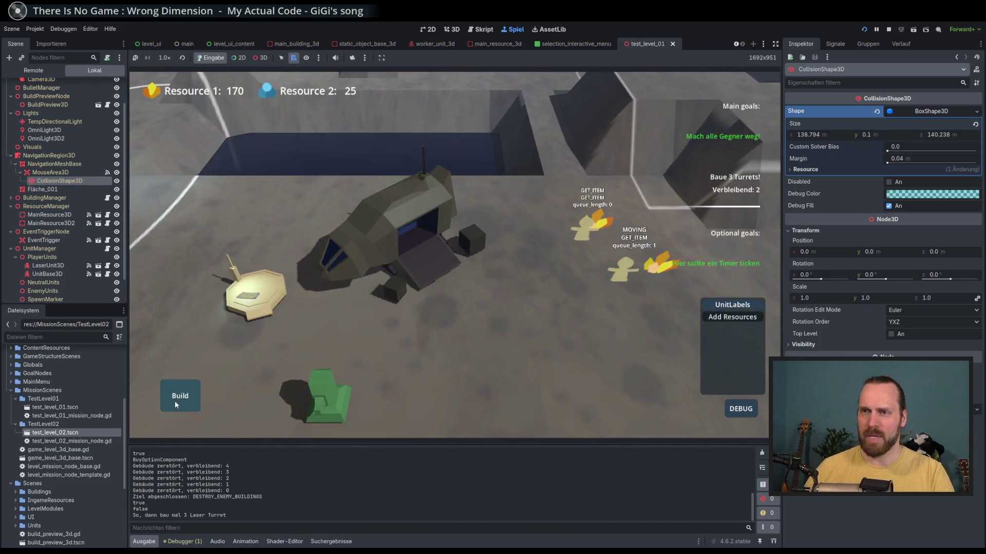
left_click(177, 398)
left_click(187, 335)
left_click(360, 219)
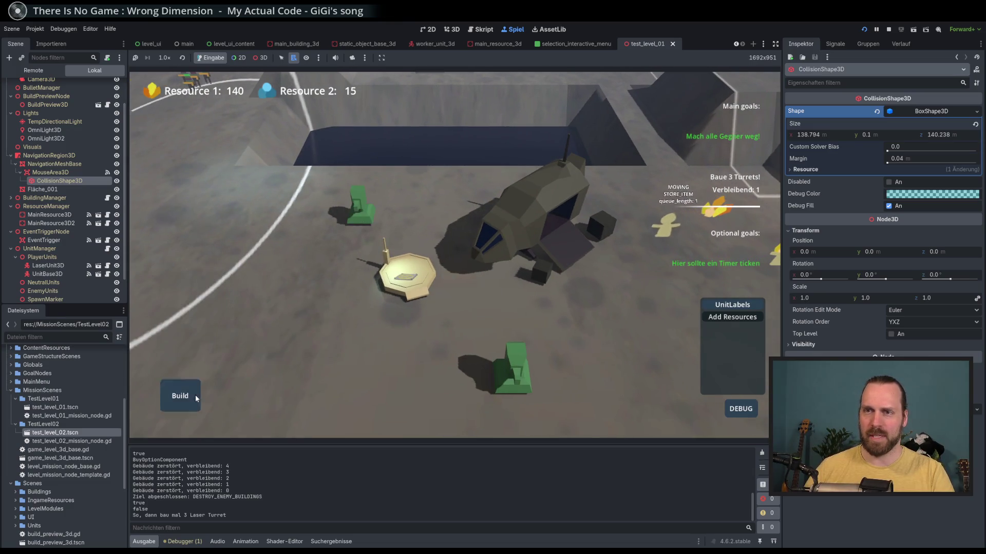
left_click(177, 395)
left_click(187, 336)
left_click(321, 308)
Leave the VICTORY screen for the level menu via Levelmenü.
key("s")
key("d")
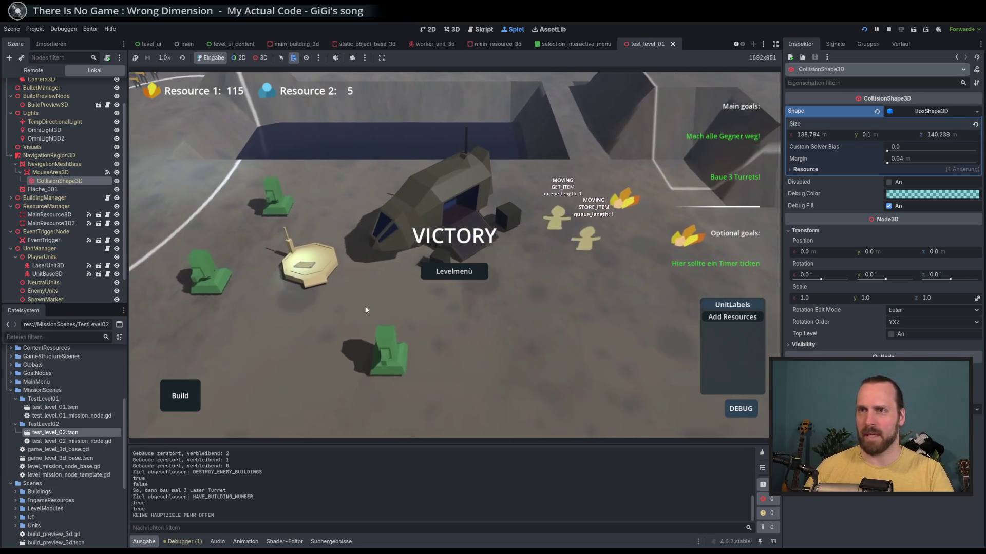
scroll(436, 306, "up", 3)
key("a")
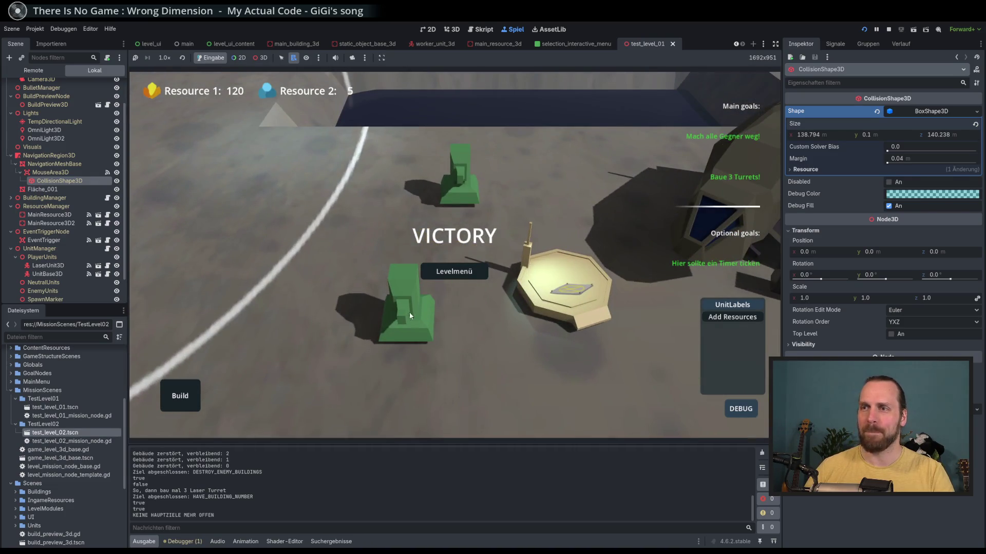
scroll(467, 308, "down", 3)
left_click(462, 272)
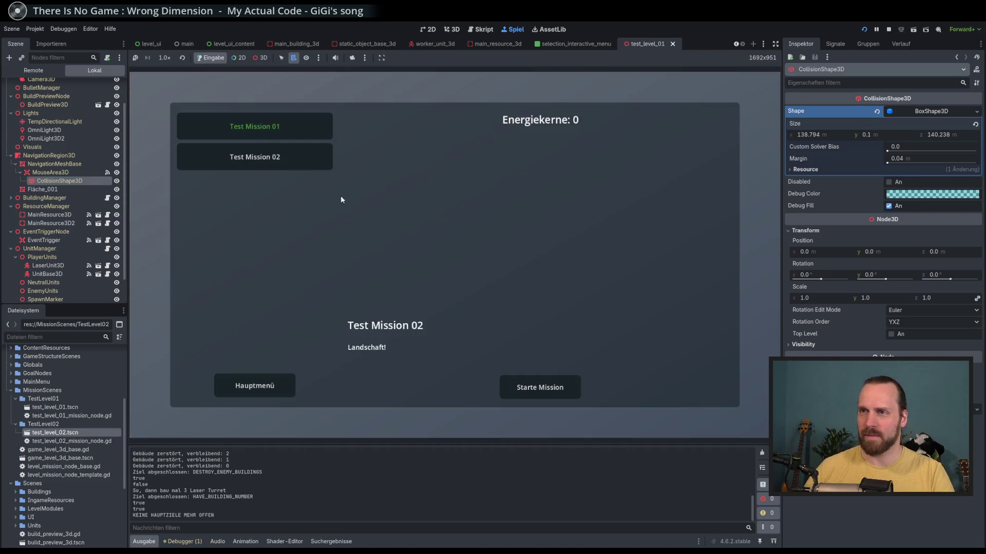
Start Test Mission 01, open the debug options, and place a laser turret before the ship.
left_click(286, 129)
left_click(507, 380)
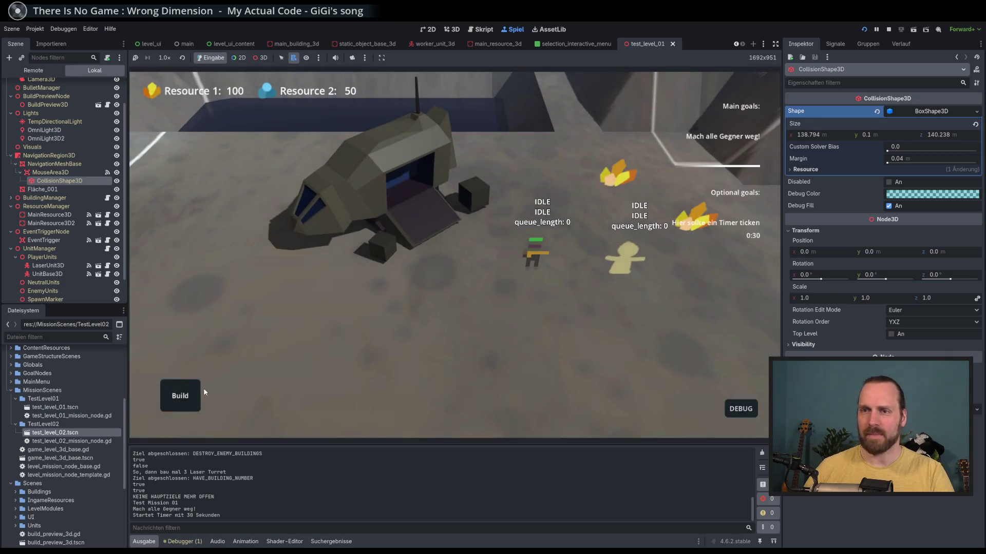
left_click(739, 409)
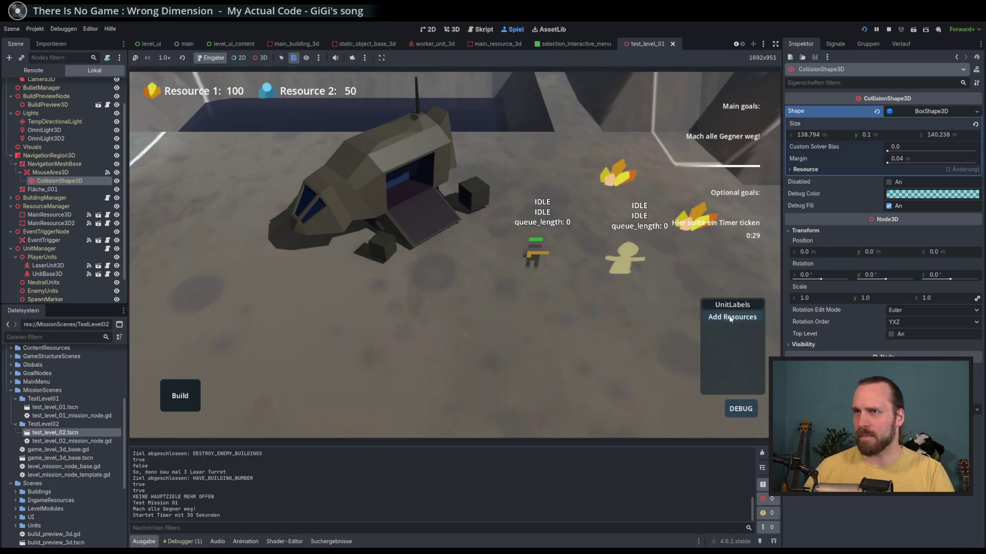
left_click(172, 405)
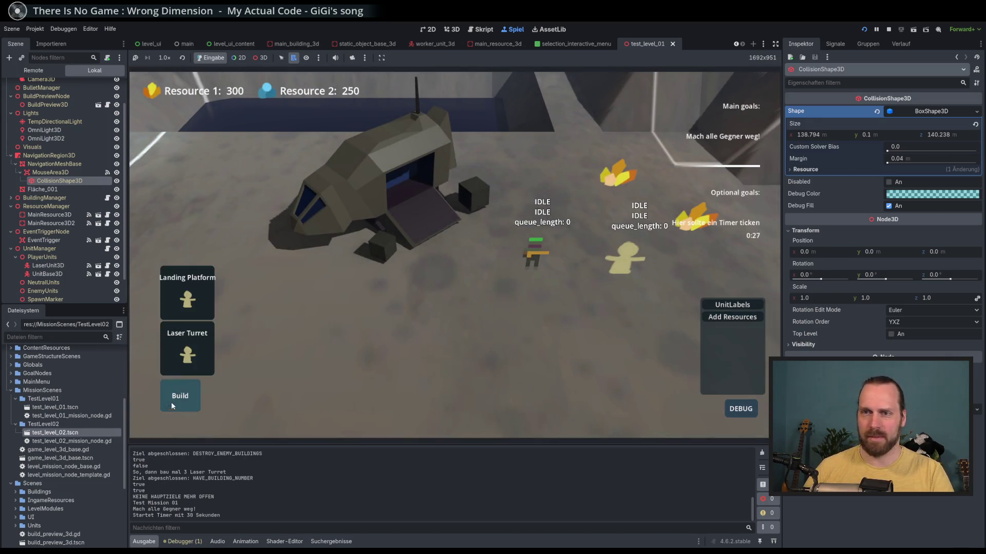
left_click(196, 342)
left_click(419, 354)
Send the Laser Dude unit into the new laser turret.
left_click(534, 257)
right_click(420, 356)
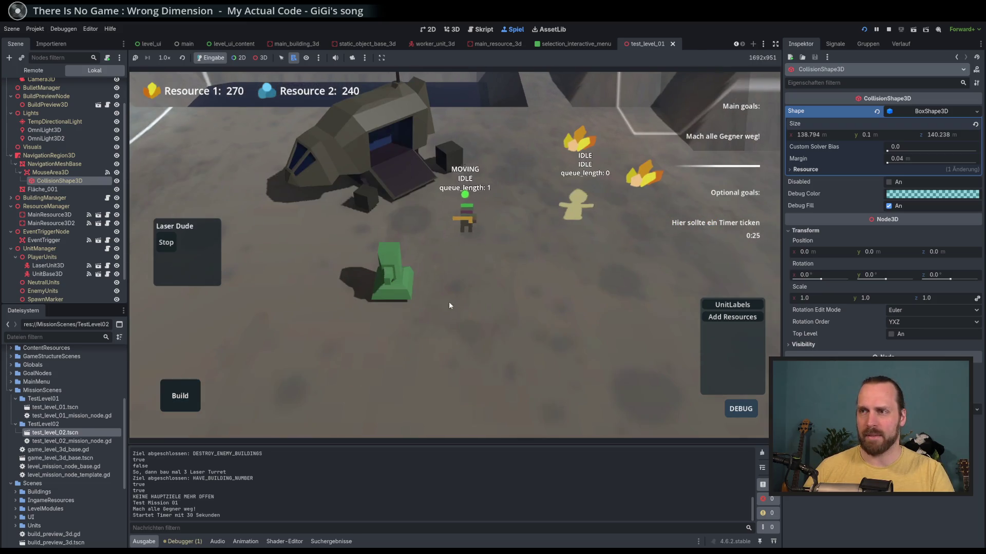
left_click(398, 272)
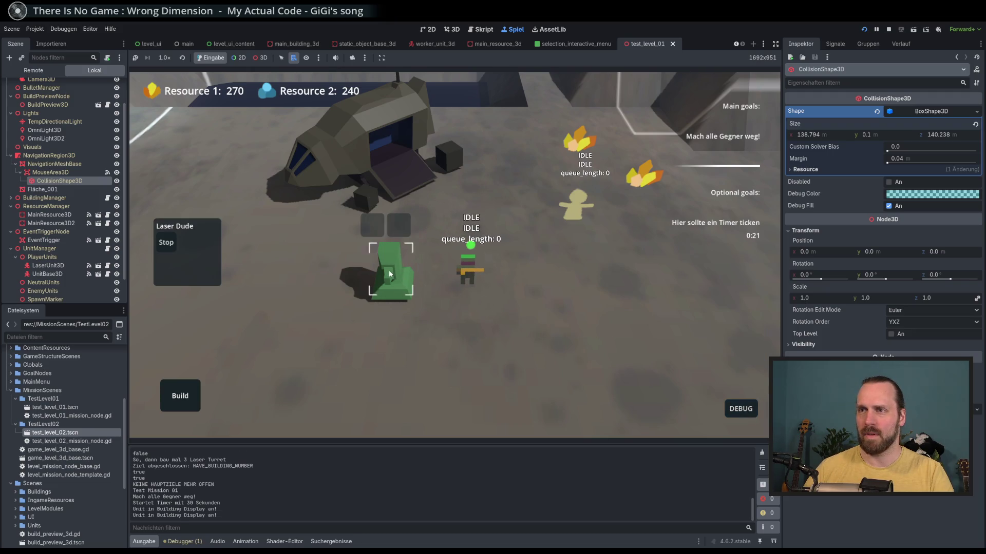
left_click_drag(391, 264, 453, 376)
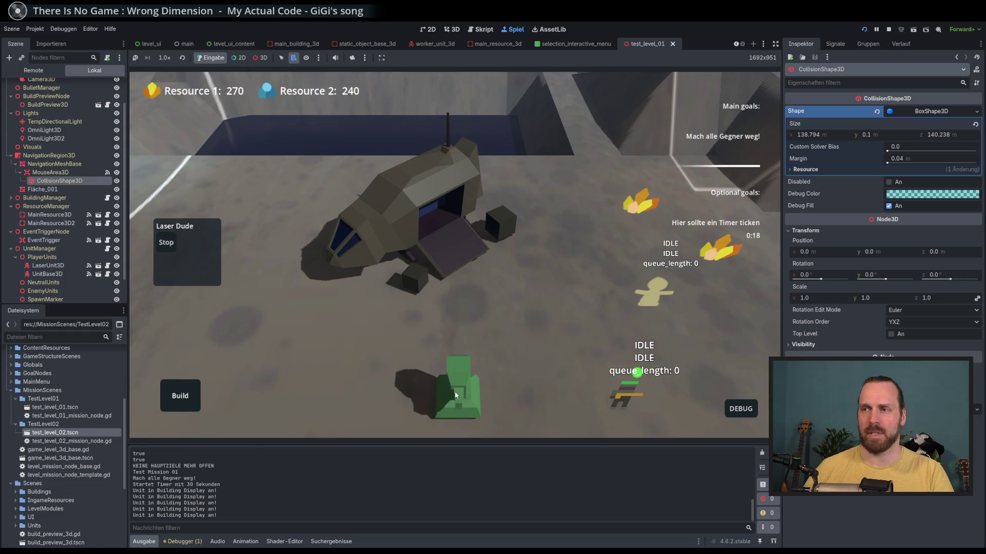
left_click(515, 409)
right_click(463, 408)
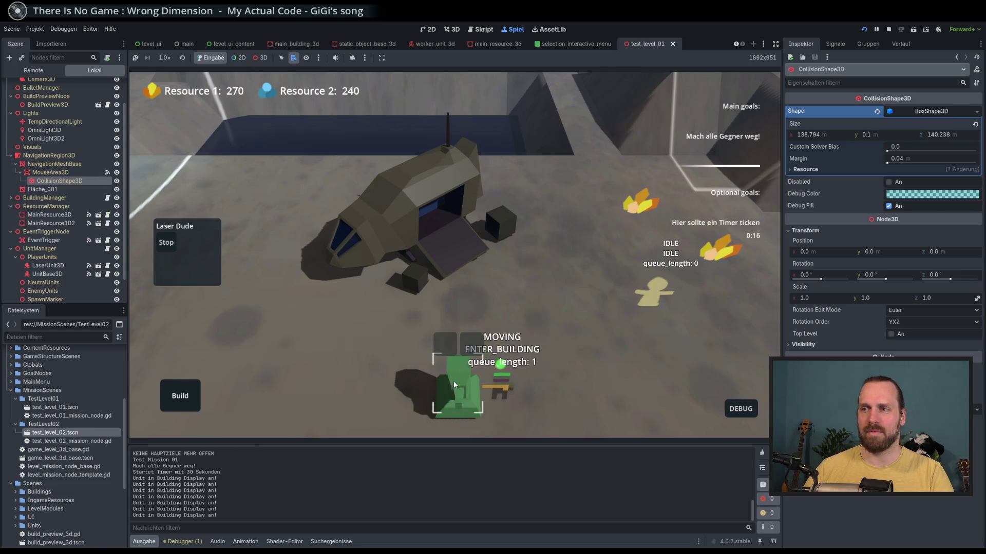
left_click_drag(454, 381, 338, 265)
left_click_drag(340, 277, 384, 305)
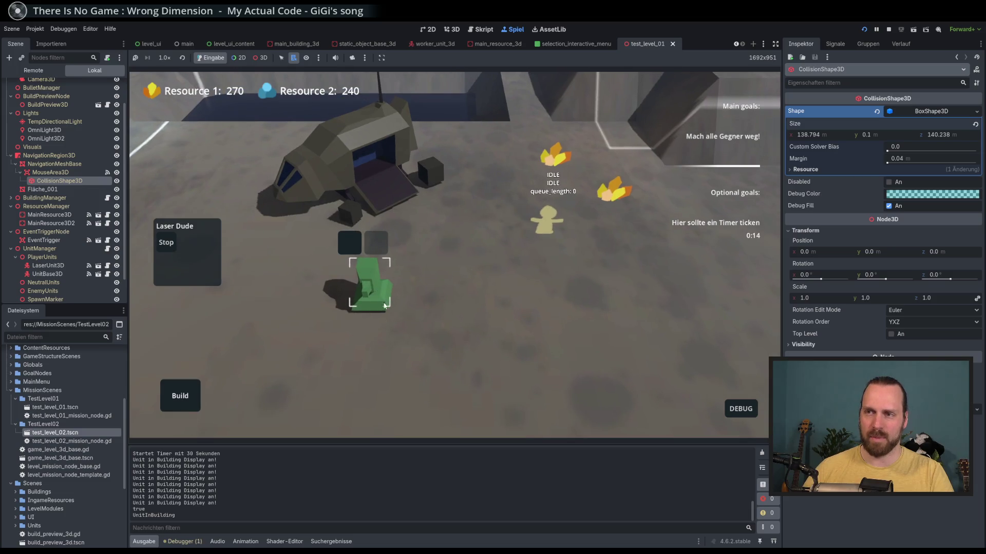
left_click(429, 316)
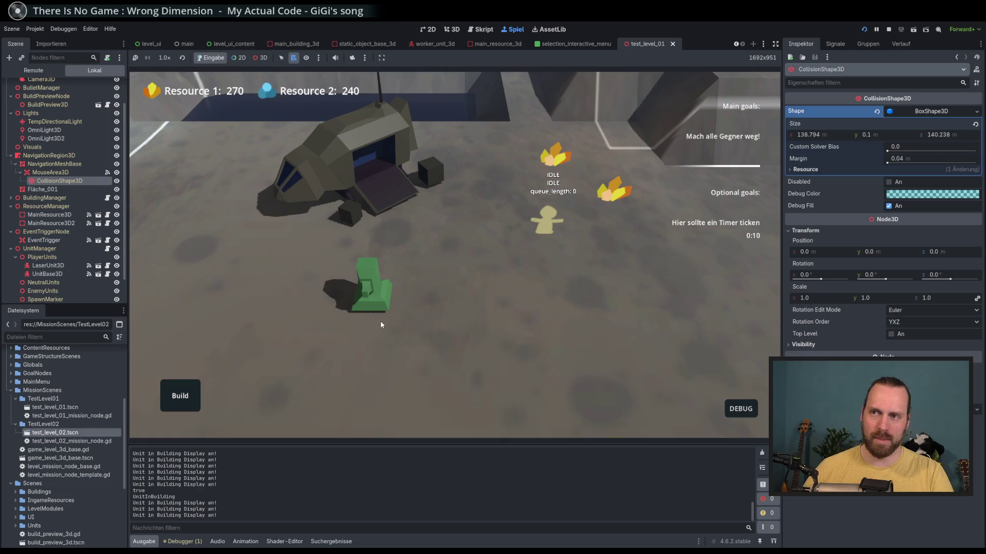
Release a worker from the green building and send the Laser Dude into it.
left_click(371, 290)
scroll(405, 308, "up", 2)
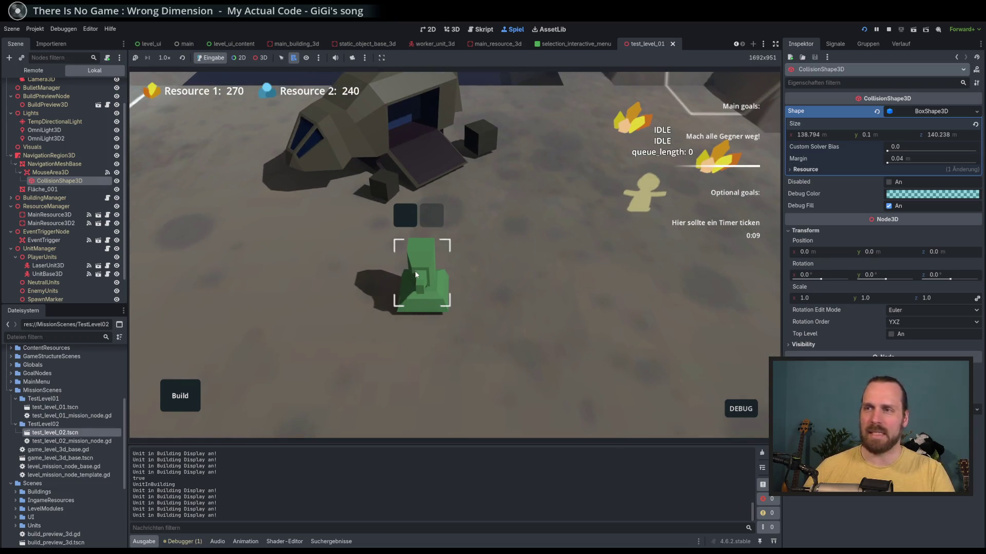
scroll(390, 334, "down", 3)
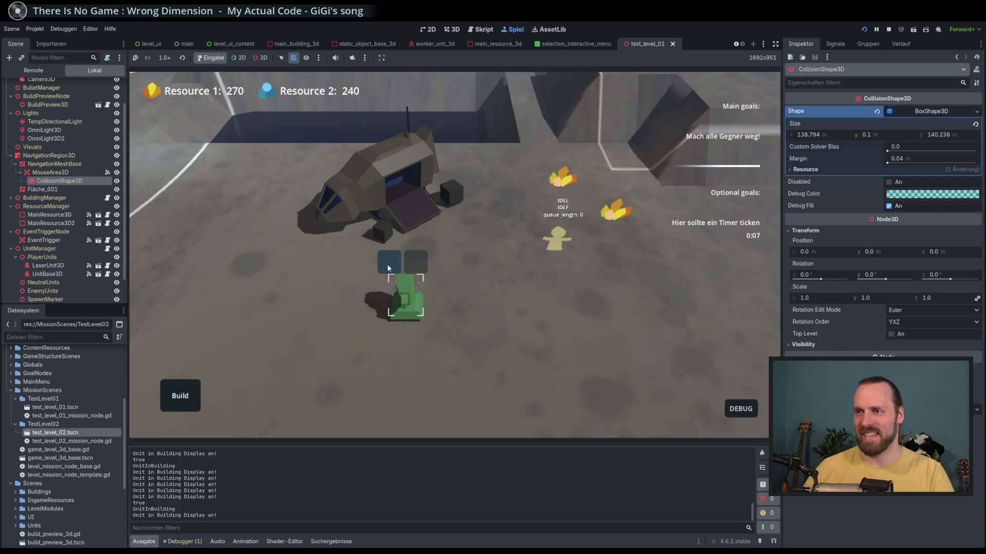
left_click(388, 267)
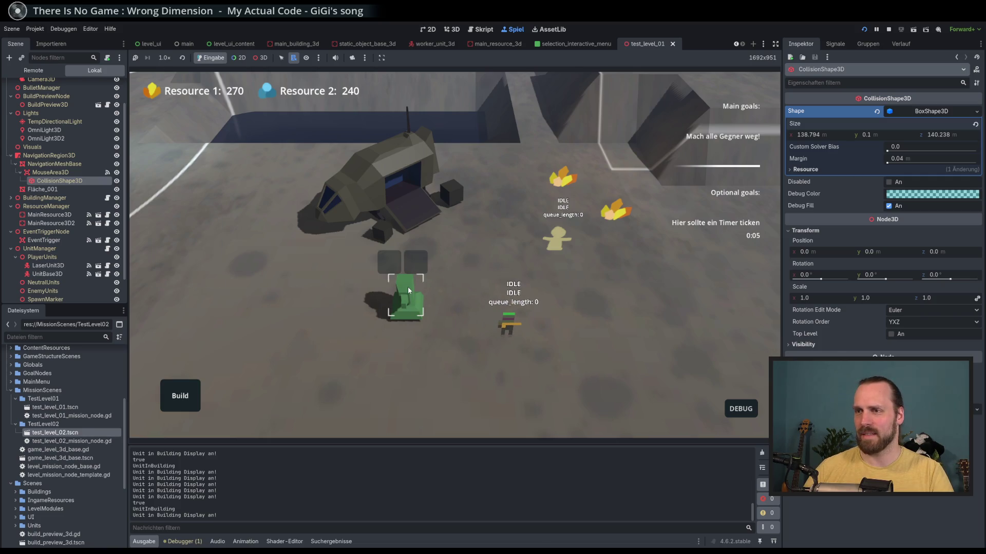
left_click(516, 324)
right_click(406, 292)
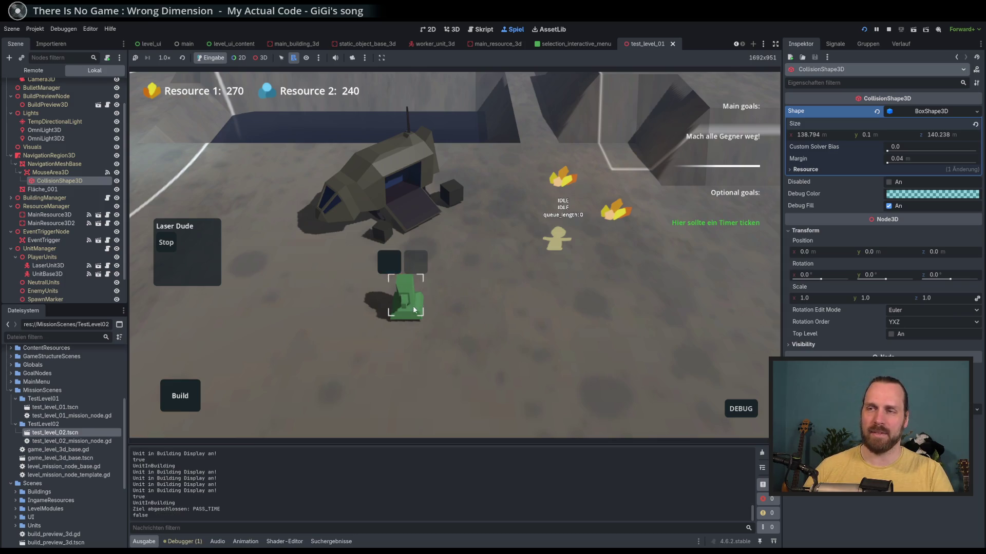
Clear the selection and release the Laser Dude from the green building's slot.
left_click(411, 307)
scroll(405, 286, "up", 2)
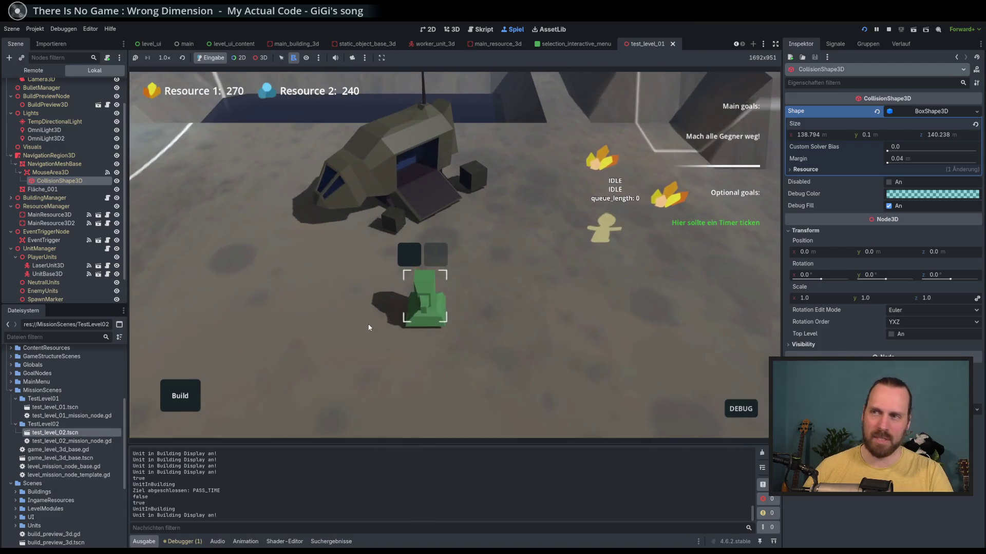
scroll(369, 328, "down", 2)
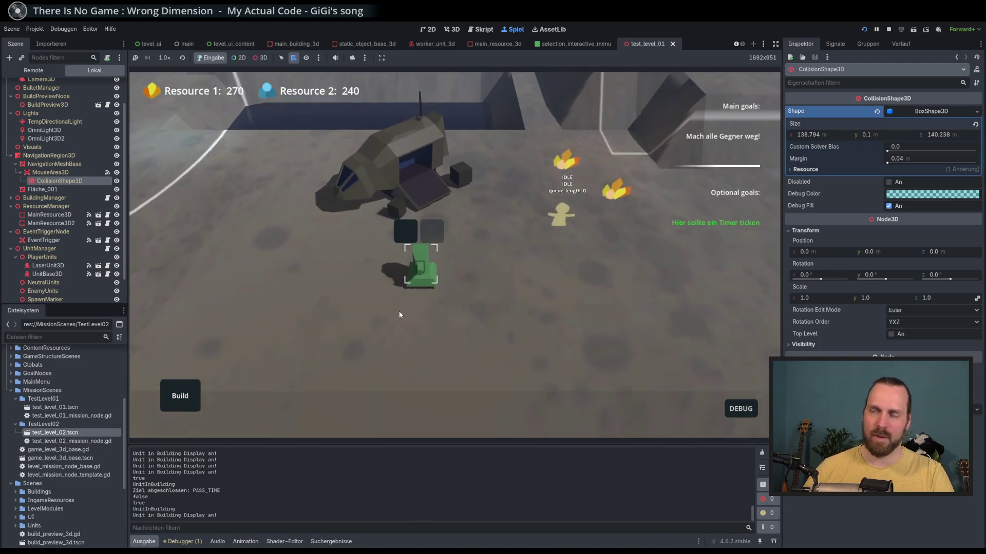
left_click(407, 241)
Select the Laser Dude and order it to move to a new spot on the ground.
left_click_drag(516, 349, 428, 291)
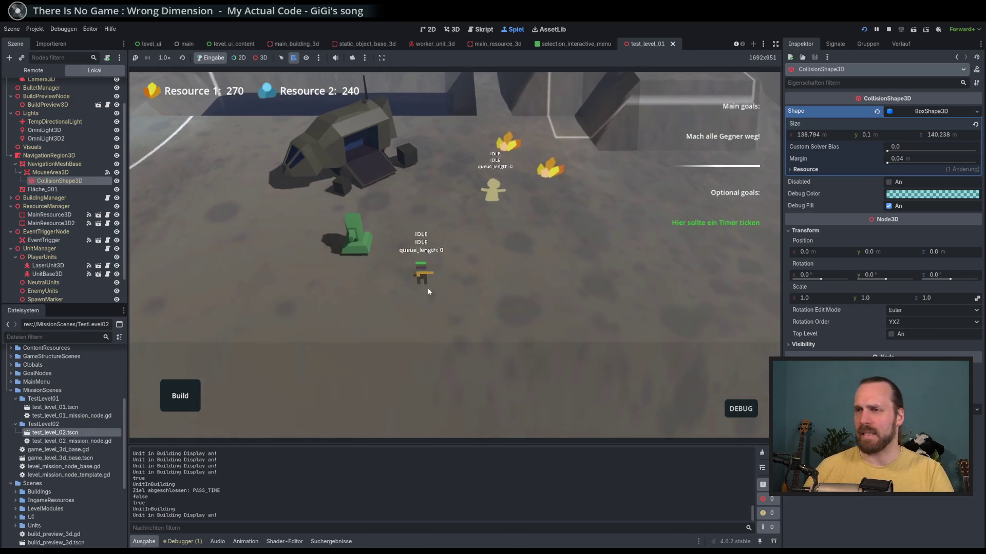
scroll(485, 340, "up", 2)
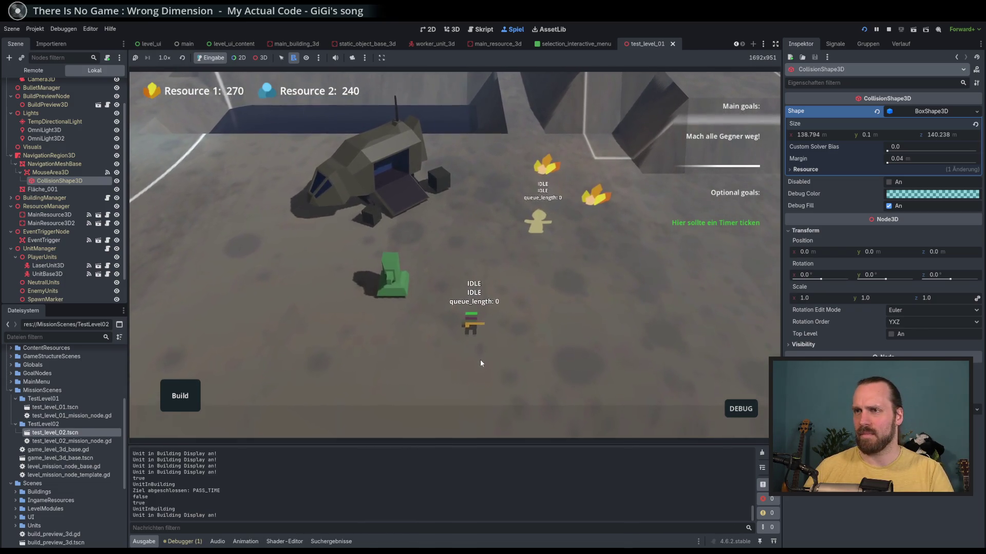
left_click_drag(480, 363, 496, 350)
left_click(484, 319)
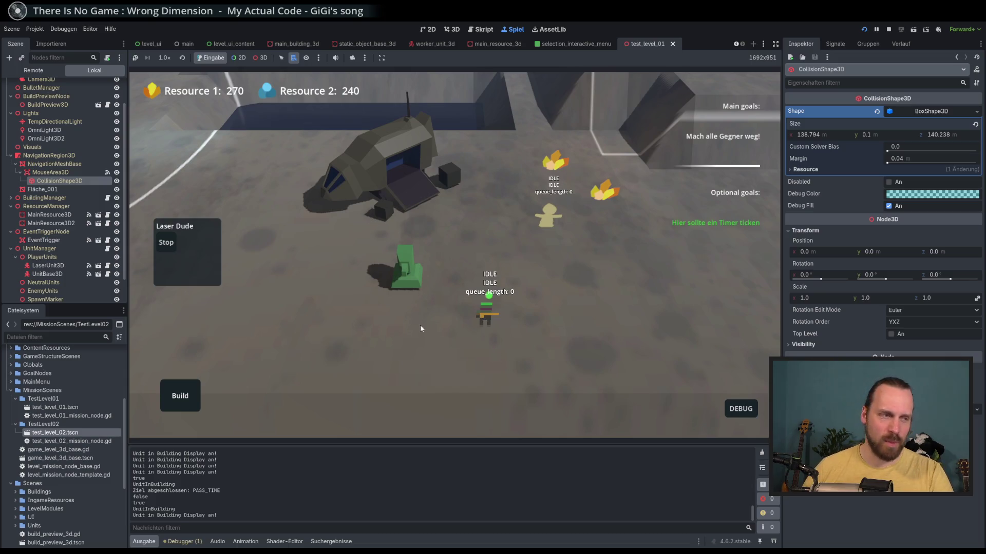
mouse_move(472, 315)
left_mouse_down()
mouse_move(445, 201)
mouse_move(457, 178)
mouse_move(409, 303)
left_mouse_up()
scroll(415, 307, "up", 3)
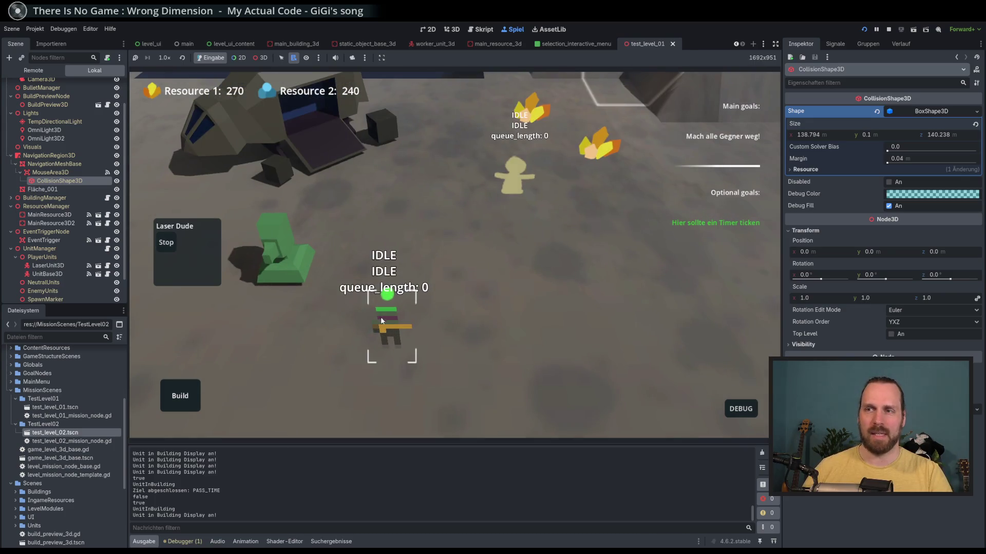
right_click(513, 289)
Deselect the Laser Dude and stop the running playtest.
scroll(428, 306, "down", 3)
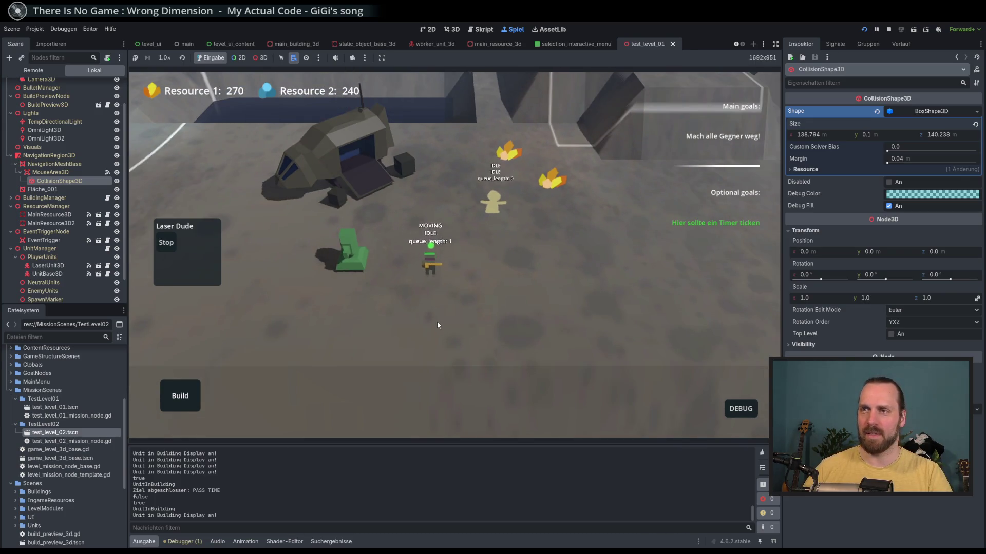
left_click_drag(386, 316, 463, 288)
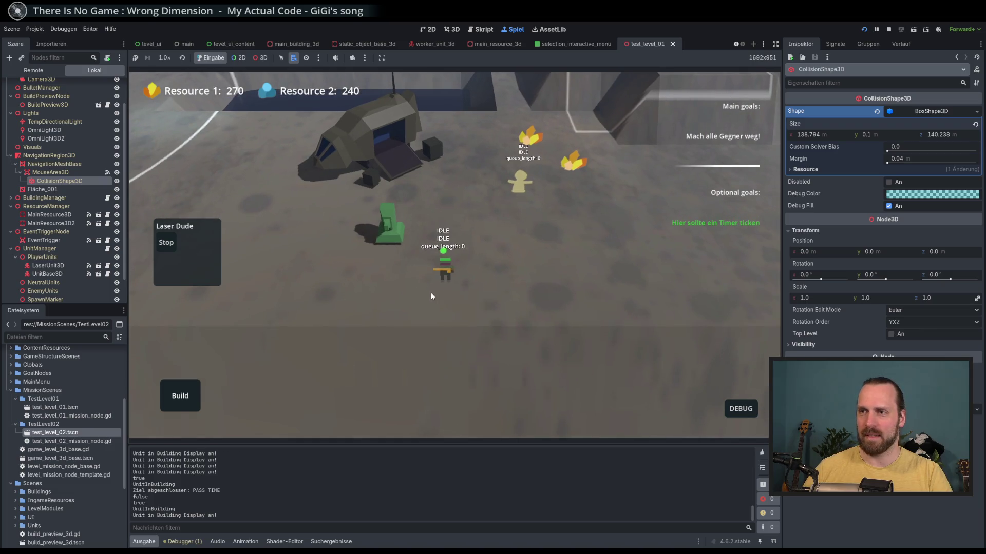
left_click(468, 262)
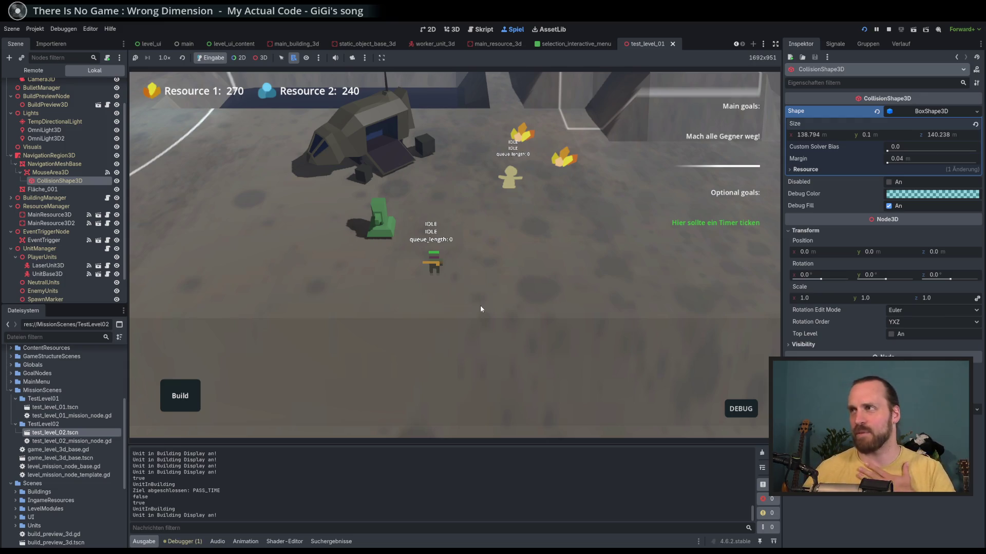
left_click(890, 29)
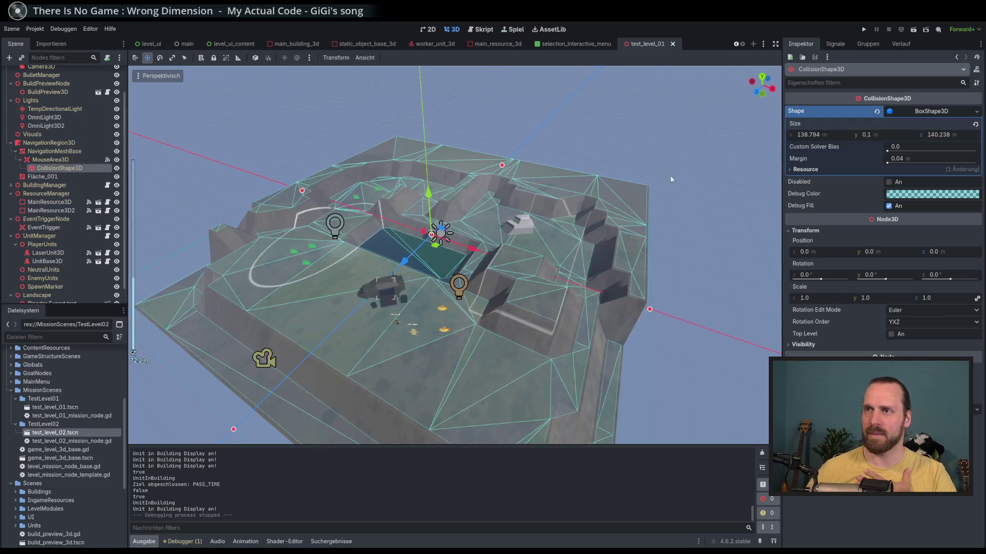
Zoom in and out over test_level_01 in the 3D viewport, then relaunch the project with F5.
scroll(577, 294, "up", 5)
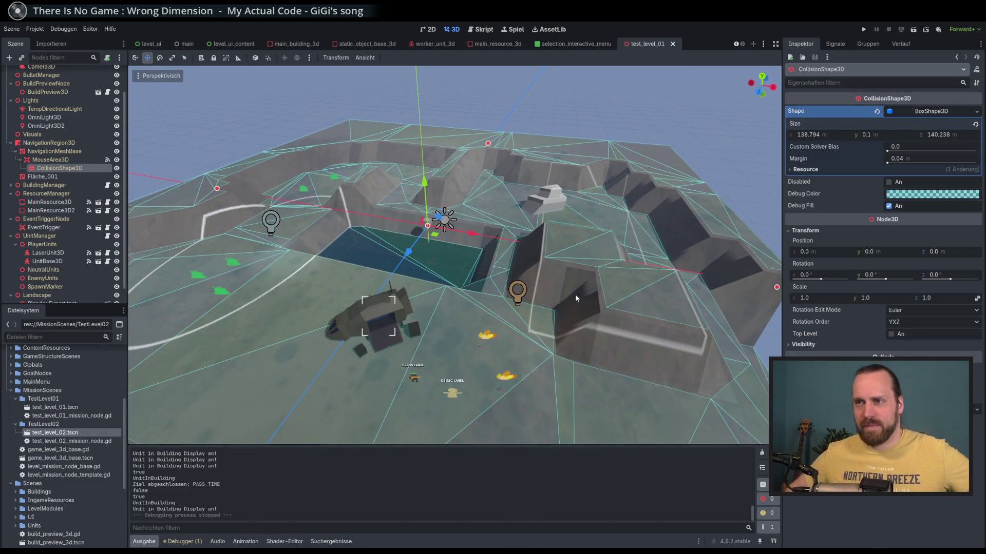
scroll(572, 293, "down", 3)
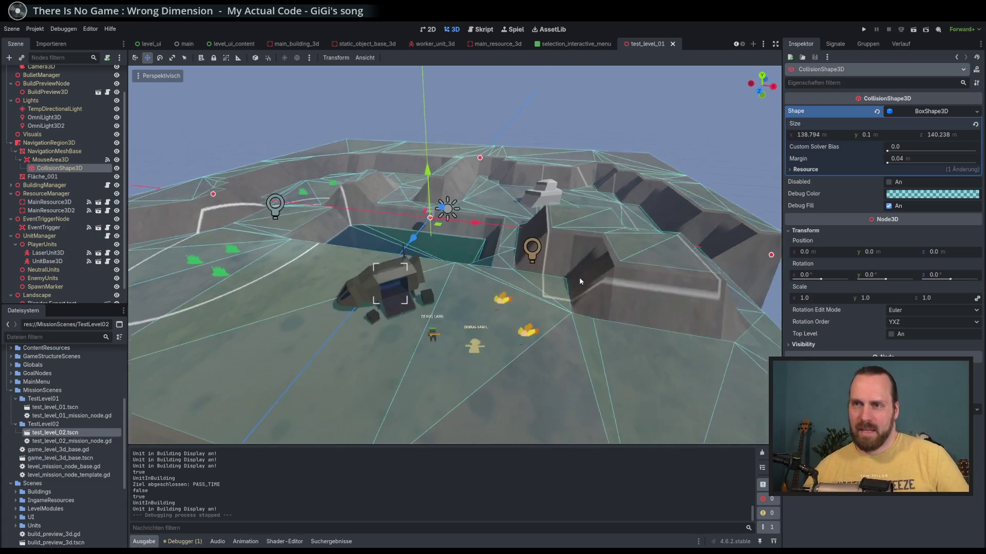
scroll(579, 277, "up", 3)
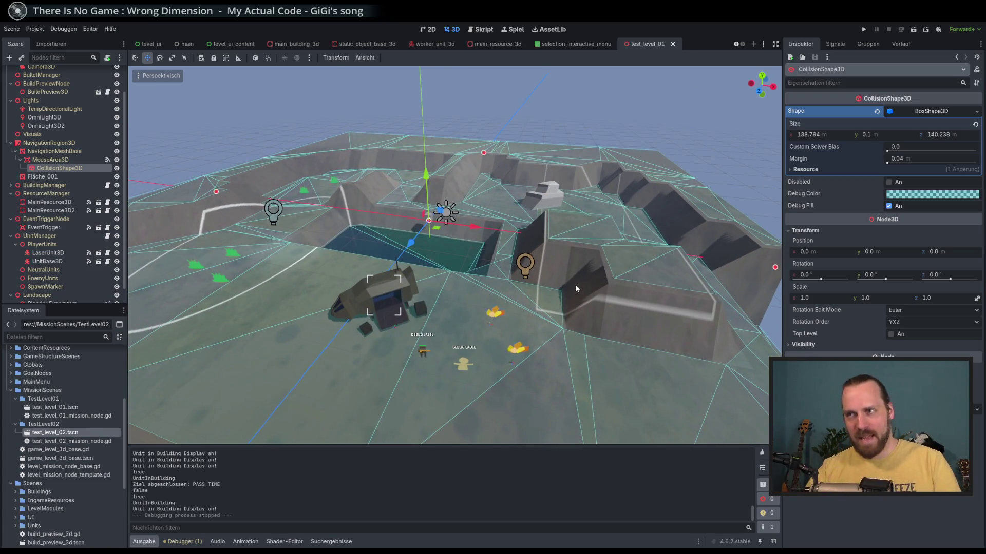
scroll(569, 324, "down", 2)
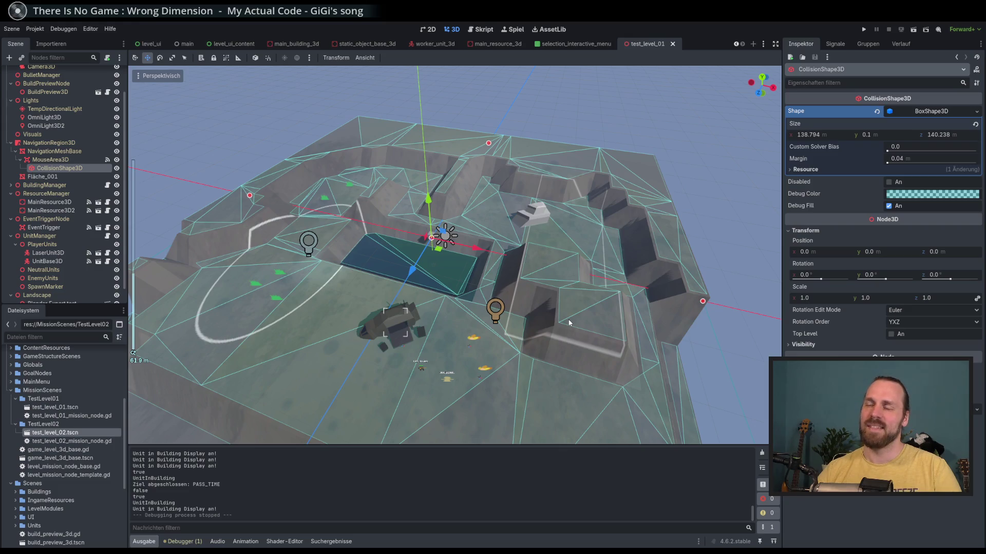
key("F5")
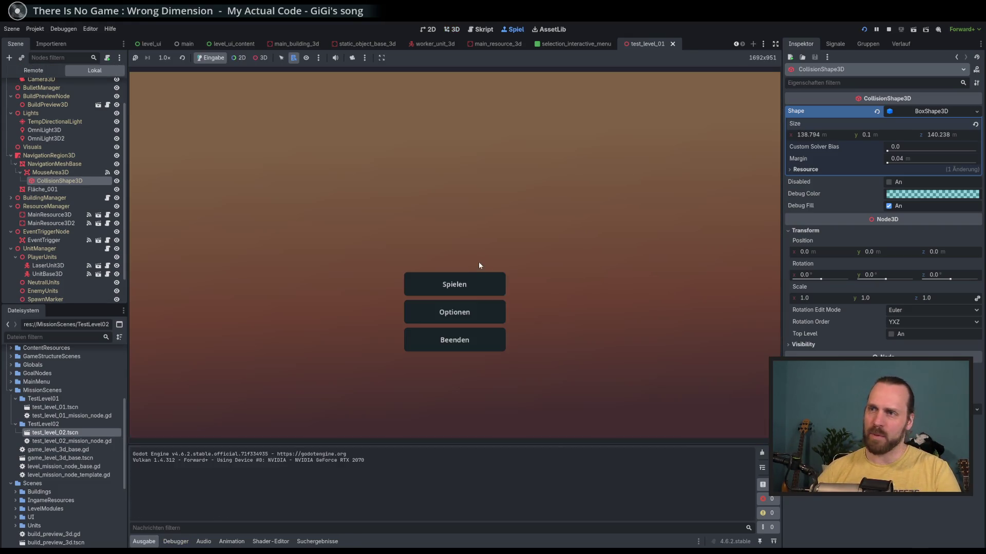
Launch Test Mission 01 from the Spielen mission menu and select the landing ship.
left_click(475, 283)
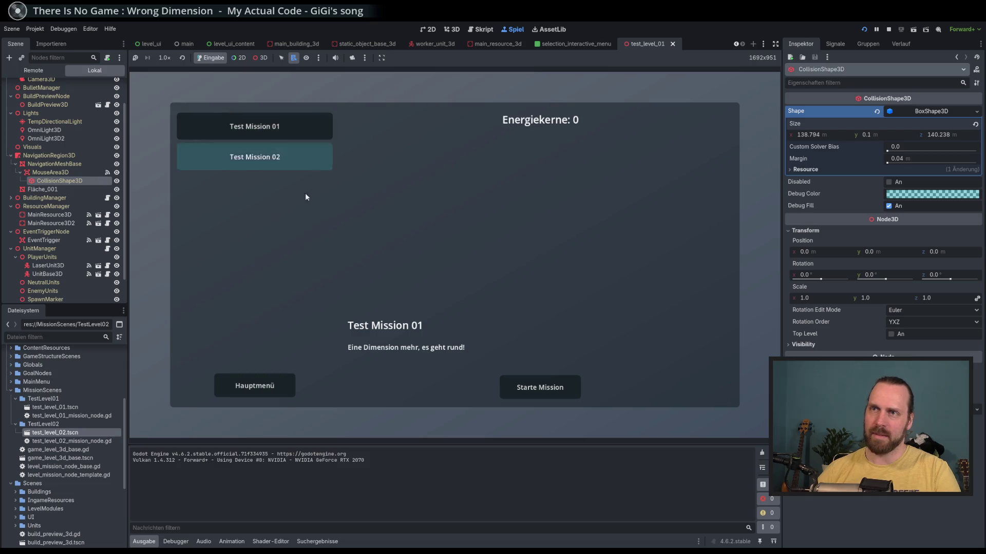
key("Return")
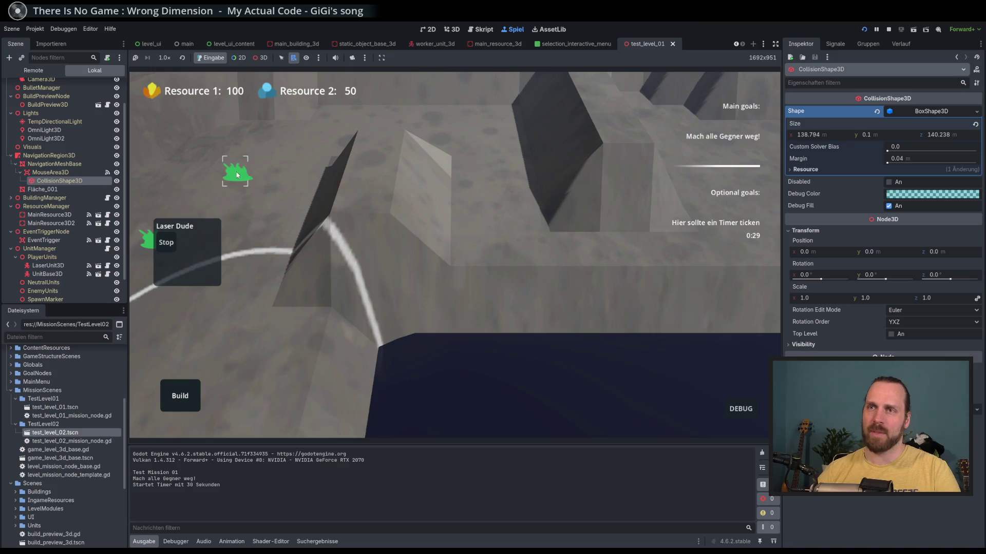
left_click(489, 306)
scroll(550, 312, "up", 1)
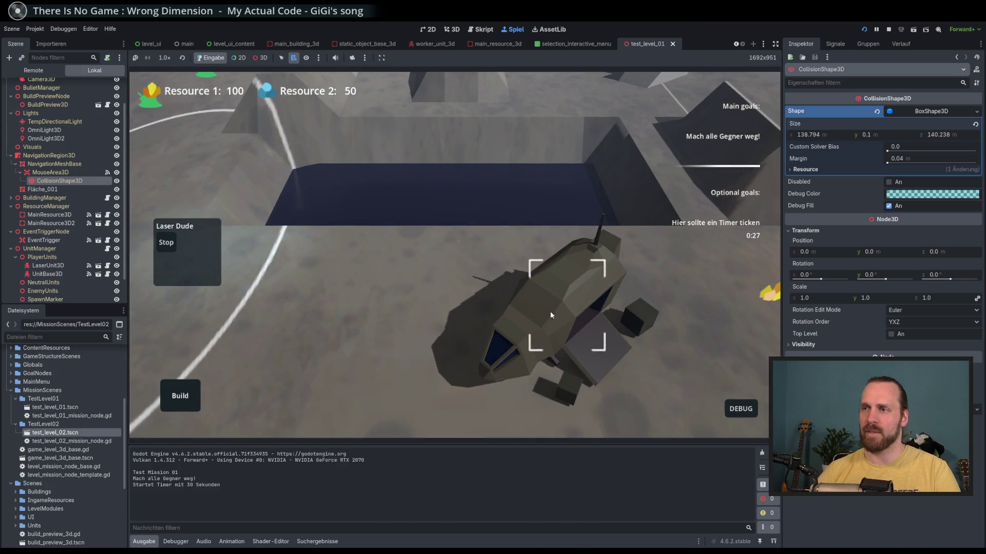
scroll(492, 323, "up", 2)
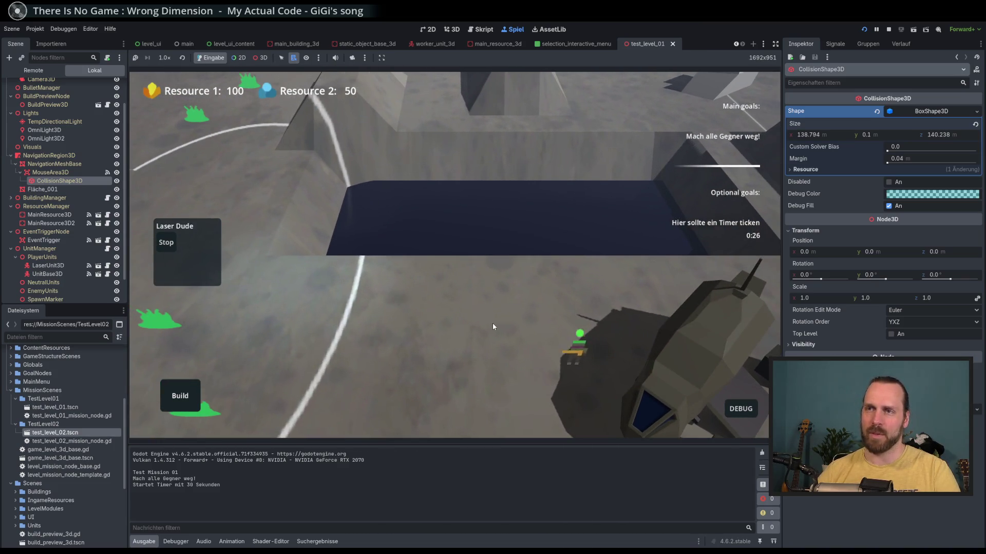
Clear the Laser Dude selection and pan the camera with WASD around the dark pit.
key("d")
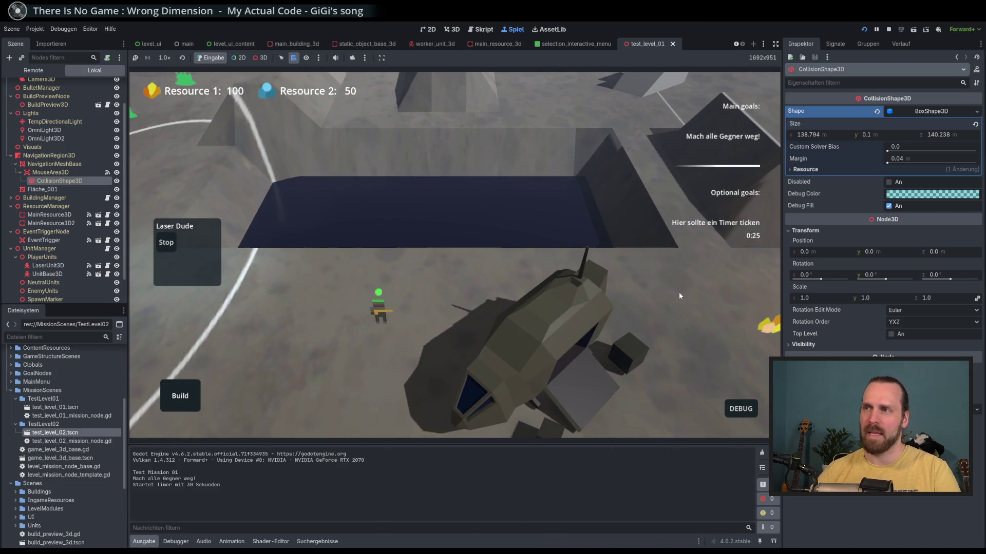
key("w")
key("a")
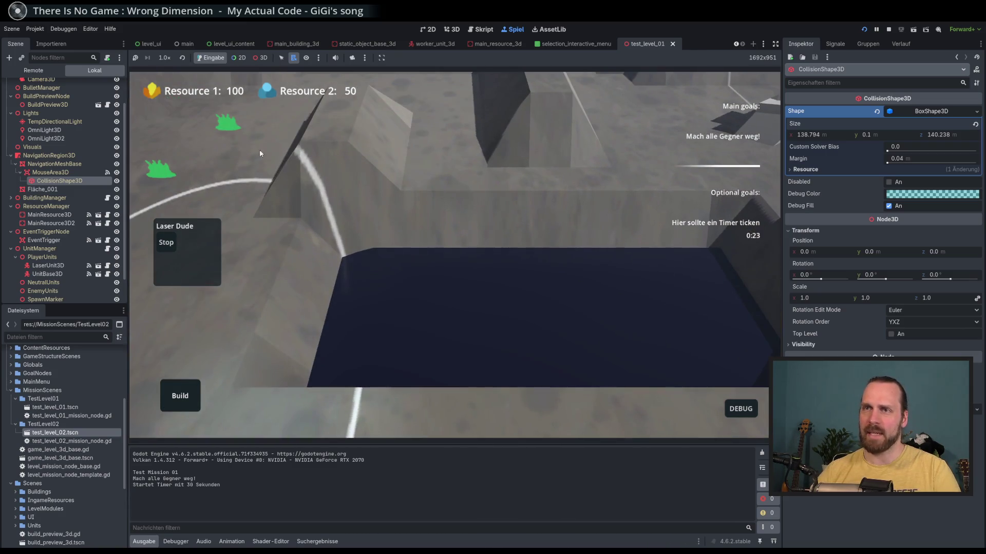
left_click(224, 122)
key("s")
key("d")
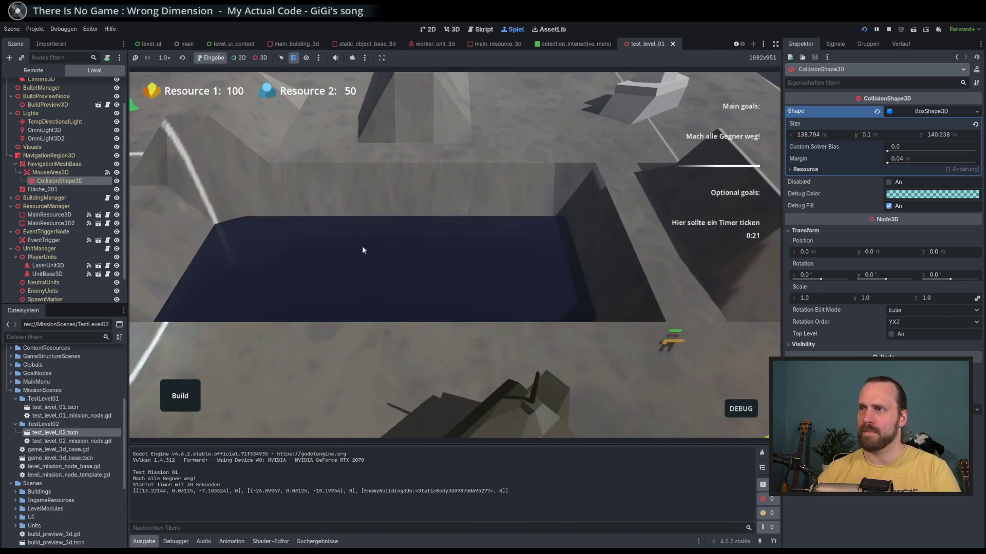
key("w")
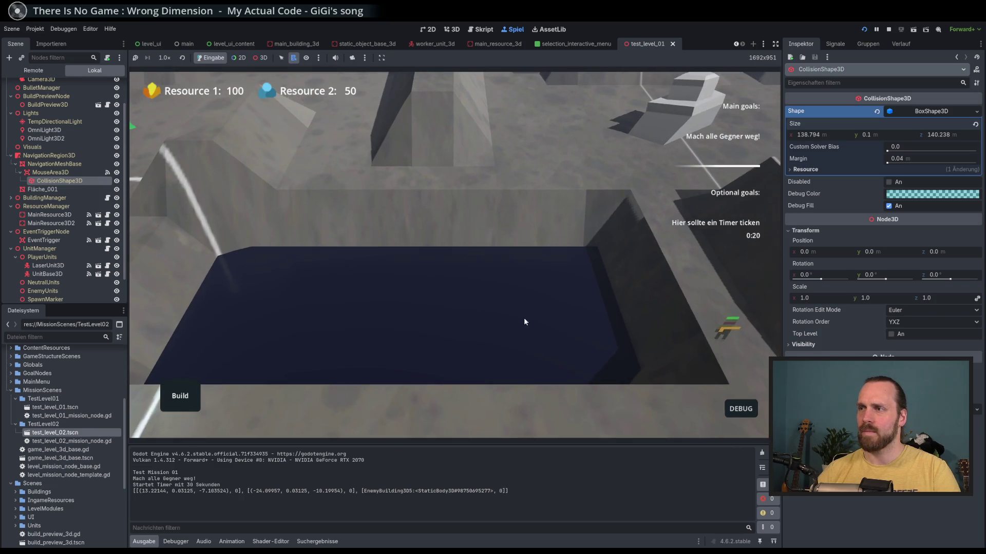
key("d")
key("w")
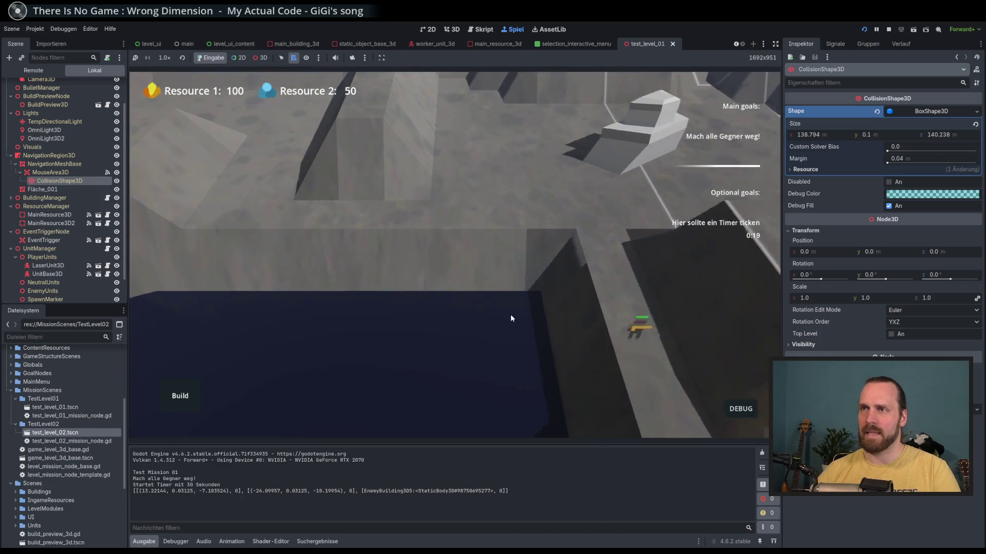
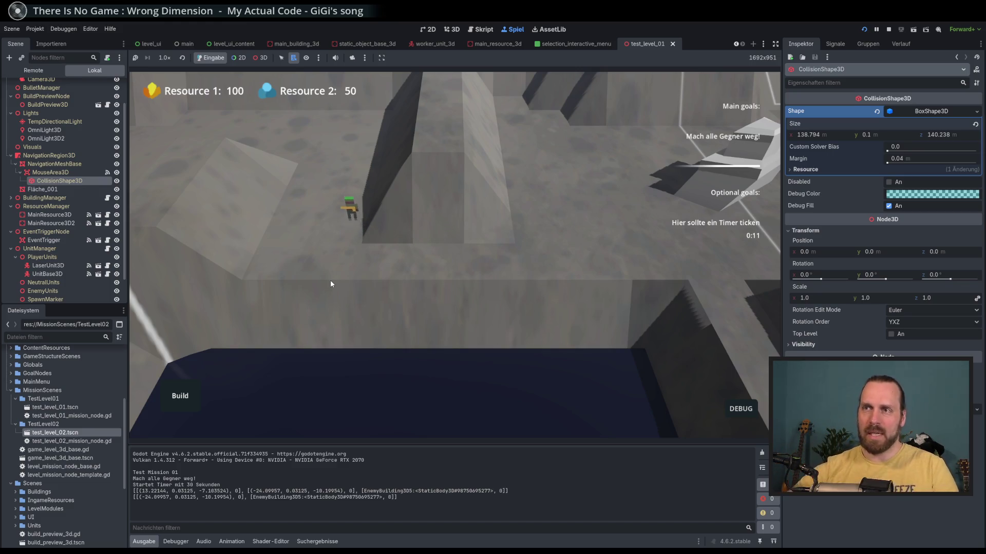
Pan across the level with the movement keys and select the Laser Dude unit.
key("a")
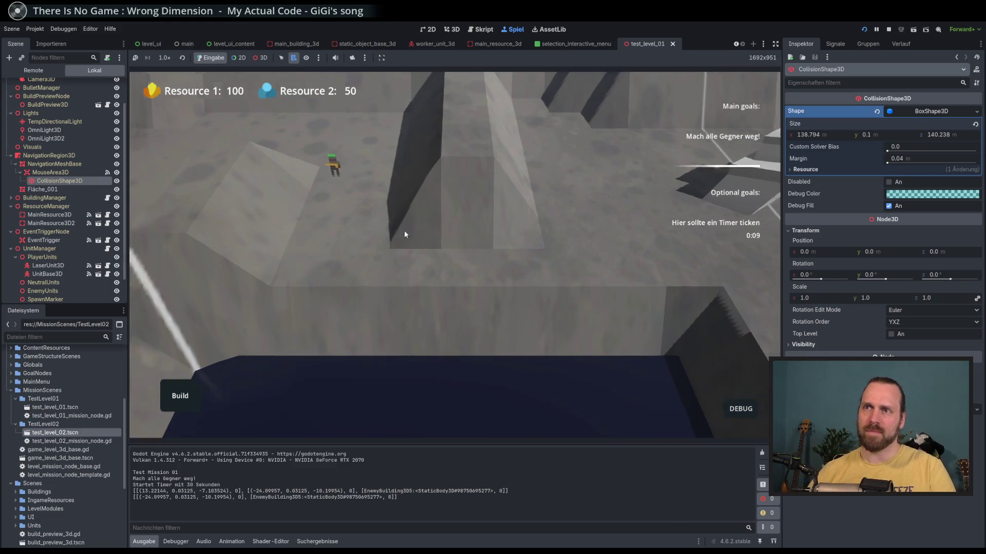
key("a")
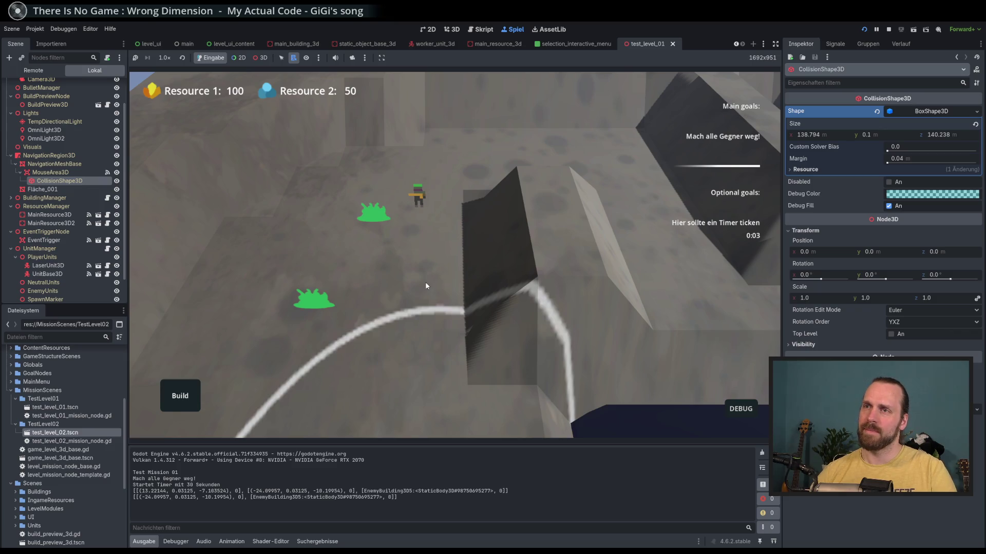
key("s")
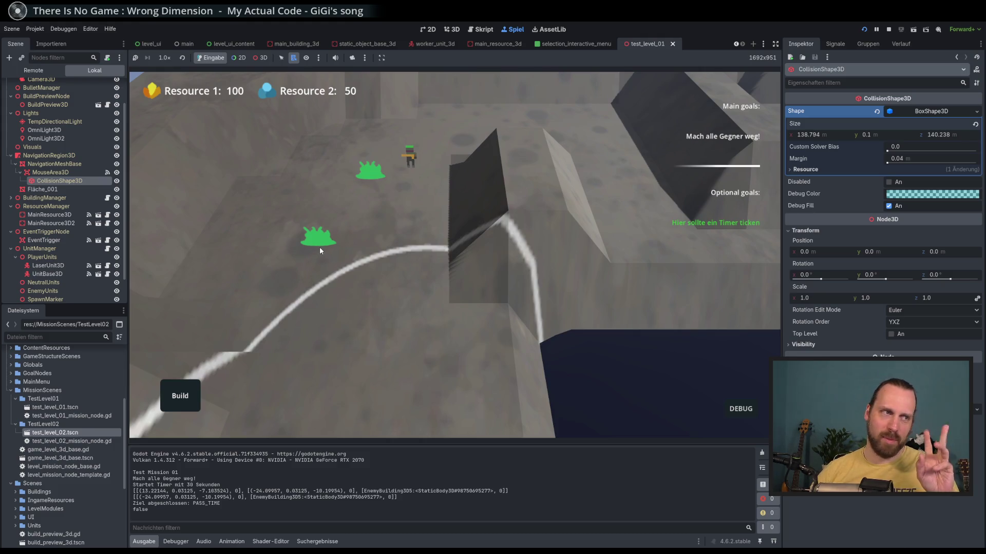
key("s")
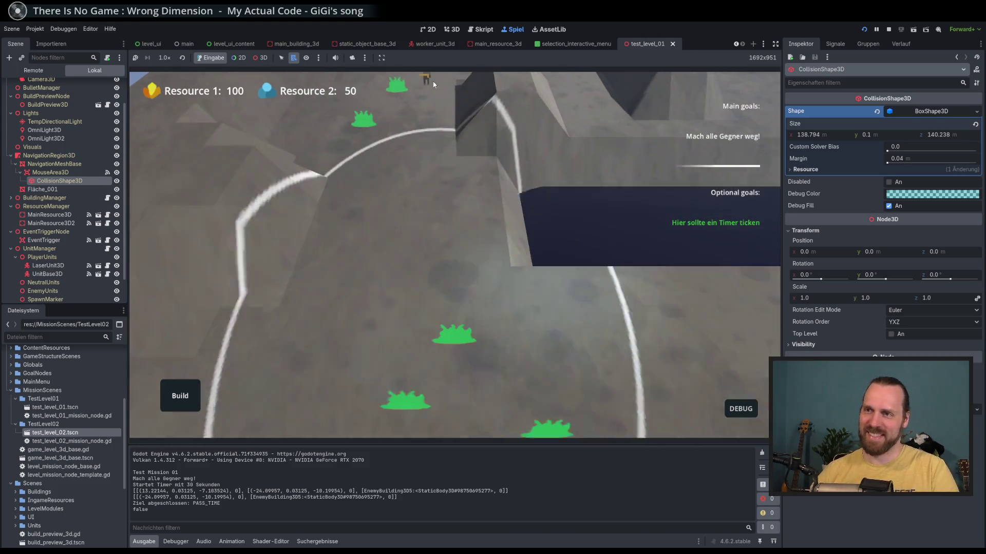
key("w")
left_click(401, 146)
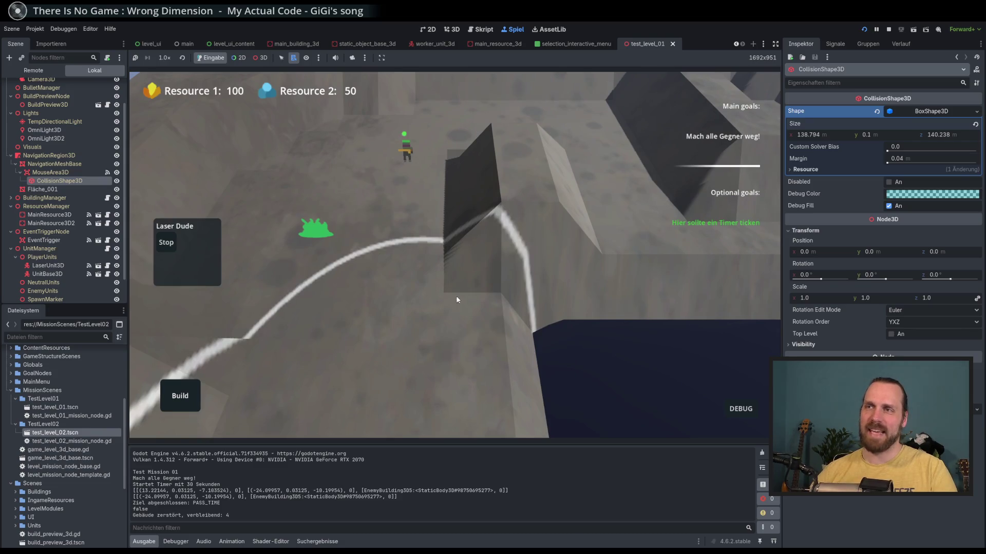
Bring the Laser Dude back into view, zoom in, and open the DEBUG panel.
key("s")
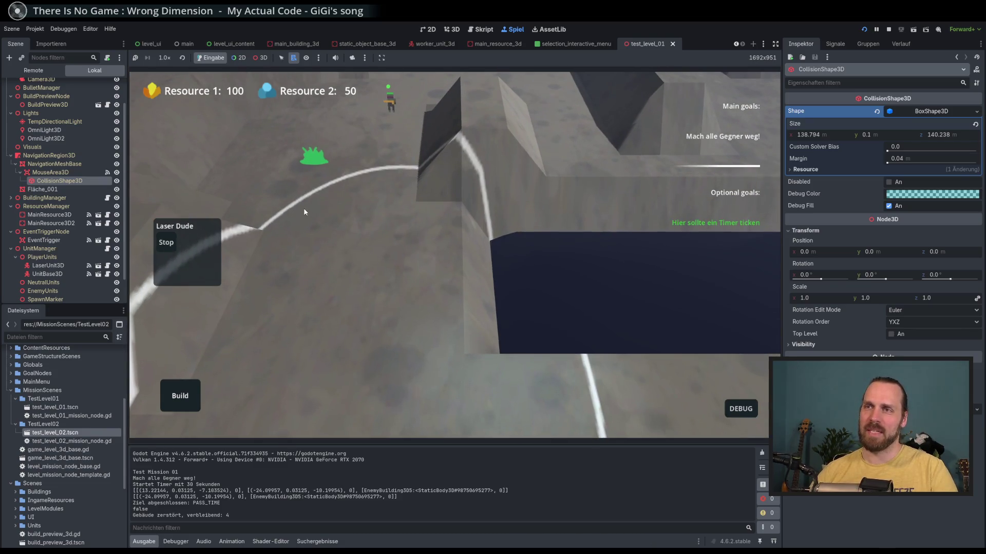
key("s")
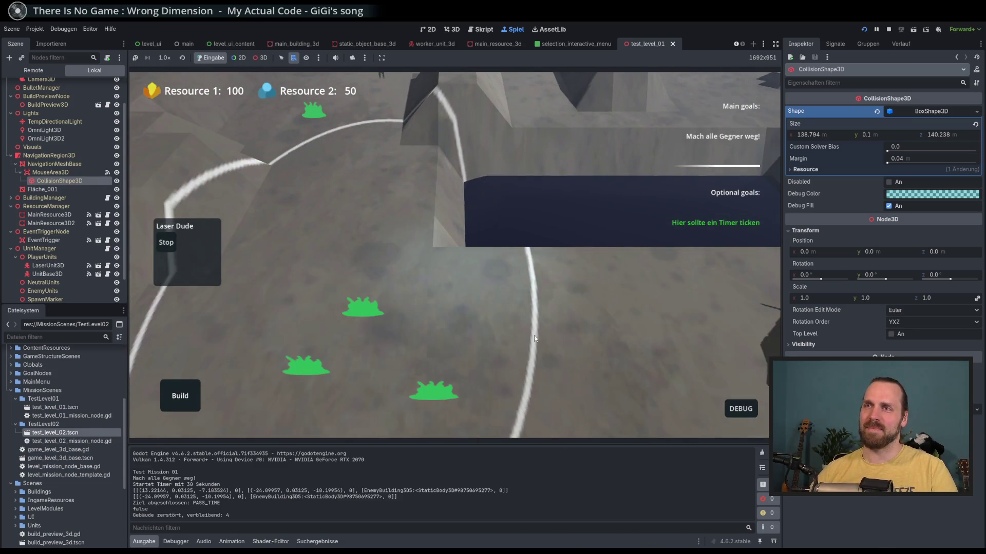
key("w")
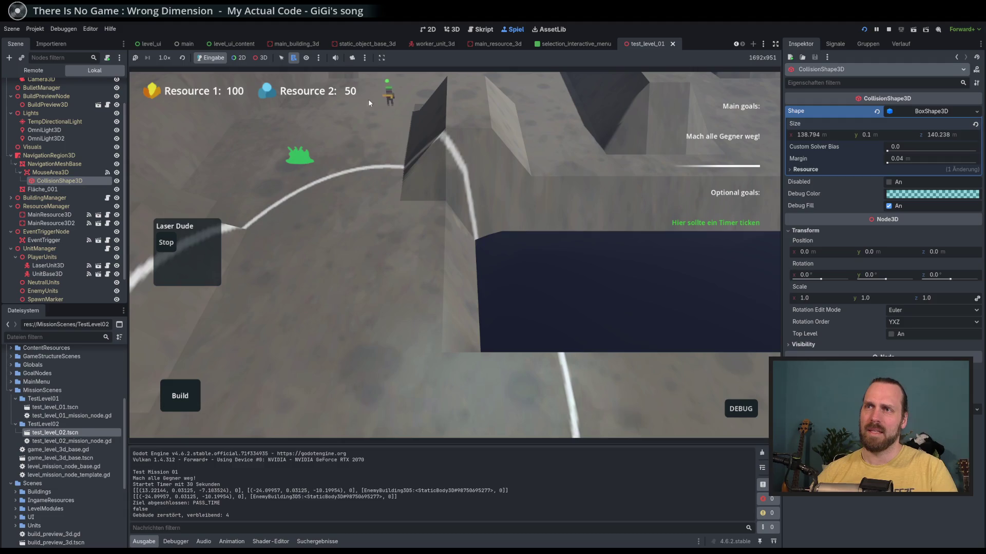
key("w")
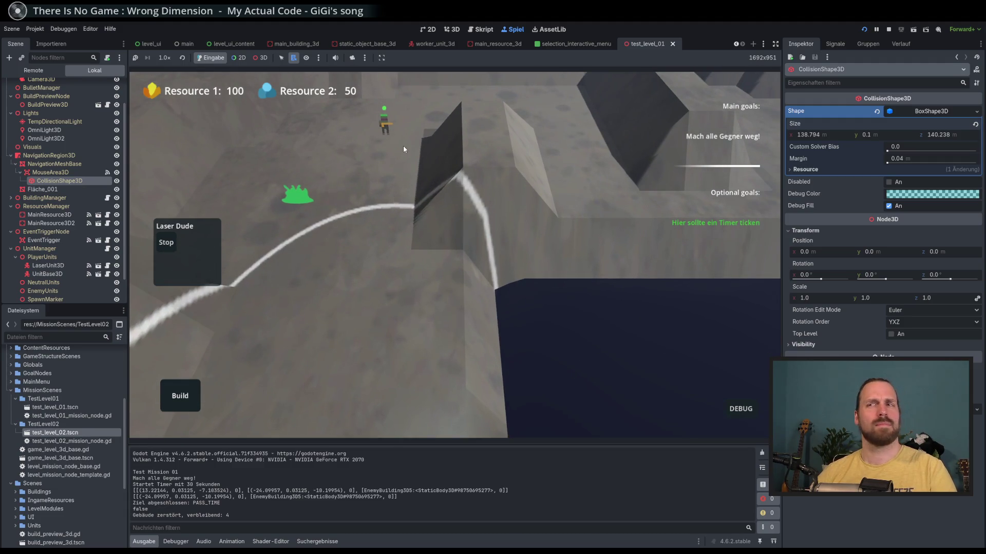
scroll(436, 267, "up", 5)
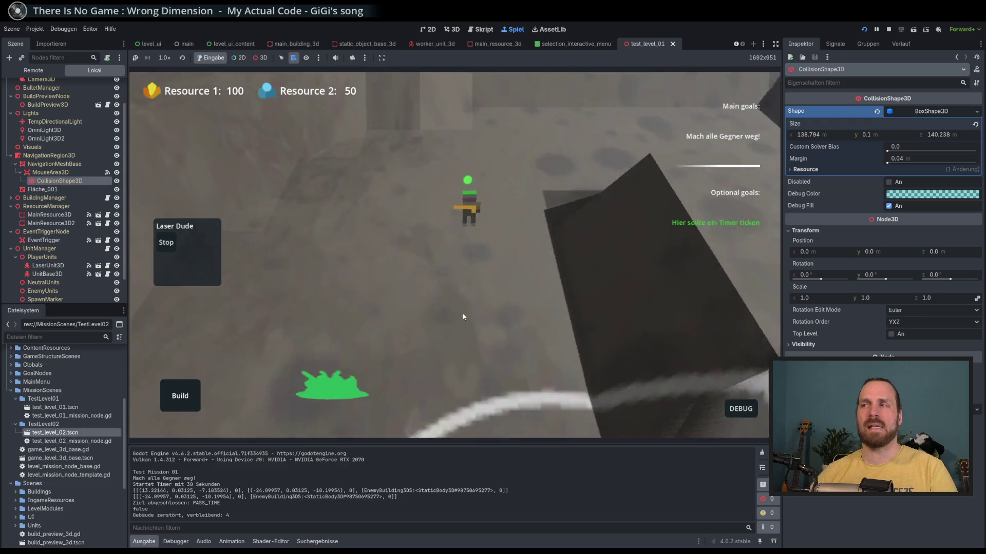
left_click(741, 409)
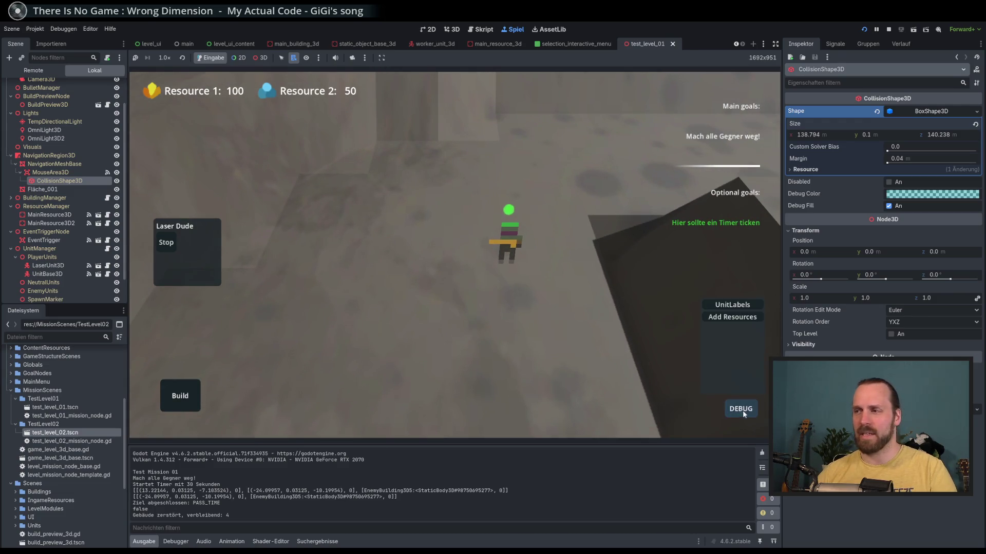
Turn on UnitLabels so status labels appear above the units.
left_click(732, 305)
scroll(468, 220, "down", 3)
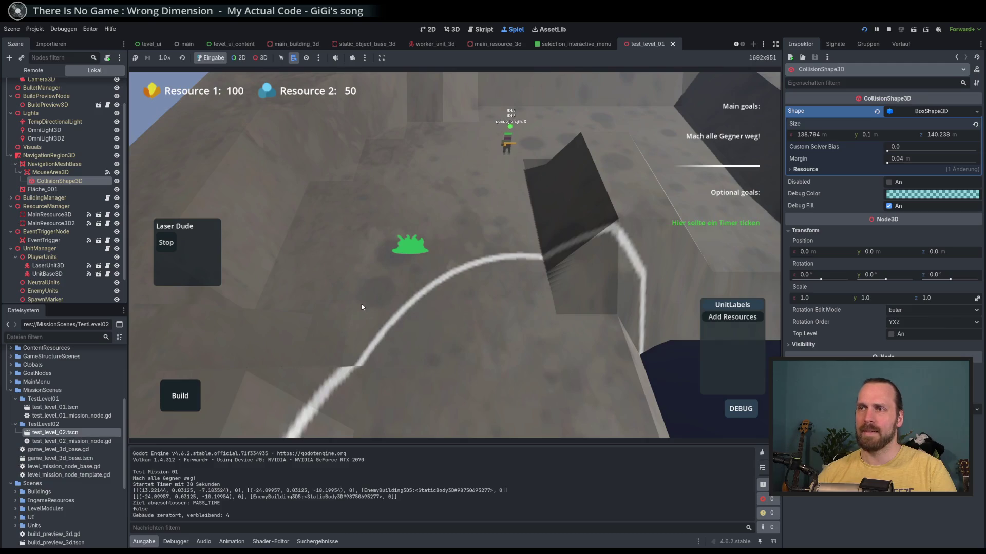
scroll(513, 268, "up", 3)
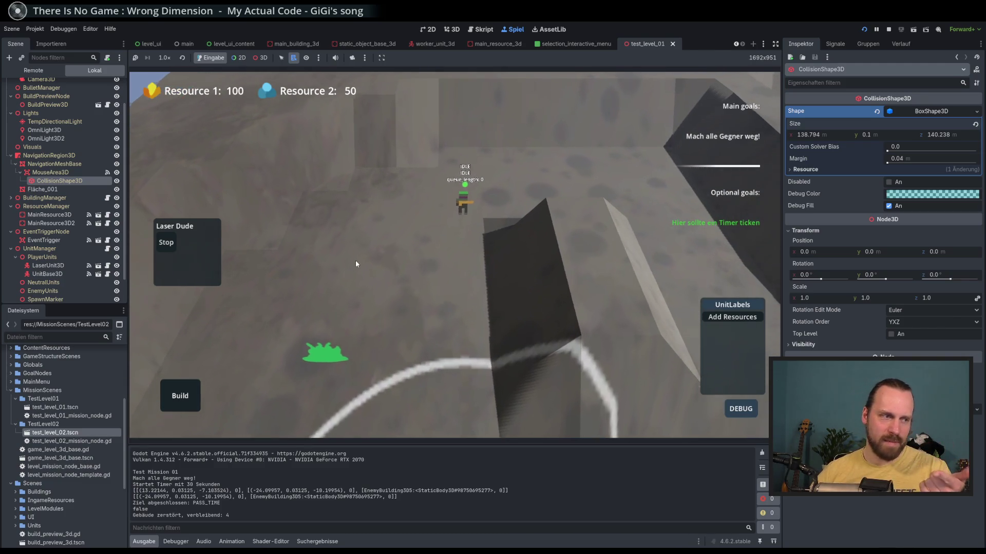
Move the Laser Dude to a few spots on the ground.
right_click(321, 231)
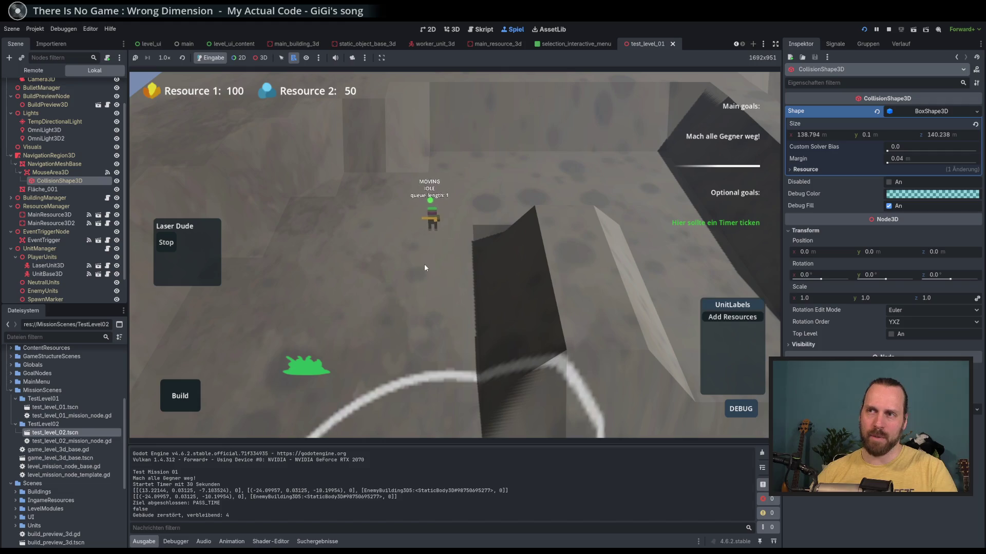
right_click(357, 234)
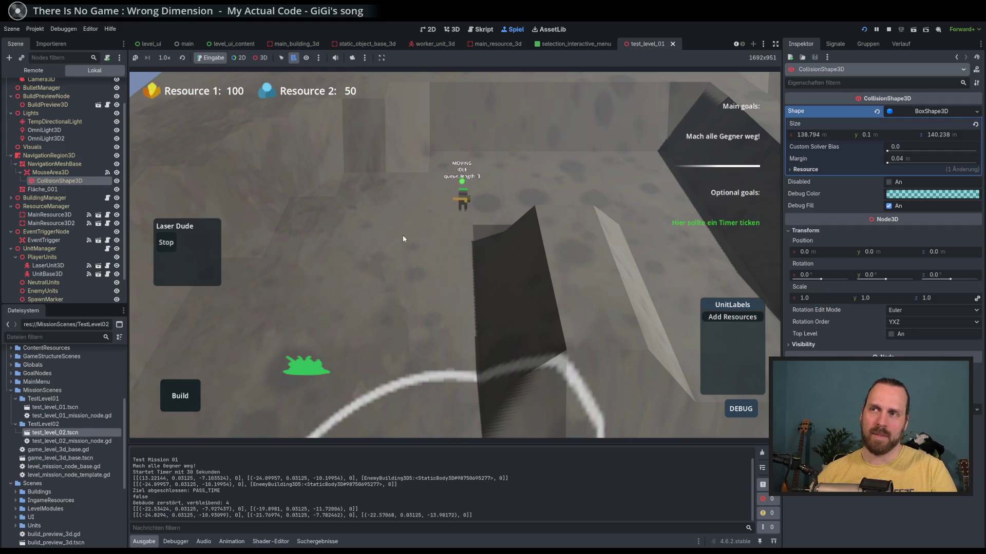
right_click(326, 267)
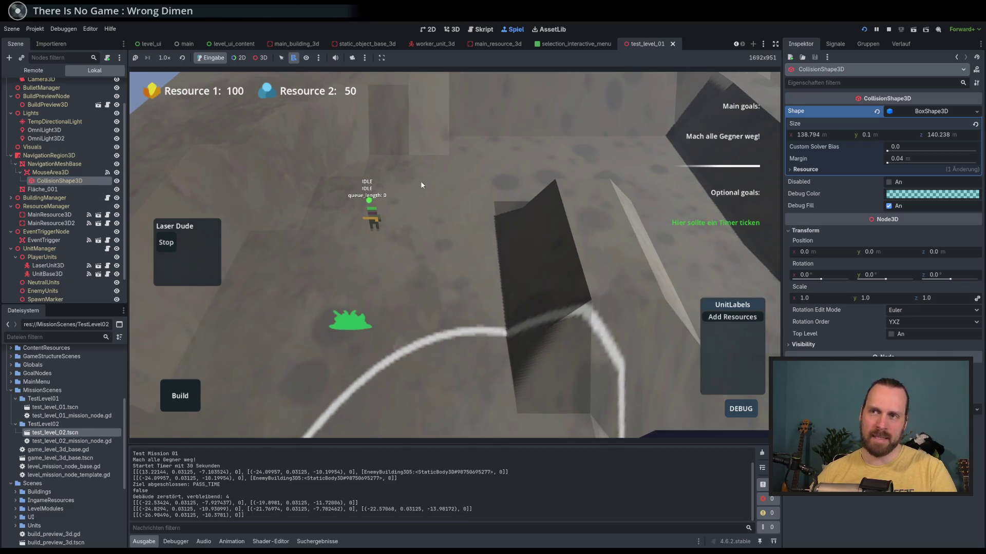
Send the Laser Dude to attack and destroy the green blob.
key("a")
key("s")
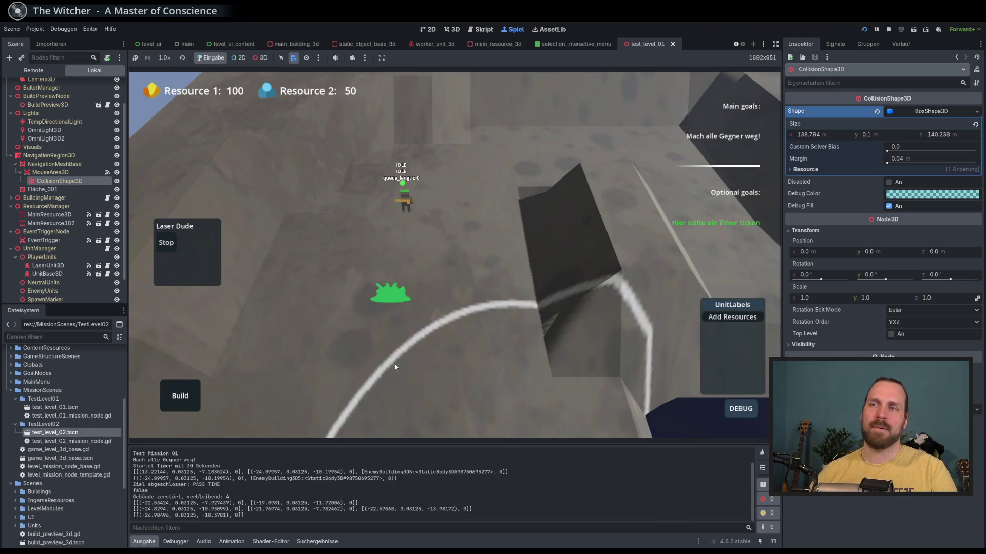
scroll(417, 234, "up", 2)
right_click(363, 273)
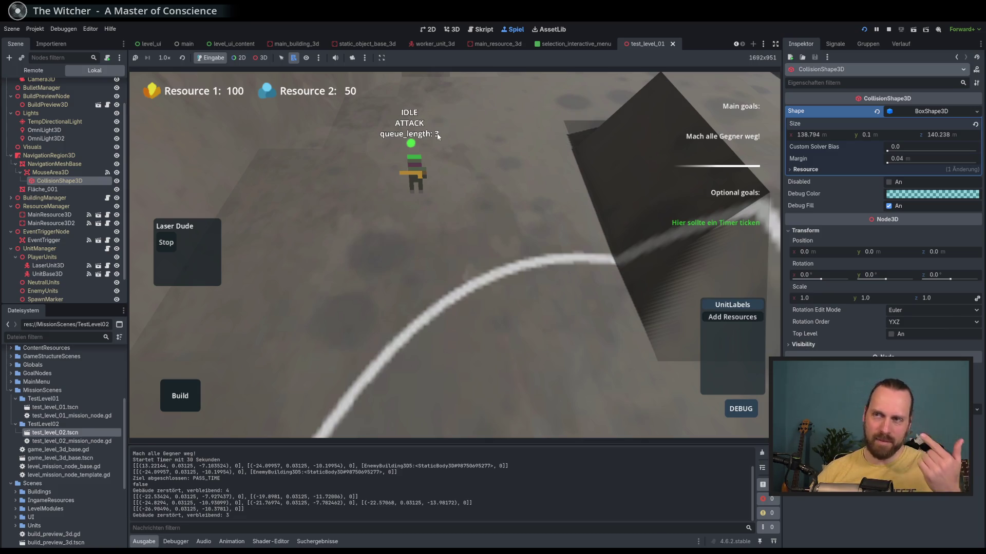
scroll(427, 205, "down", 3)
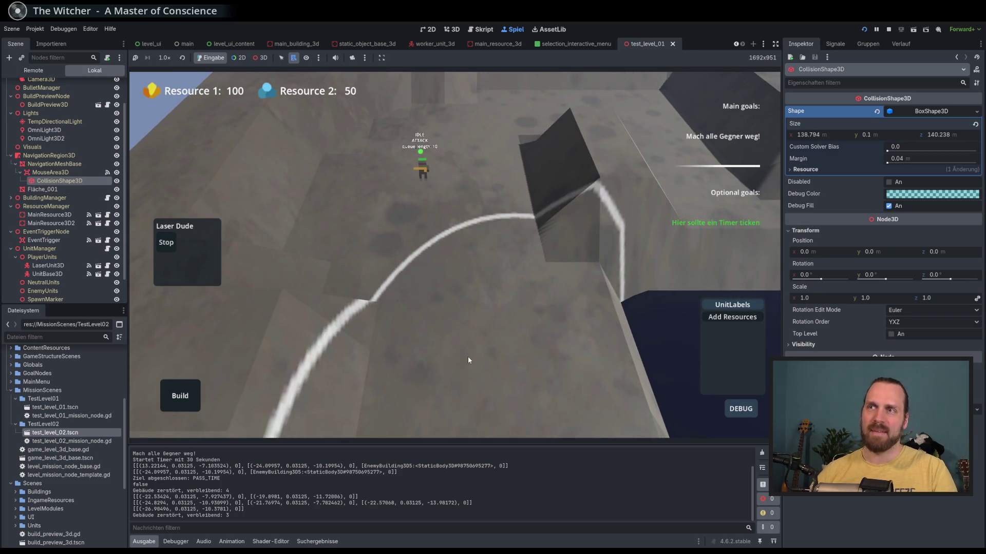
Send the Laser Dude across the map to attack the other green blobs.
scroll(450, 311, "up", 3)
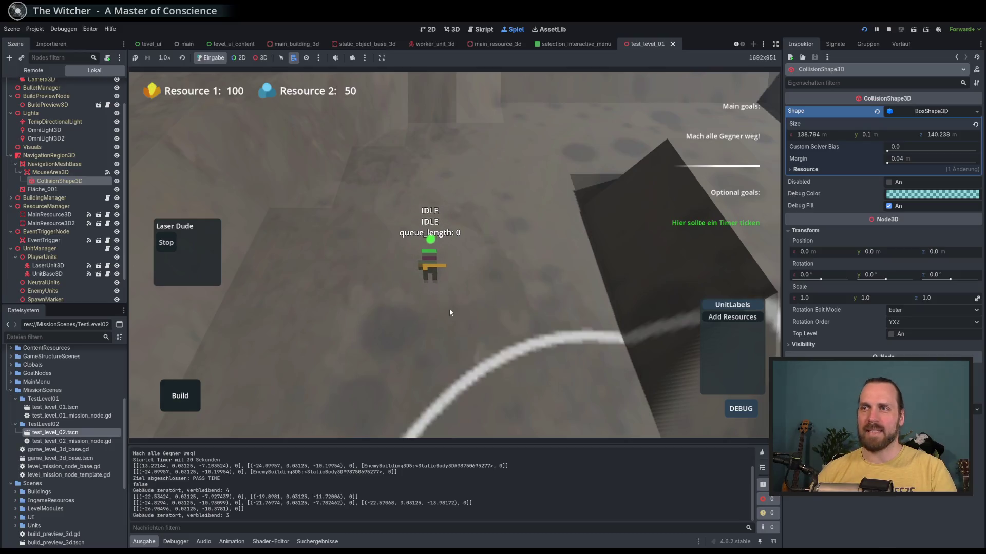
right_click(517, 183)
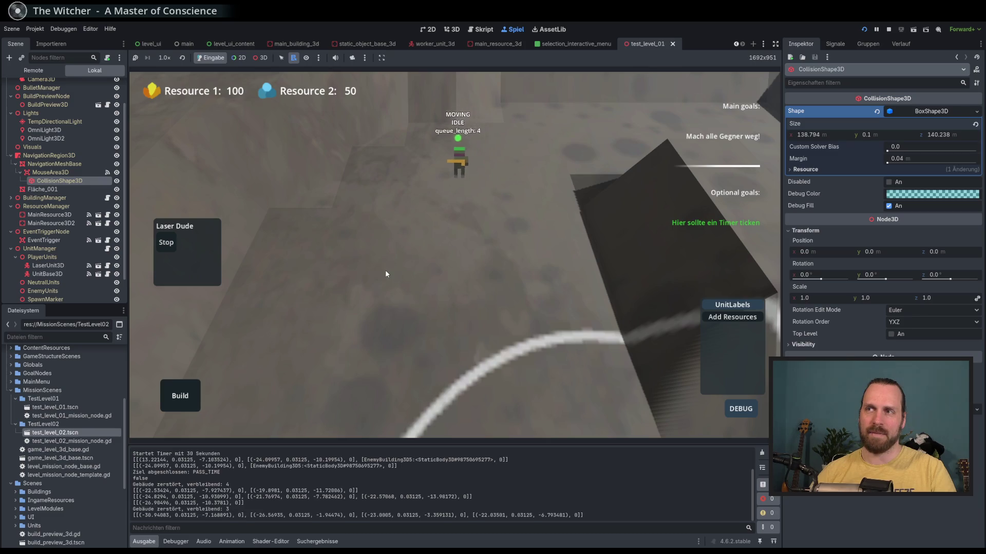
scroll(385, 275, "down", 3)
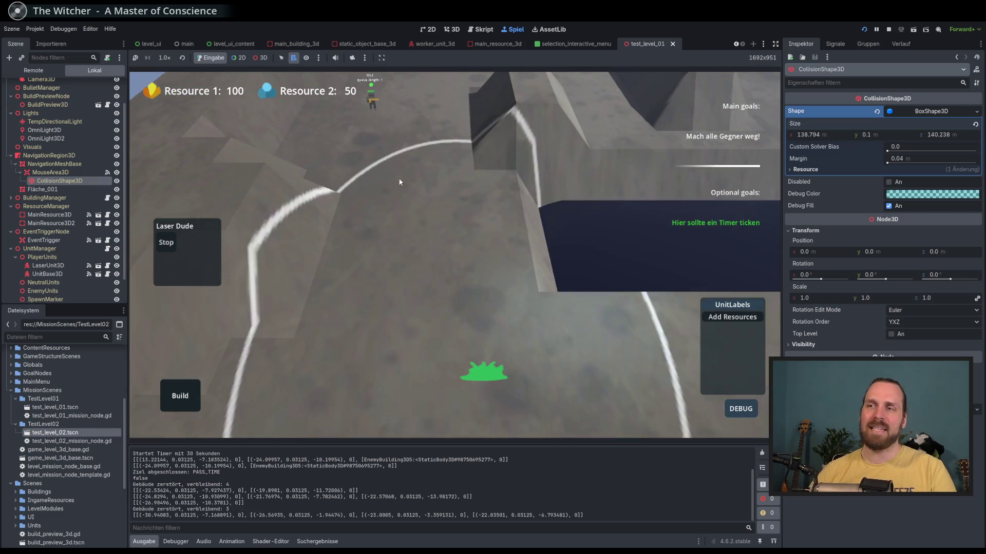
scroll(492, 362, "down", 2)
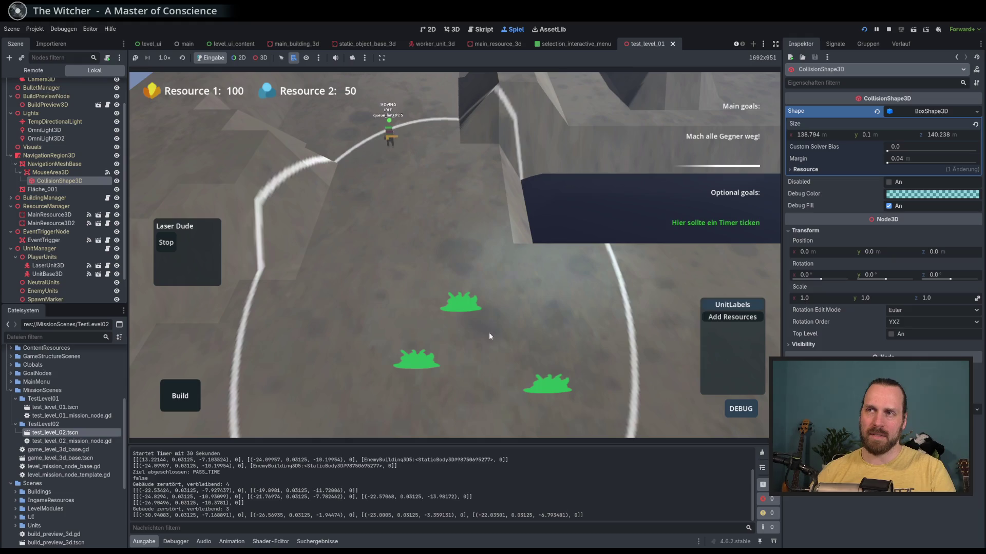
scroll(463, 309, "up", 4)
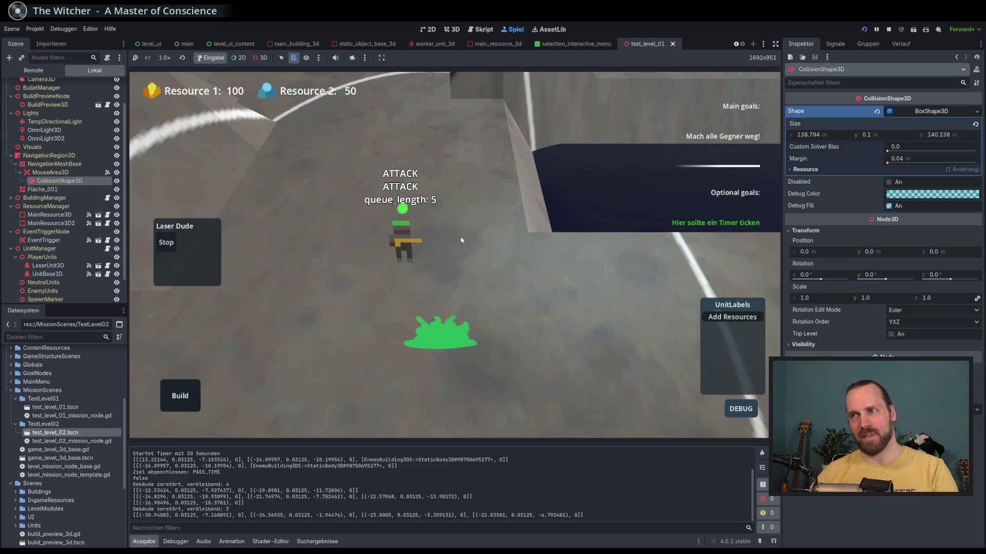
scroll(465, 256, "down", 3)
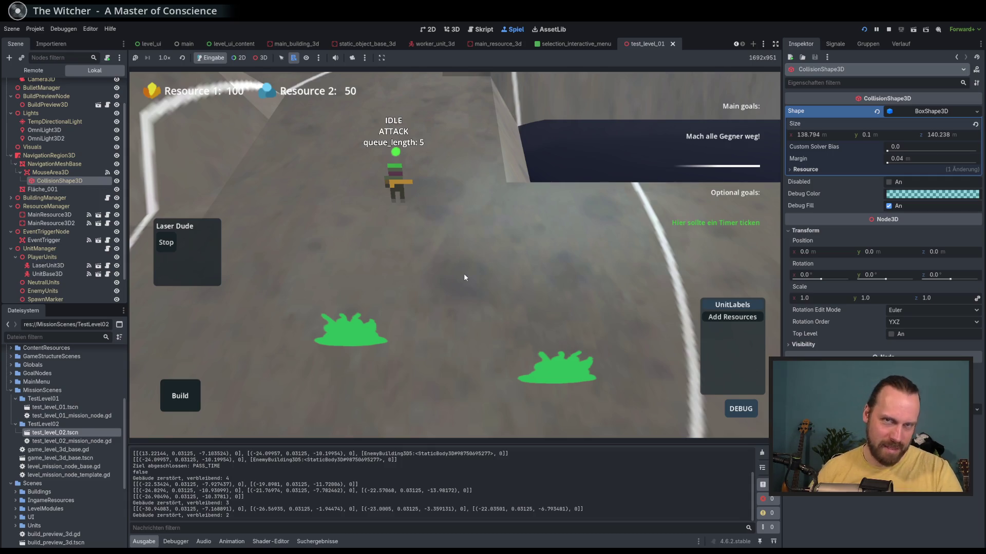
scroll(463, 277, "down", 3)
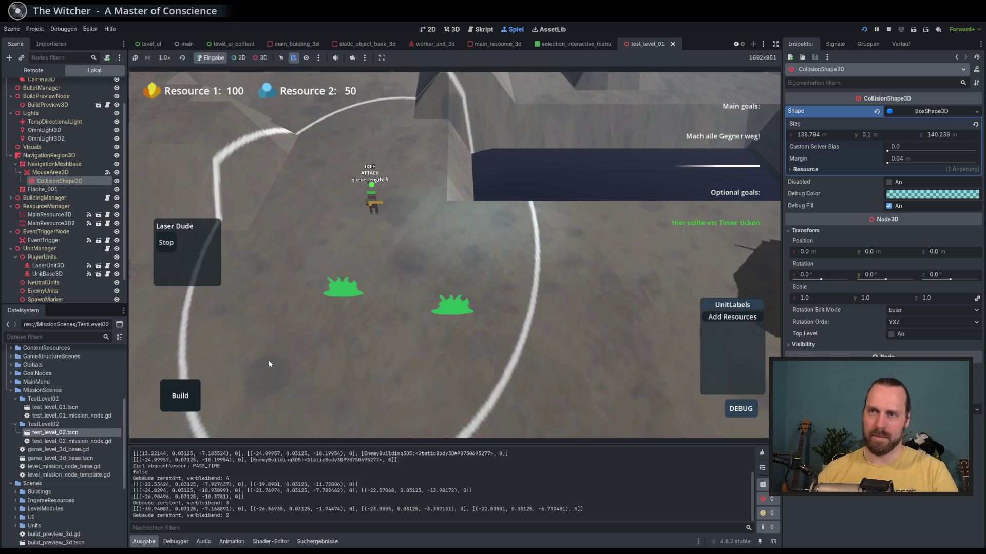
Deselect the unit, close the DEBUG panel, and stop the game with F8.
left_click_drag(524, 247, 388, 286)
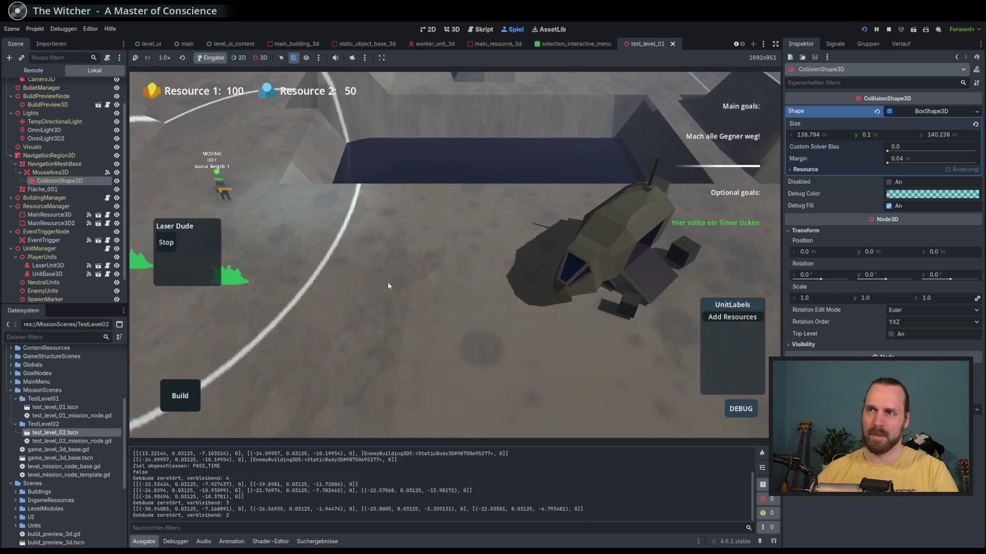
left_click(388, 286)
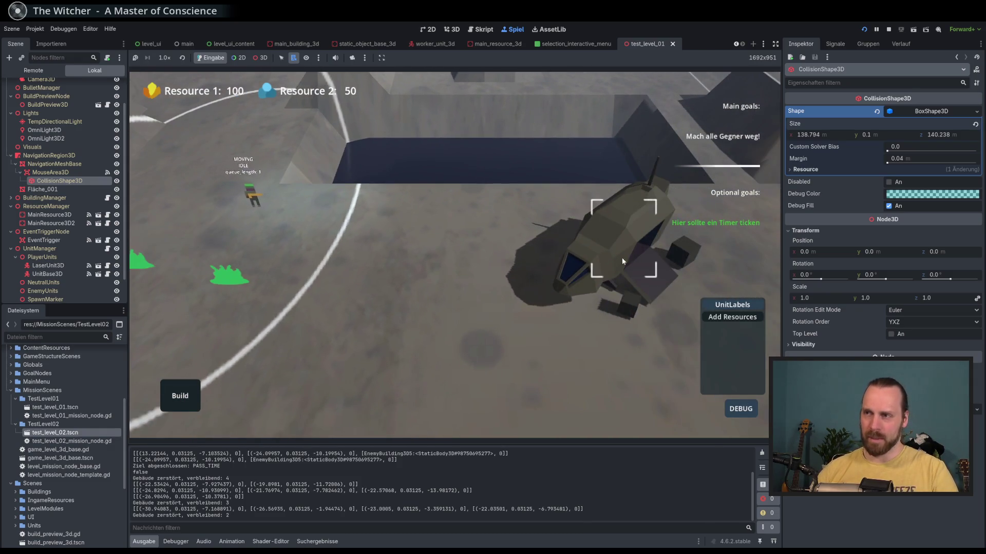
left_click_drag(621, 257, 394, 318)
left_click(741, 409)
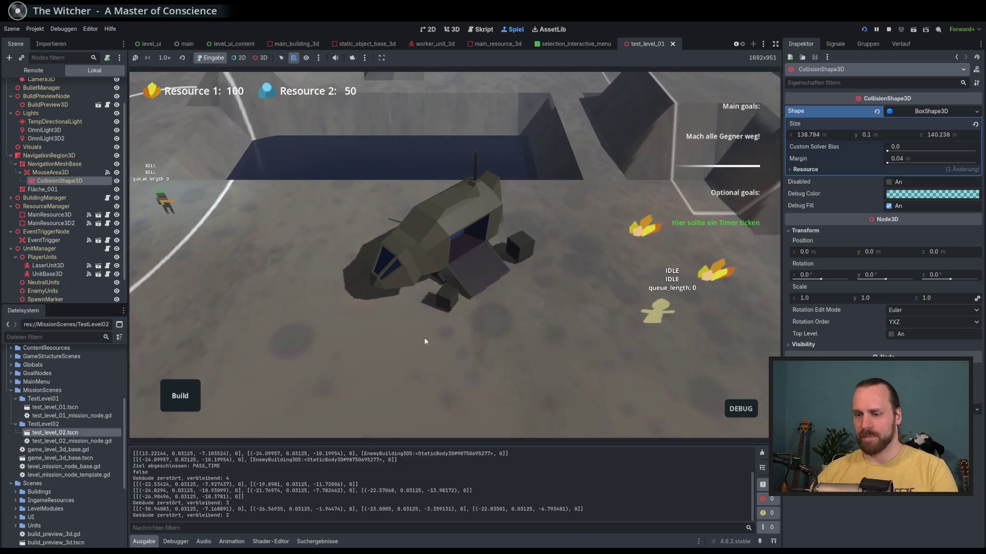
key("F8")
scroll(425, 341, "down", 5)
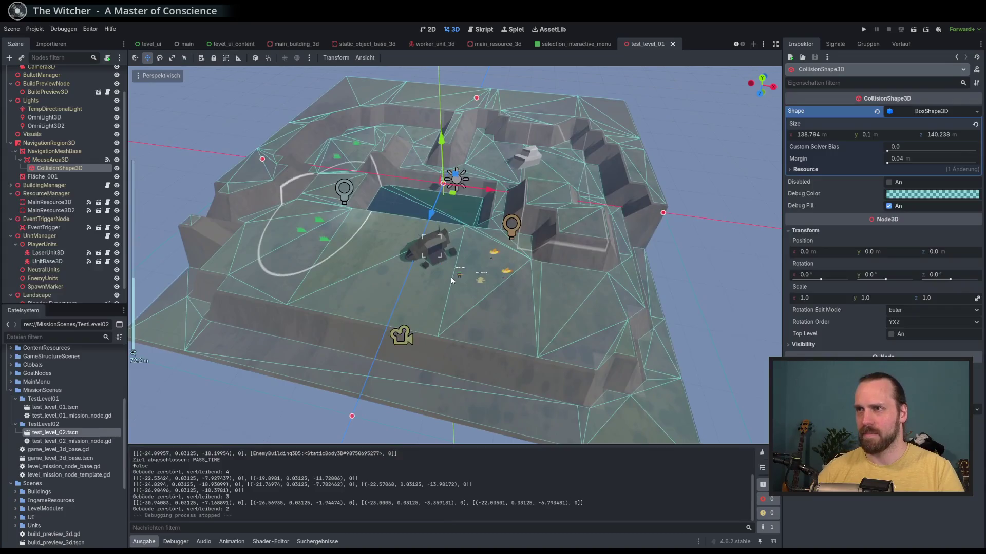
scroll(451, 278, "up", 3)
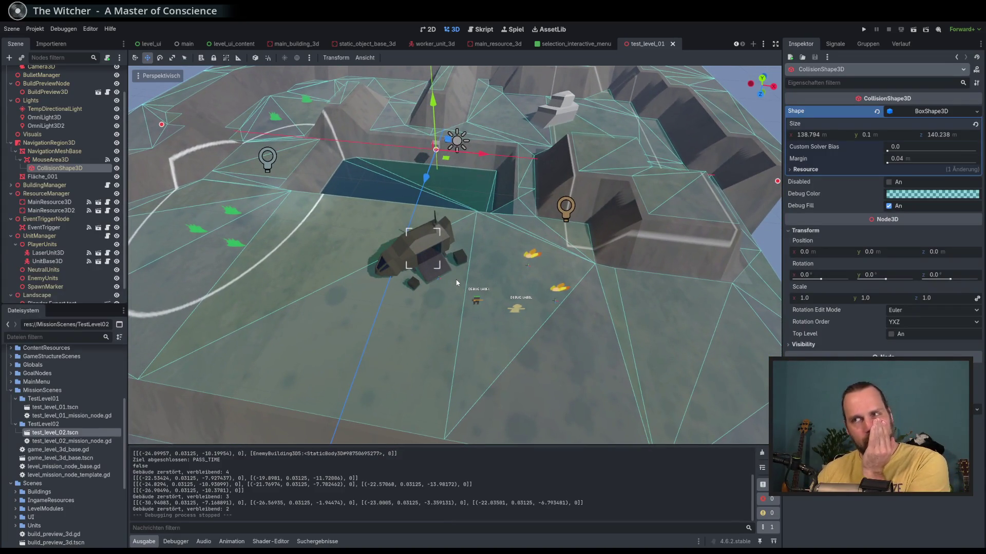
scroll(441, 269, "down", 1)
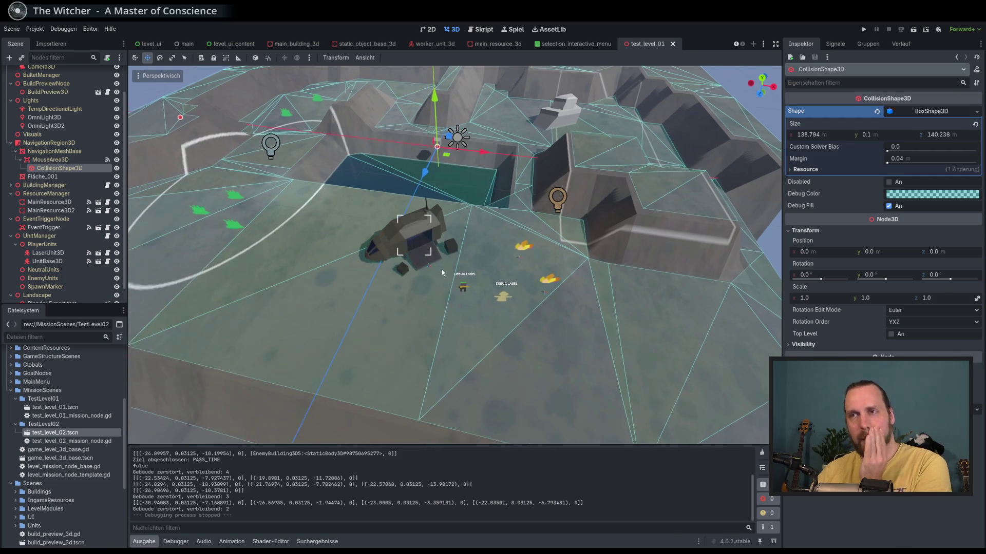
left_click(50, 152)
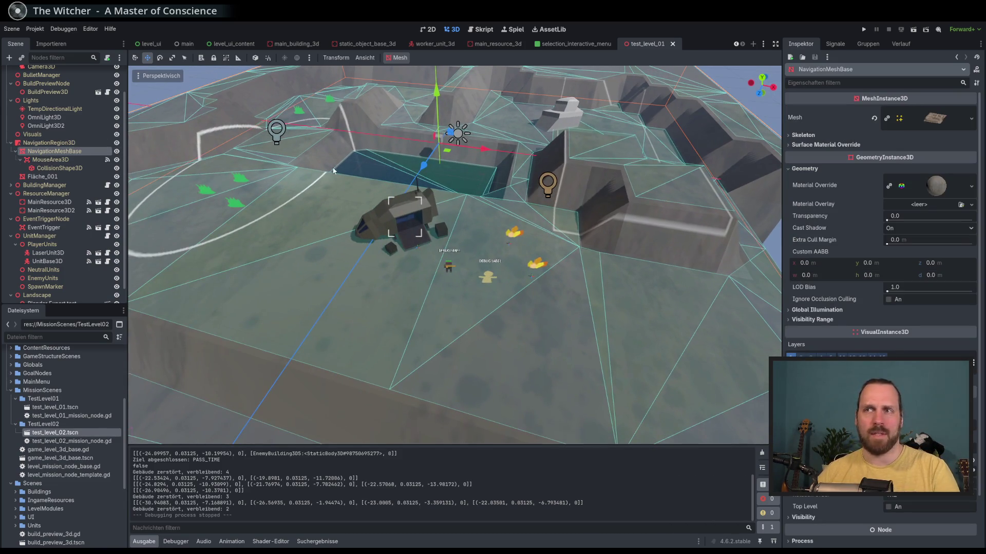
left_click(117, 152)
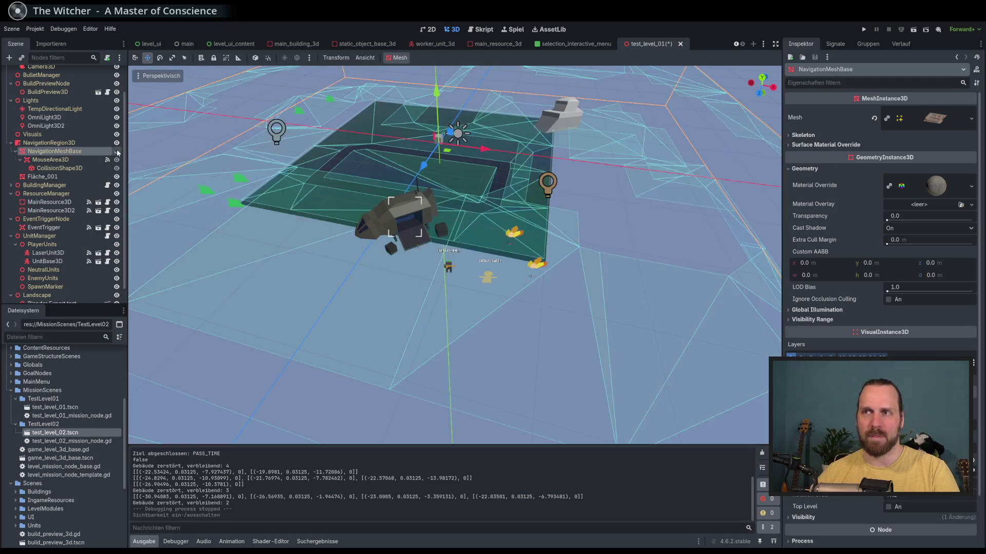
left_click(117, 152)
left_click(117, 152)
left_click(117, 152)
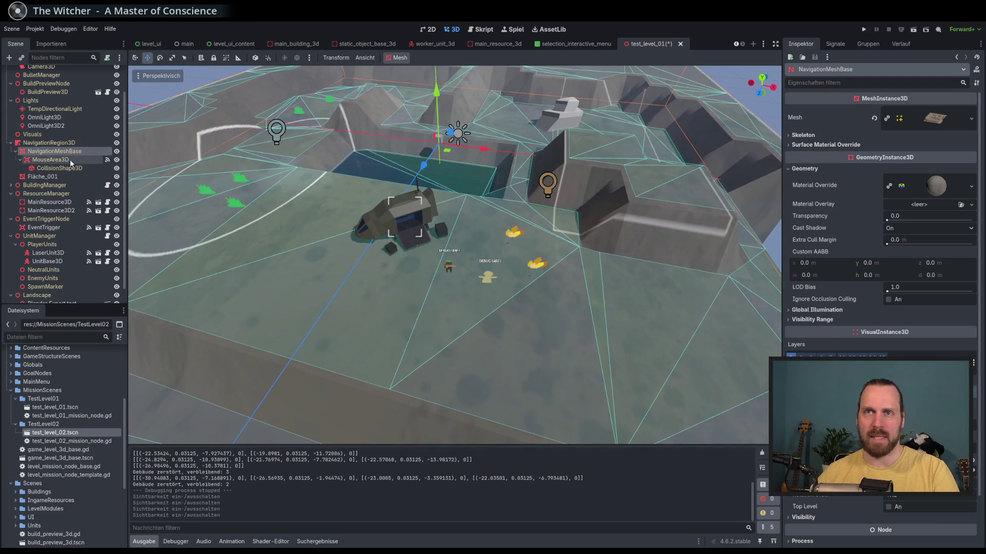
scroll(377, 191, "up", 1)
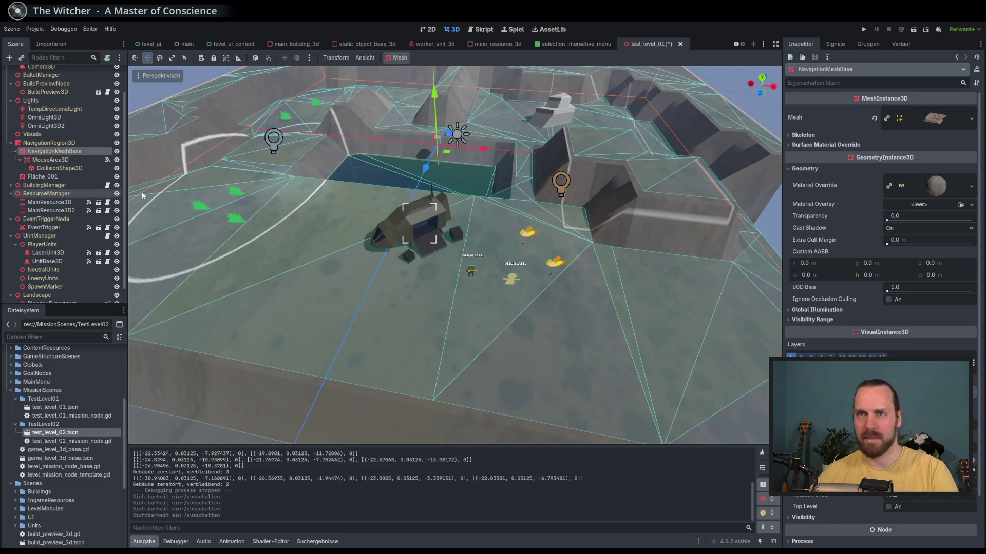
left_click(63, 29)
Look through the Ansicht and Transform menus, then open the Mesh menu for NavigationMeshBase.
mouse_move(90, 29)
left_click(231, 30)
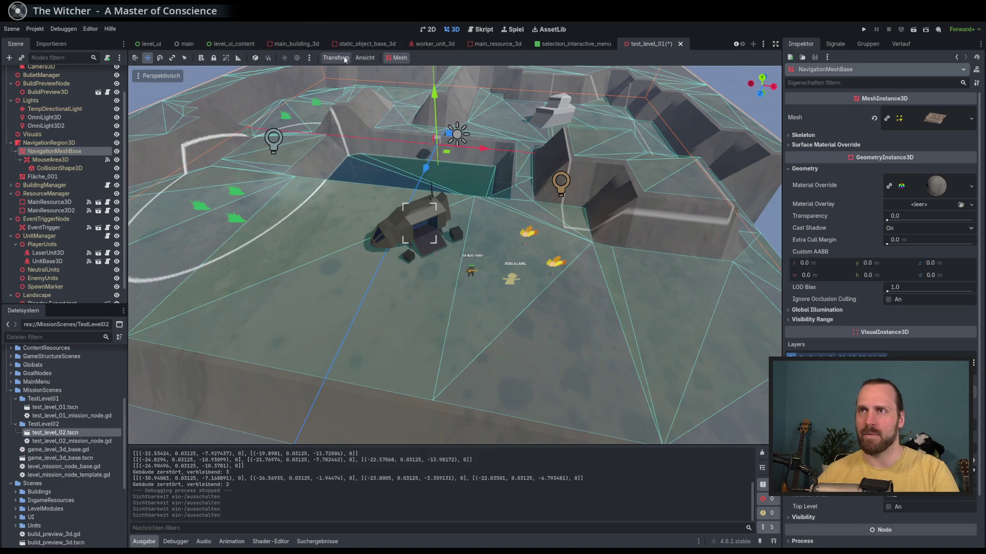
left_click(360, 58)
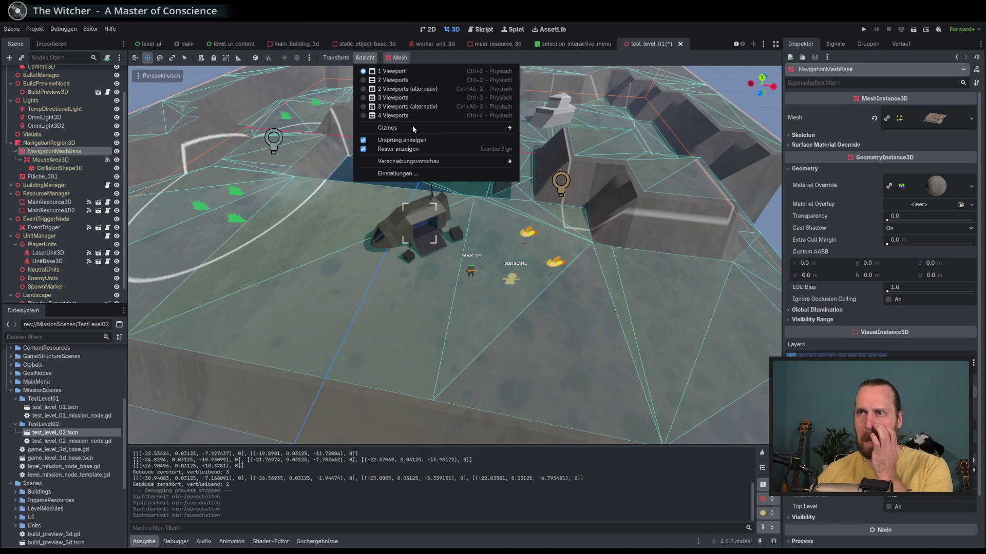
mouse_move(414, 130)
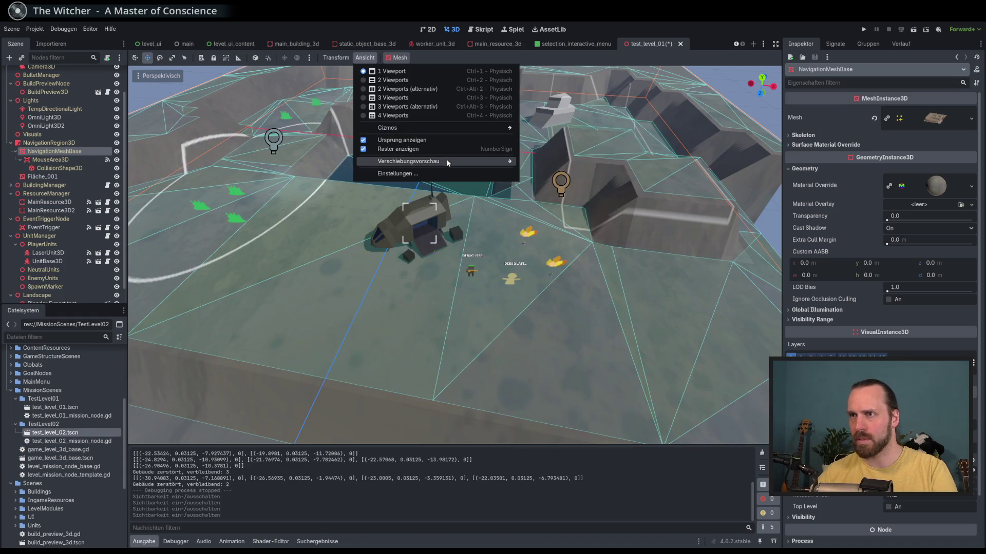
mouse_move(447, 163)
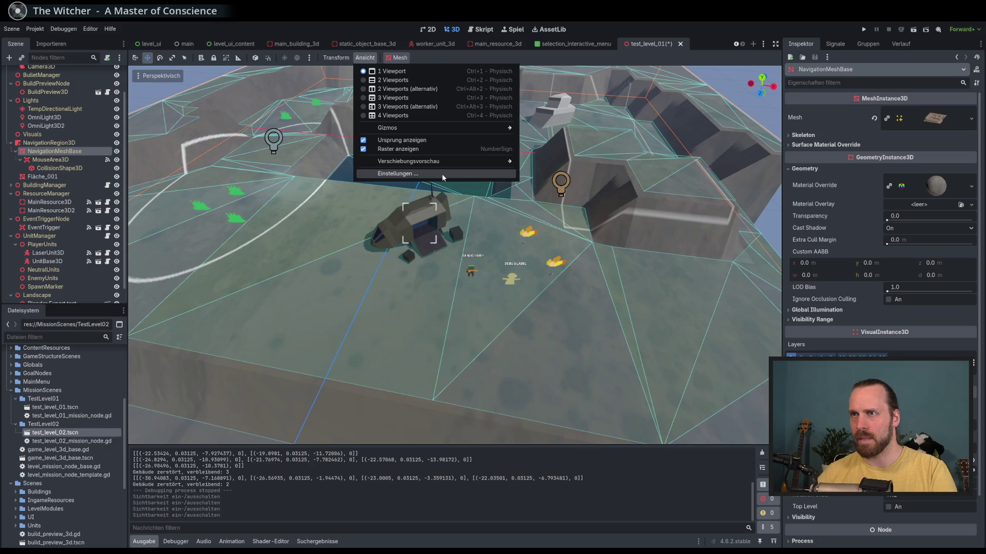
left_click(337, 58)
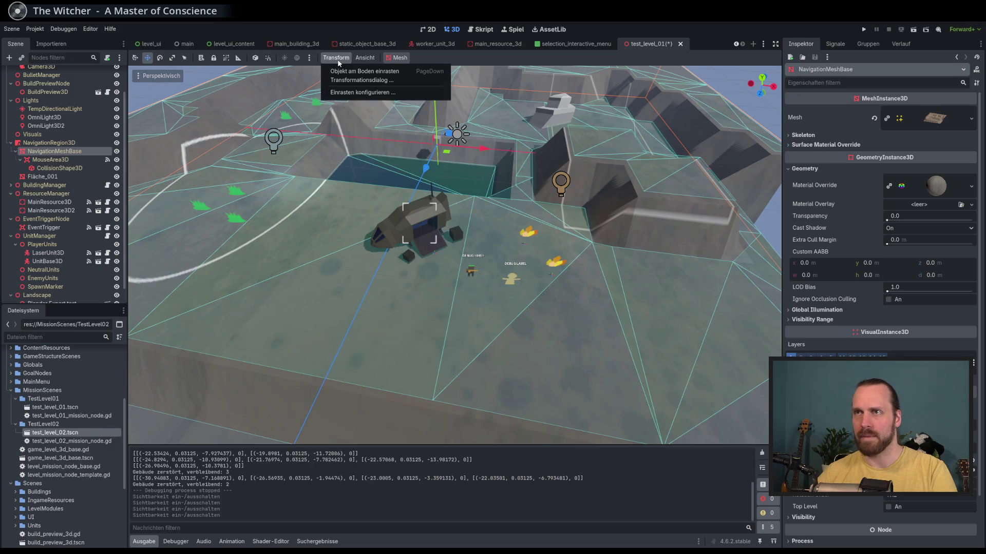
left_click(308, 59)
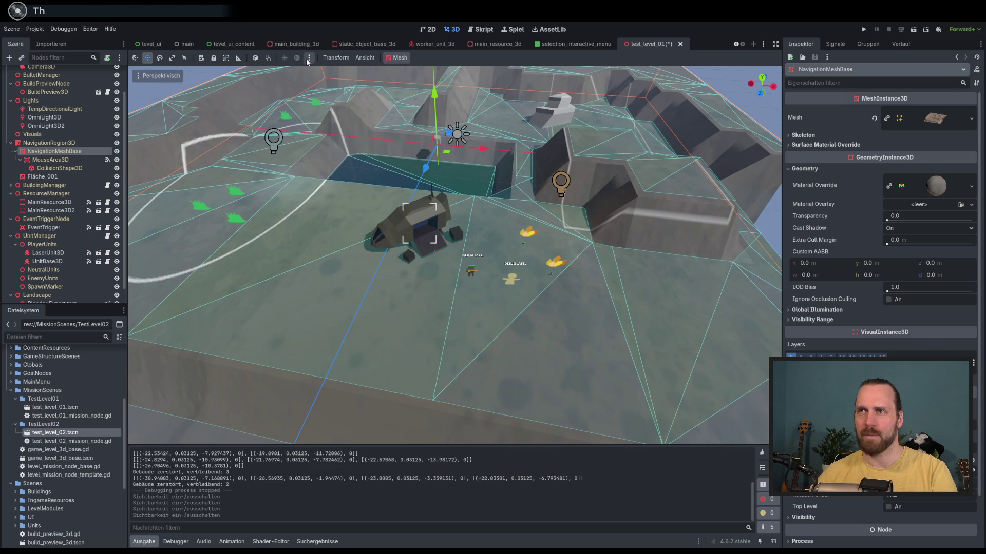
left_click(396, 58)
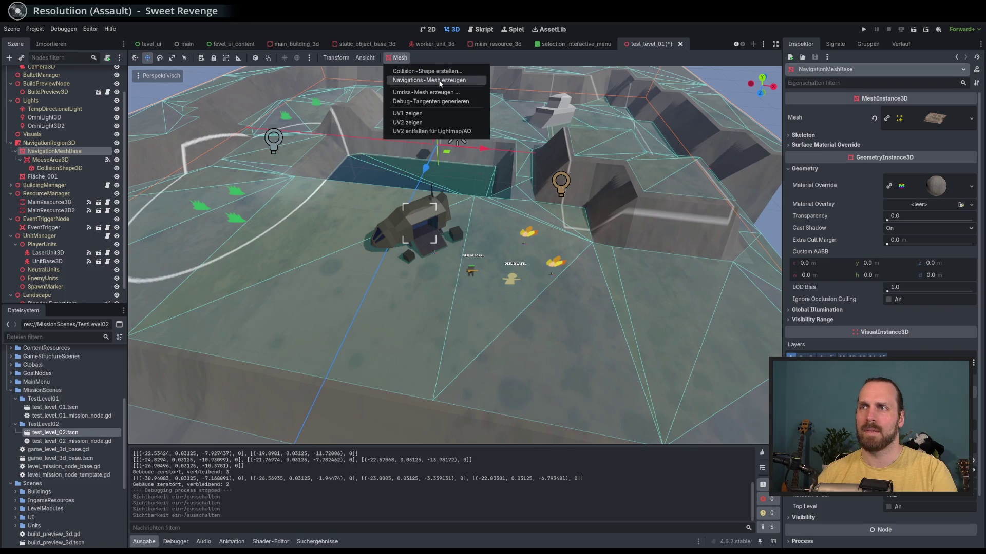
left_click(439, 81)
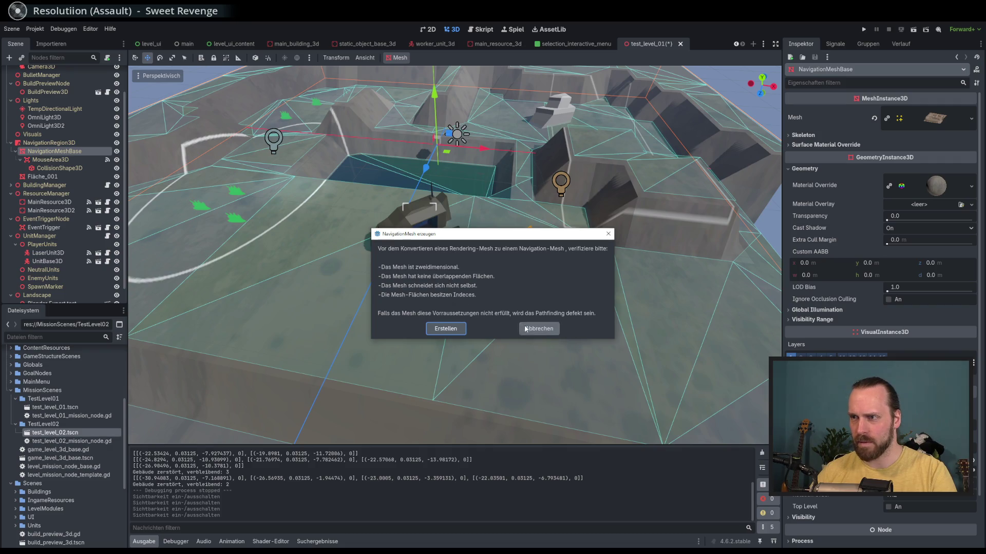
left_click(446, 328)
left_click(398, 58)
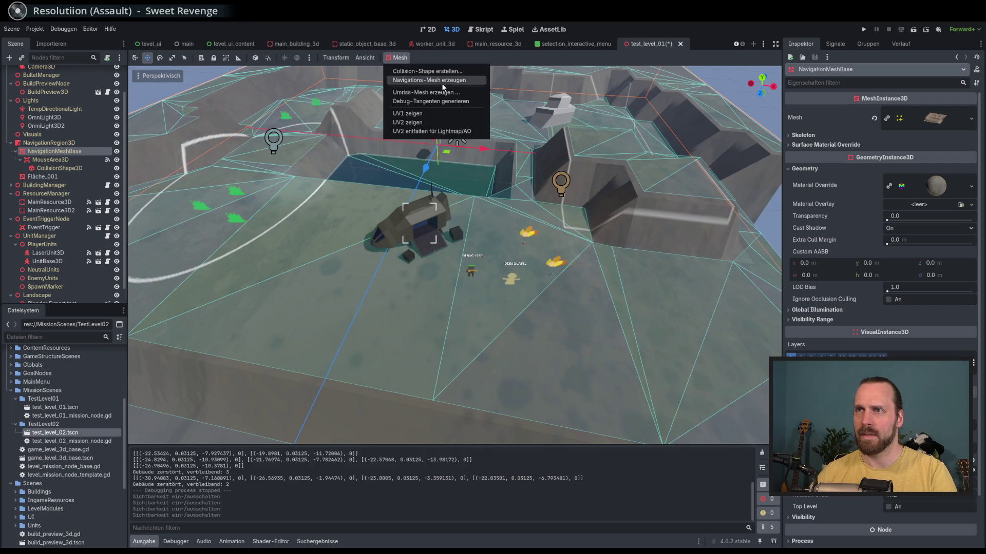
left_click(442, 82)
left_click(539, 328)
left_click(398, 57)
left_click(405, 71)
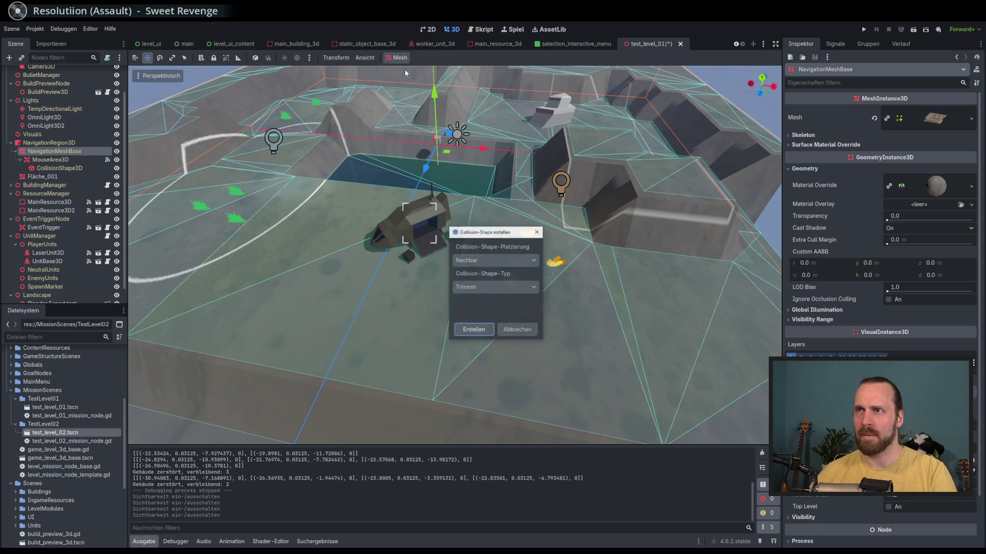
left_click(519, 260)
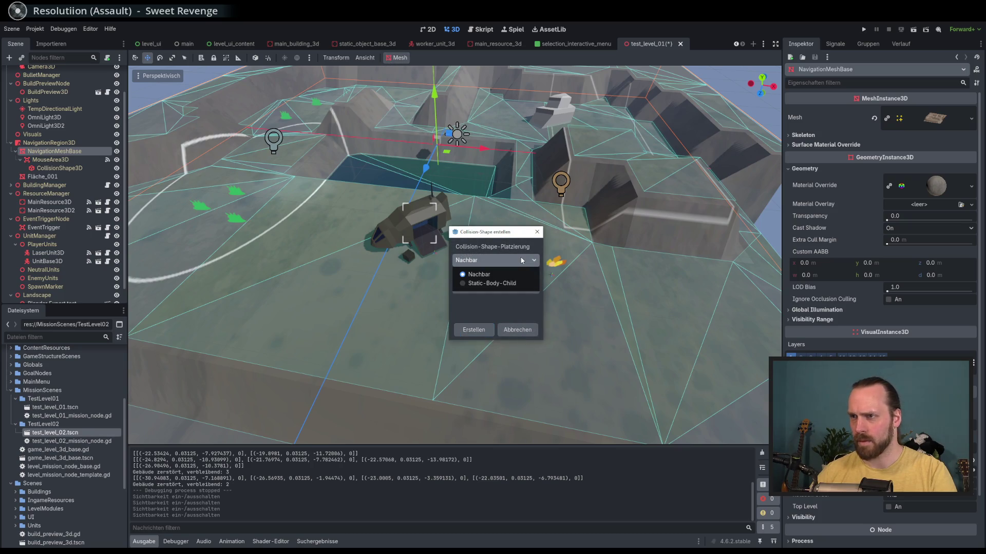
left_click(519, 260)
left_click(531, 287)
left_click(478, 302)
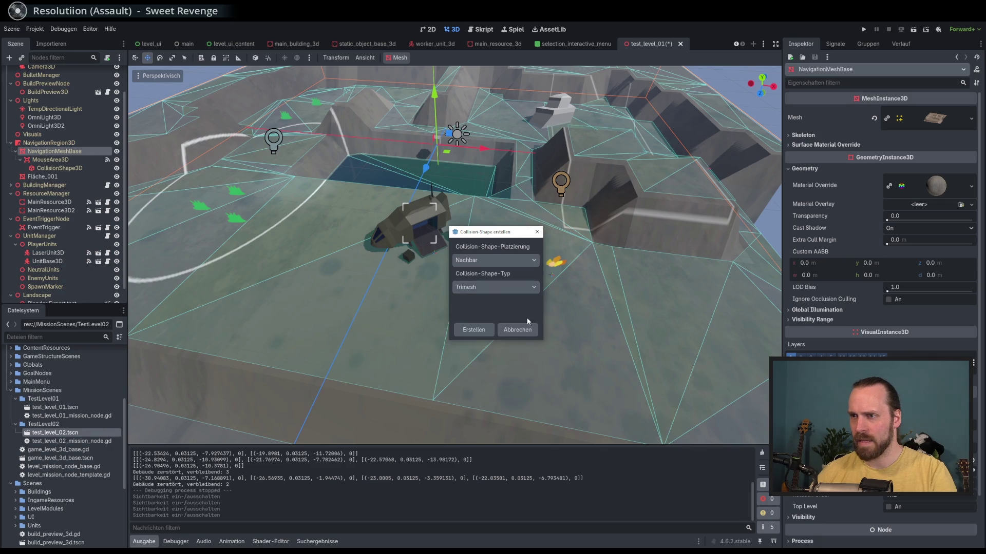
left_click(469, 328)
left_click(400, 57)
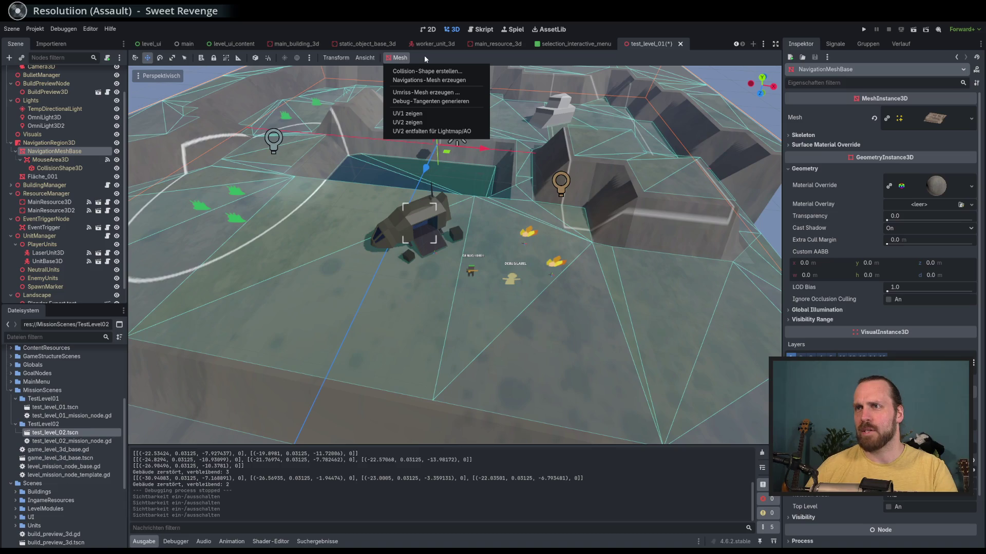
left_click(424, 55)
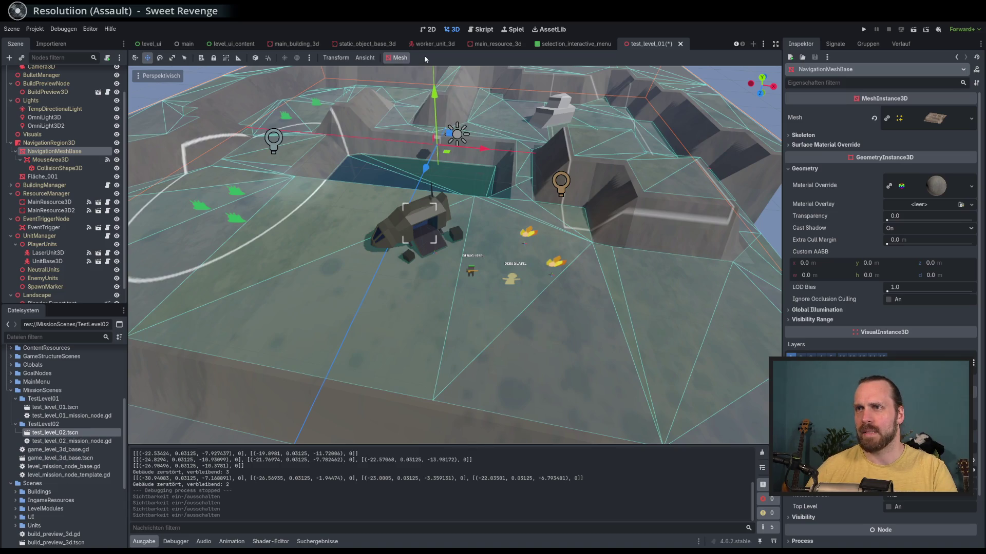
left_click(50, 159)
left_click(52, 151)
left_click(50, 161)
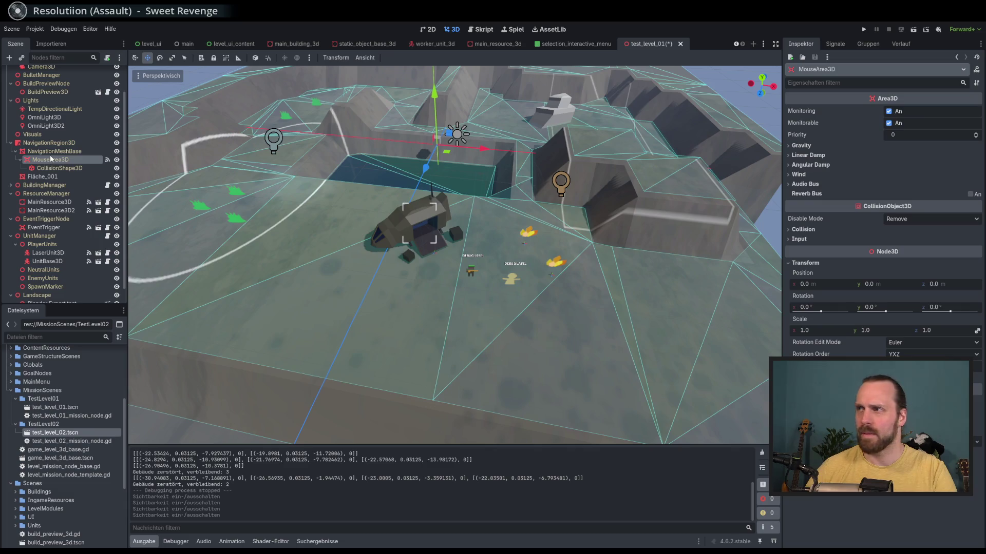
Select NavigationRegion3D and toggle its visibility off and back on.
left_click(80, 151)
left_click(49, 143)
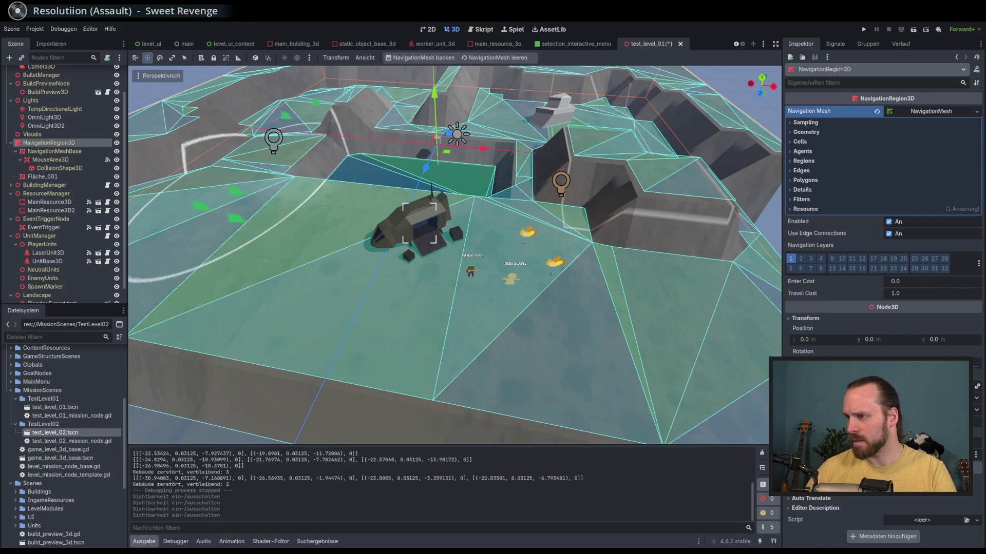
left_click(889, 452)
left_click(888, 451)
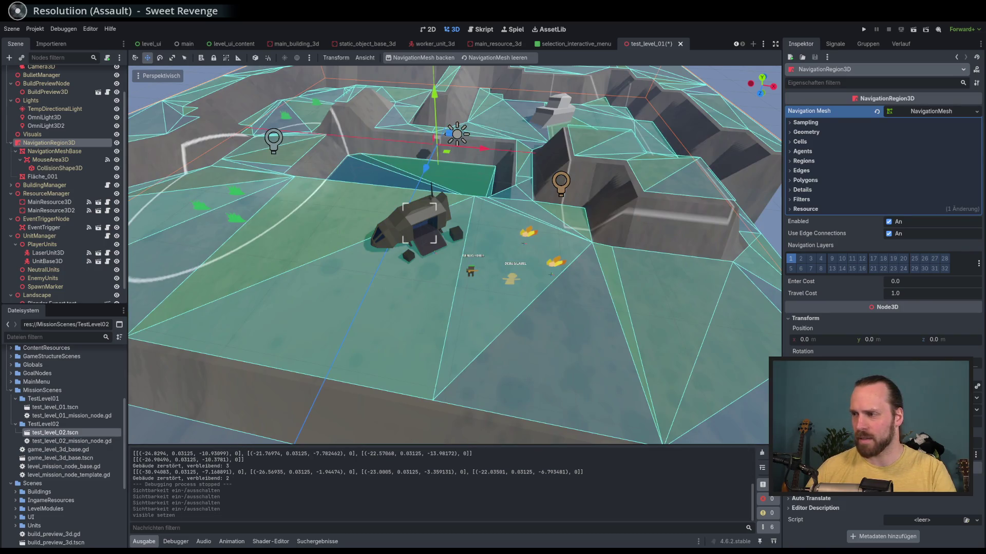
Open the navmesh source-node picker and close it without choosing a node.
left_click(888, 451)
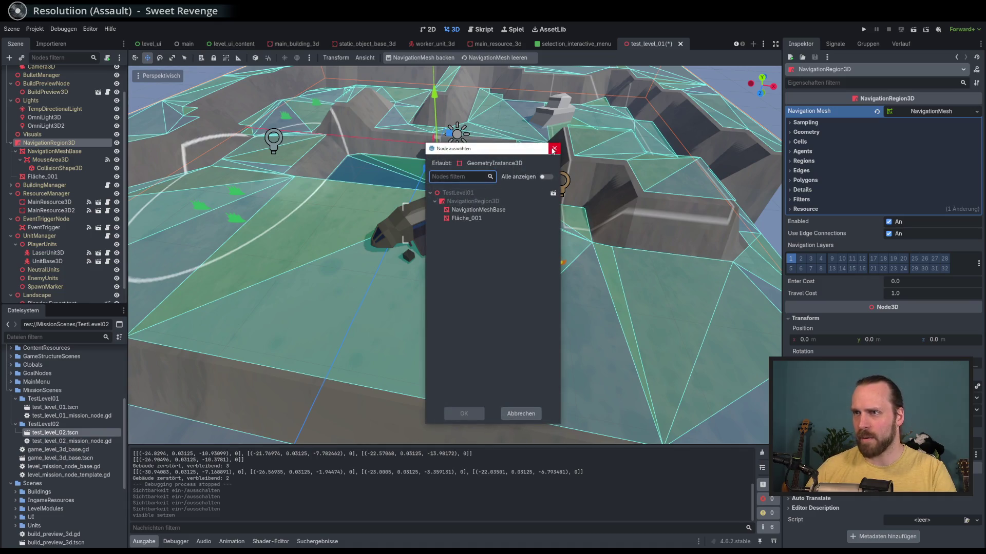
left_click(554, 149)
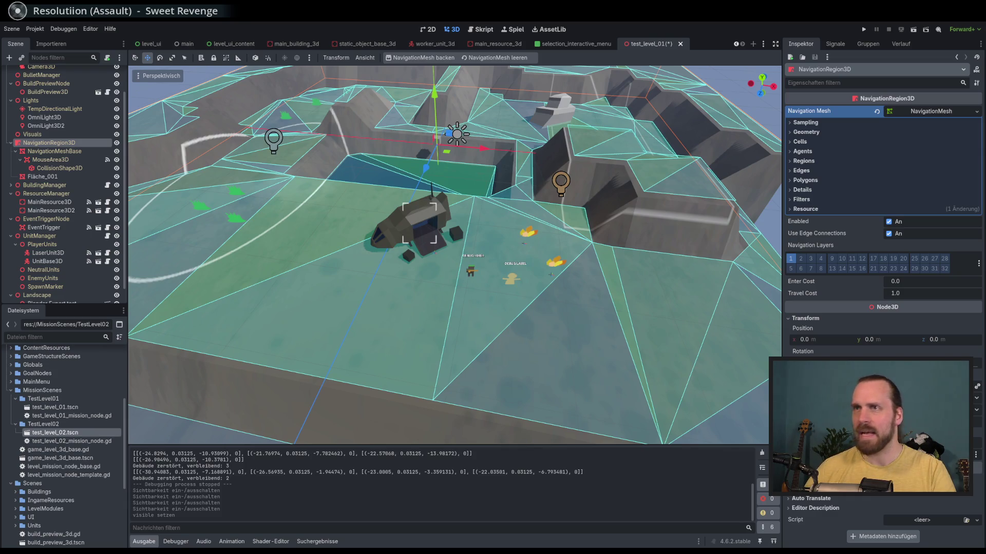
left_click(87, 31)
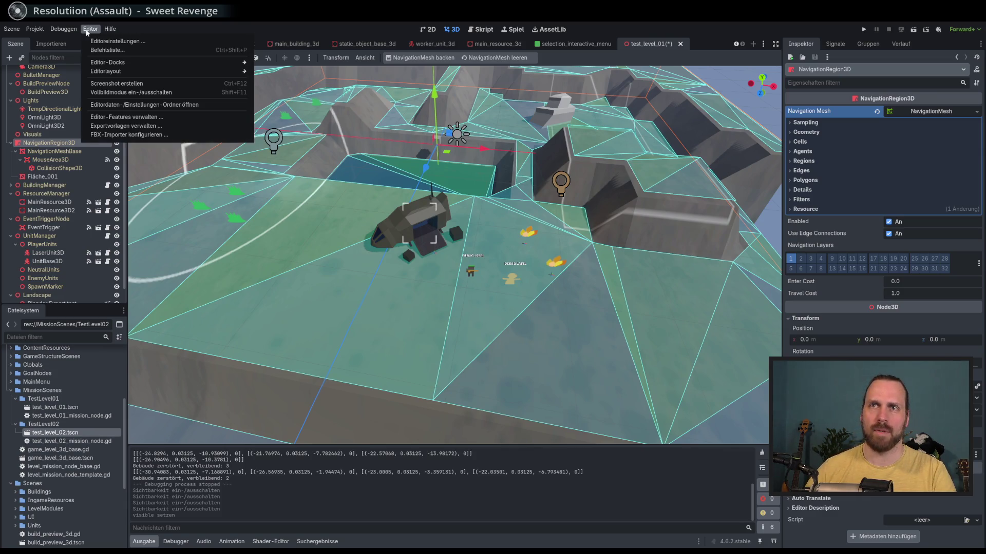
Close the editor options list and glance through the Debug menu.
left_click(190, 24)
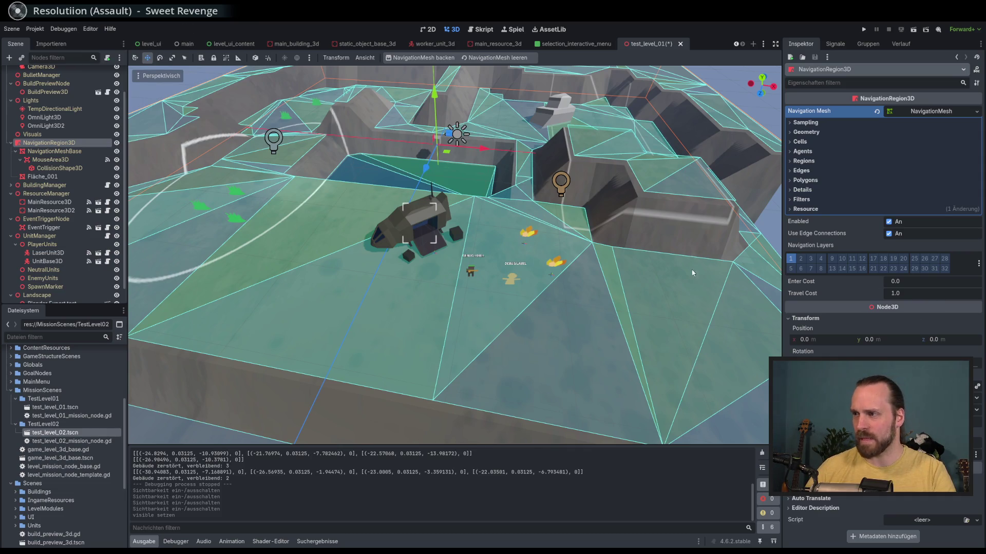
left_click(63, 30)
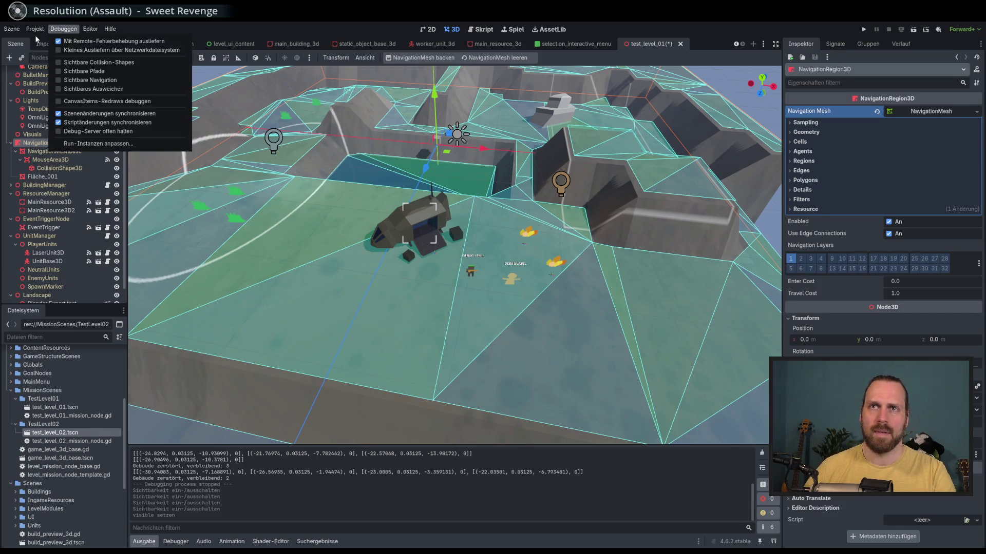
left_click(323, 32)
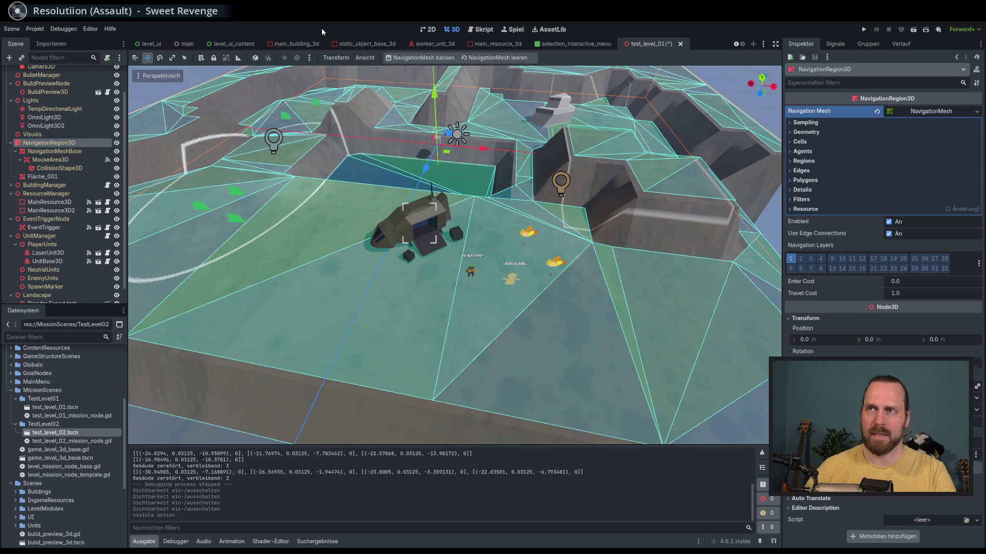
Hide the NavigationRegion3D gizmo under Ansicht > Gizmos so the teal navmesh disappears.
left_click(364, 60)
mouse_move(437, 131)
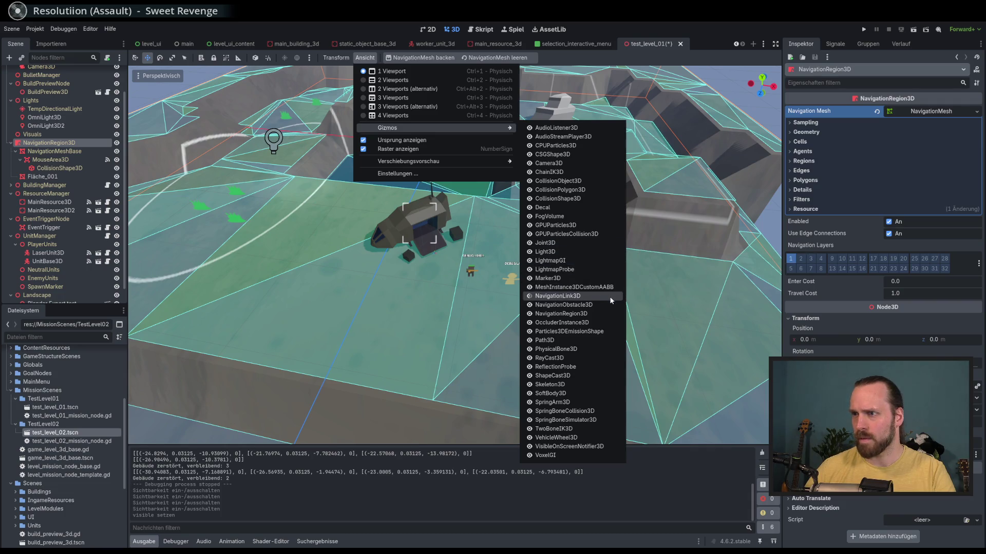
left_click(580, 315)
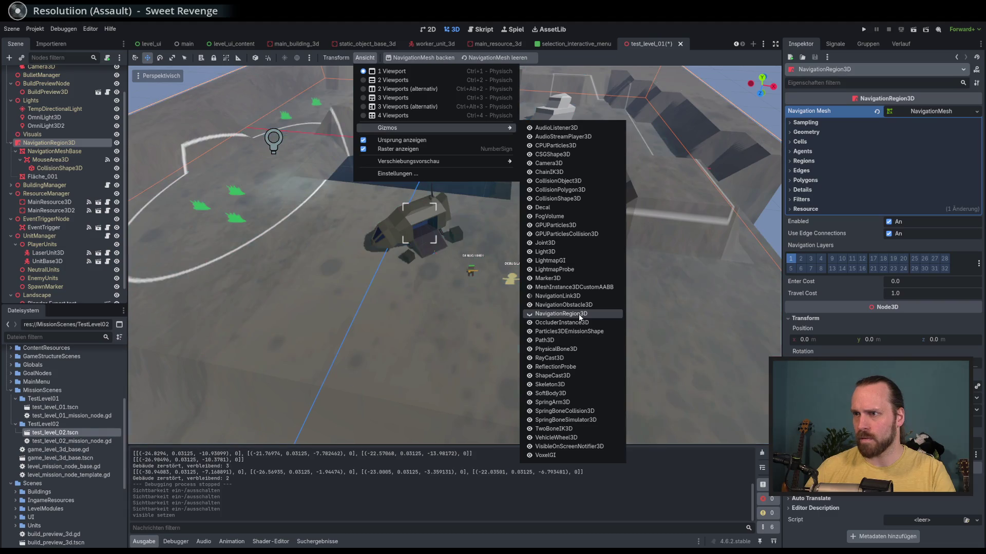
left_click(580, 315)
left_click(363, 59)
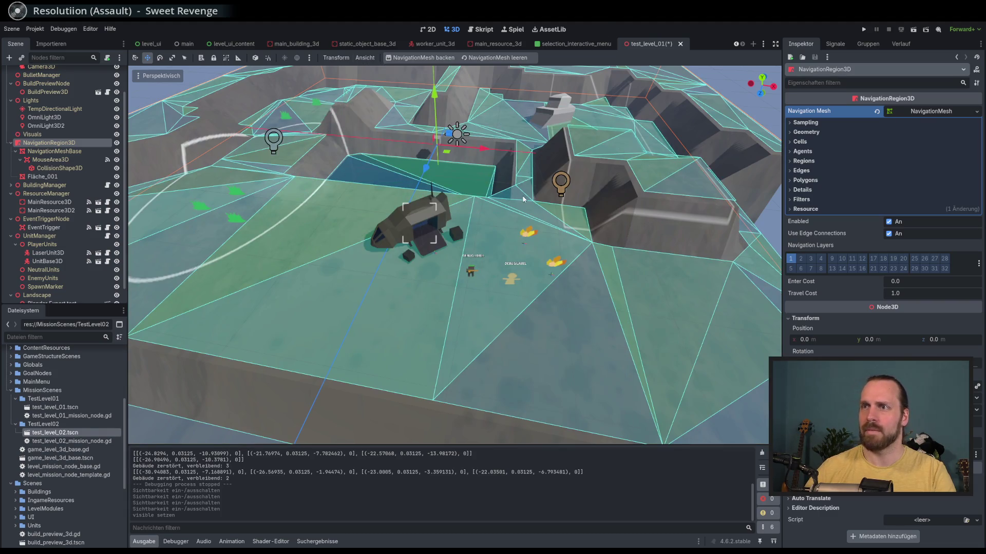
left_click(363, 59)
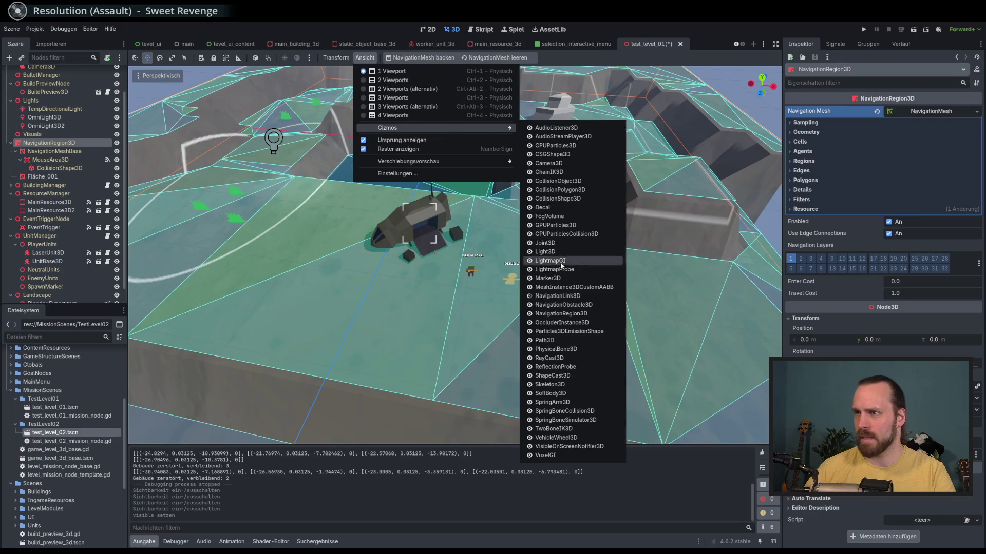
left_click(586, 315)
left_click(633, 76)
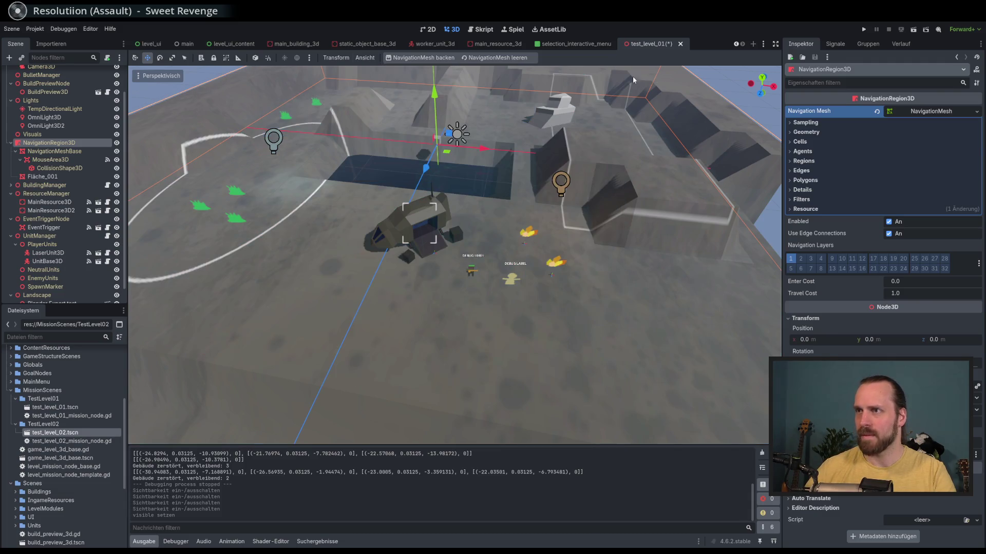
Orbit closer to the vehicle and change the Light3D gizmo visibility in Ansicht > Gizmos.
left_click_drag(633, 76, 553, 197)
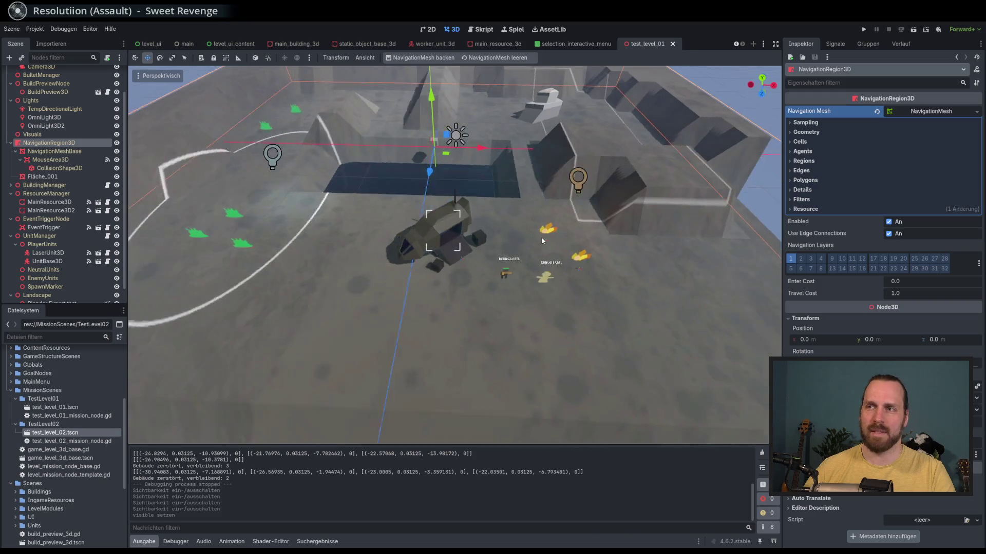
scroll(544, 244, "up", 4)
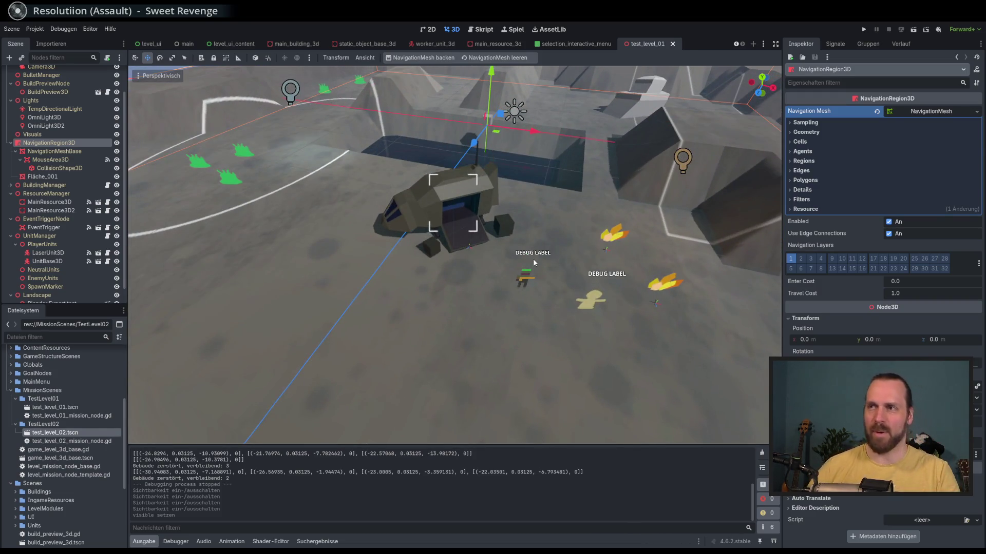
mouse_move(533, 252)
left_mouse_down()
mouse_move(511, 244)
mouse_move(559, 275)
mouse_move(504, 253)
mouse_move(531, 266)
left_mouse_up()
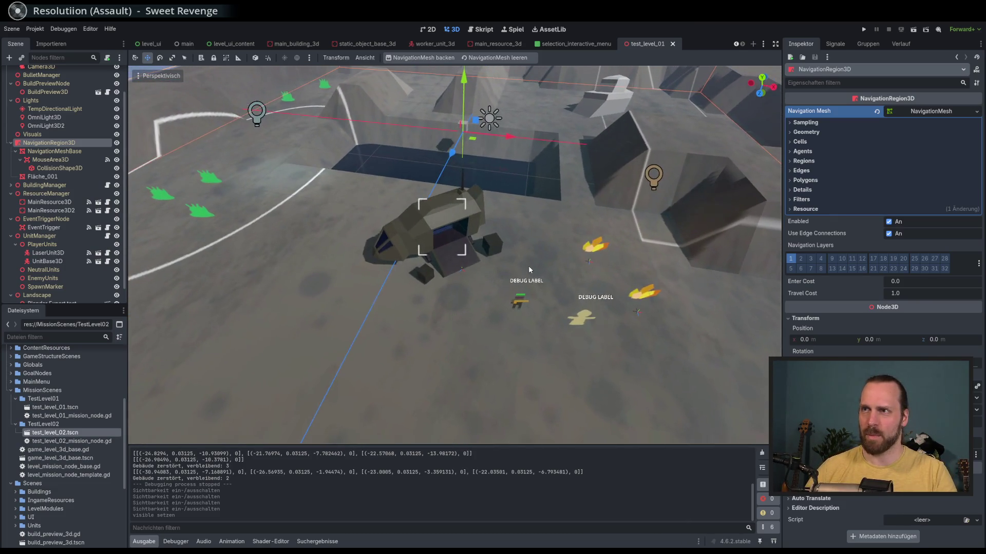
left_click(365, 58)
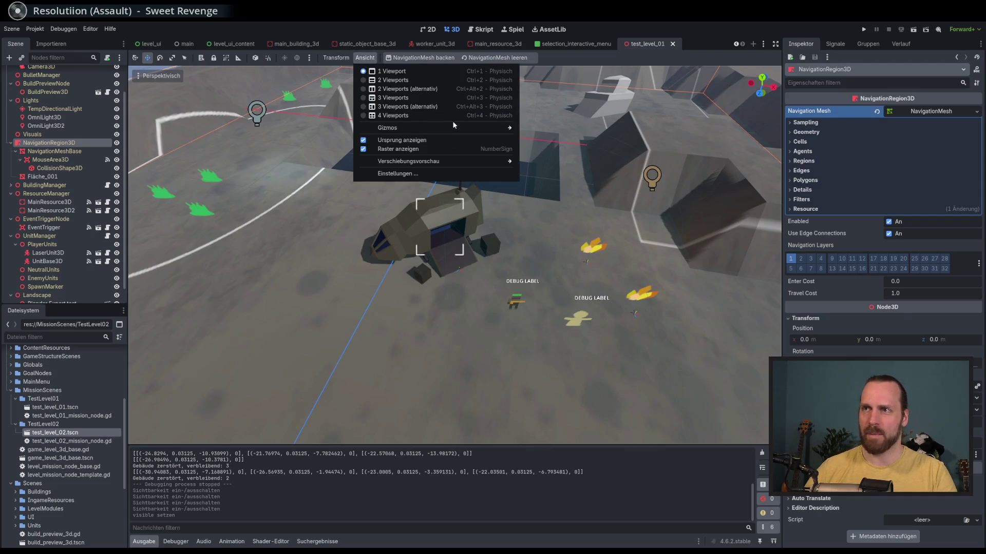
mouse_move(452, 127)
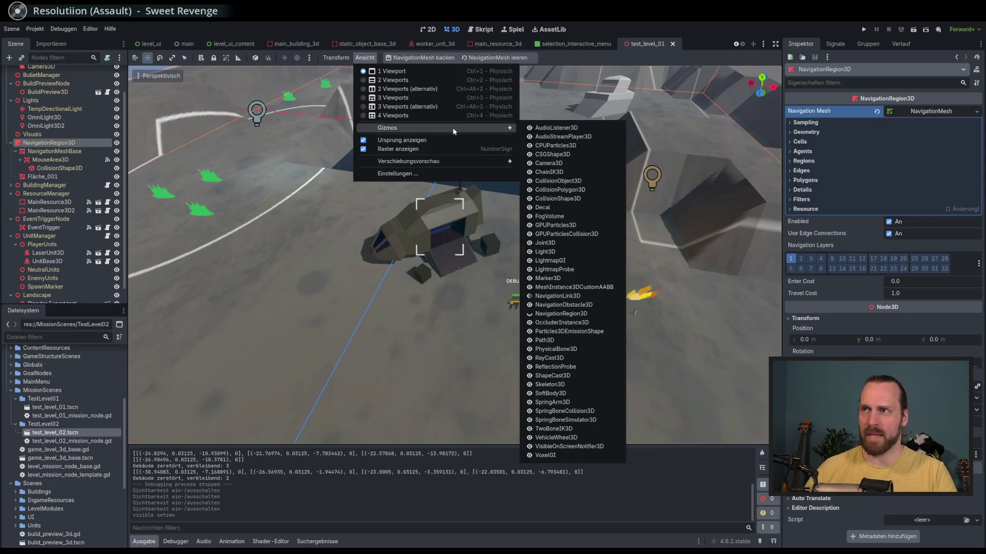
left_click(564, 253)
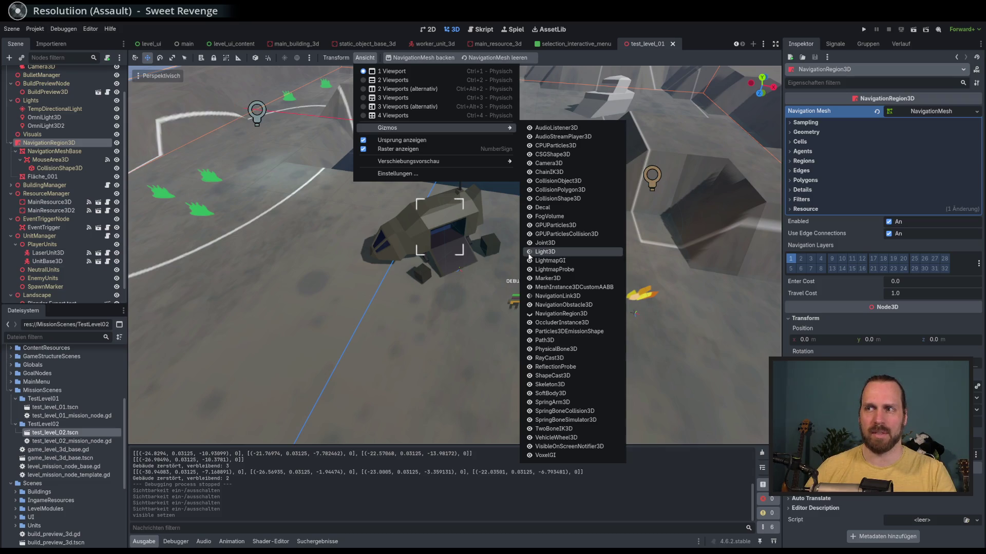
left_click(574, 61)
Orbit and zoom around the arena to inspect the ship and units.
left_click_drag(524, 159, 513, 160)
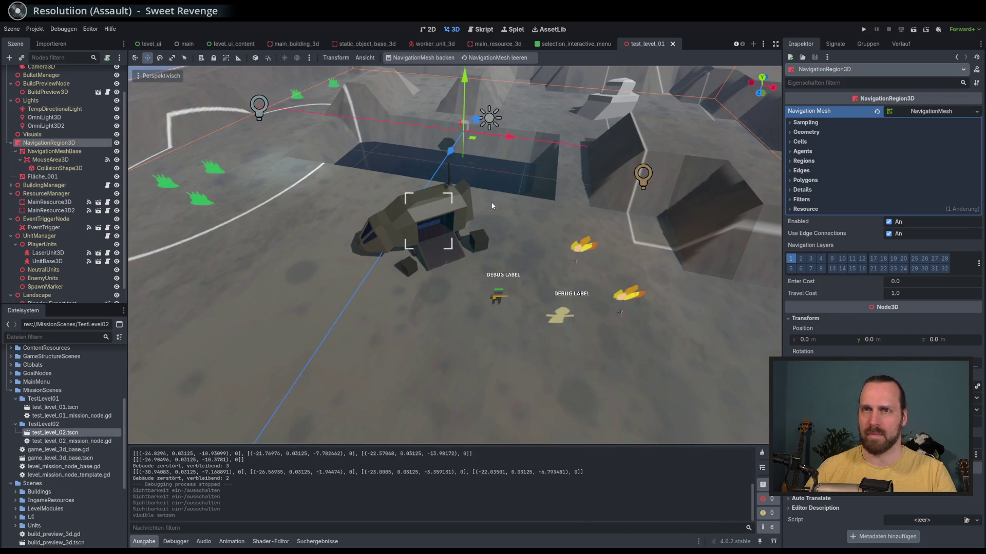
scroll(537, 214, "up", 6)
scroll(519, 204, "down", 5)
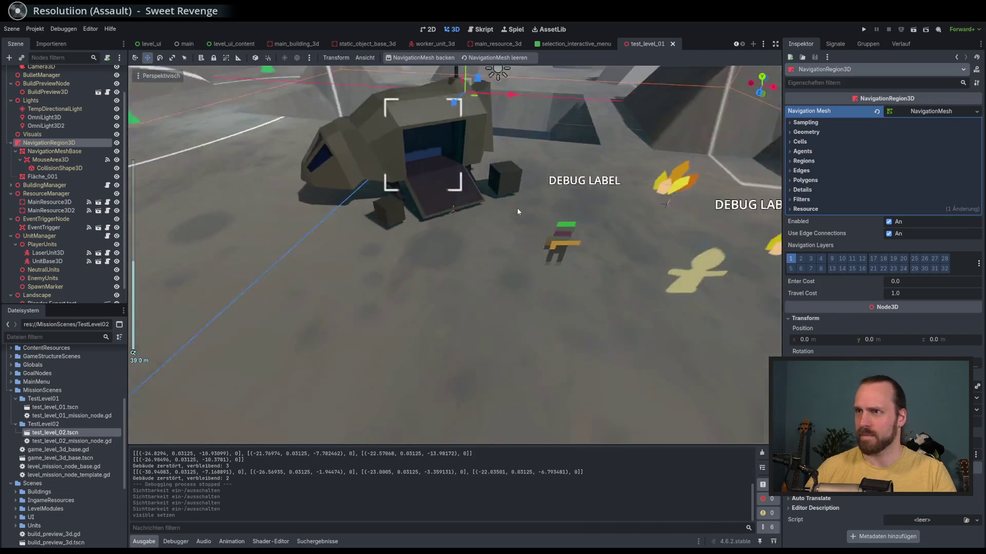
mouse_move(510, 205)
left_mouse_down()
mouse_move(498, 205)
mouse_move(512, 196)
mouse_move(520, 213)
mouse_move(504, 183)
mouse_move(520, 206)
mouse_move(534, 177)
mouse_move(525, 221)
left_mouse_up()
scroll(471, 202, "up", 8)
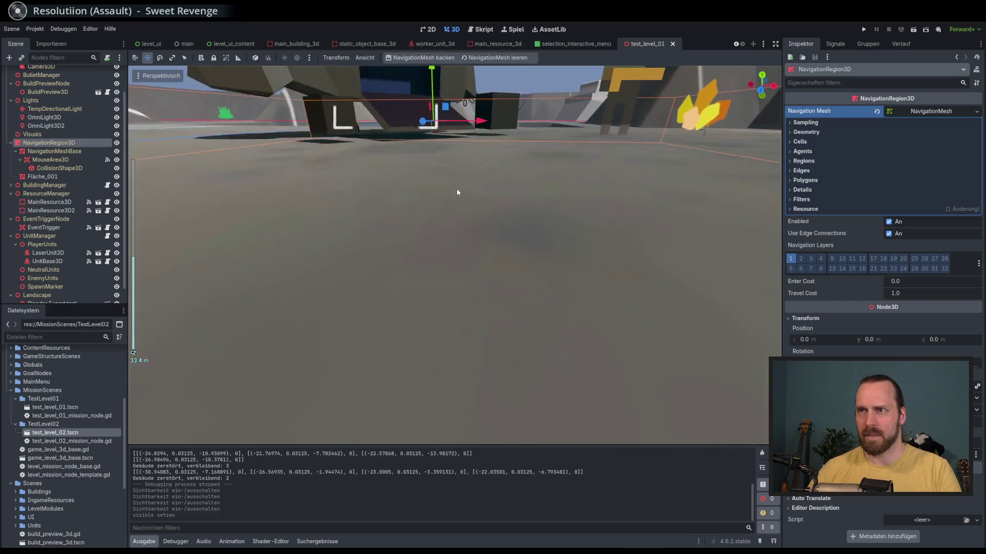
scroll(455, 190, "down", 2)
mouse_move(452, 189)
left_mouse_down()
mouse_move(452, 256)
mouse_move(455, 209)
mouse_move(436, 242)
mouse_move(452, 227)
mouse_move(425, 227)
left_mouse_up()
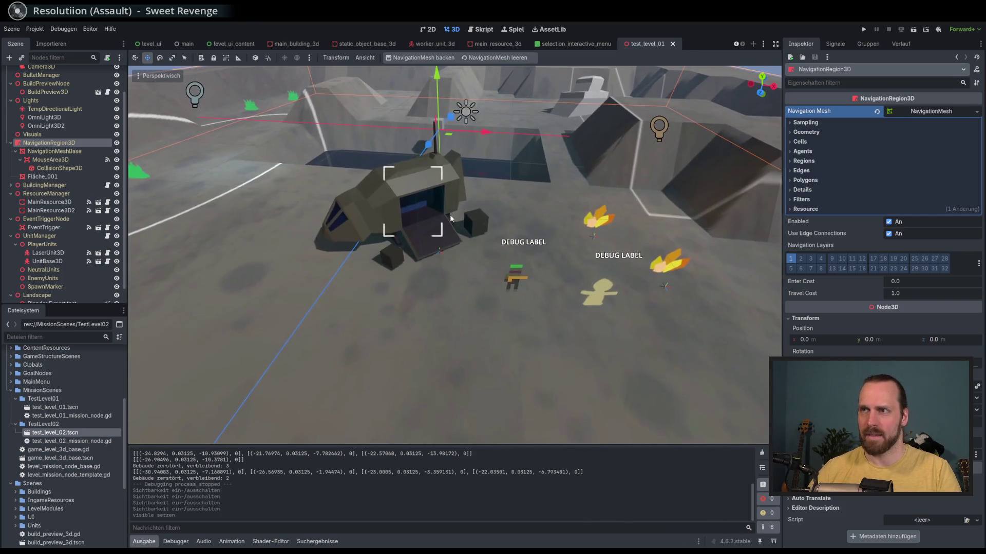
scroll(452, 226, "down", 5)
scroll(437, 242, "up", 2)
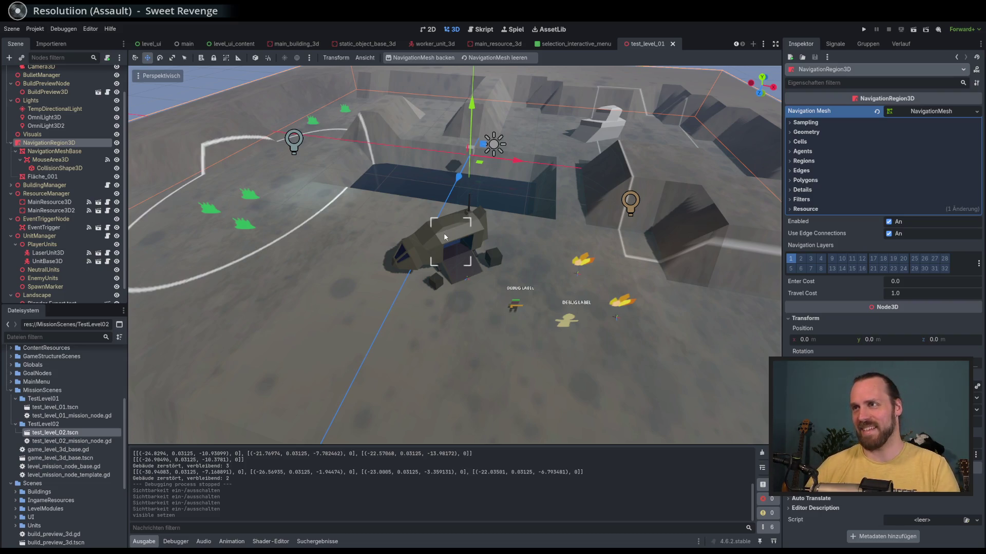
scroll(559, 159, "up", 3)
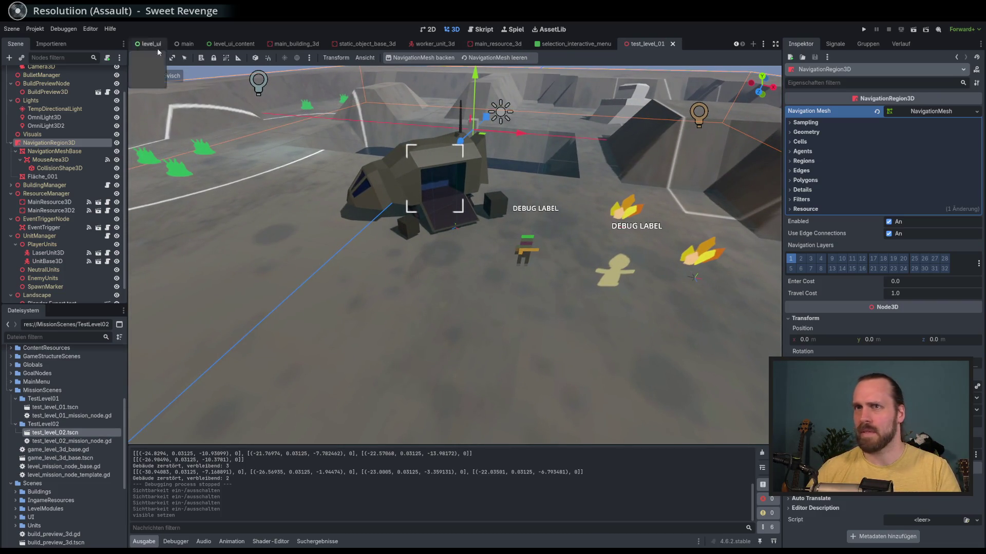
left_click(11, 28)
Cancel a new inherited scene and switch to the worker_unit_3d scene tab.
left_click(57, 53)
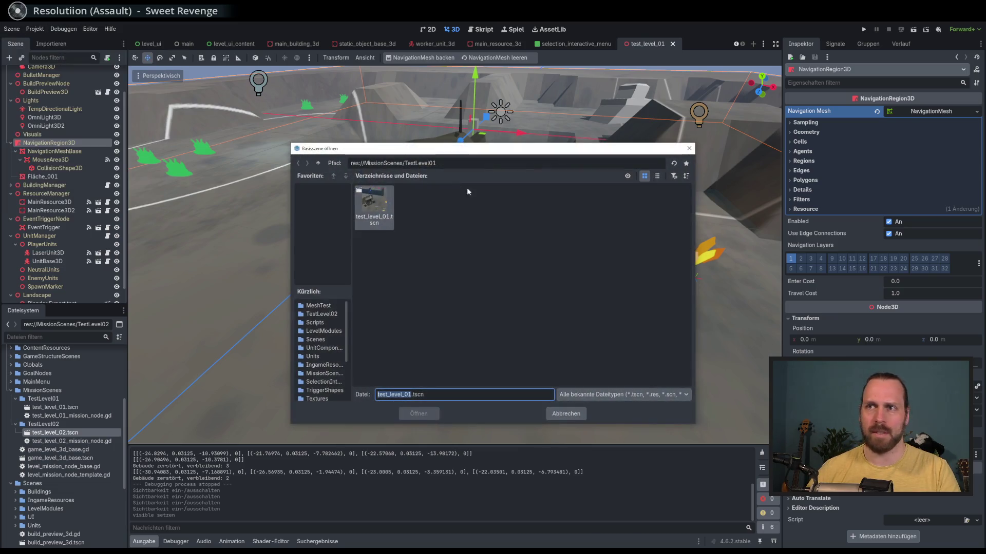
left_click(689, 148)
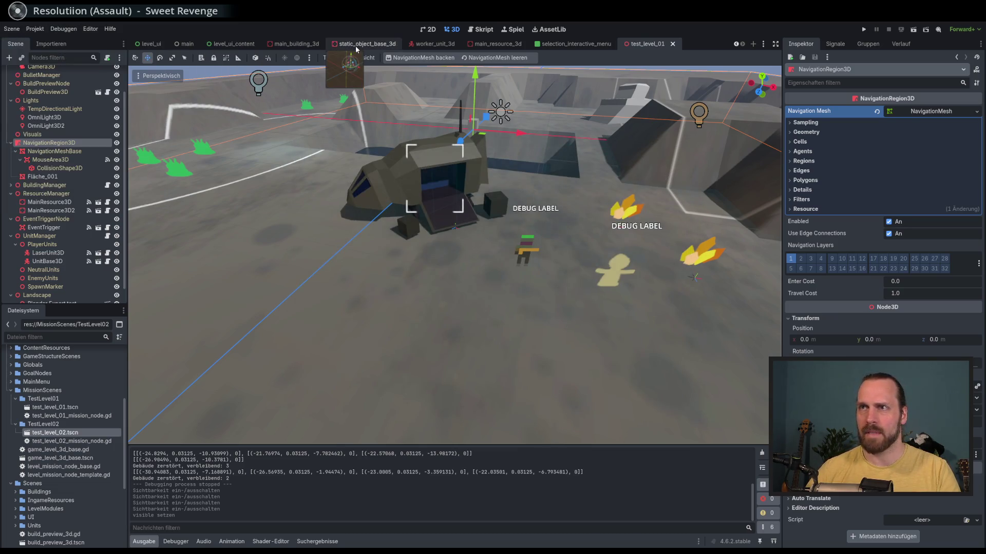
left_click(431, 45)
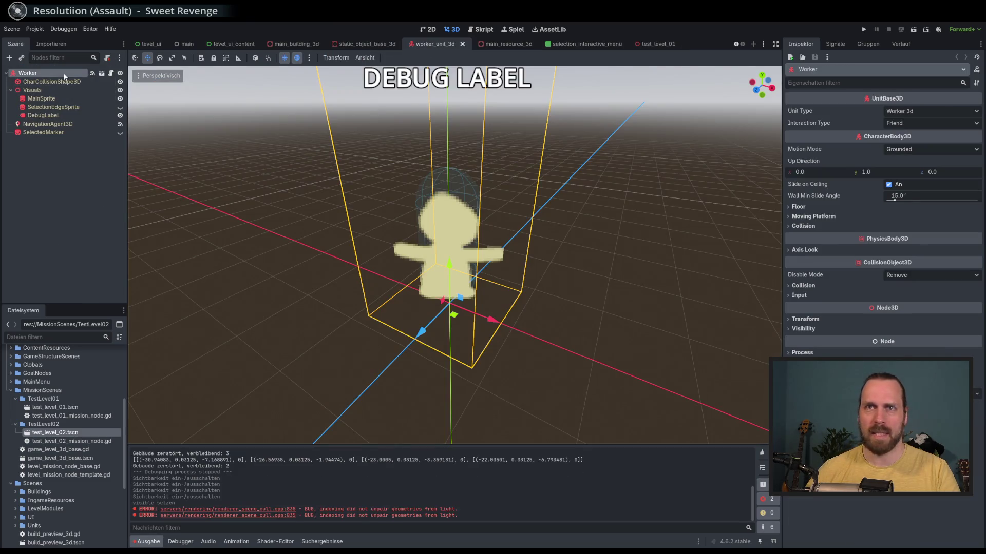
key("F2")
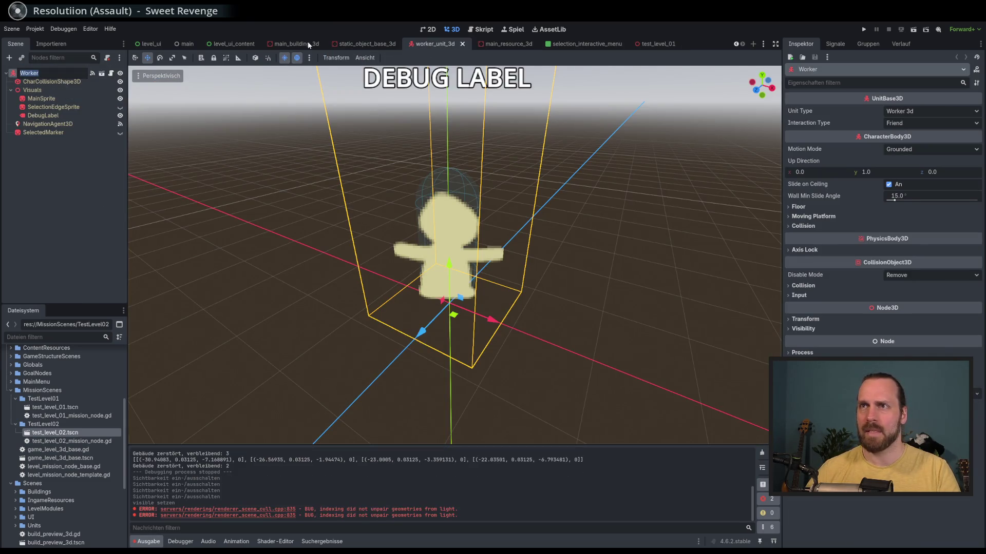
Switch to the unit_base_3d scene and open its unit_base_3d.gd script.
left_click(764, 45)
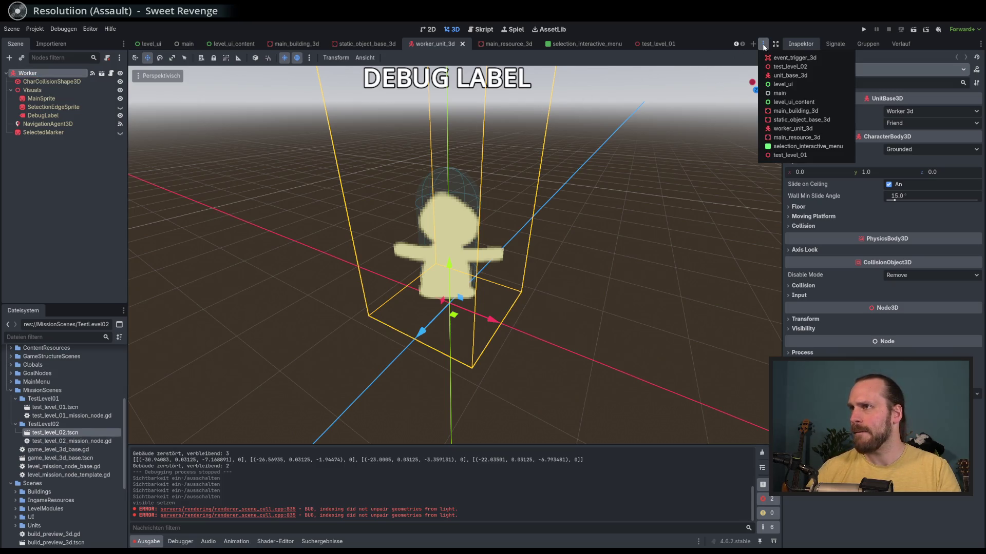
left_click(791, 75)
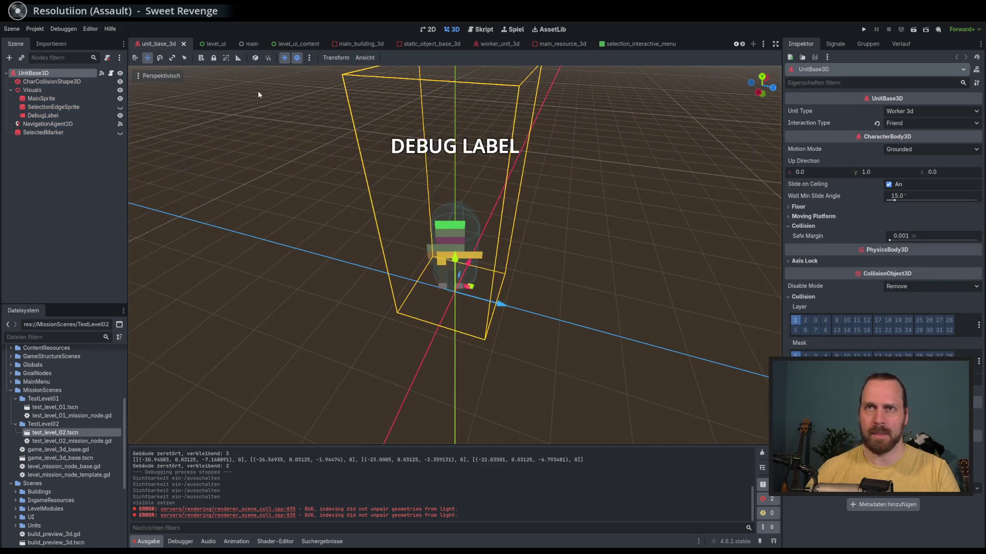
left_click(110, 73)
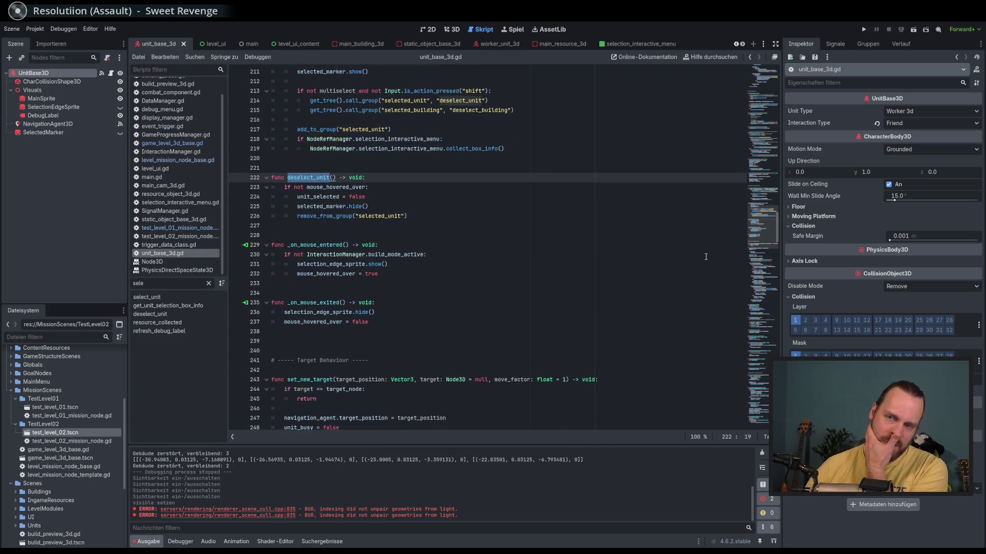
mouse_move(770, 221)
left_mouse_down()
mouse_move(762, 349)
mouse_move(764, 88)
left_mouse_up()
double_click(399, 203)
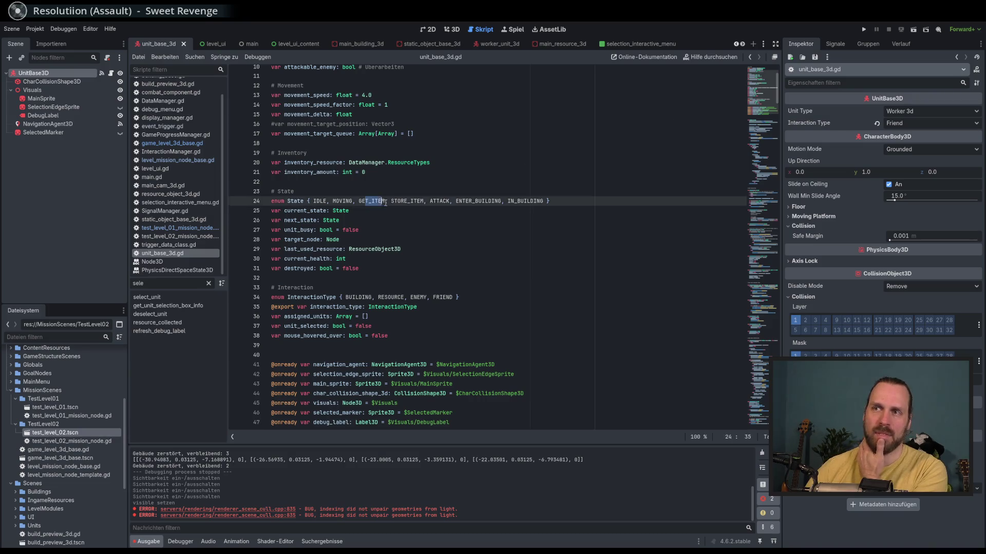
left_click(419, 202)
scroll(419, 205, "down", 5)
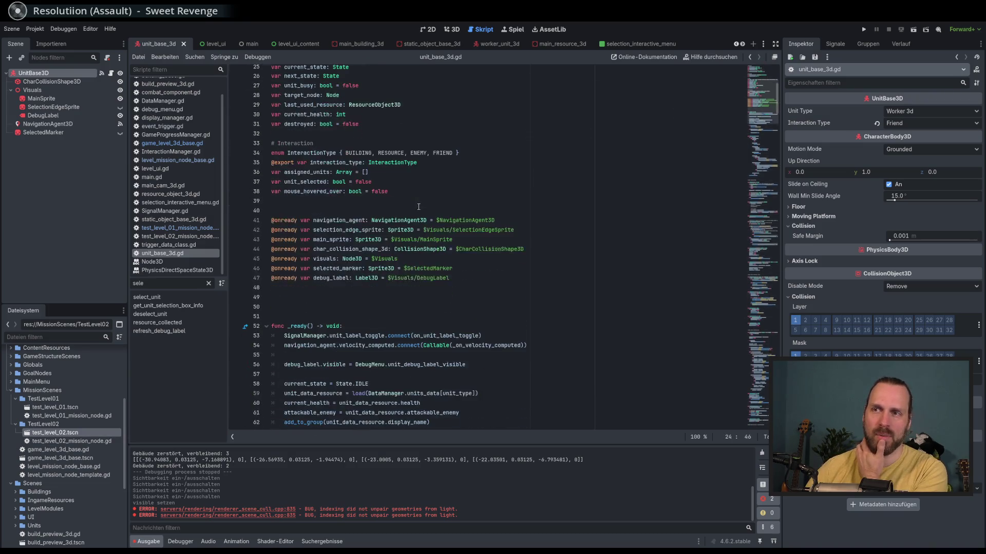
scroll(483, 228, "down", 5)
scroll(483, 228, "down", 6)
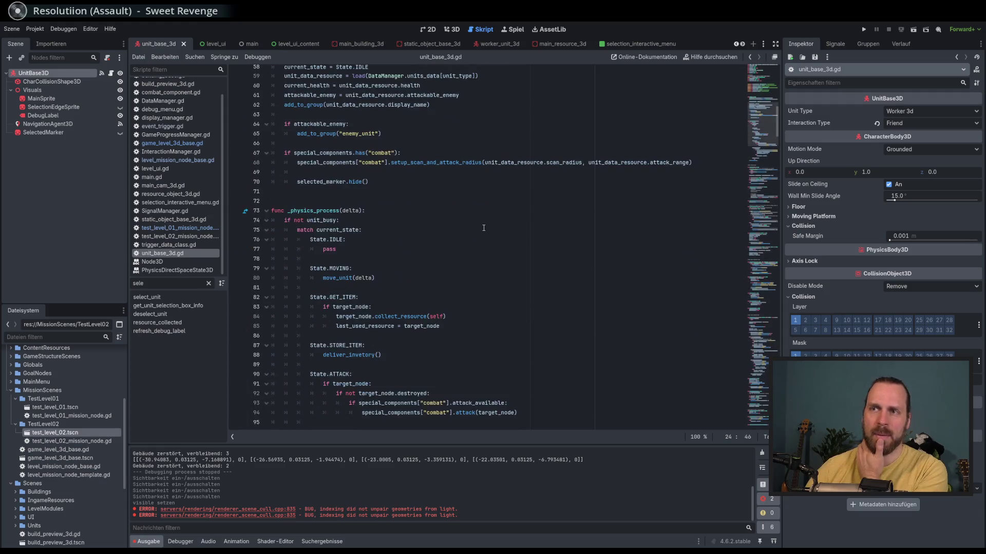
scroll(483, 228, "down", 3)
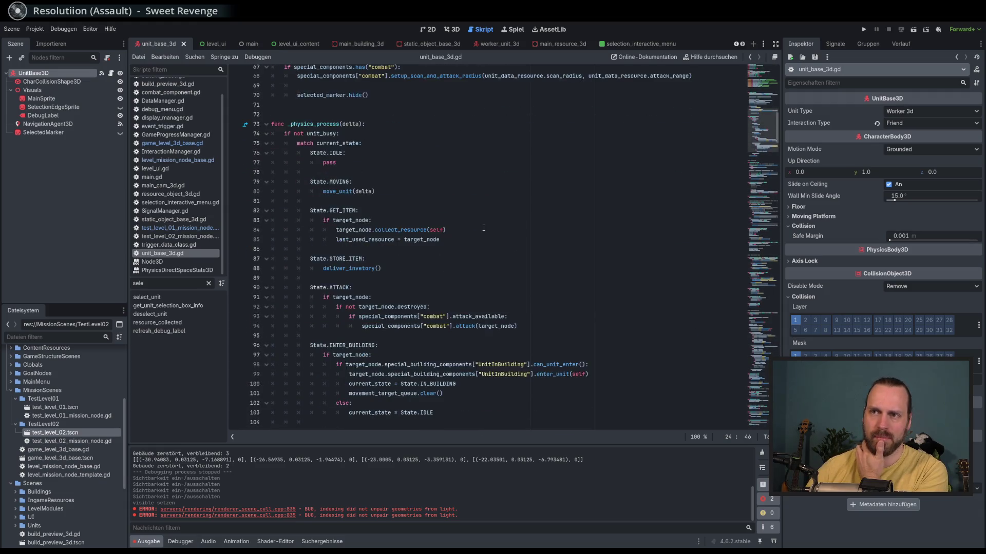
scroll(484, 228, "down", 8)
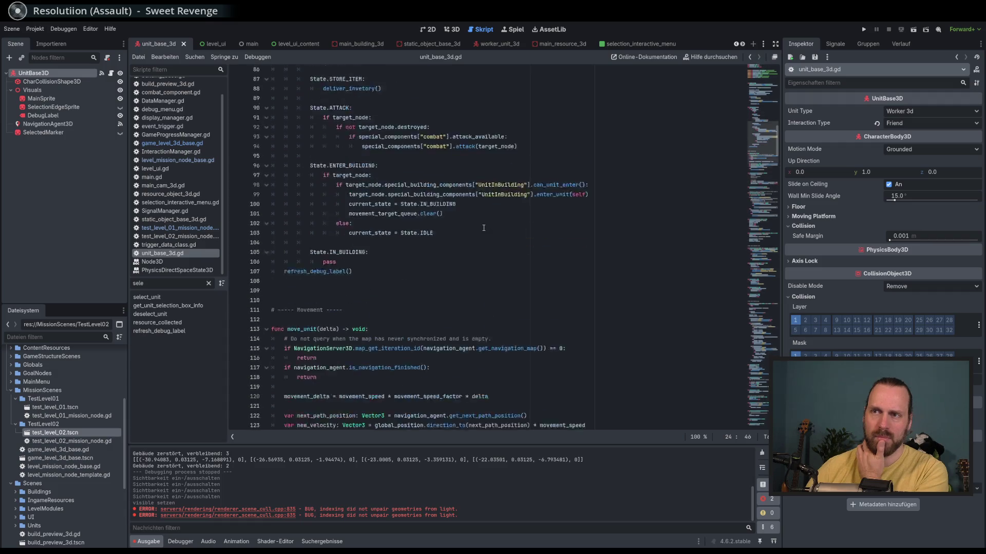
scroll(483, 228, "down", 8)
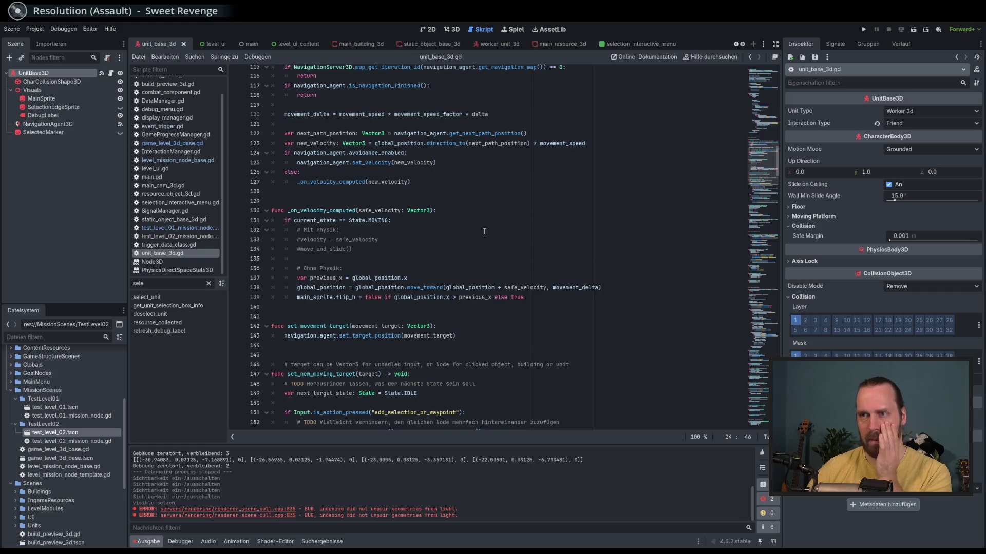
scroll(484, 232, "down", 20)
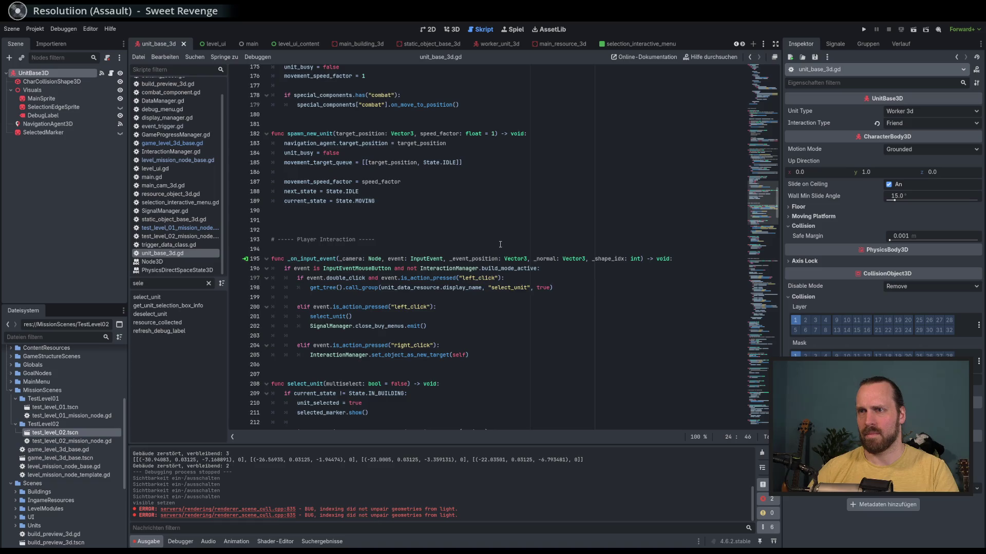
scroll(500, 244, "down", 6)
scroll(500, 244, "down", 5)
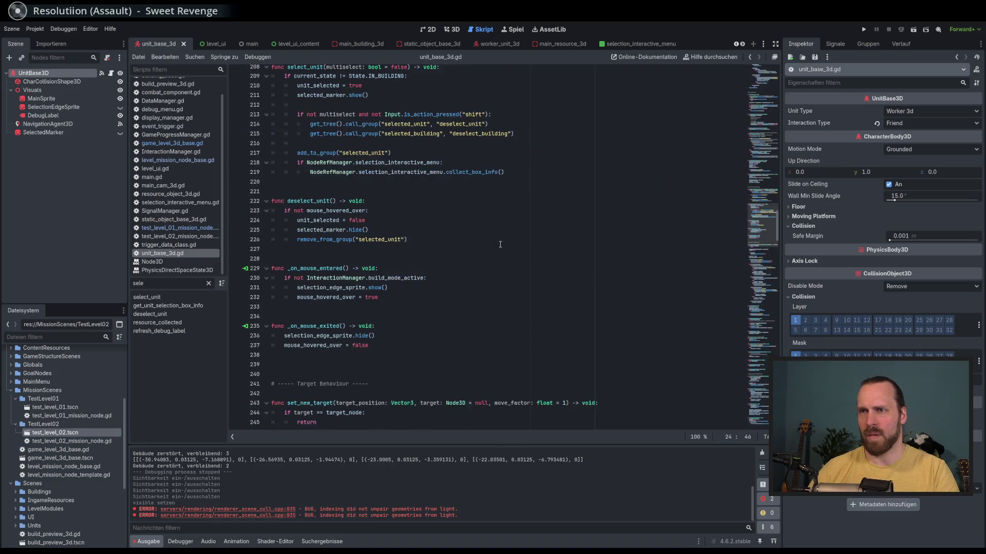
scroll(500, 245, "down", 4)
scroll(500, 244, "down", 5)
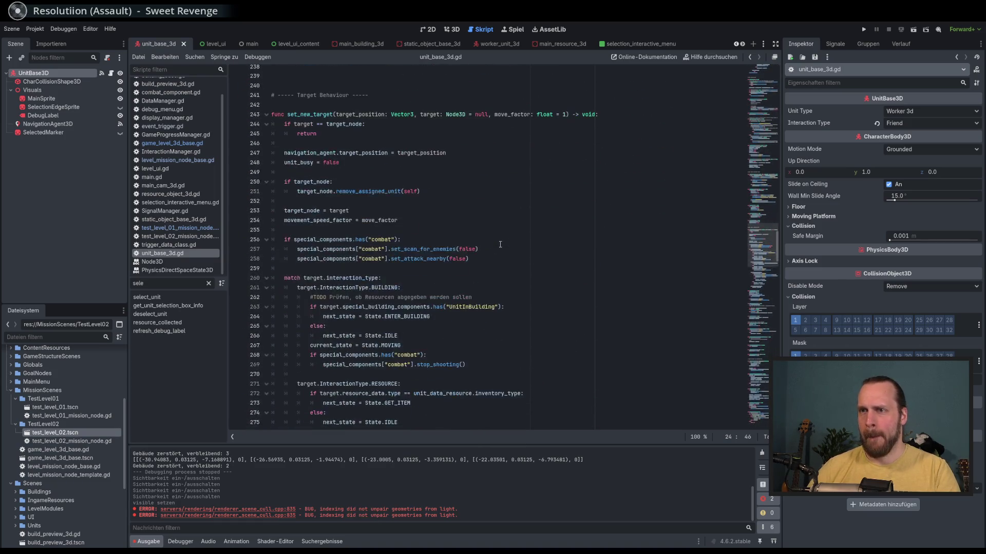
scroll(500, 244, "down", 19)
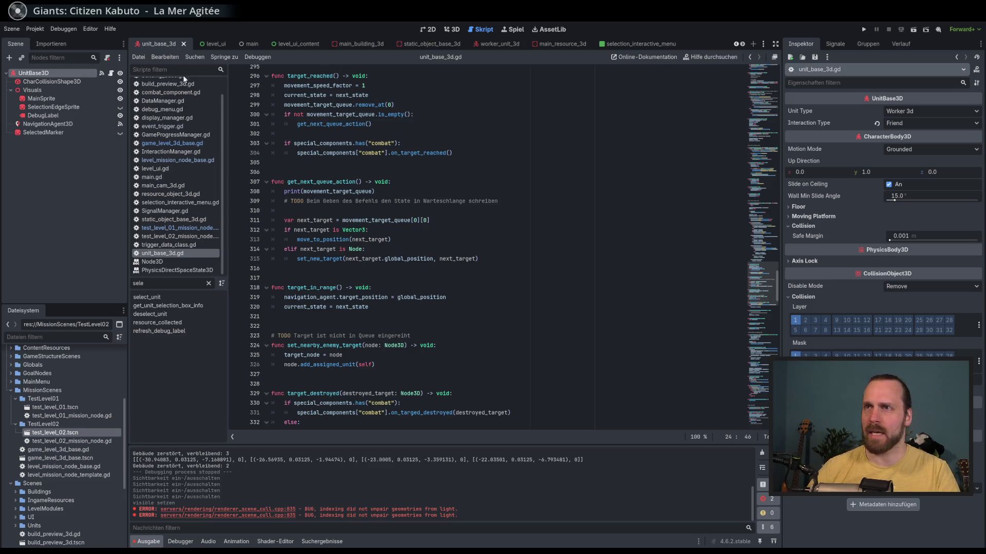
left_click(12, 29)
Cancel a new inherited scene from res://Scenes, then expand the Units folder in FileSystem.
left_click(50, 54)
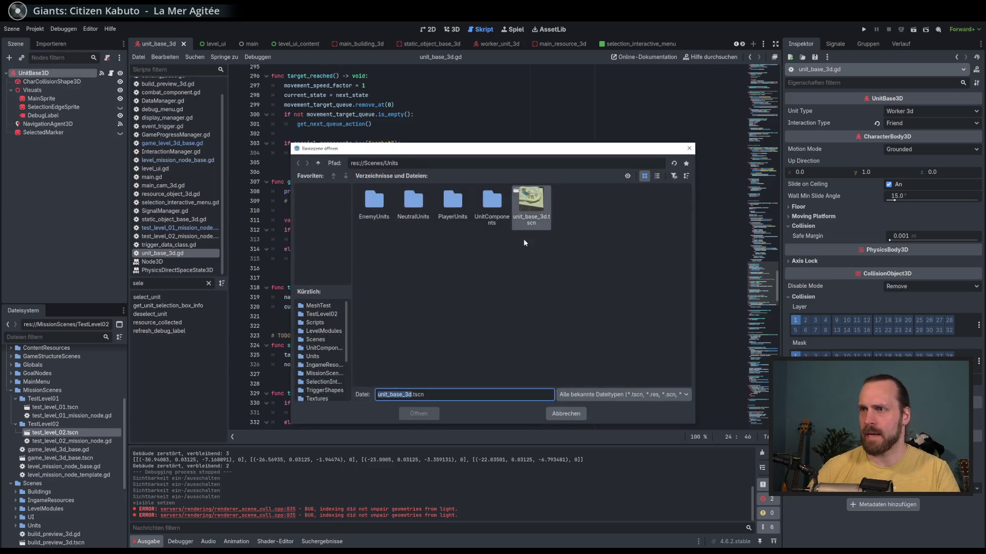
left_click(318, 163)
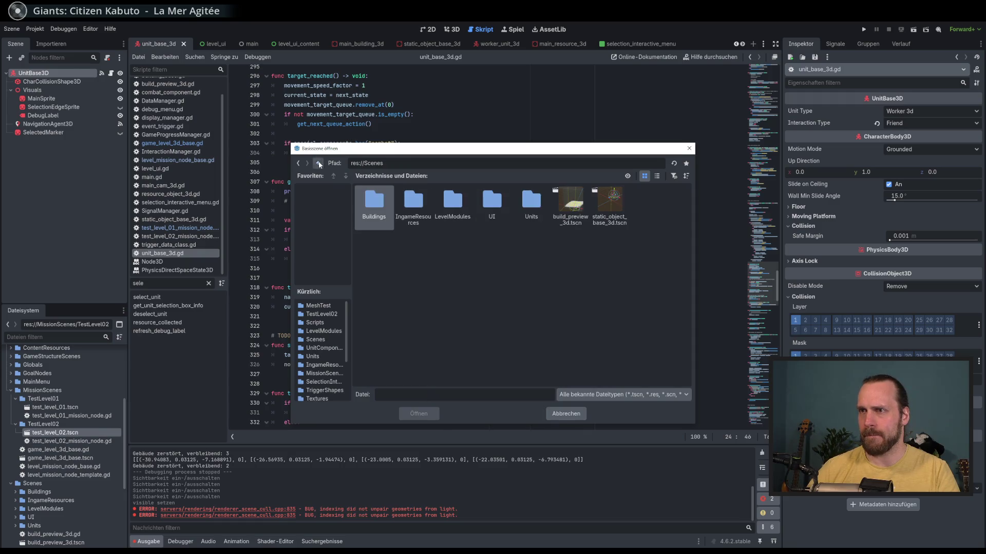
left_click_drag(444, 153, 436, 162)
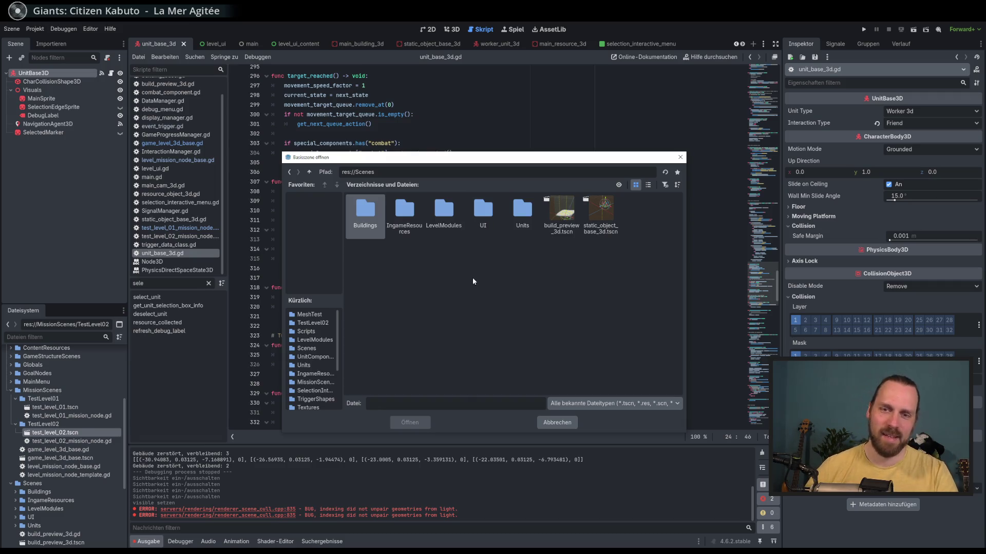
left_click(557, 422)
scroll(61, 452, "down", 5)
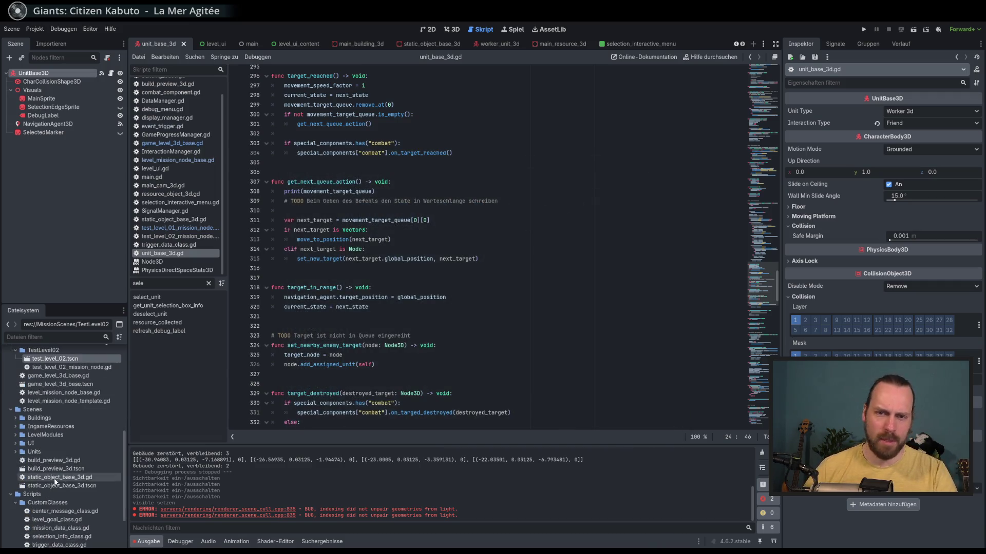
left_click(16, 453)
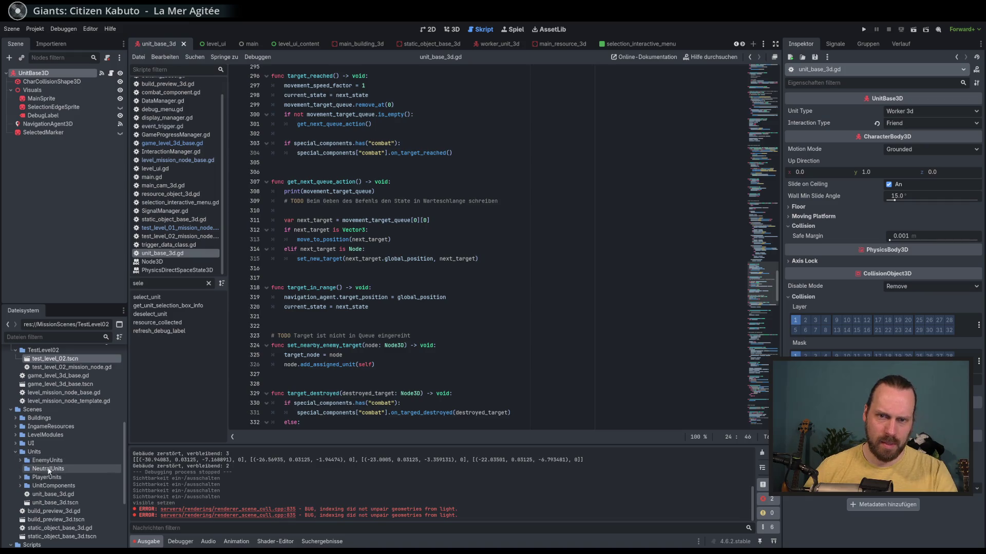
Open enemy_blob.tscn from EnemyUnits and dismiss its missing-dependency error.
double_click(47, 461)
left_click(66, 469)
double_click(67, 469)
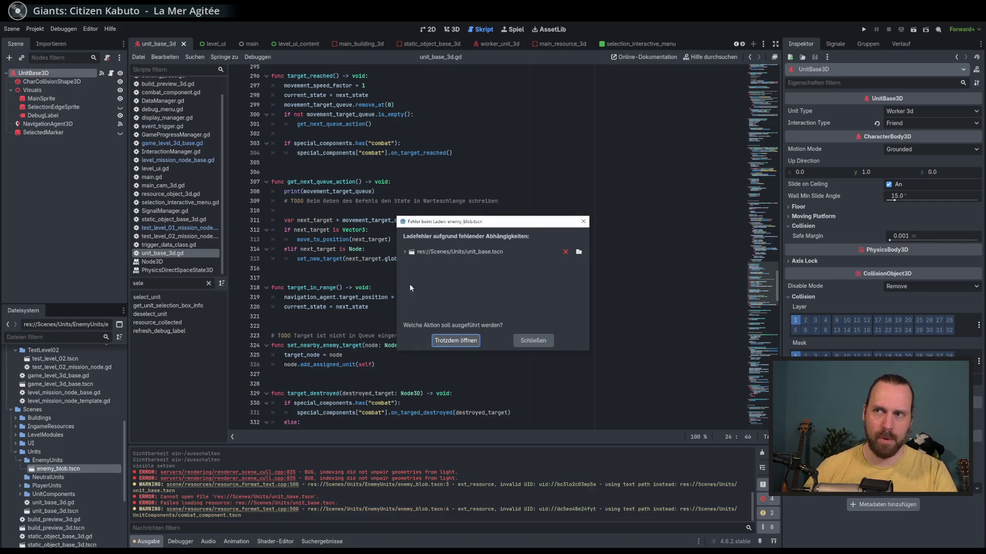
left_click(537, 342)
left_click(60, 477)
Delete enemy_blob.tscn from the project with Löschen and confirm.
right_click(66, 469)
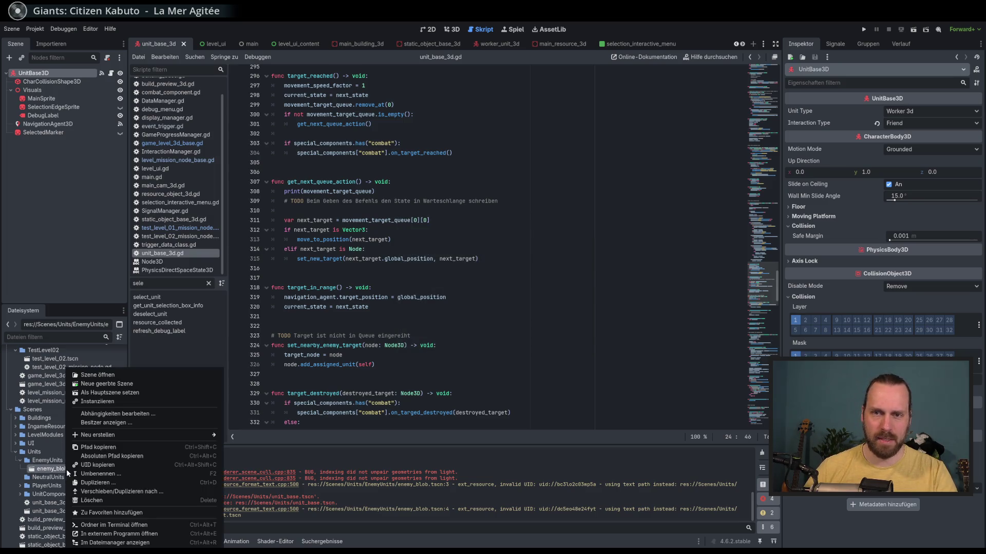
left_click(110, 501)
left_click(431, 326)
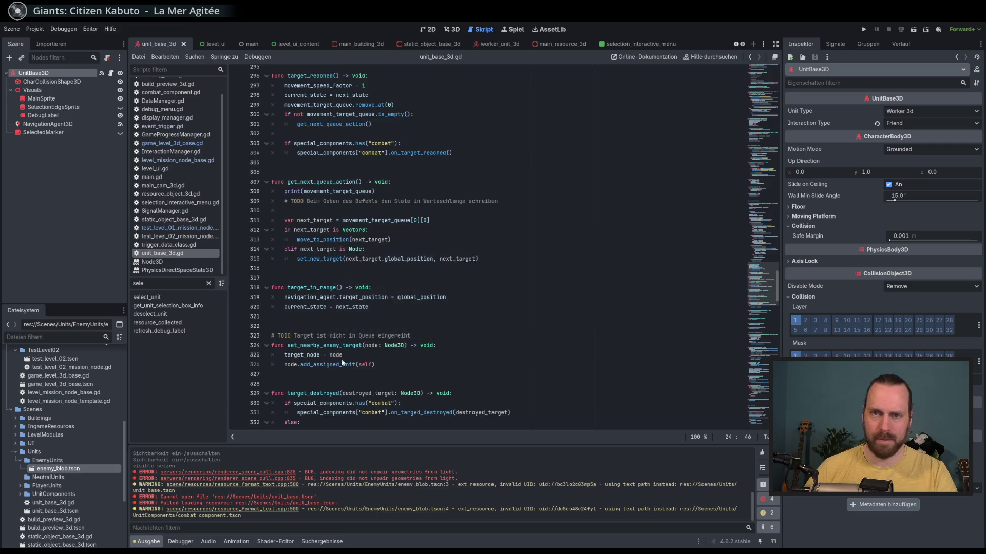
Expand UnitComponents, click script line 321, then start Szene > Neue geerbte Szene.
left_click(49, 485)
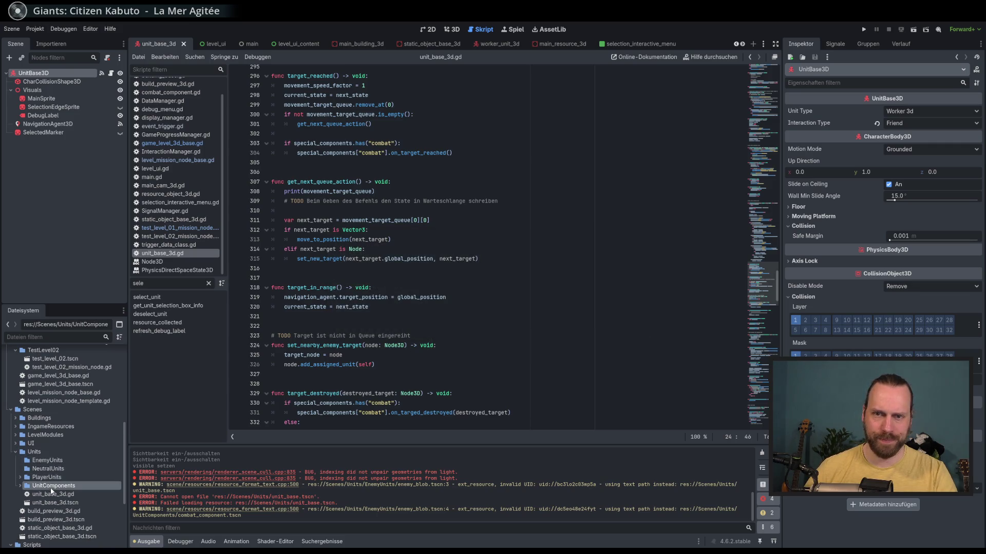
scroll(95, 476, "down", 2)
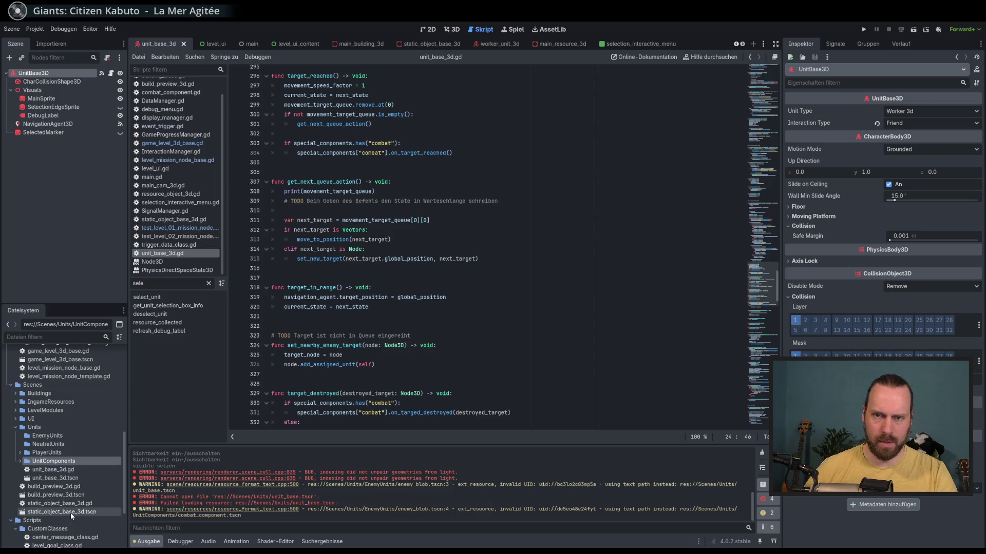
left_click(438, 319)
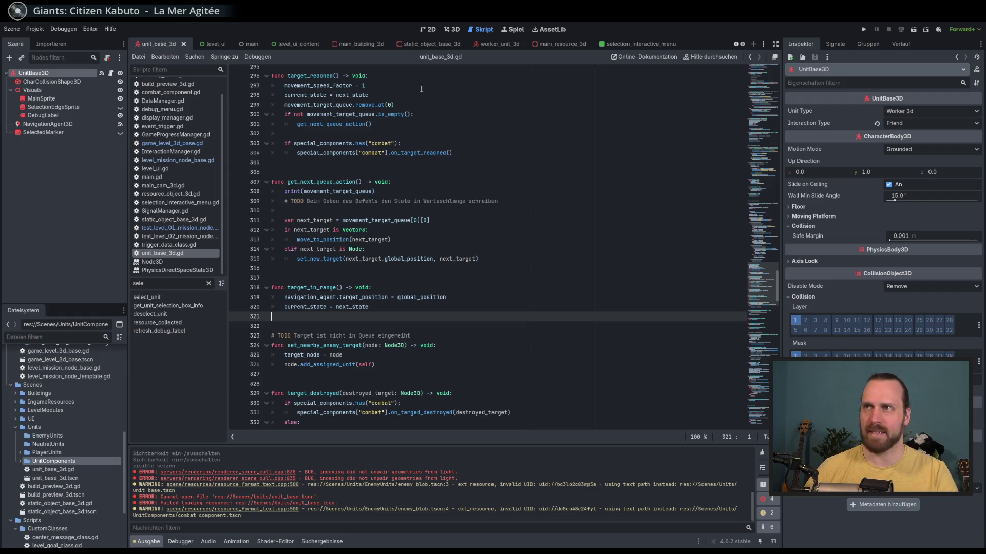
left_click(11, 29)
left_click(35, 60)
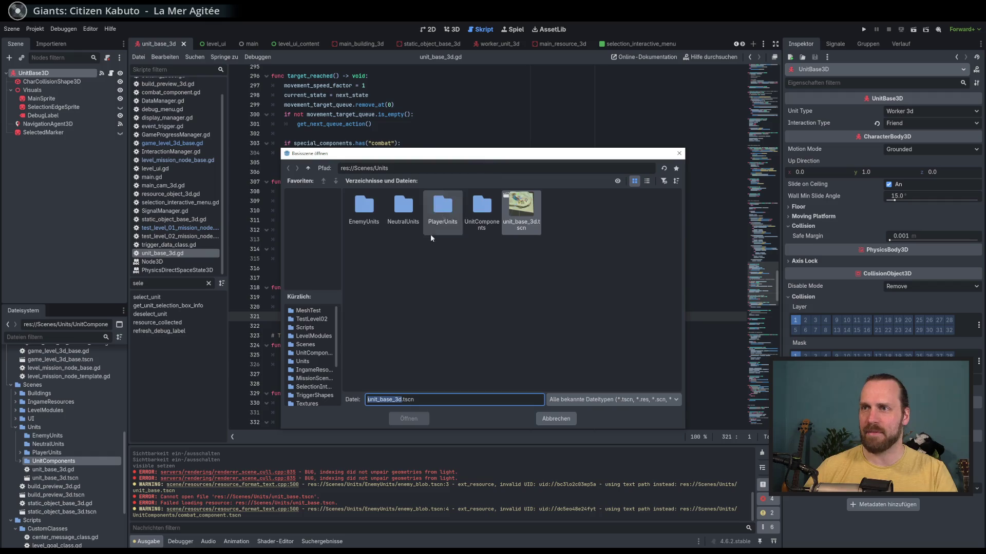
Create a new scene inheriting res://Scenes/Units/unit_base_3d.tscn and view it in 3D.
left_click_drag(465, 157, 468, 157)
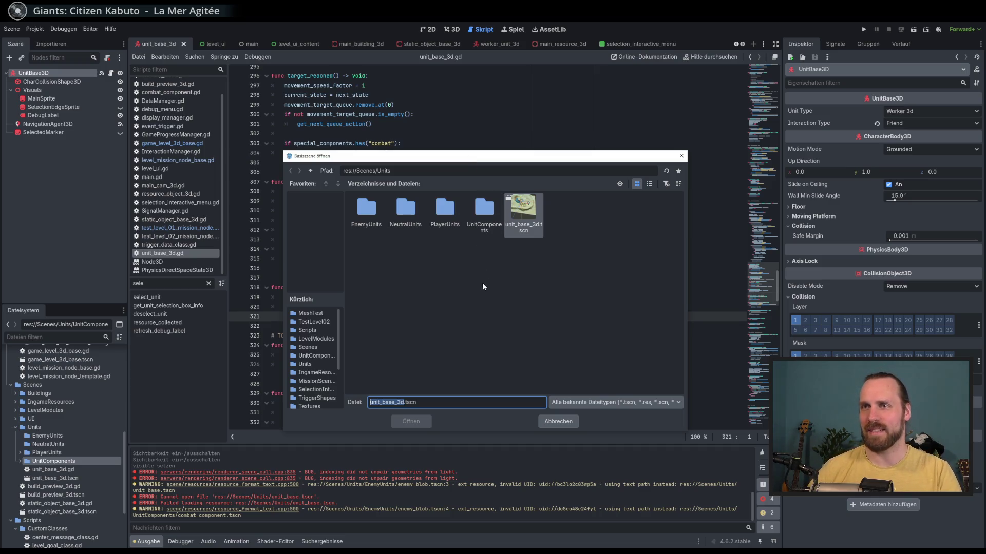
left_click_drag(469, 159, 466, 159)
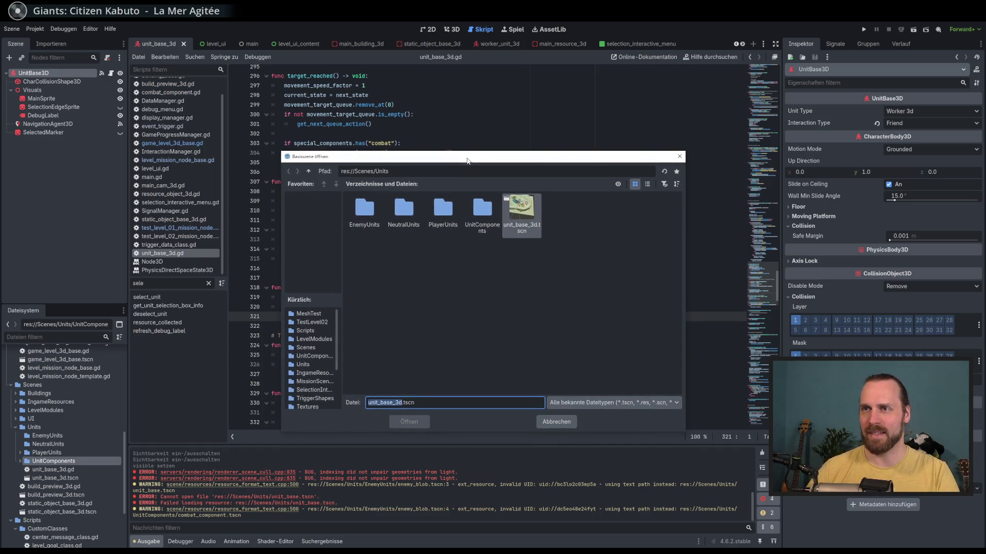
left_click(429, 270)
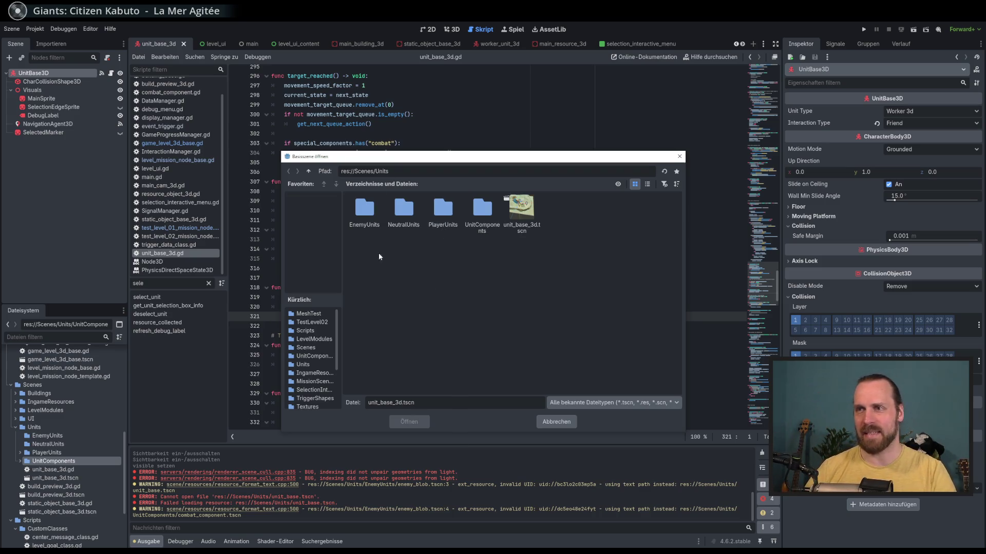
double_click(370, 215)
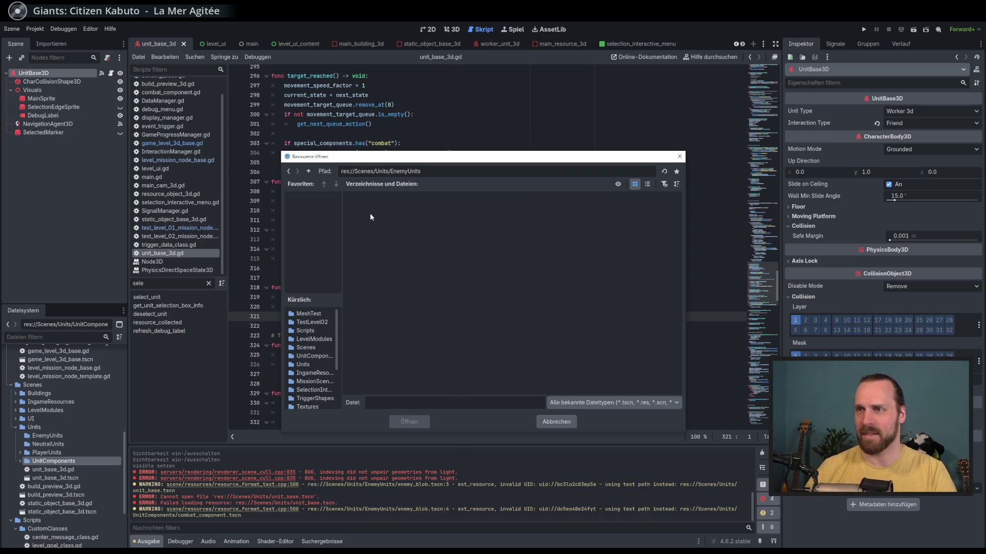
left_click(308, 171)
double_click(521, 210)
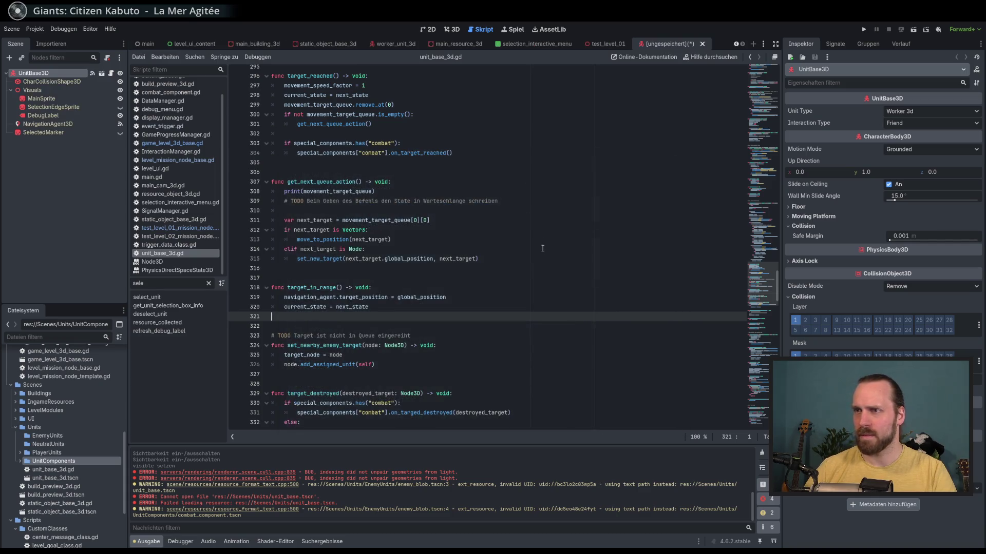
left_click(453, 30)
Orbit and zoom around the inherited unit, then start saving it under a new name.
scroll(461, 172, "down", 3)
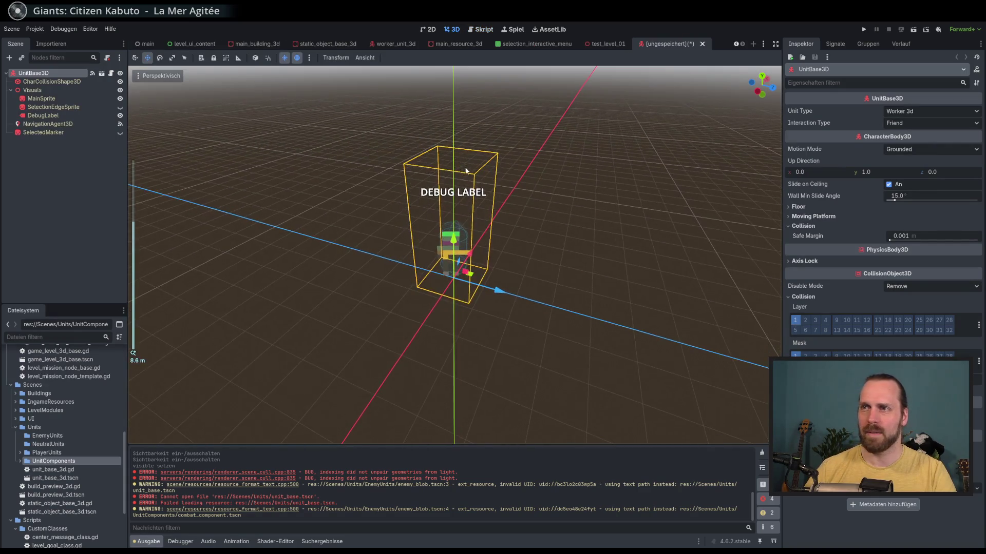
scroll(464, 168, "up", 3)
left_click_drag(464, 177, 447, 207)
scroll(447, 200, "up", 3)
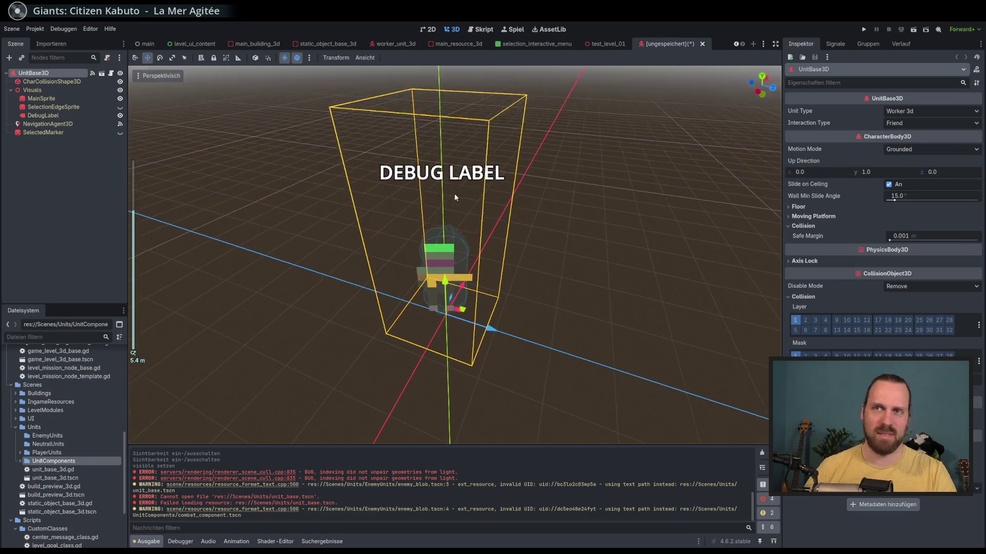
left_click_drag(455, 195, 454, 198)
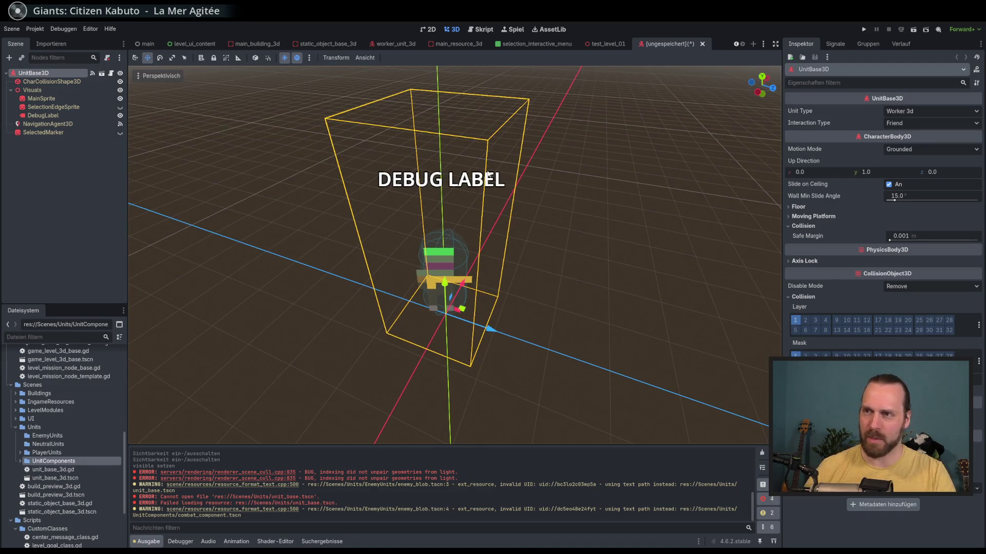
key("ctrl+s")
mouse_move(476, 158)
left_mouse_down()
mouse_move(529, 164)
mouse_move(478, 161)
left_mouse_up()
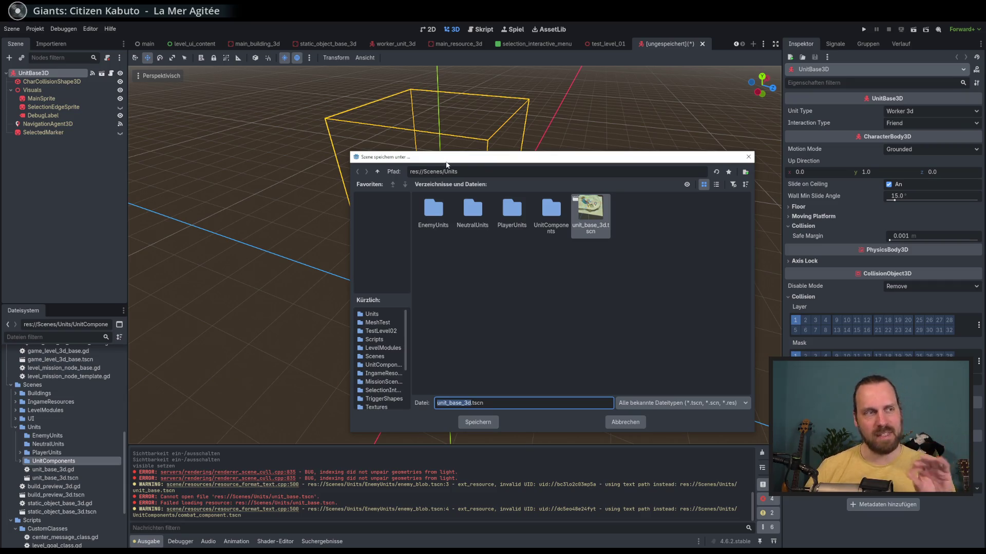
Save the scene as simple_enemy_blob.tscn in res://Scenes/Units/EnemyUnits.
left_click_drag(446, 162, 443, 163)
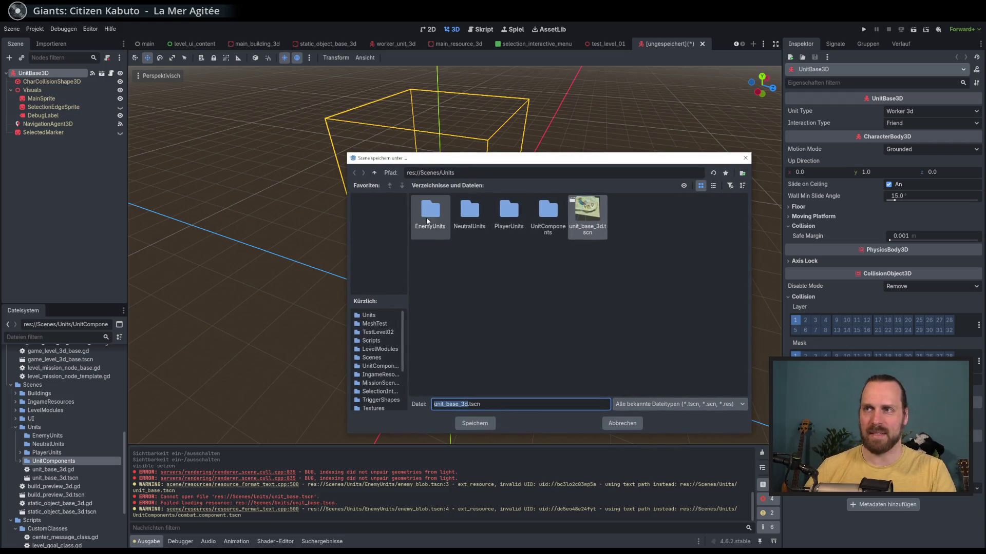
left_click(514, 286)
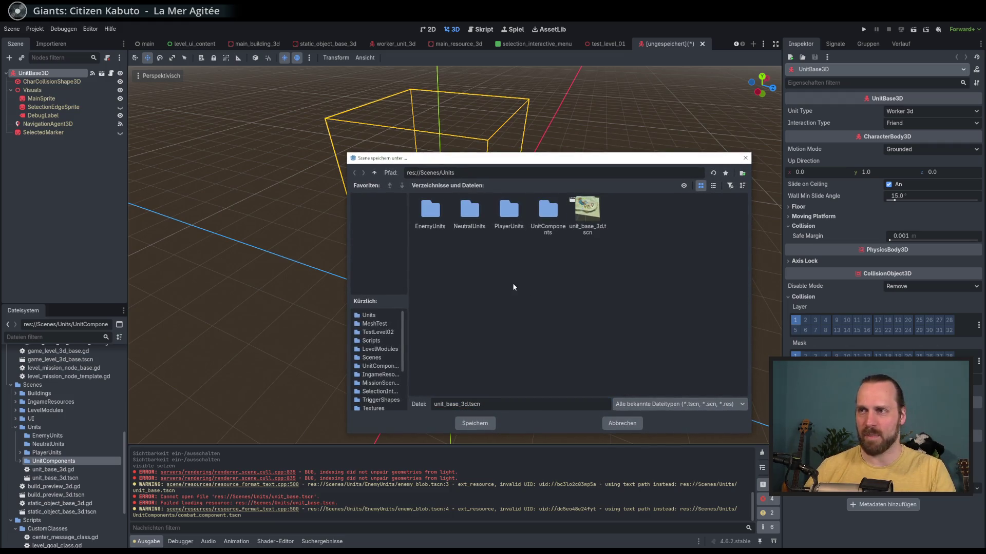
double_click(431, 211)
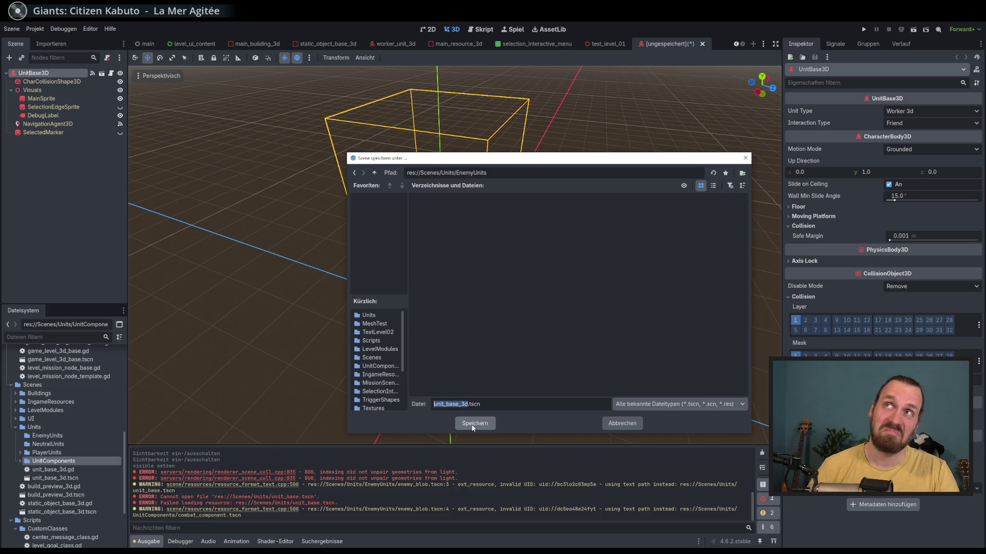
type("enemy_blob")
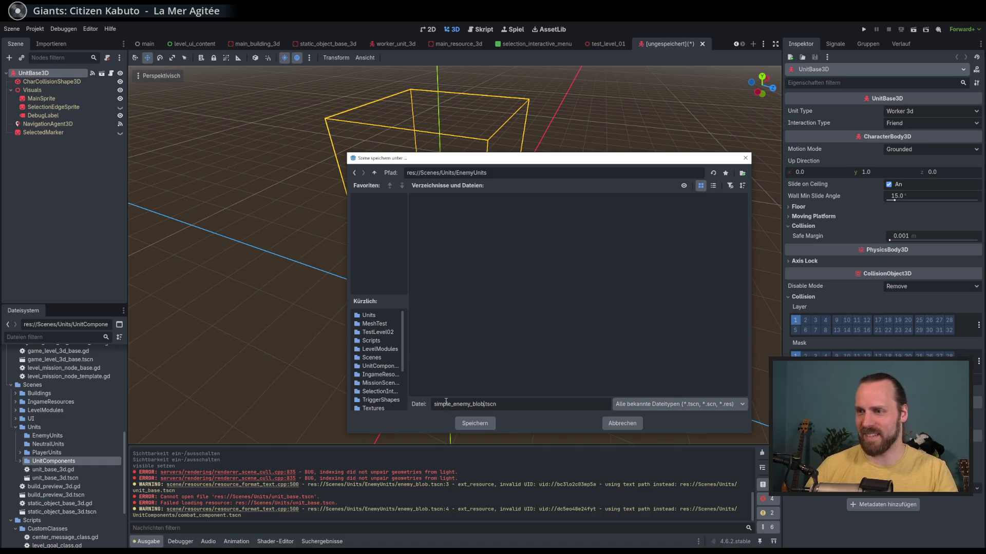
left_click(475, 423)
left_click_drag(463, 231, 471, 213)
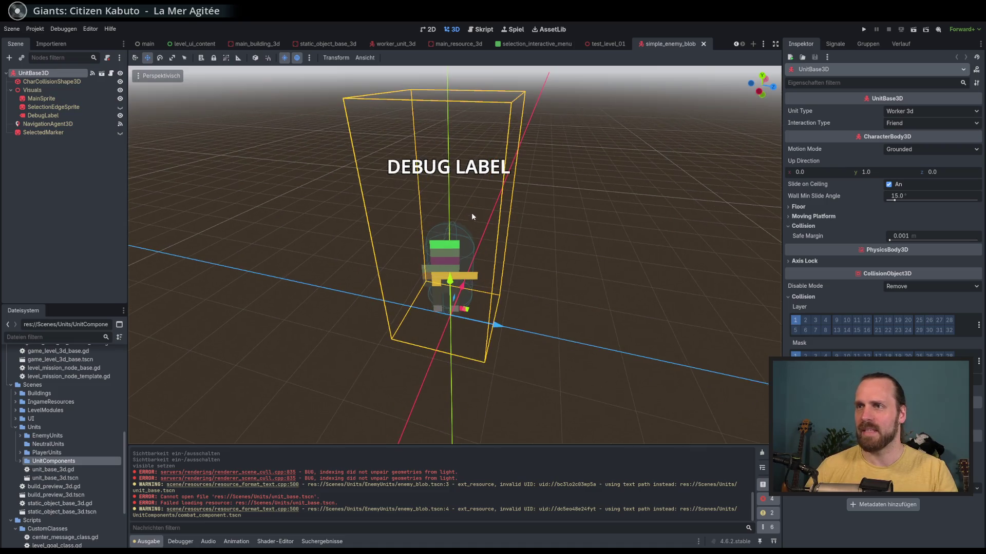
Select the MainSprite node and open the Region editor for its sprite sheet.
left_click(50, 105)
left_click(48, 98)
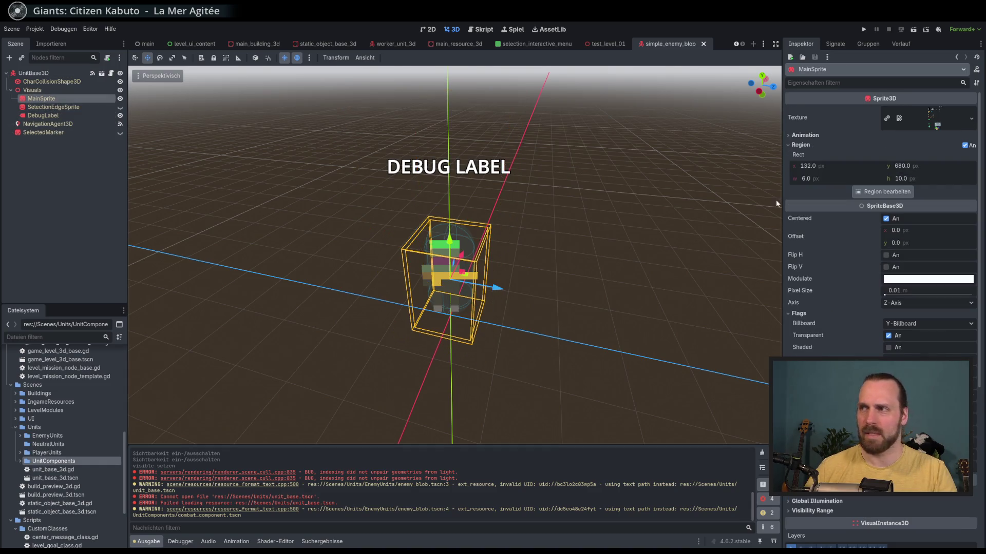
left_click(971, 119)
left_click(834, 62)
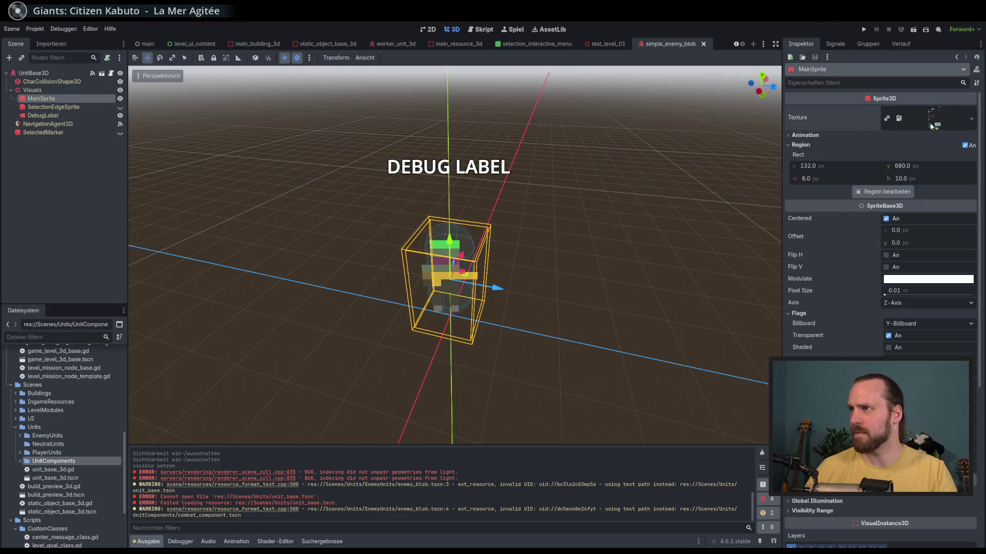
left_click(811, 145)
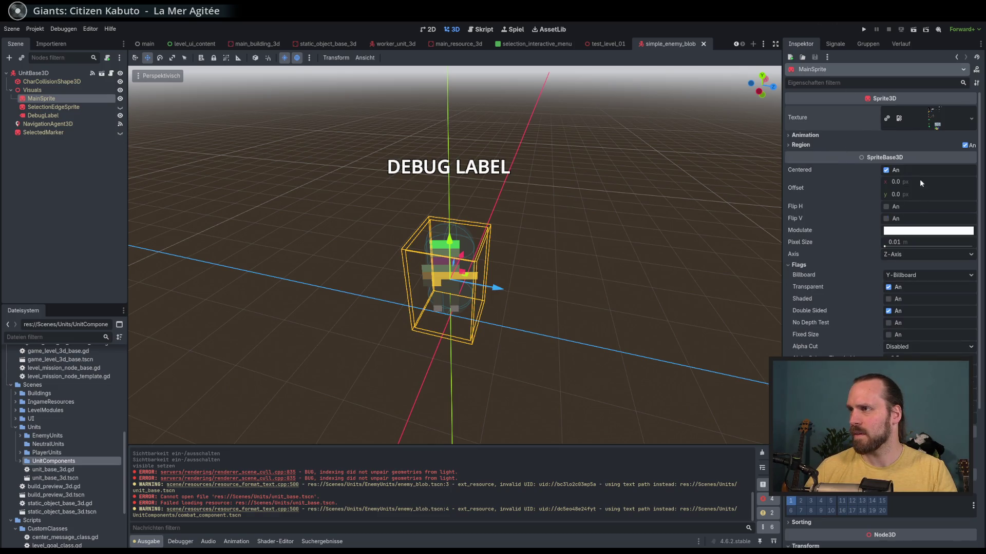
left_click(839, 147)
left_click(873, 192)
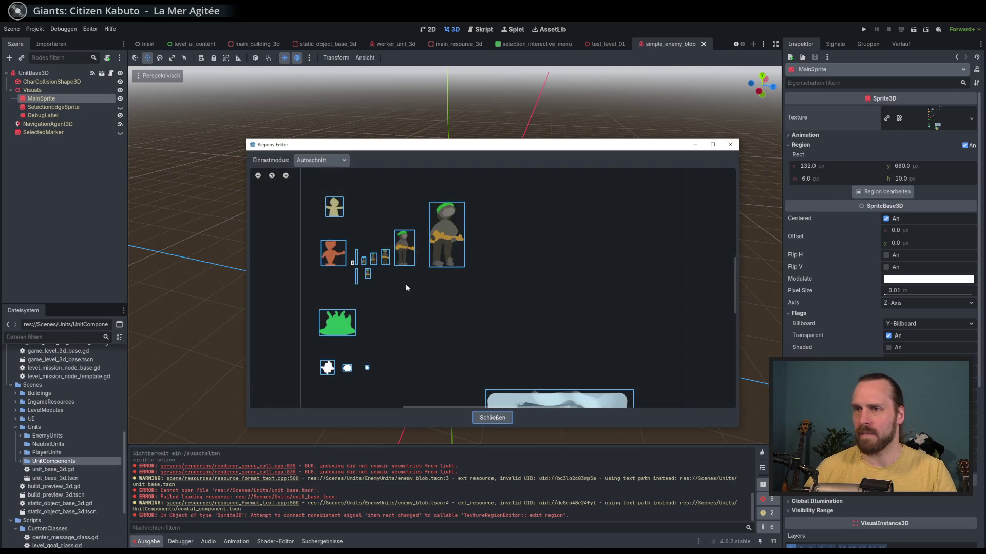
Set MainSprite's region to the green ellipse in the atlas (62, 1077, 65×39).
scroll(406, 287, "down", 5)
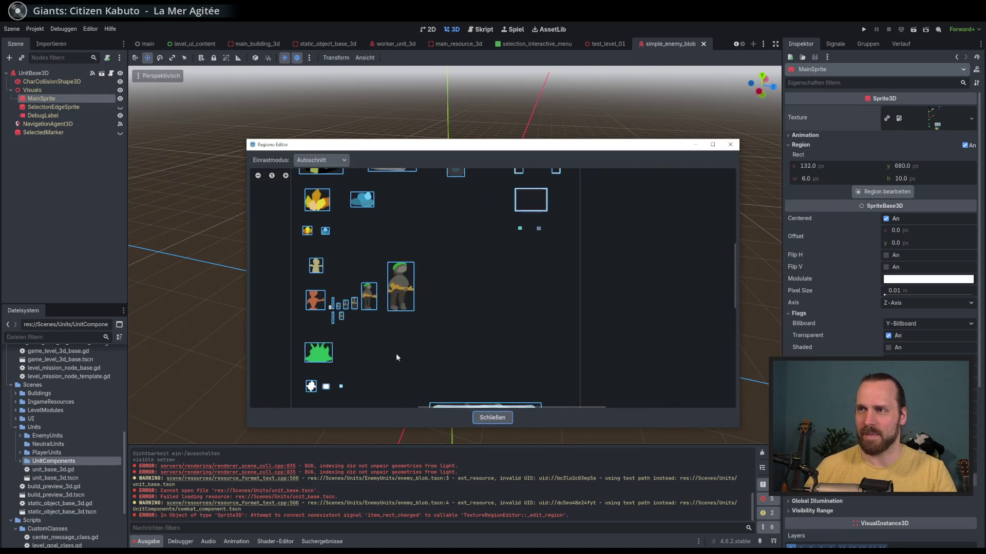
scroll(396, 353, "up", 5)
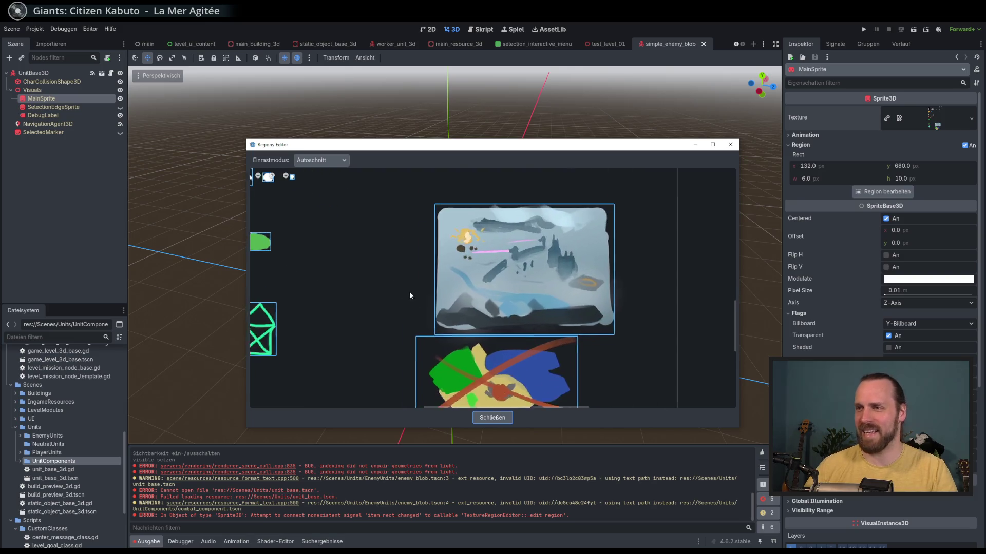
left_click_drag(410, 295, 377, 259)
scroll(552, 227, "up", 3)
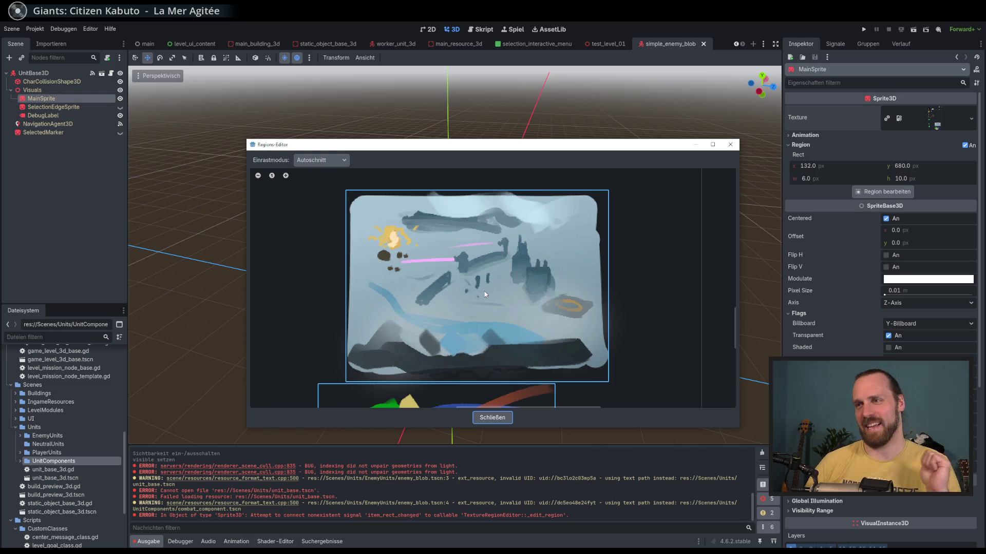
scroll(570, 300, "up", 2)
scroll(573, 300, "up", 1)
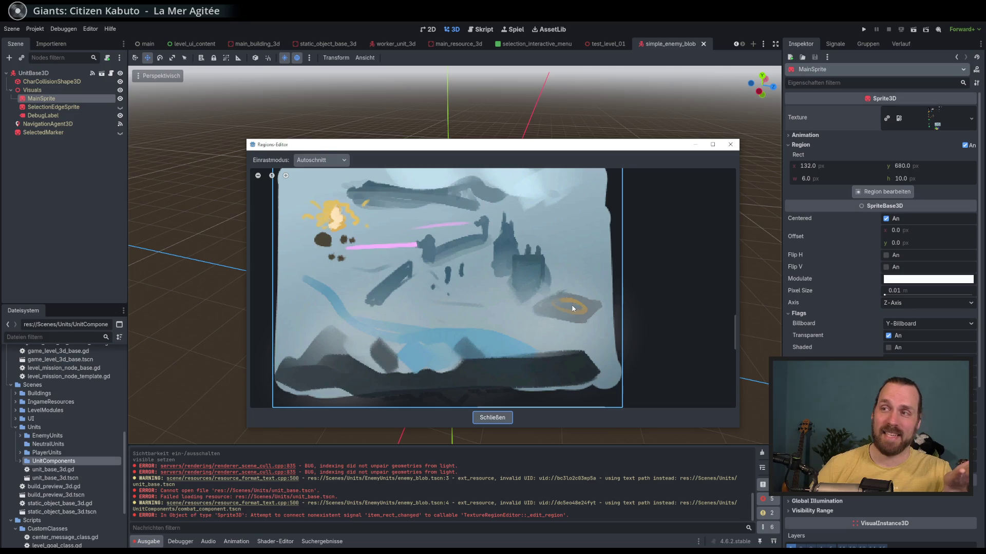
scroll(574, 308, "down", 2)
scroll(527, 288, "up", 2)
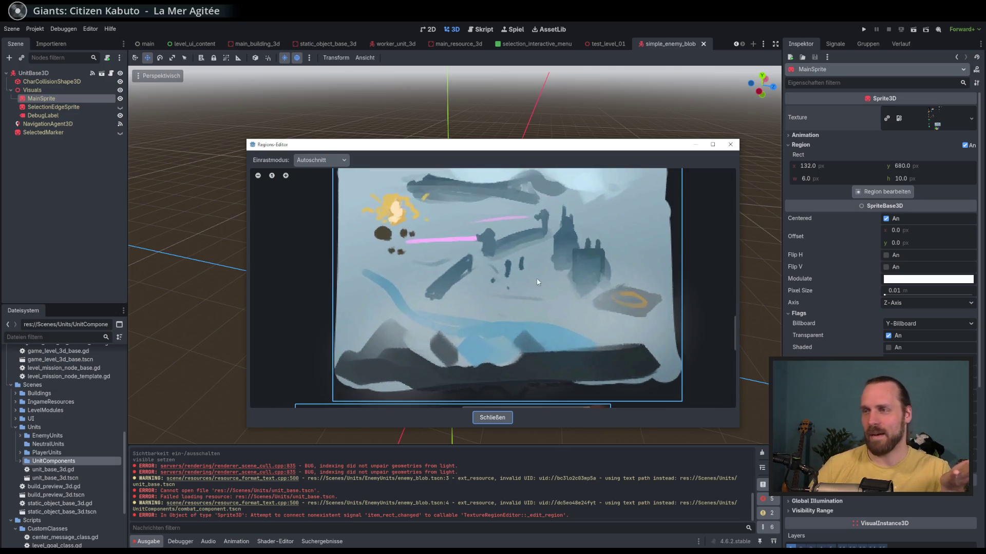
scroll(515, 302, "down", 3)
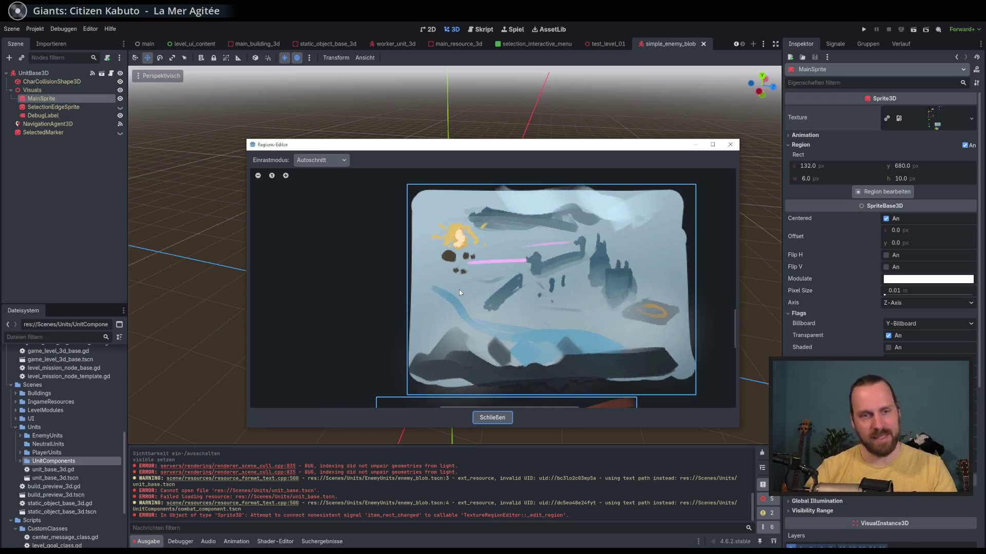
scroll(470, 288, "down", 2)
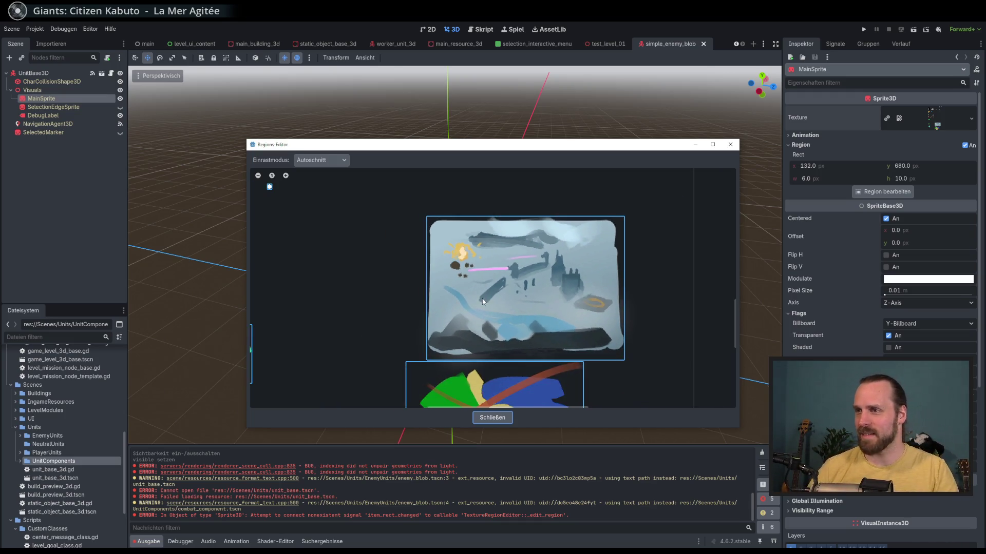
scroll(482, 298, "down", 1)
scroll(431, 273, "up", 1)
left_click_drag(431, 273, 503, 302)
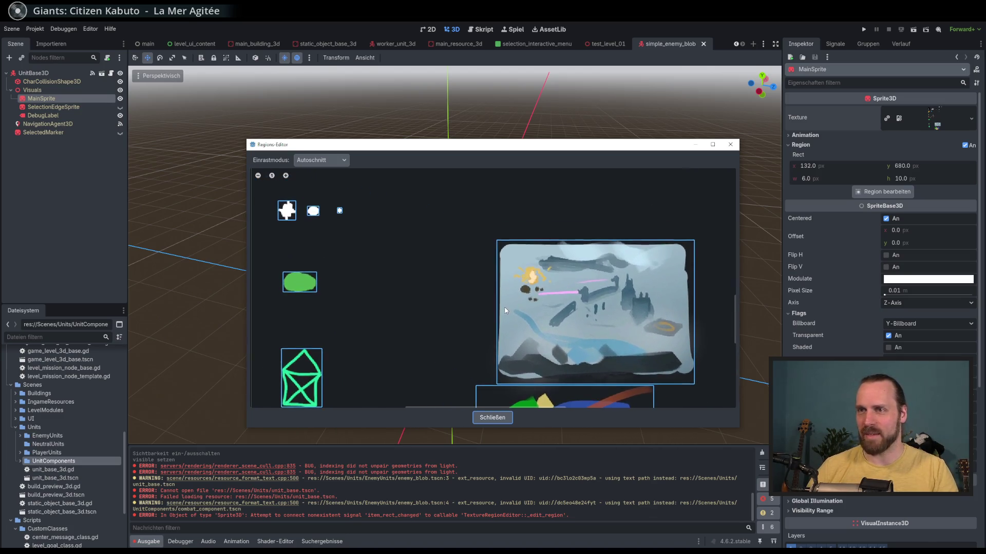
scroll(462, 292, "up", 1)
scroll(433, 284, "down", 1)
left_click_drag(433, 284, 525, 293)
left_click(369, 264)
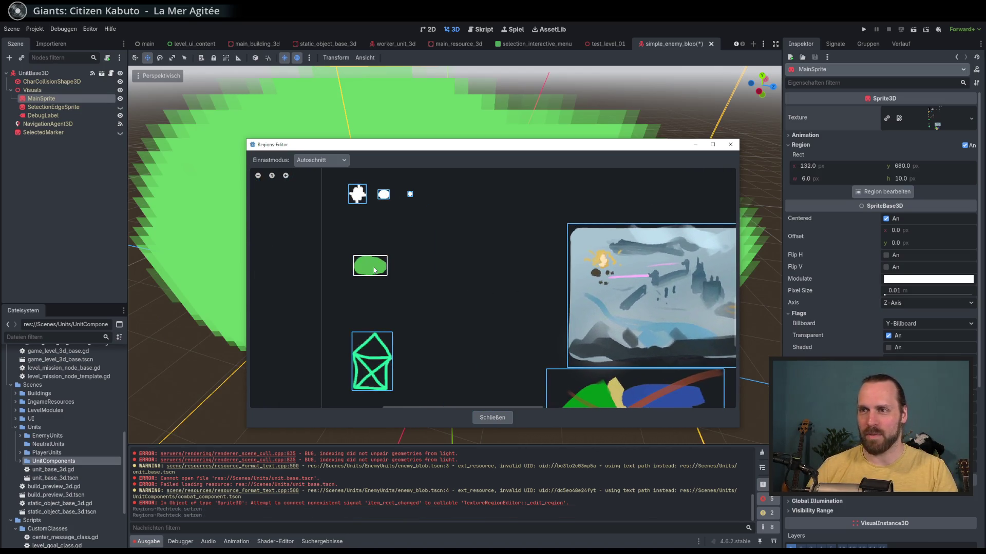
left_click(492, 417)
scroll(475, 343, "down", 5)
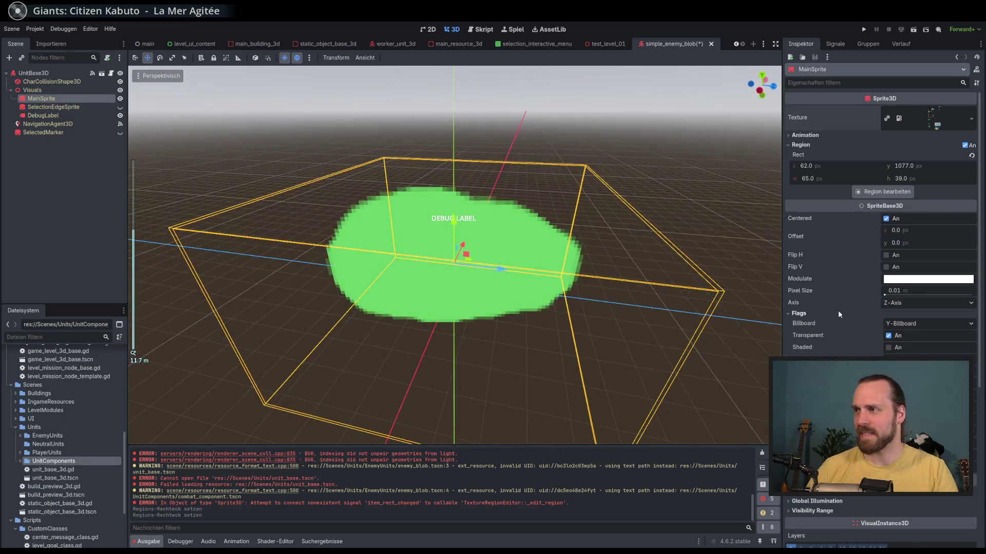
Scale the blob sprite down and save the scene.
scroll(873, 287, "down", 5)
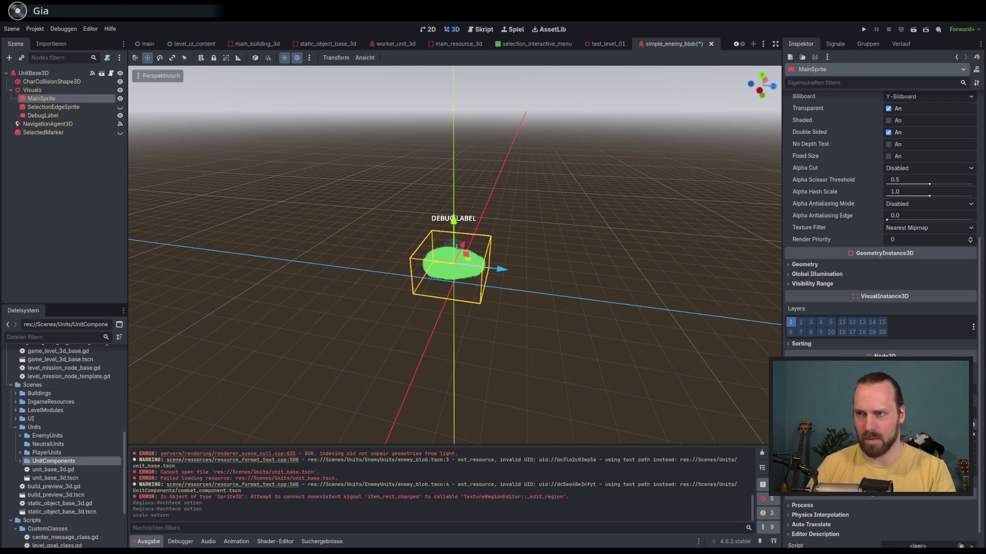
mouse_move(514, 246)
left_mouse_down()
mouse_move(537, 241)
mouse_move(524, 296)
left_mouse_up()
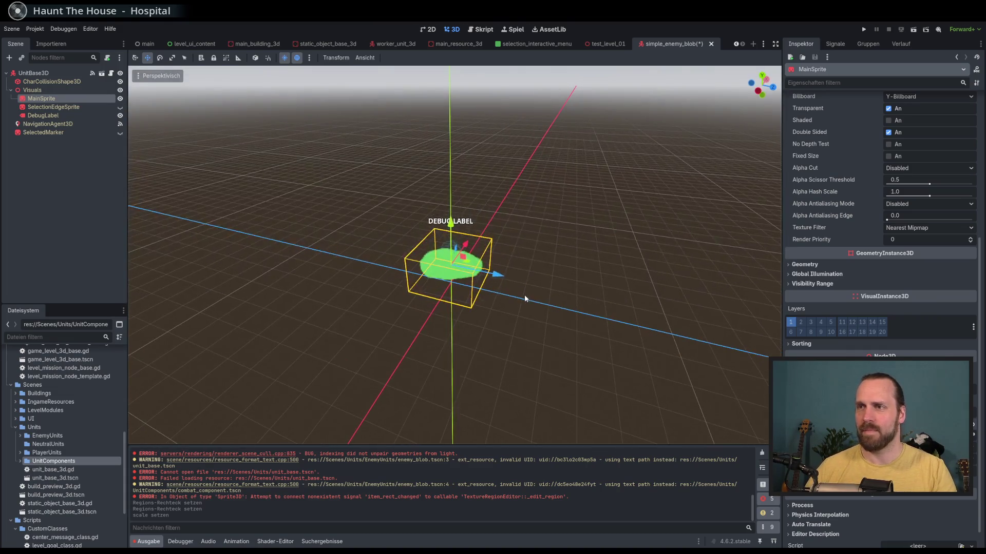
key("ctrl+s")
Rename the root node to SimpleEnemyBlob and save the scene.
scroll(620, 300, "up", 4)
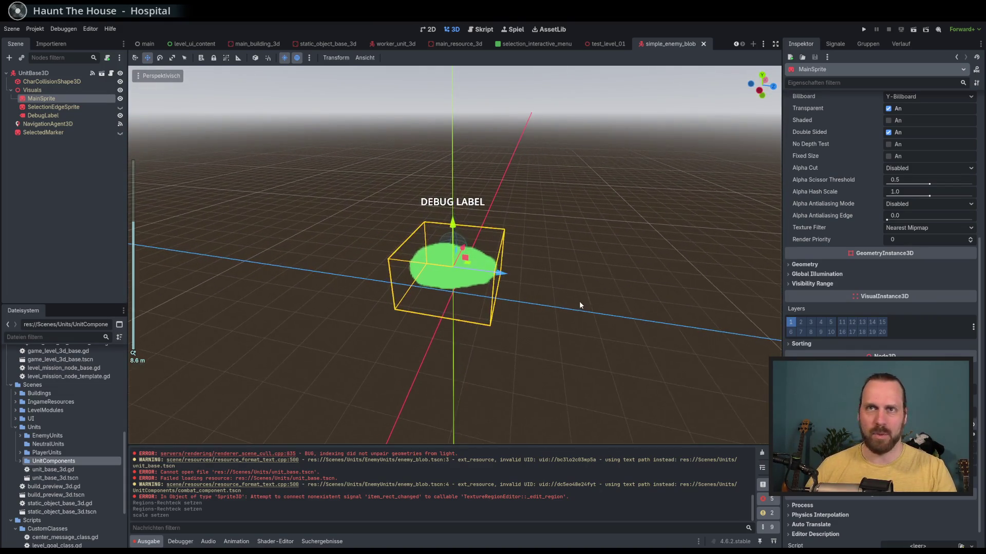
double_click(82, 73)
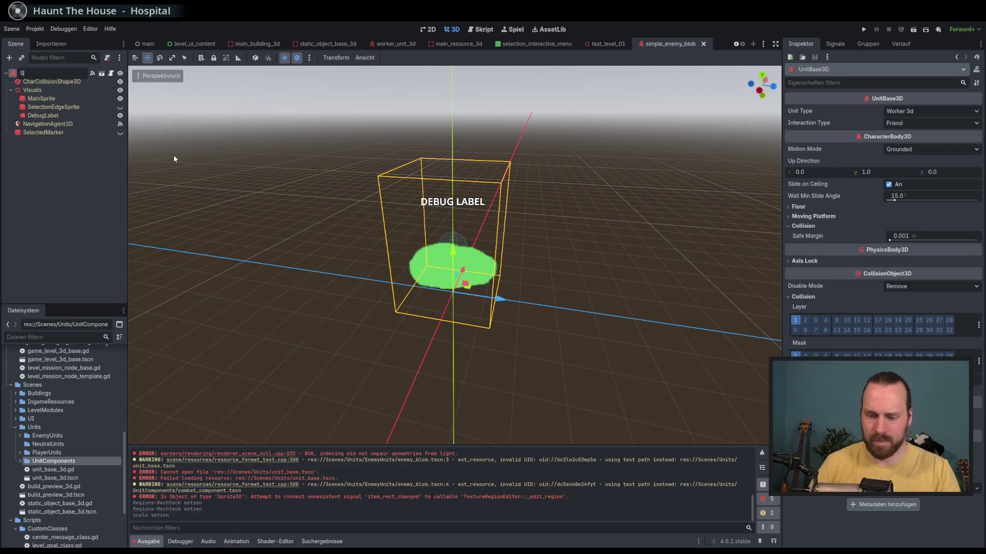
type("S")
key("BackSpace")
type("Enemy")
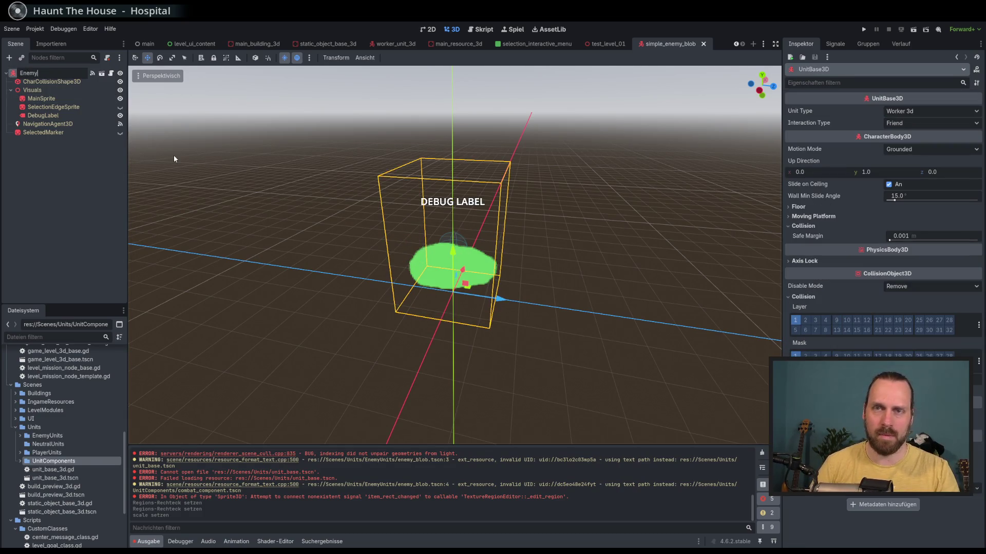
key("BackSpace")
key("BackSpace")
key("BackSpace")
type("SimpleEnem")
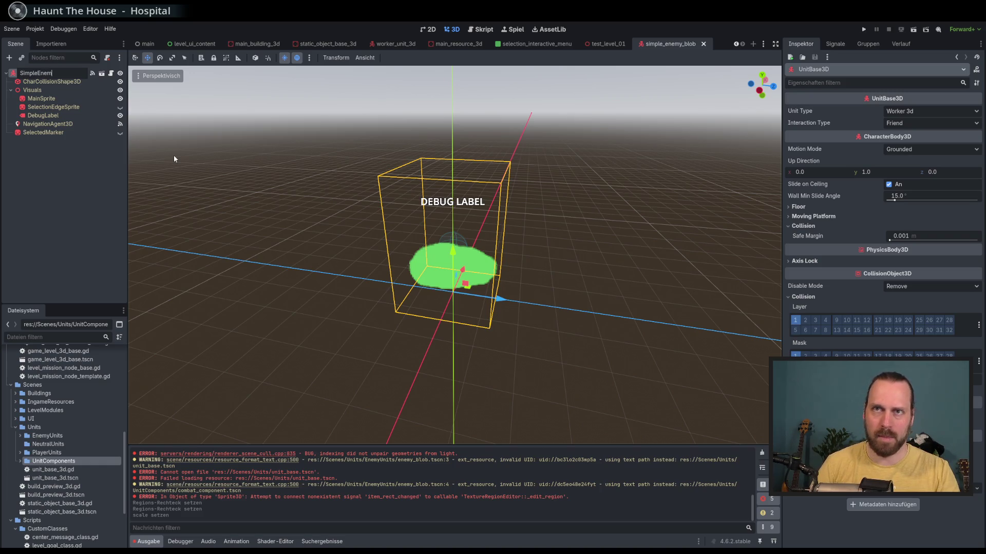
type("yBlob")
key("Return")
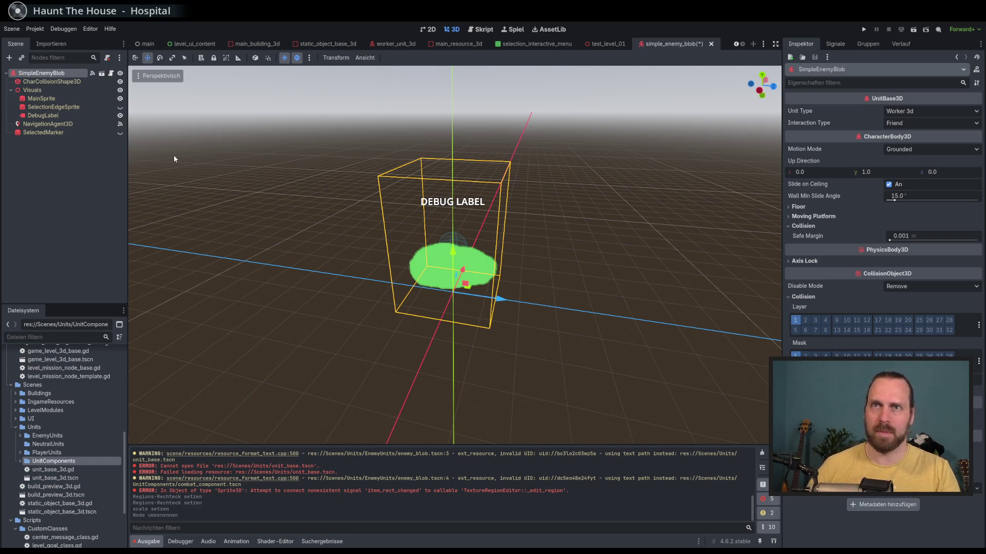
key("ctrl+s")
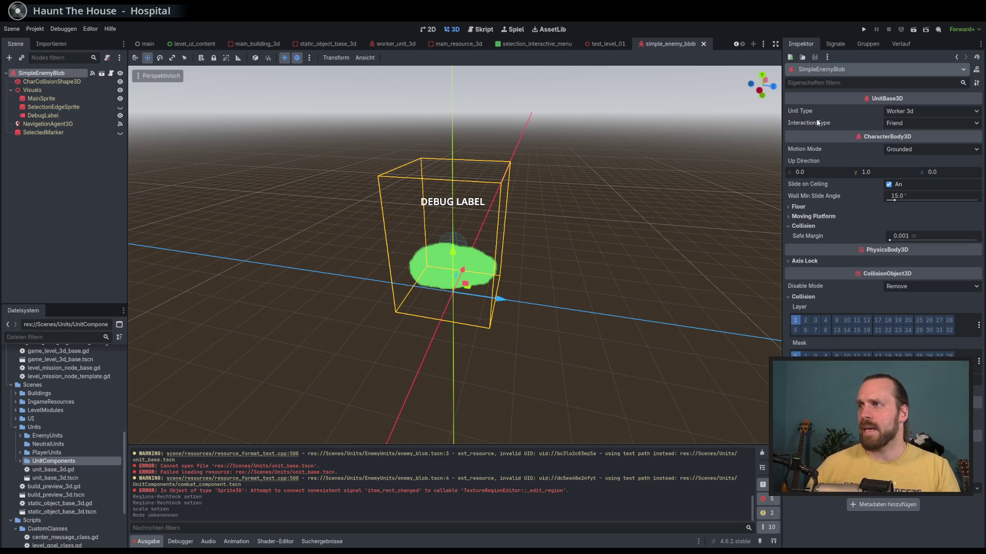
Set Interaction Type to Enemy and Unit Type to Enemy Blob 3d.
left_click(931, 123)
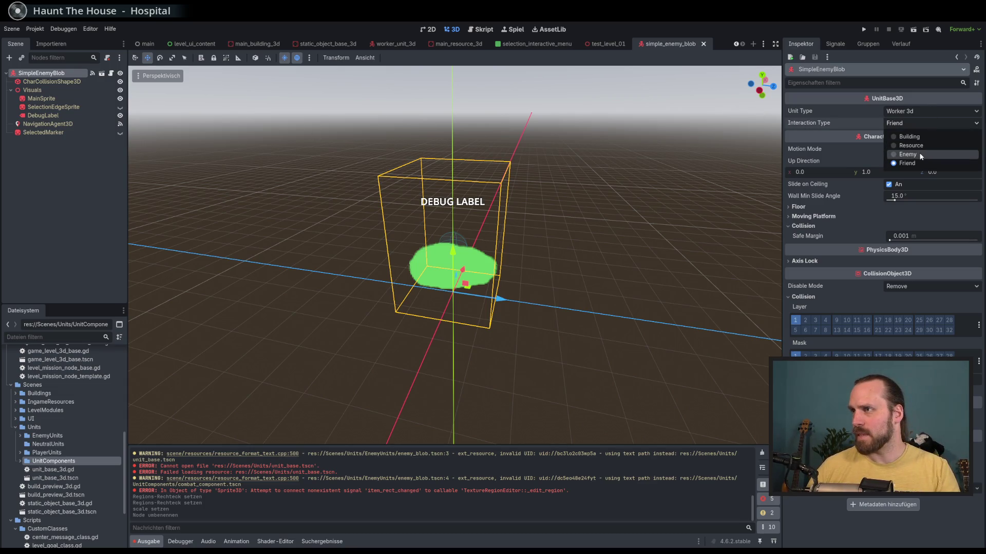
left_click(921, 155)
left_click(916, 111)
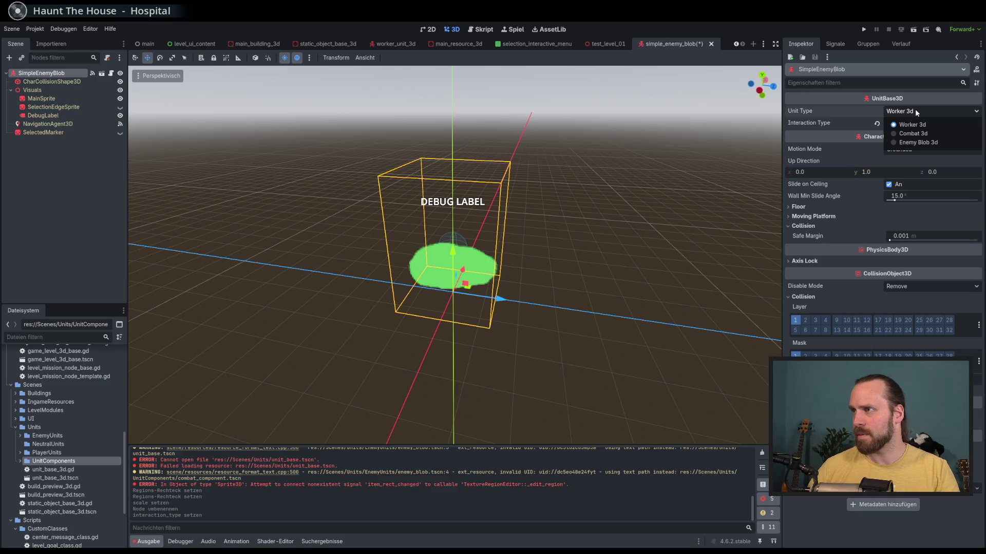
left_click(932, 143)
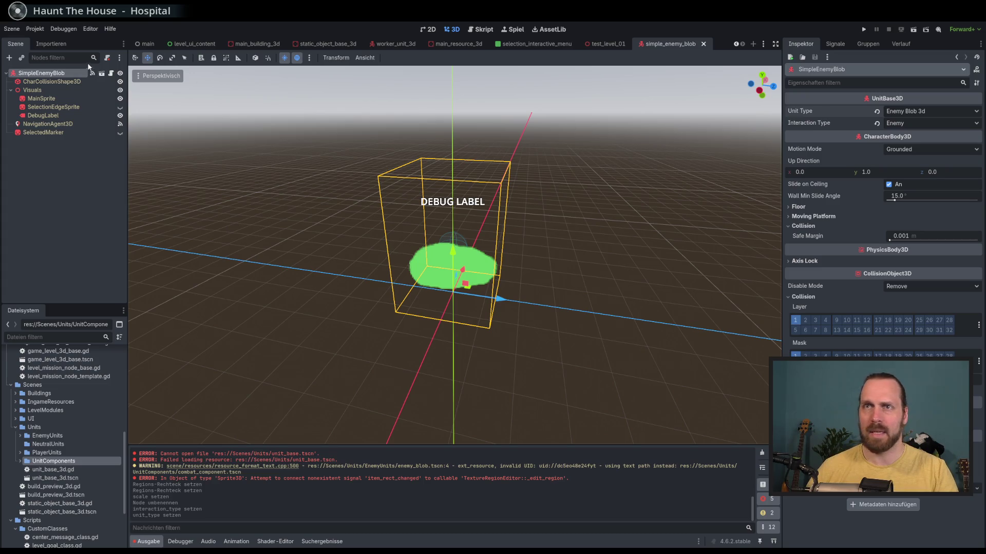
Open unit_base_3d.gd from the root node and scroll through its variables and enums.
left_click(111, 75)
left_click_drag(767, 275, 759, 80)
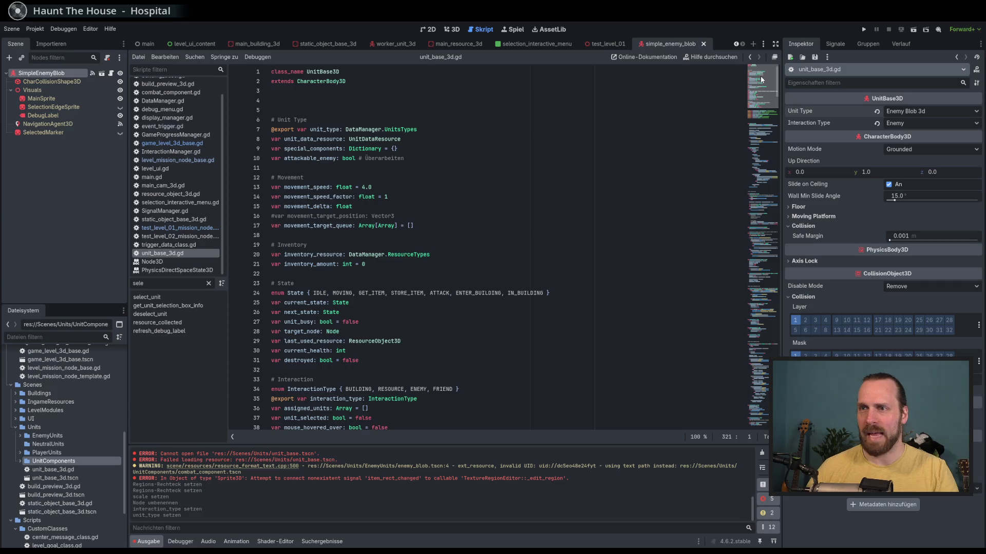
scroll(281, 326, "down", 15)
scroll(281, 326, "up", 5)
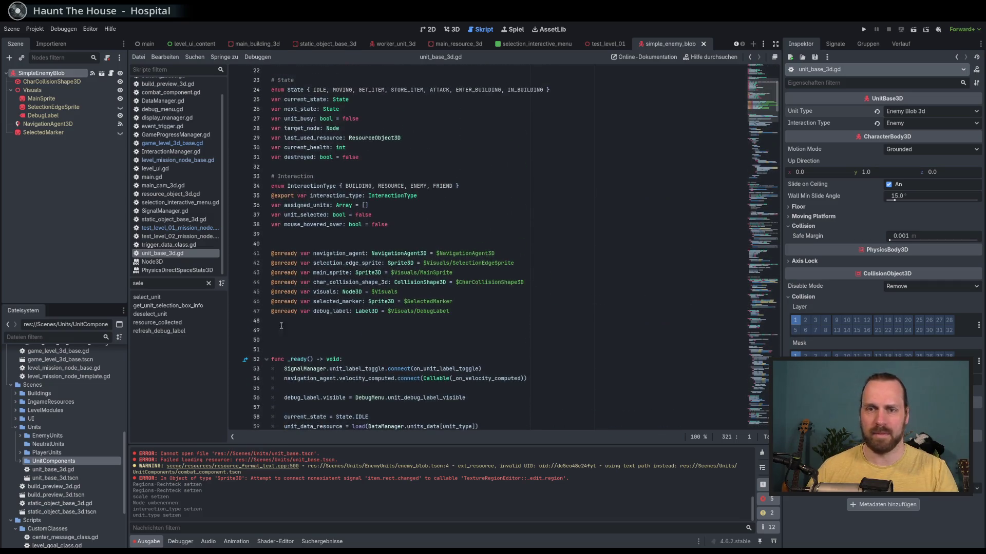
scroll(63, 461, "down", 4)
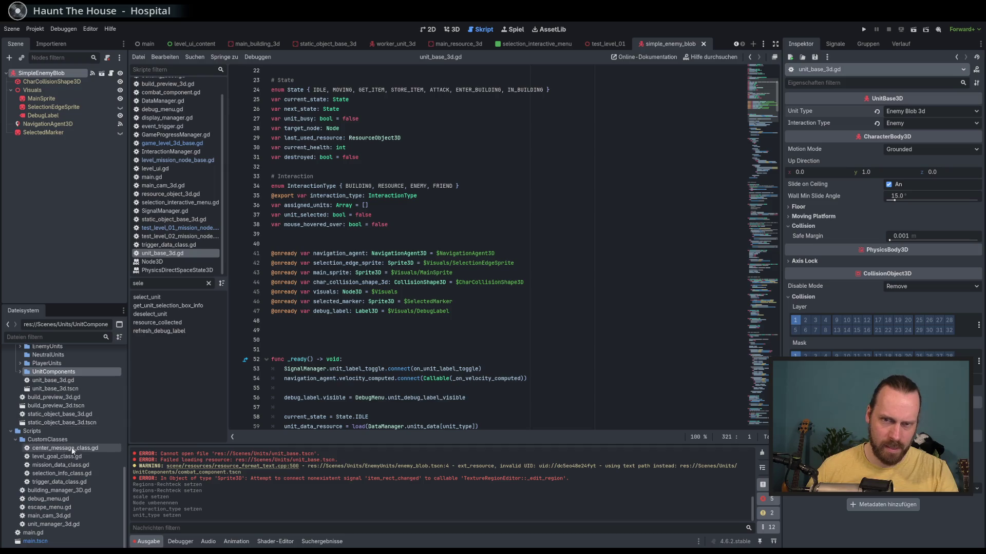
scroll(75, 446, "up", 2)
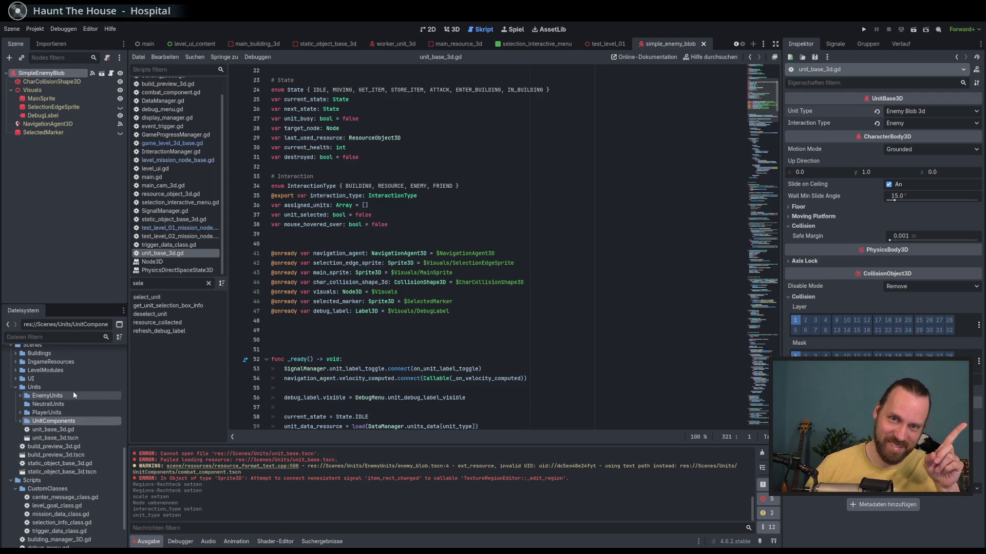
left_click(72, 362)
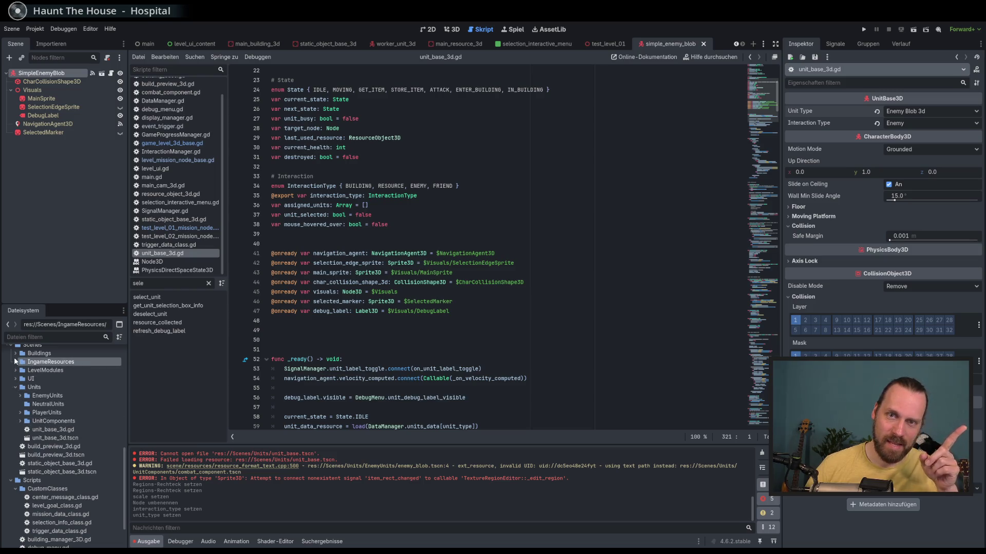
scroll(87, 452, "down", 3)
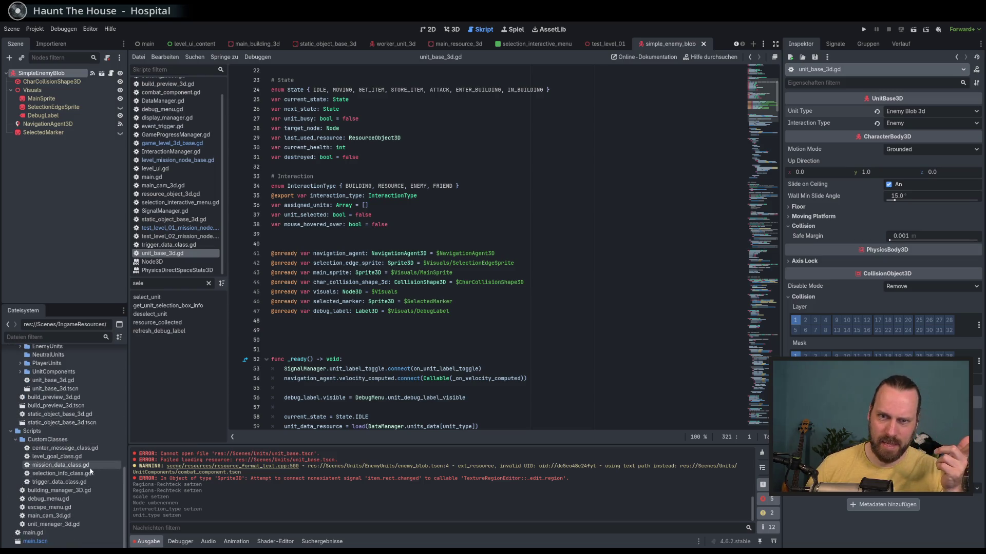
scroll(88, 467, "up", 10)
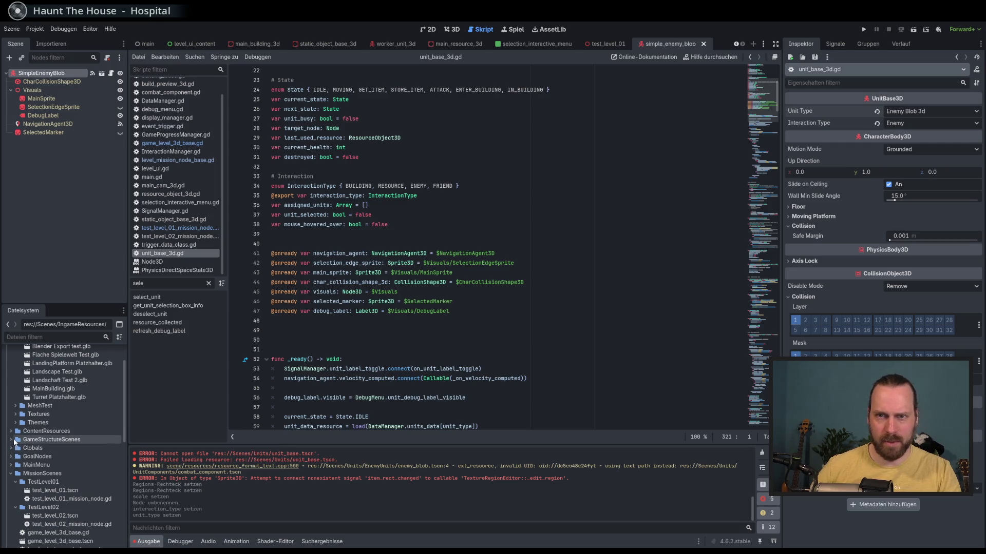
Compare CombatUnit3D_Data and Worker3D_Data, then select EnemyBlobData.tres in UnitResources.
double_click(112, 431)
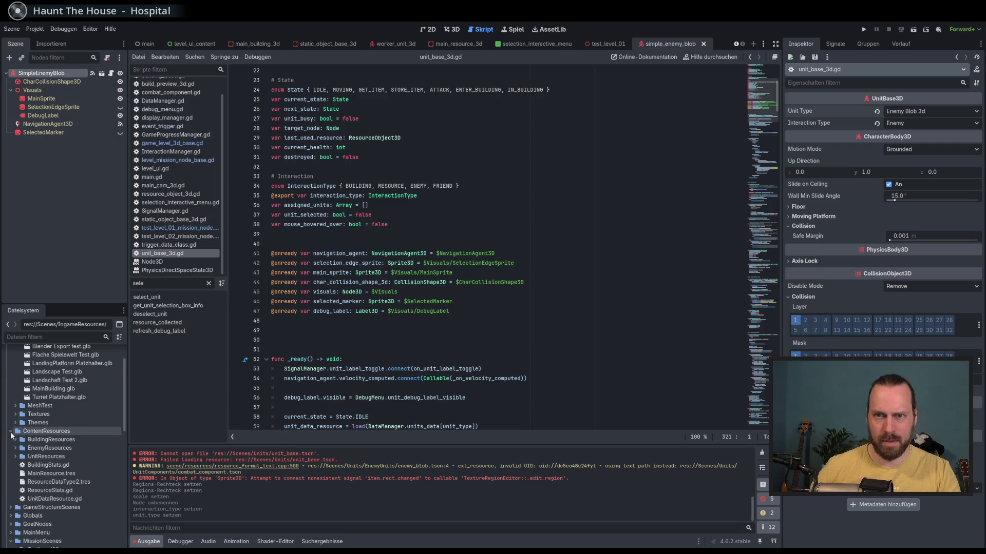
double_click(109, 448)
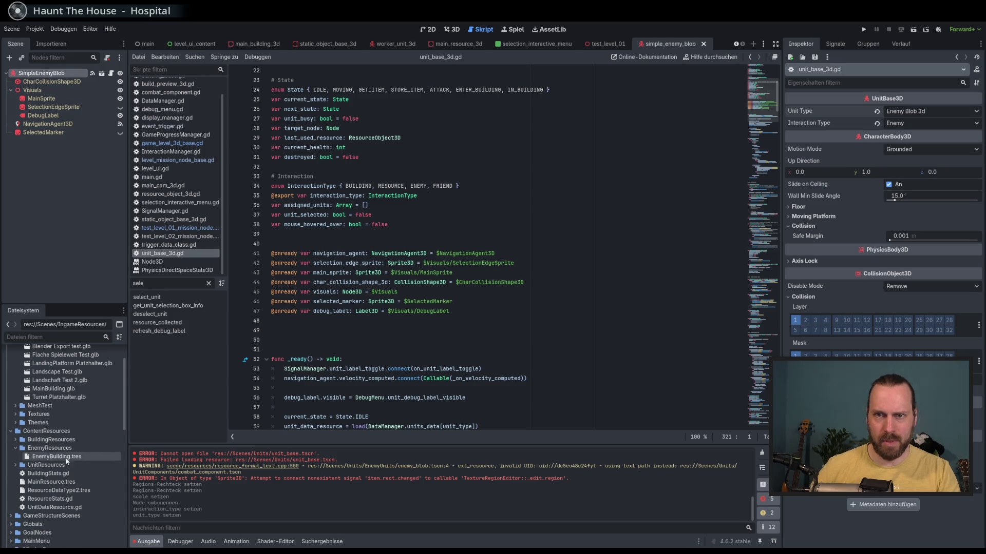
left_click(15, 466)
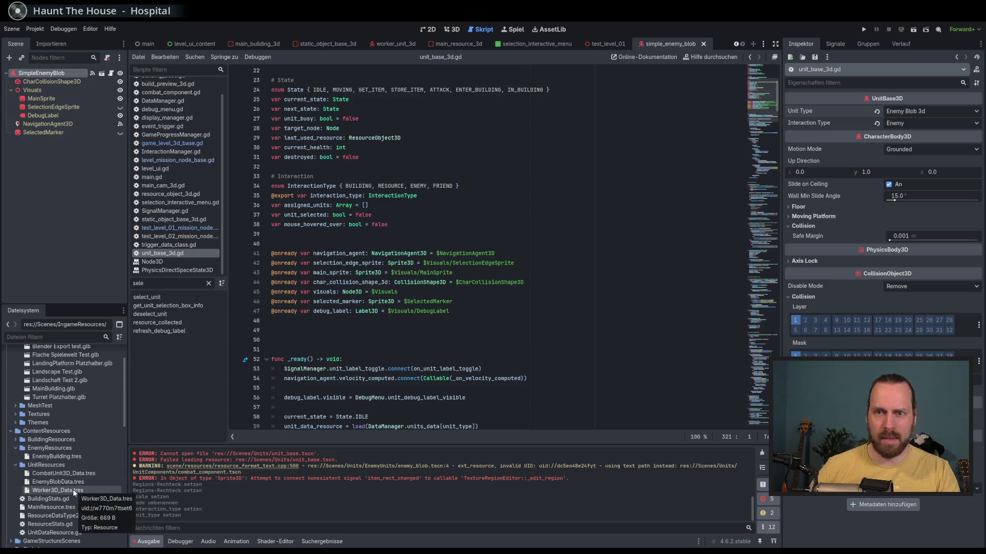
left_click(73, 474)
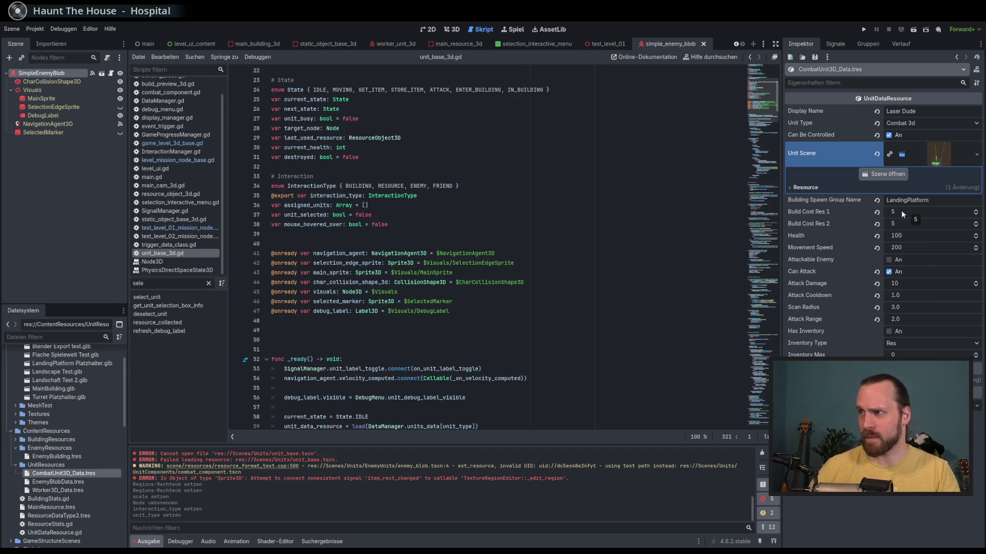
left_click(916, 248)
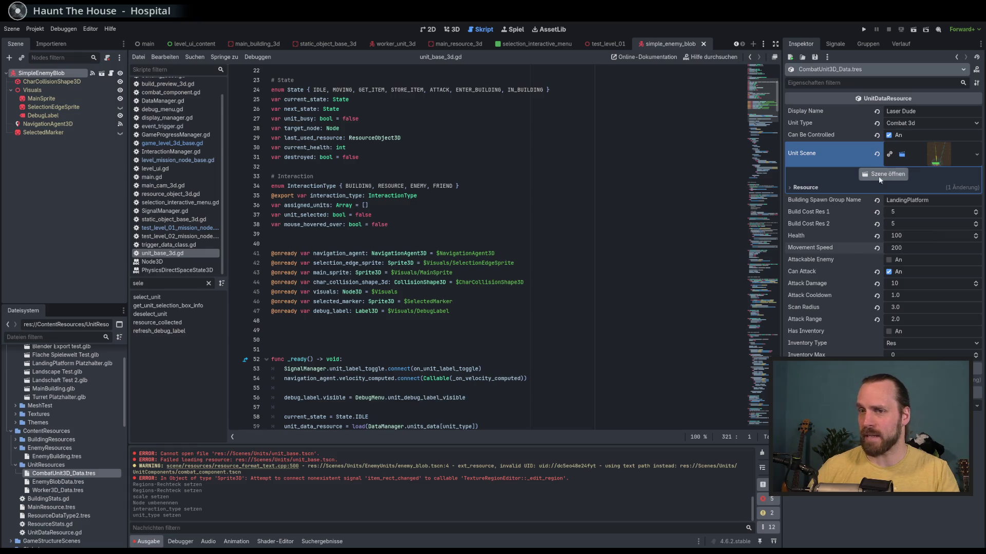
left_click(67, 492)
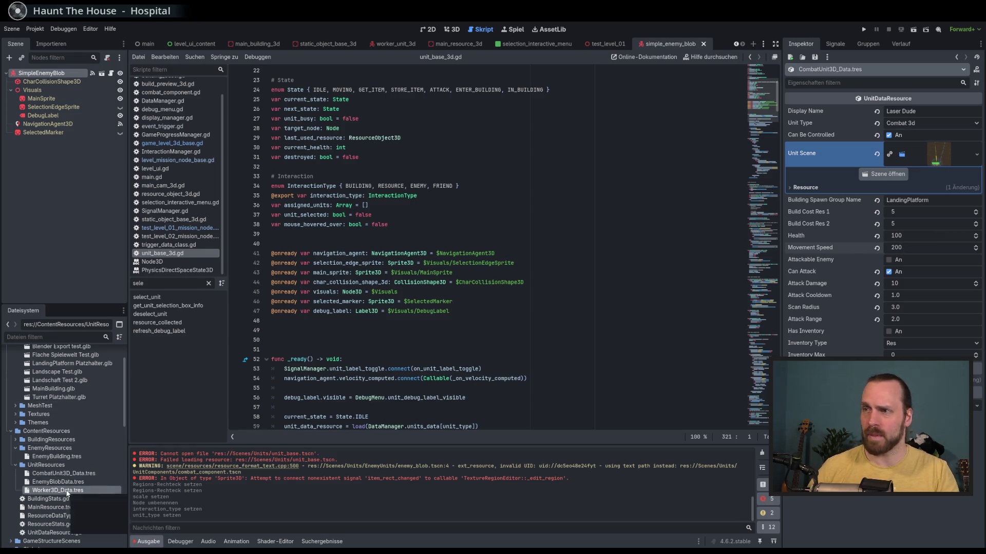
double_click(66, 493)
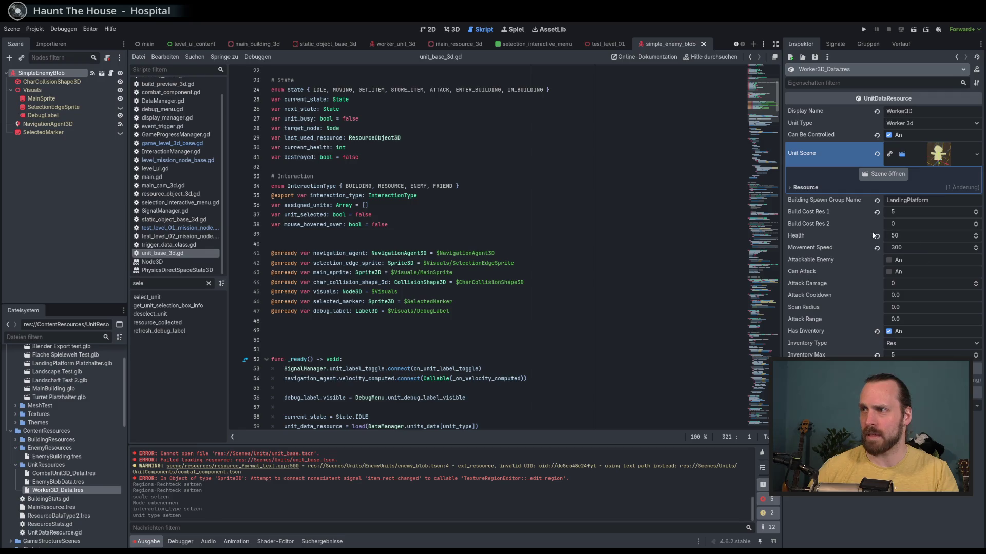
double_click(76, 474)
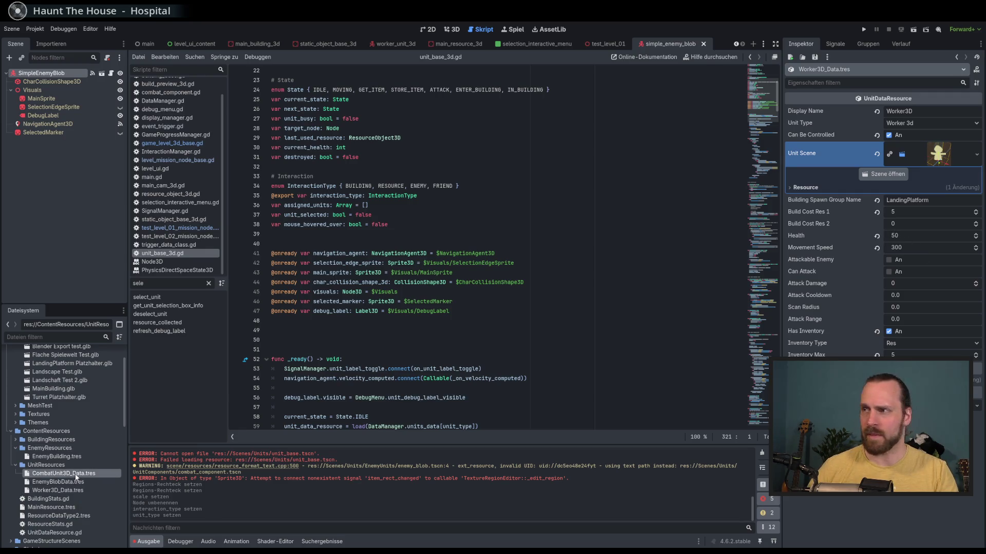
left_click(75, 490)
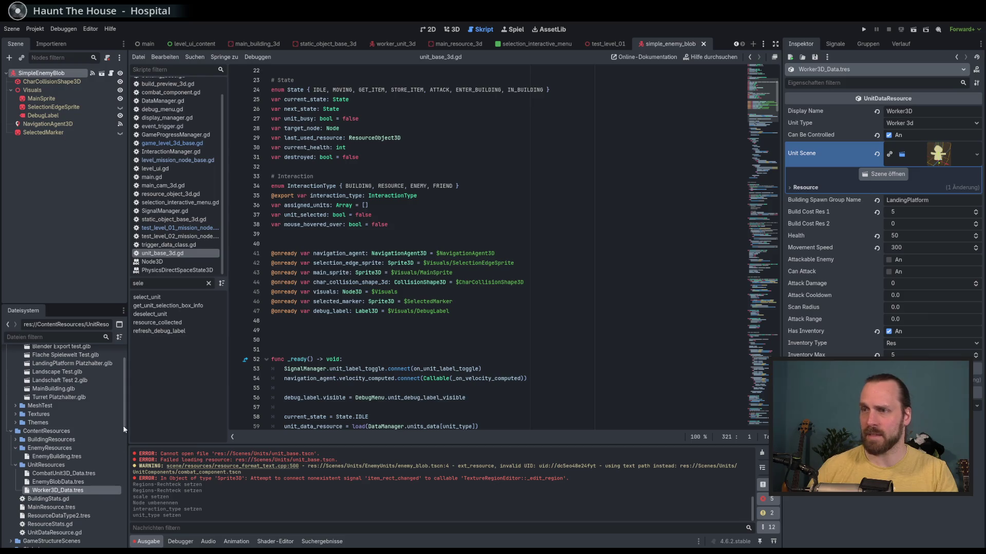
left_click(49, 482)
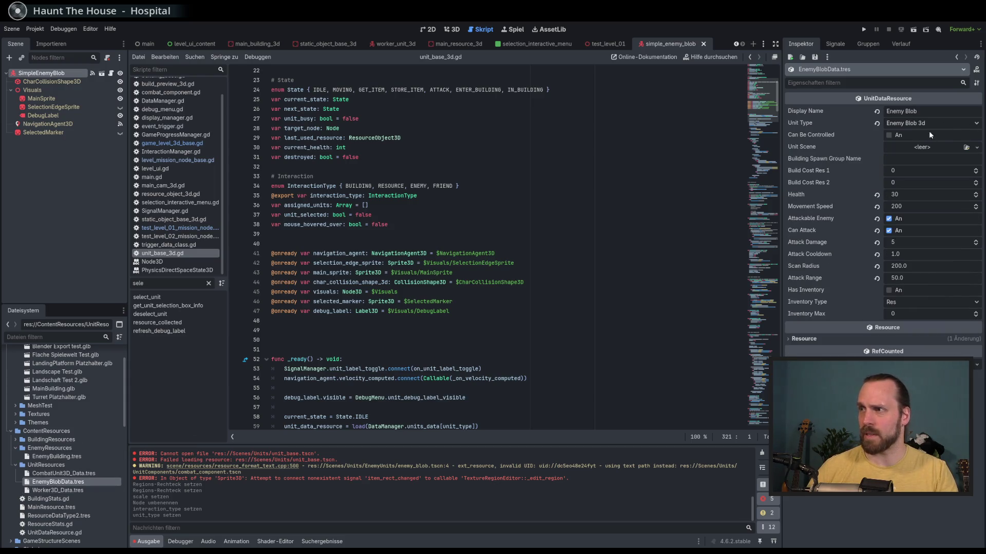
Assign simple_enemy_blob.tscn as EnemyBlobData's Unit Scene via Quick Load, searching 'bl'.
left_click(976, 148)
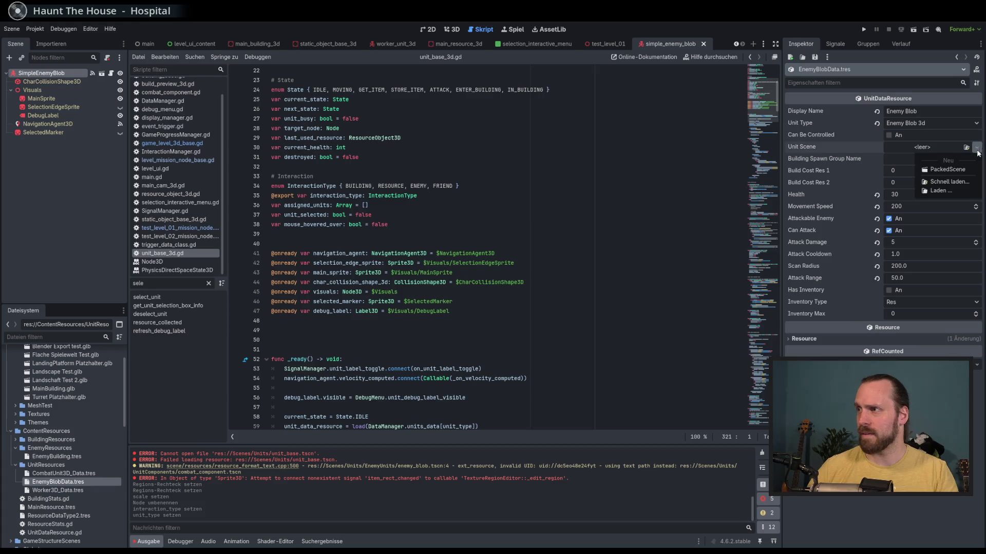
left_click(951, 184)
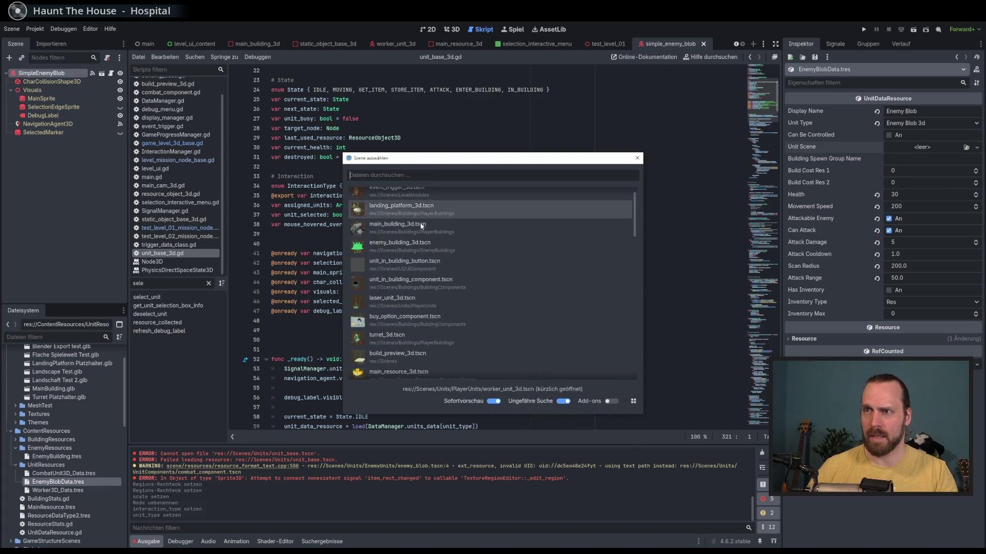
scroll(423, 248, "down", 10)
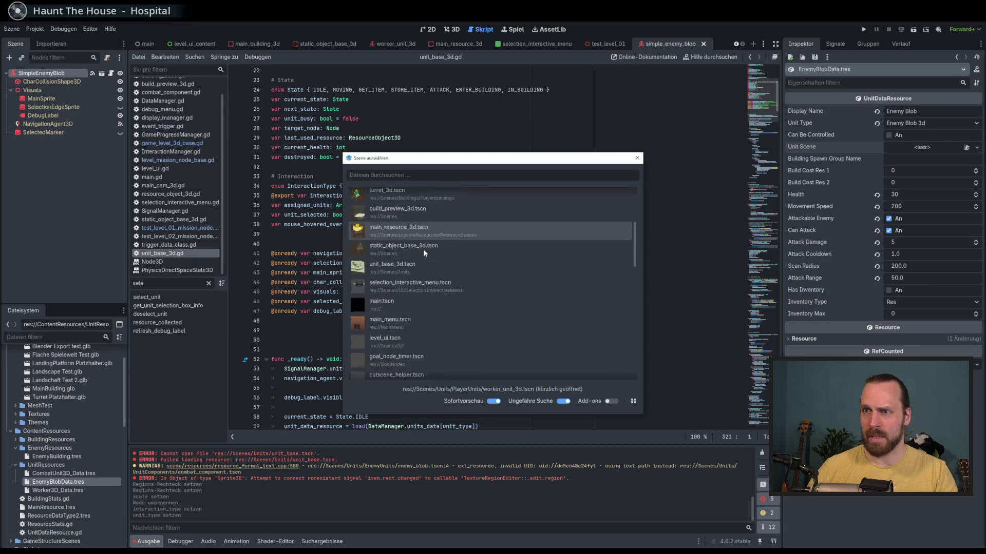
left_click(465, 176)
type("blob")
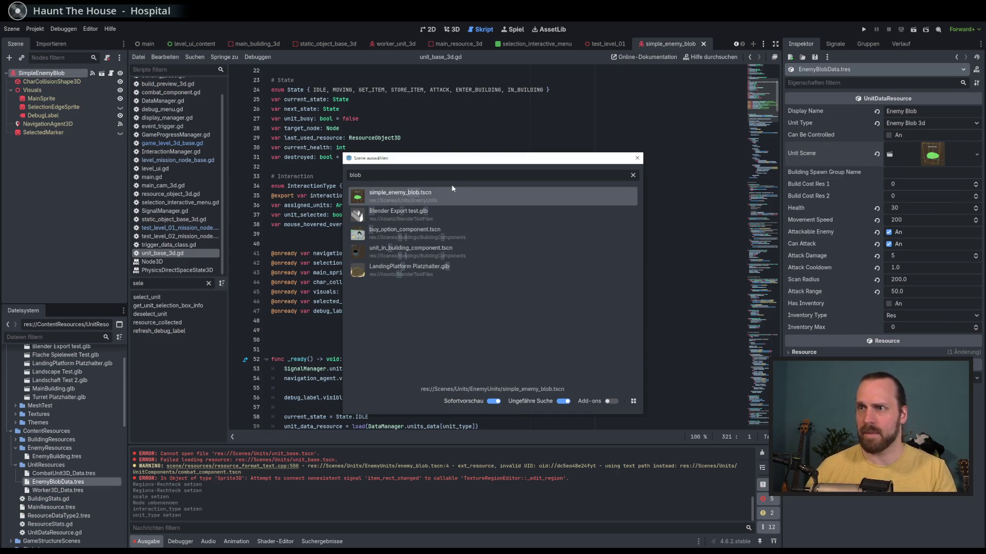
key("Return")
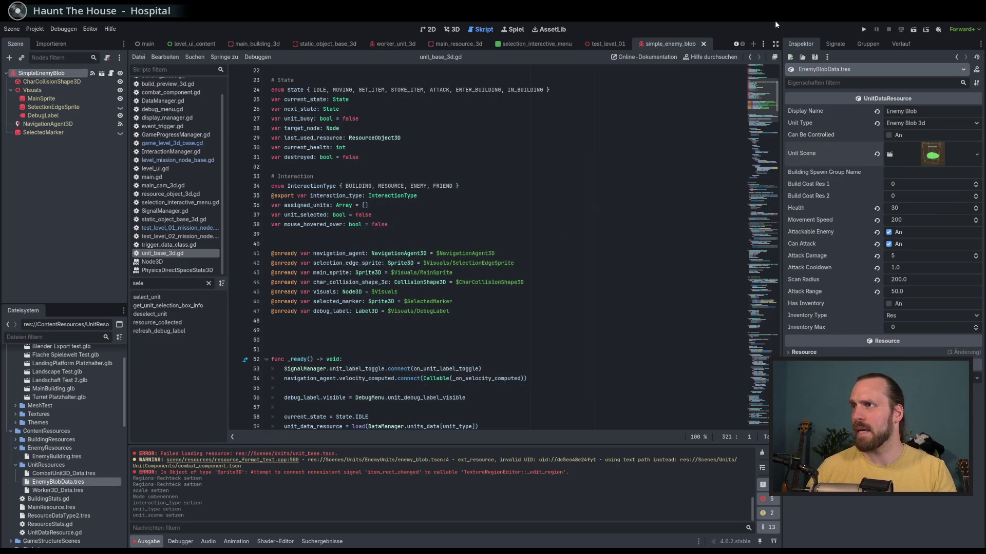
left_click(930, 111)
key("Return")
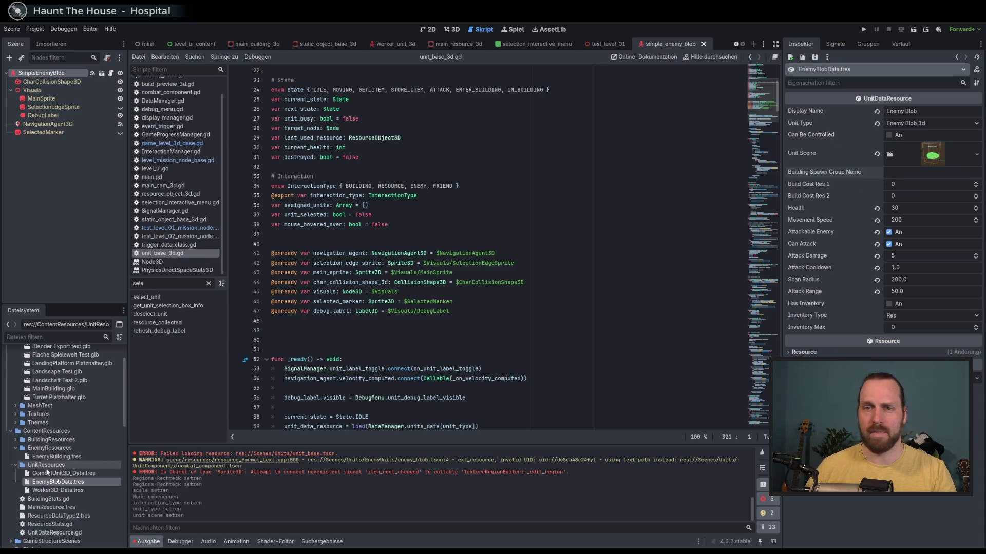
Change the Enemy Blob's Scan Radius from 200.0 to 150.
left_click(68, 475)
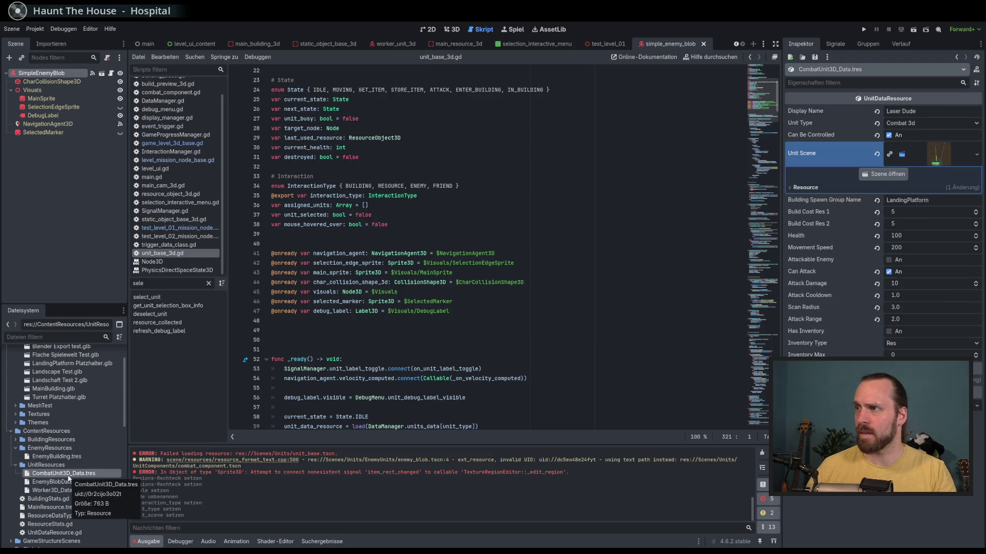
left_click(66, 491)
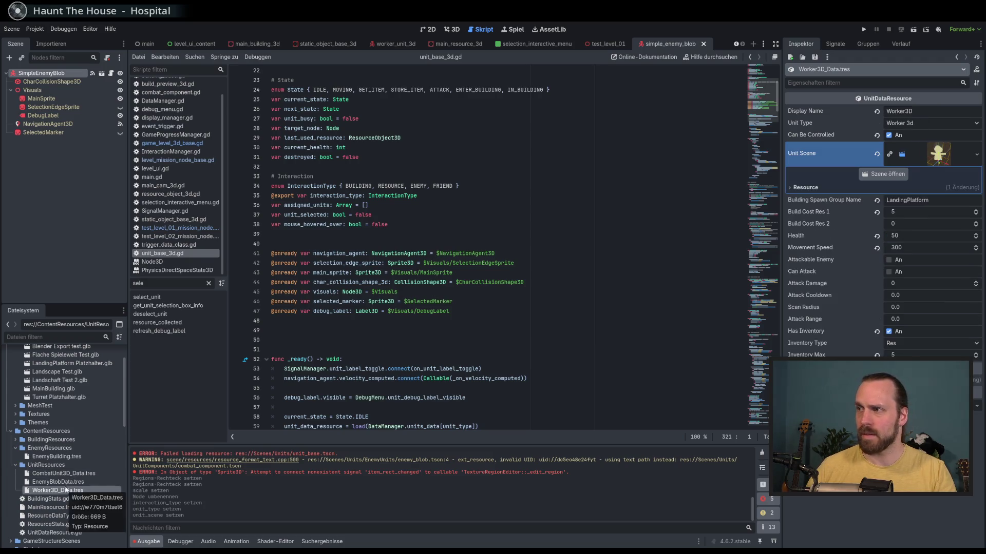
left_click(69, 483)
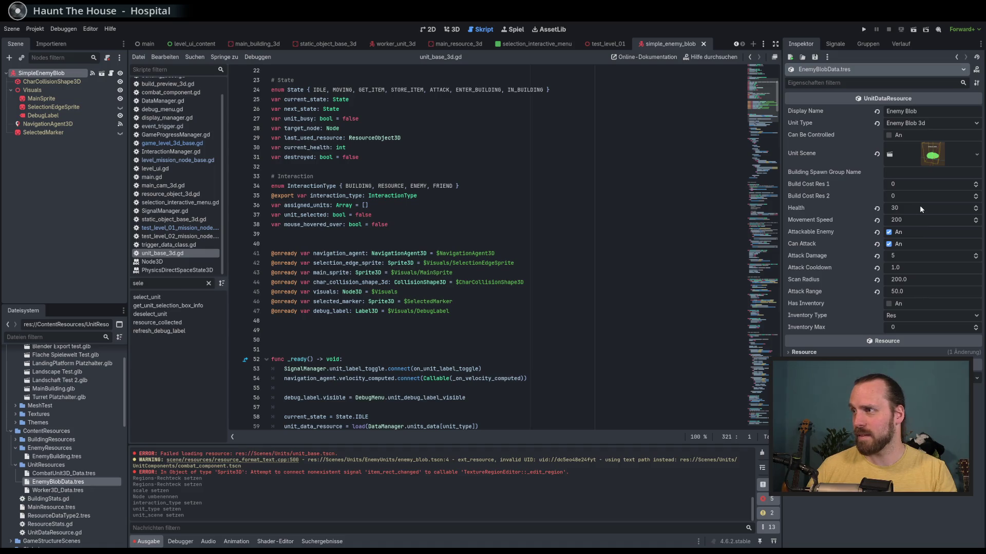
left_click(909, 257)
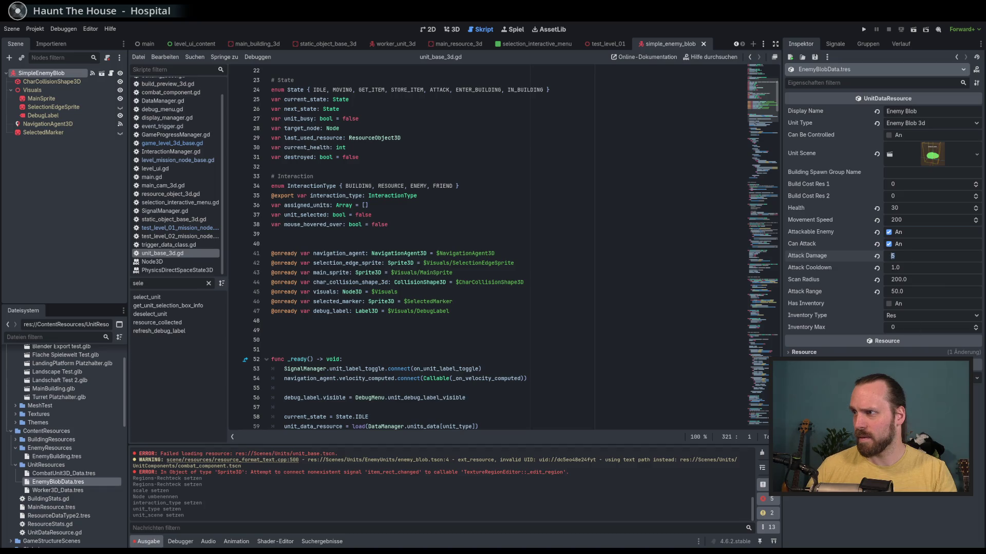
left_click(915, 281)
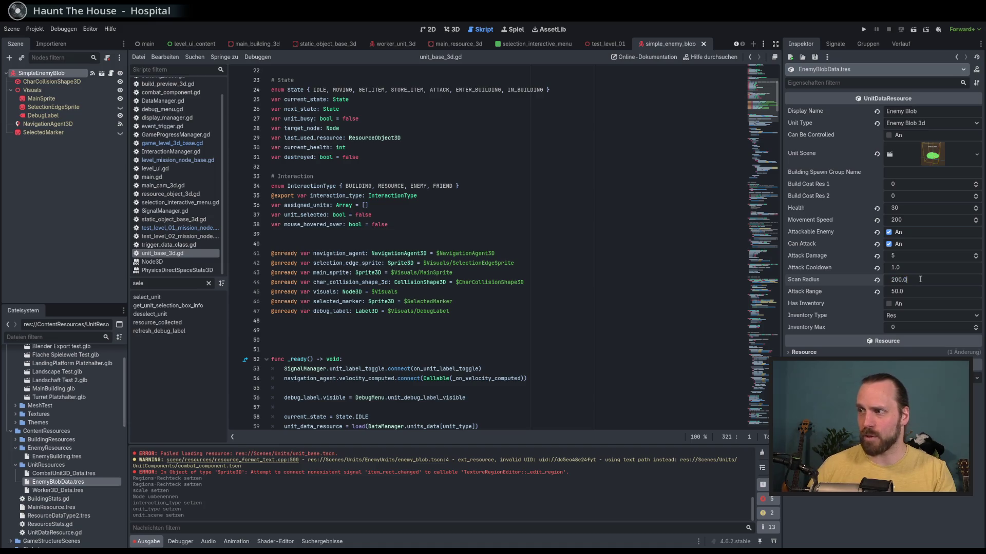
type("150")
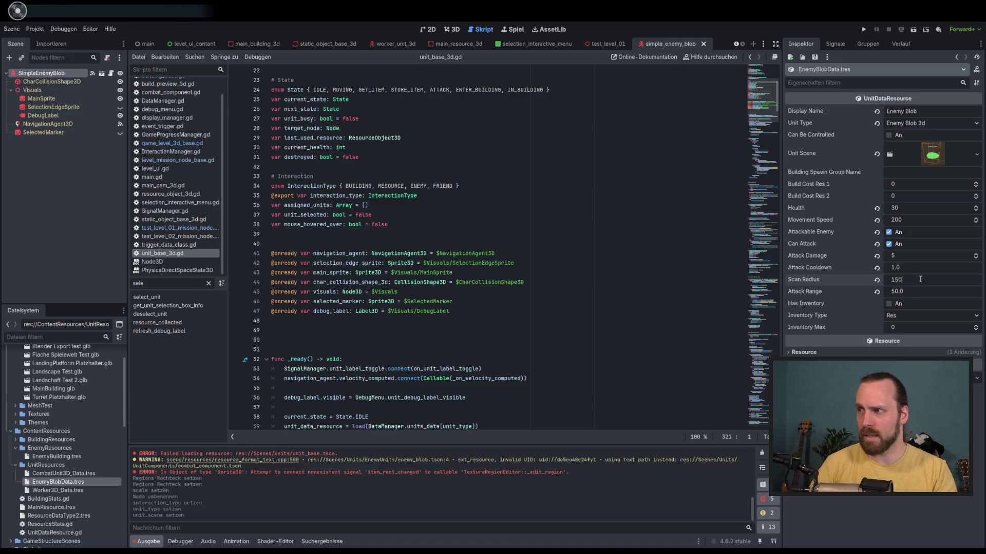
key("Return")
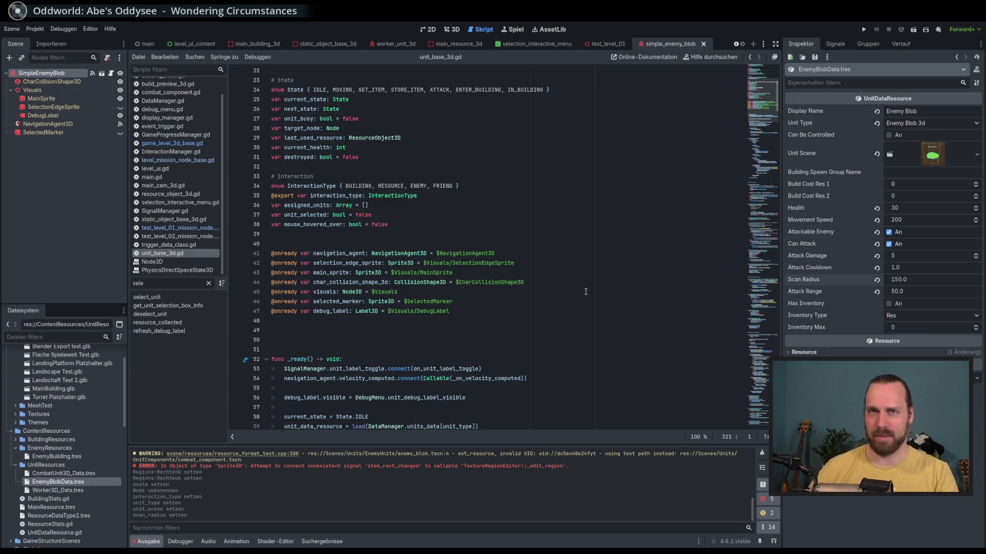
Check the main sprite and selected marker references in the script, then view the blob in 3D.
left_click(535, 264)
key("Down")
key("Down")
key("Down")
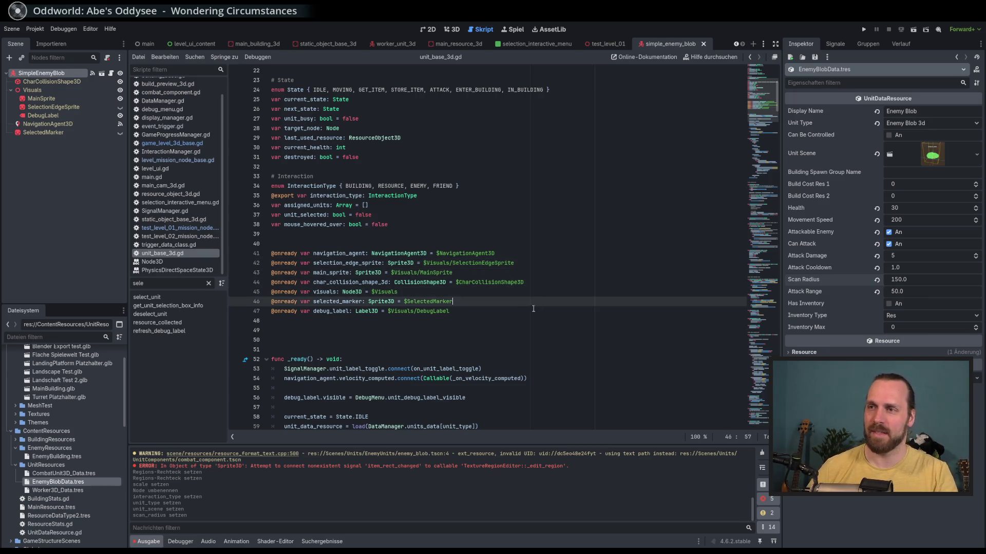
left_click(450, 30)
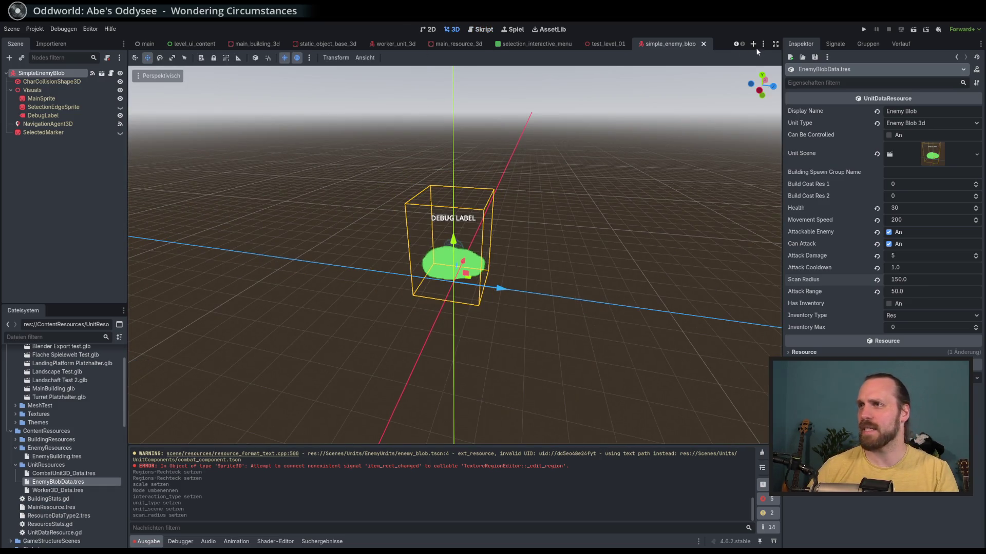
scroll(532, 253, "up", 10)
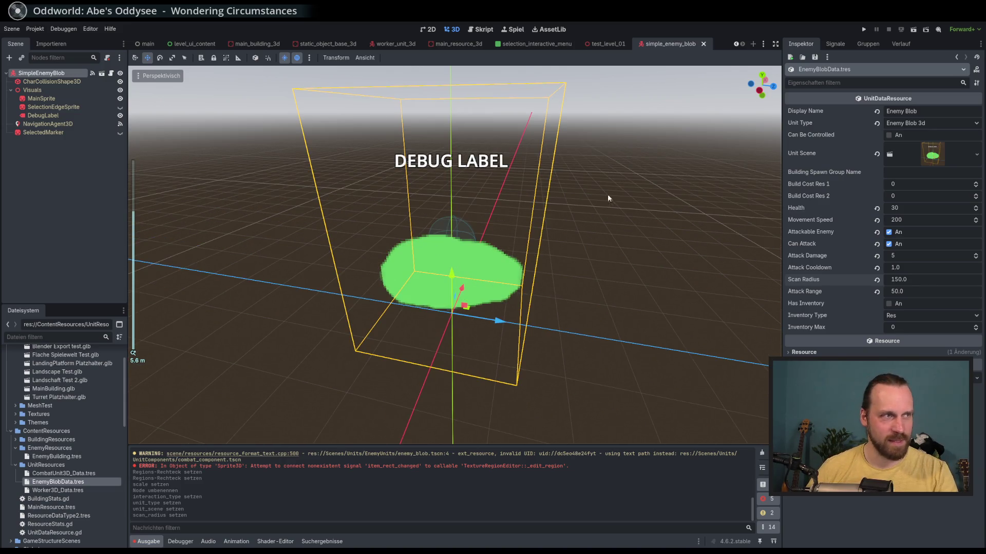
scroll(632, 178, "down", 5)
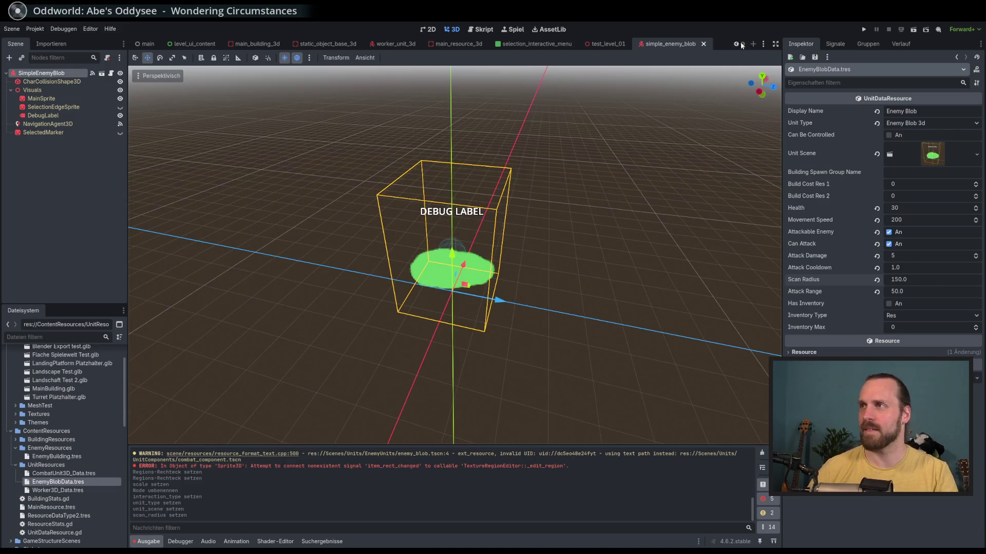
Instance simple_enemy_blob under EnemyUnits in test_level_01 and place it beside the ship.
left_click(609, 45)
scroll(418, 242, "down", 3)
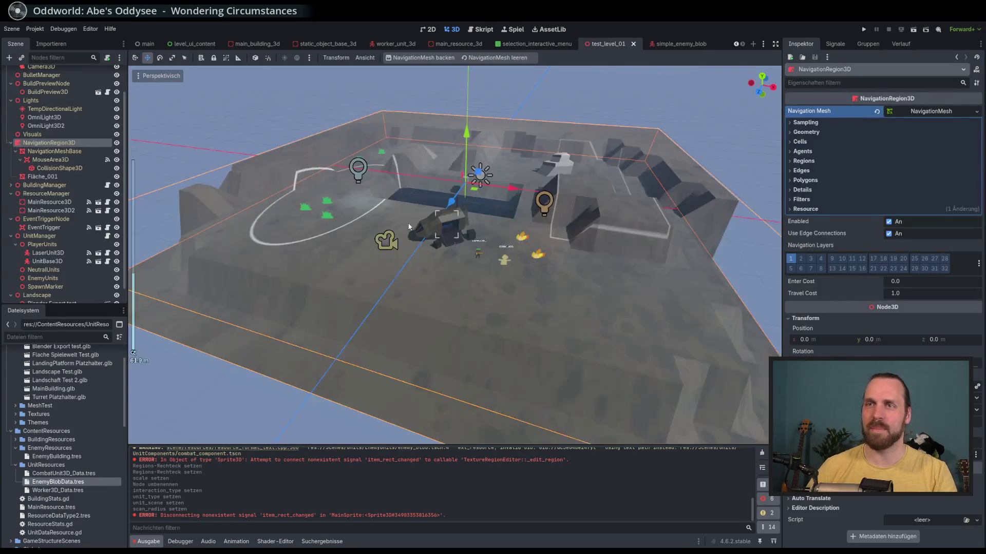
scroll(418, 241, "up", 6)
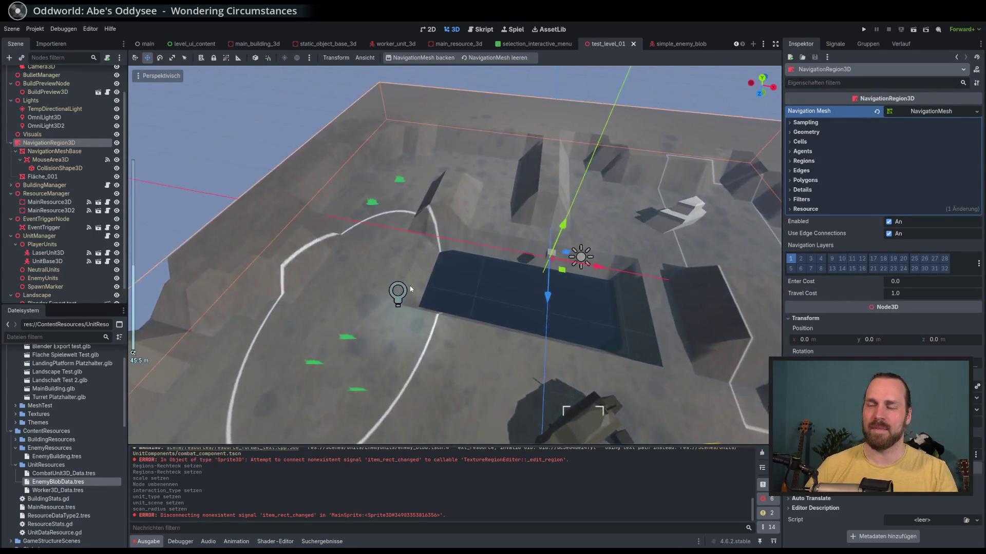
scroll(418, 184, "up", 3)
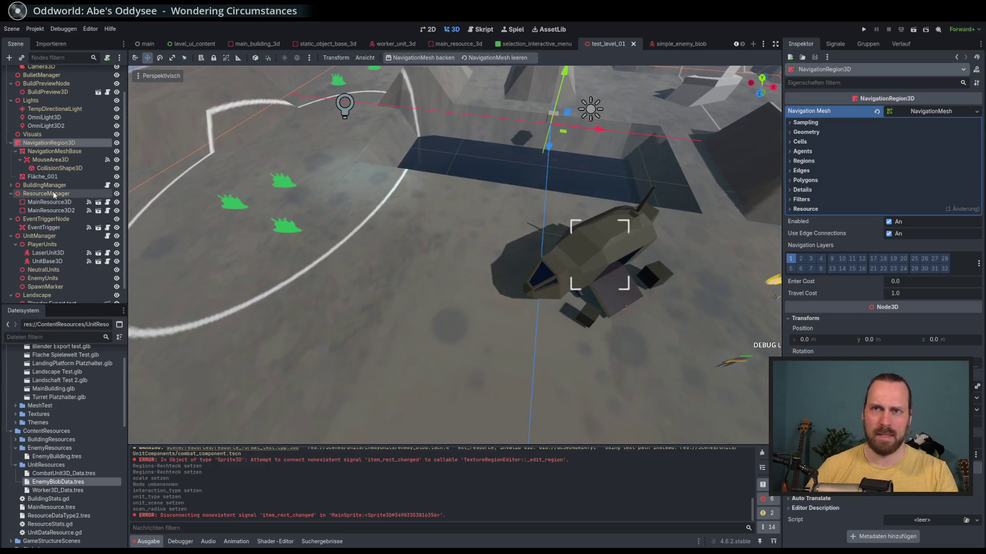
scroll(67, 219, "down", 1)
left_click(55, 262)
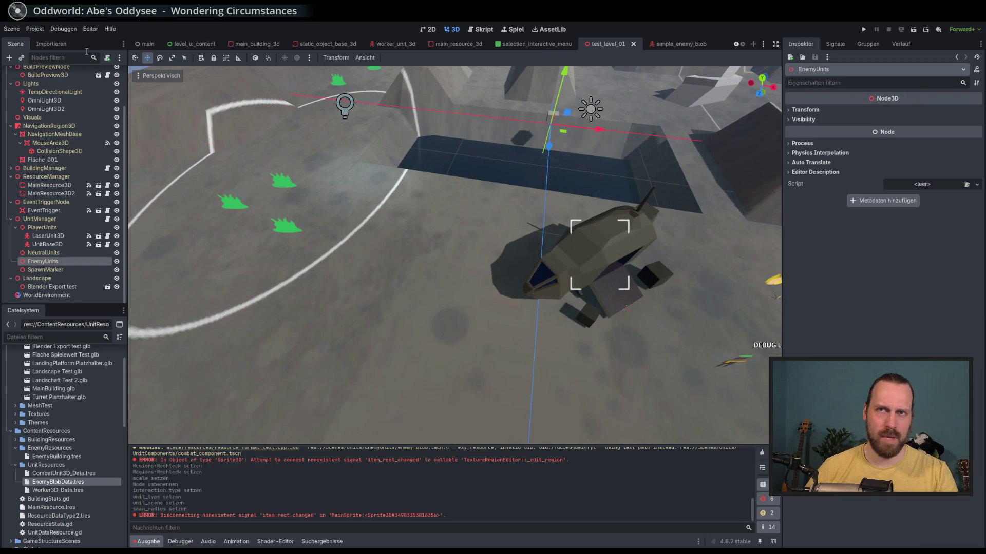
left_click(23, 59)
type("blob")
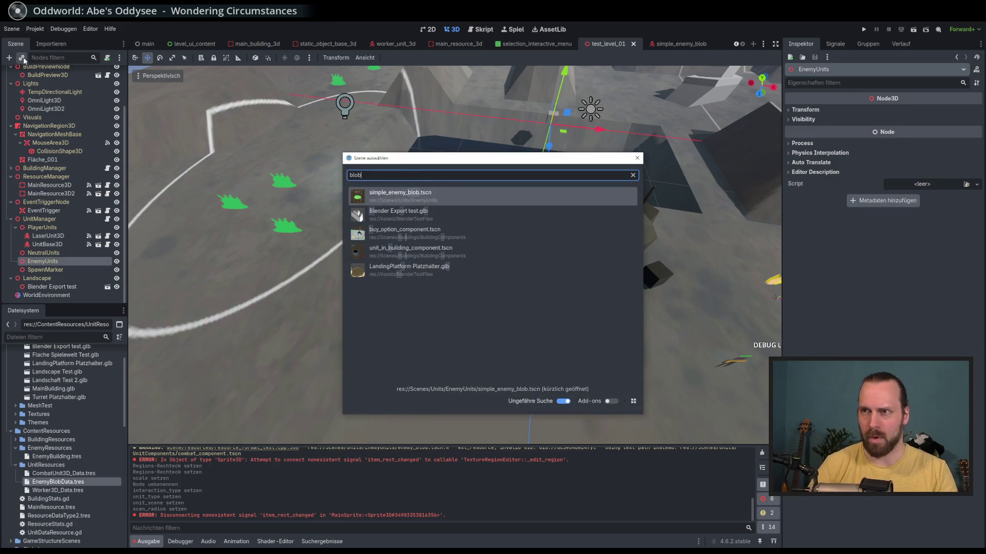
key("Return")
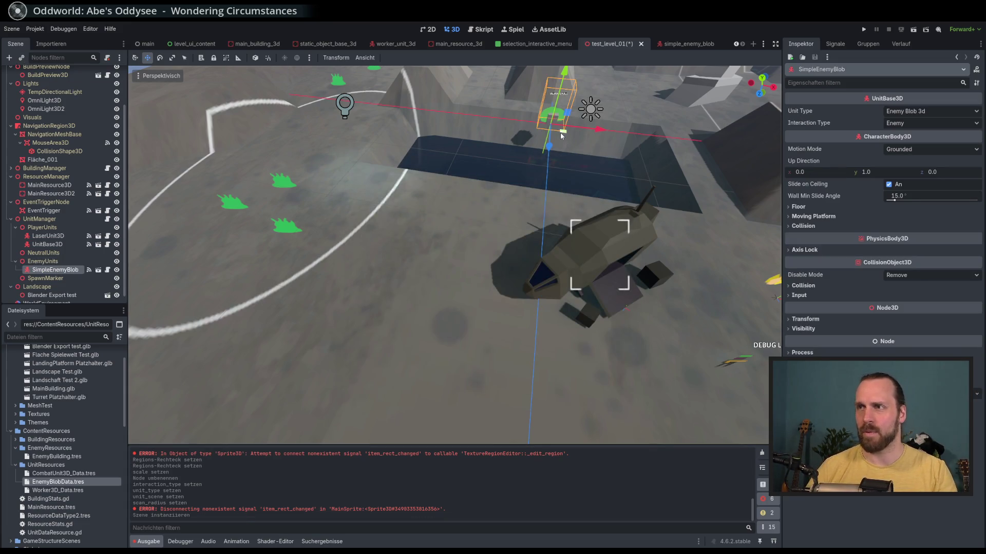
mouse_move(559, 132)
left_mouse_down()
mouse_move(515, 186)
mouse_move(333, 302)
mouse_move(359, 275)
left_mouse_up()
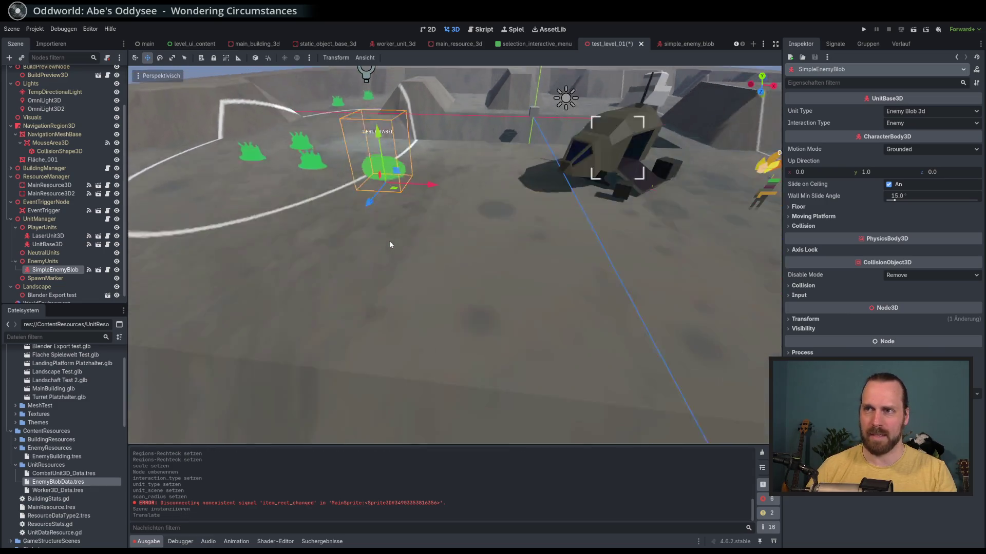
left_click(686, 45)
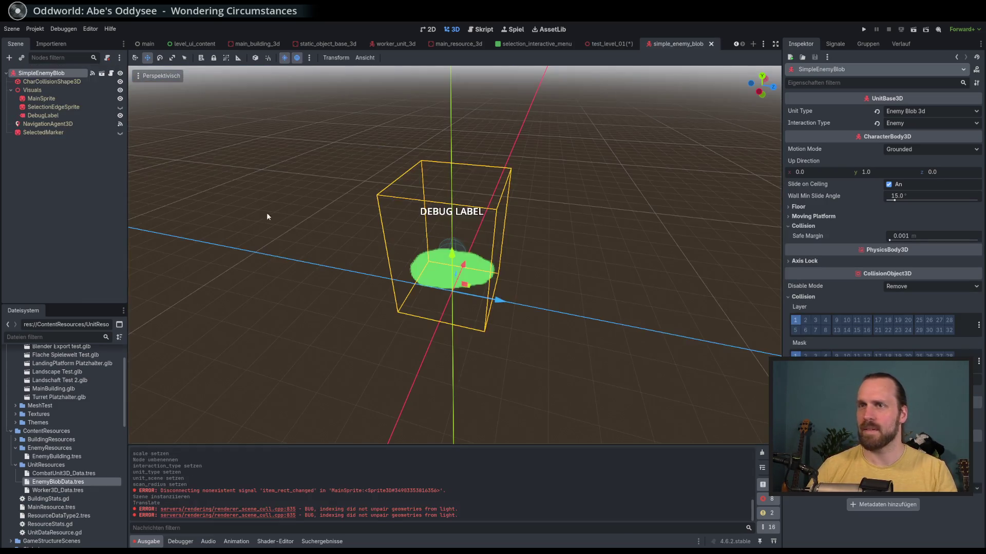
Adjust the blob MainSprite's scale in the Inspector and save the simple_enemy_blob scene.
left_click(51, 99)
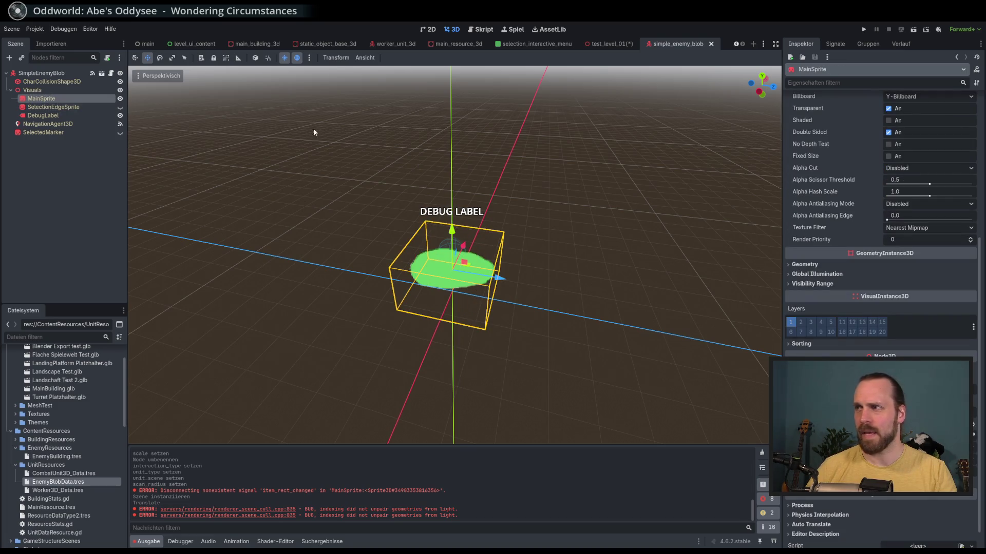
left_click(60, 107)
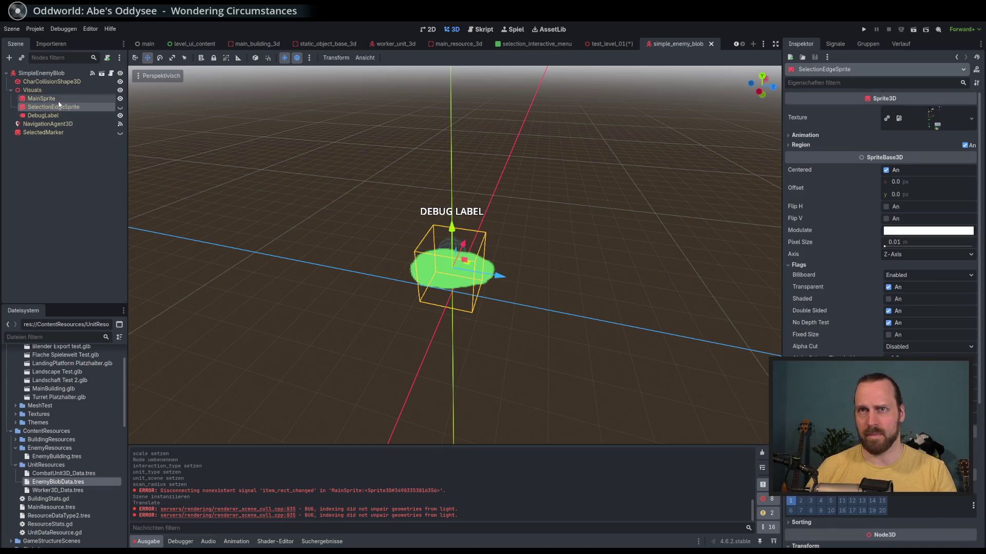
left_click(100, 99)
scroll(936, 97, "up", 5)
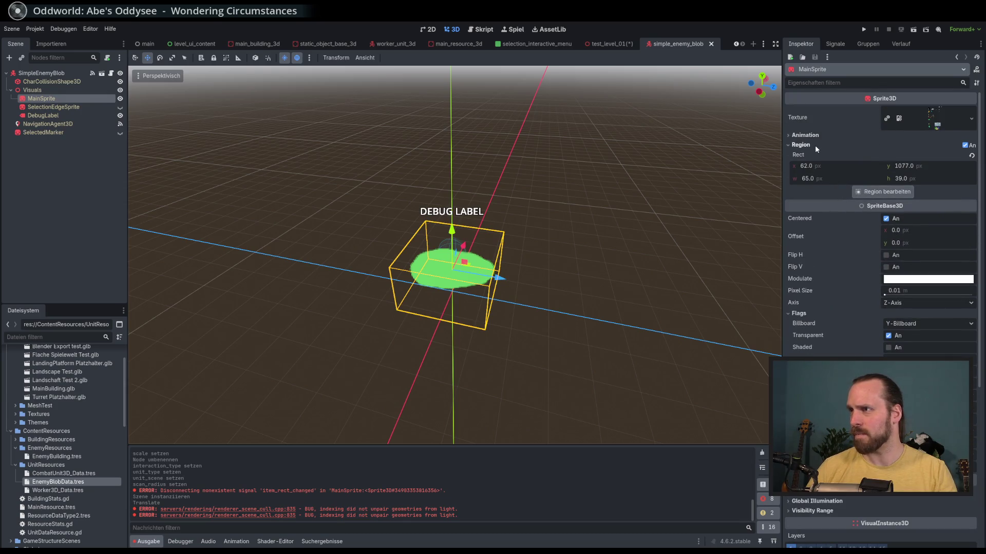
scroll(839, 342, "down", 3)
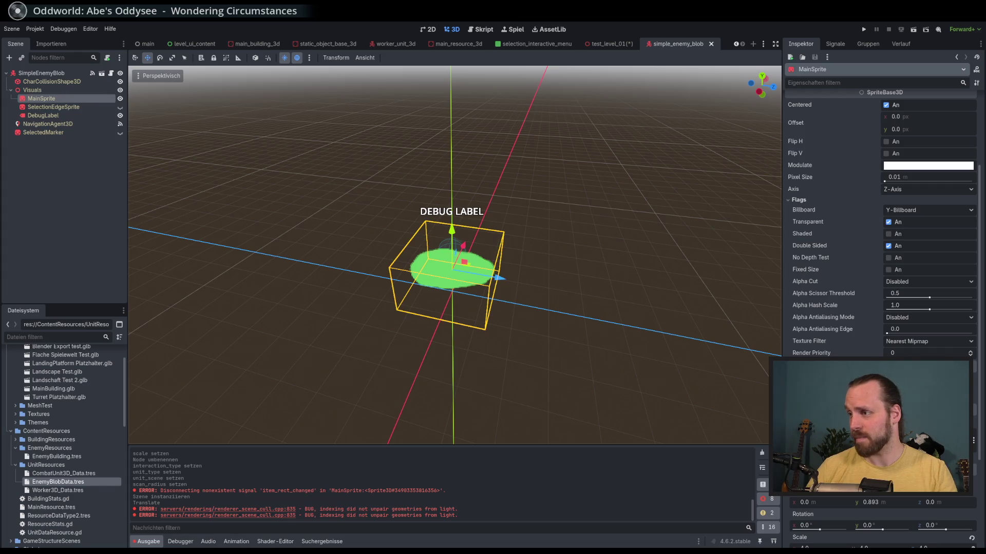
scroll(880, 231, "down", 3)
left_click_drag(853, 413, 842, 413)
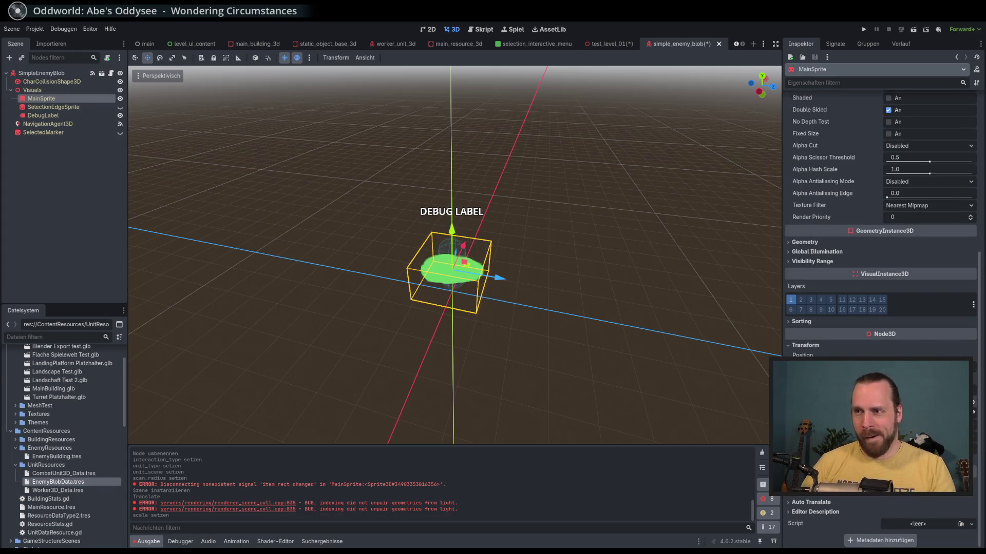
key("ctrl+s")
mouse_move(689, 341)
left_mouse_down()
mouse_move(598, 269)
mouse_move(578, 280)
mouse_move(522, 280)
left_mouse_up()
scroll(578, 280, "up", 2)
key("ctrl+s")
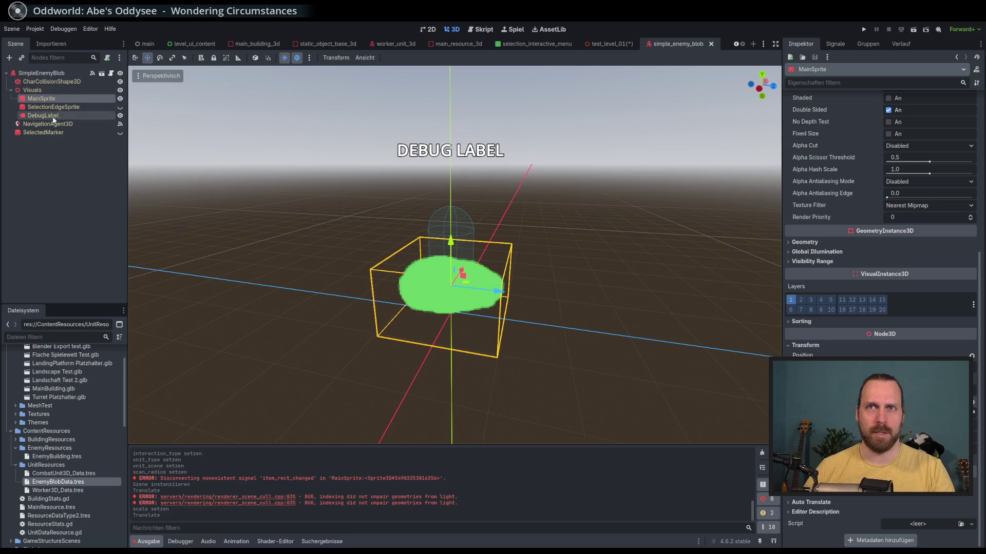
Select CharCollisionShape3D and toggle the SelectedMarker sphere's visibility on and back off.
left_click(51, 81)
left_click_drag(456, 276, 449, 307)
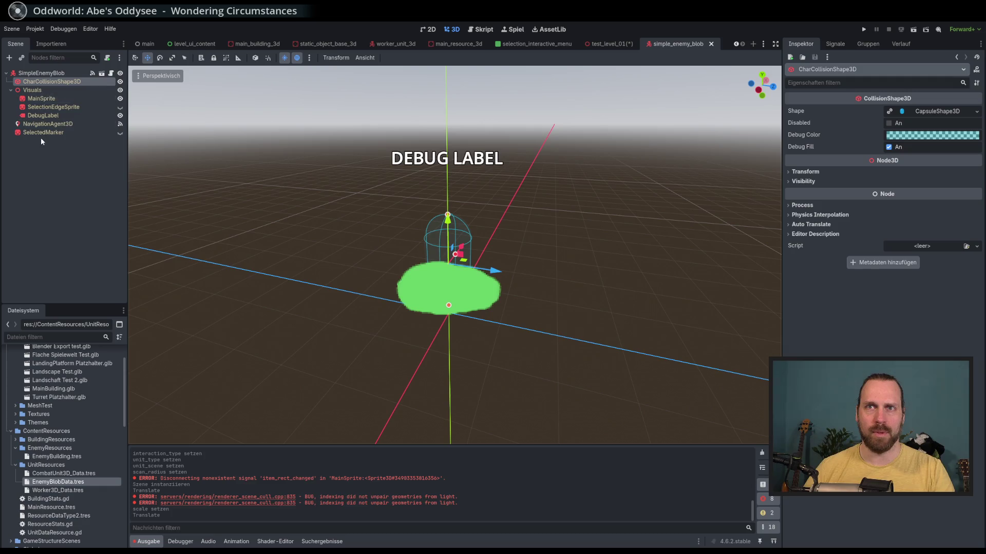
left_click(120, 133)
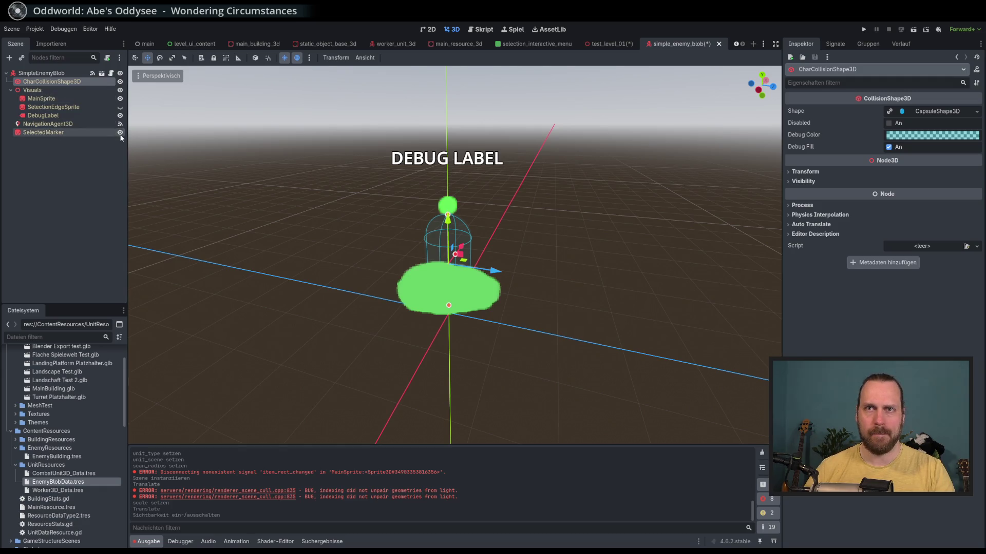
left_click(120, 133)
left_click(120, 132)
left_click(120, 132)
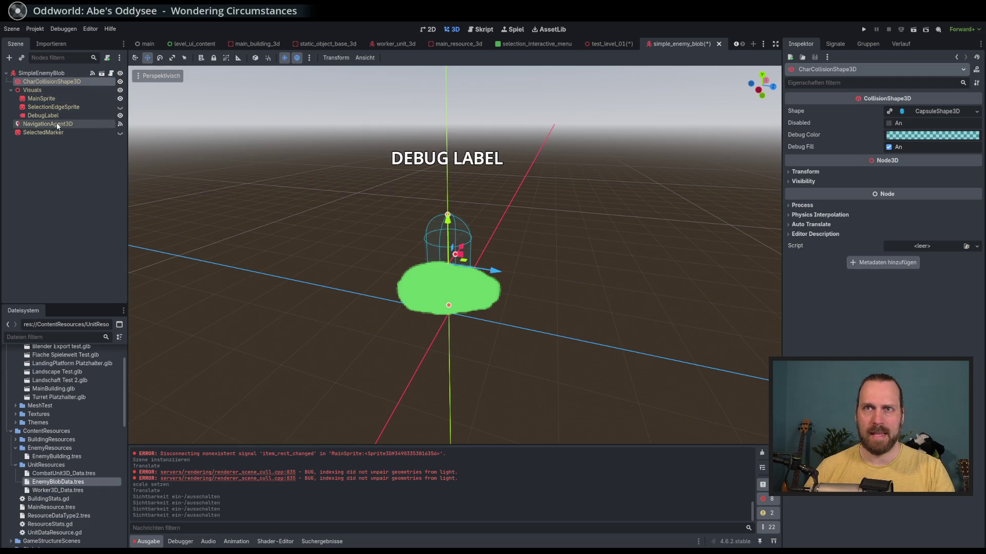
left_click(44, 75)
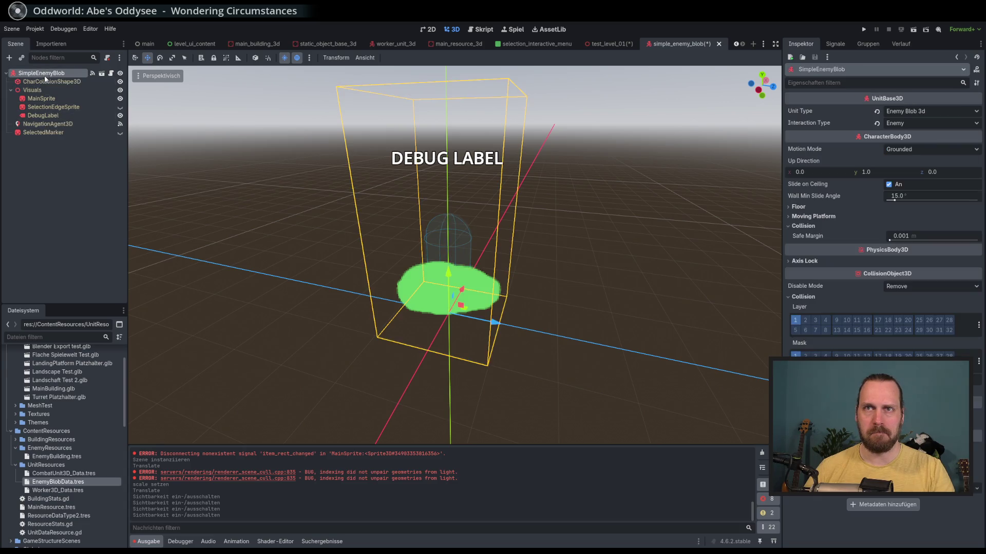
left_click(45, 81)
Shorten the collision capsule and move it slightly lower so it hugs the green blob.
key("f")
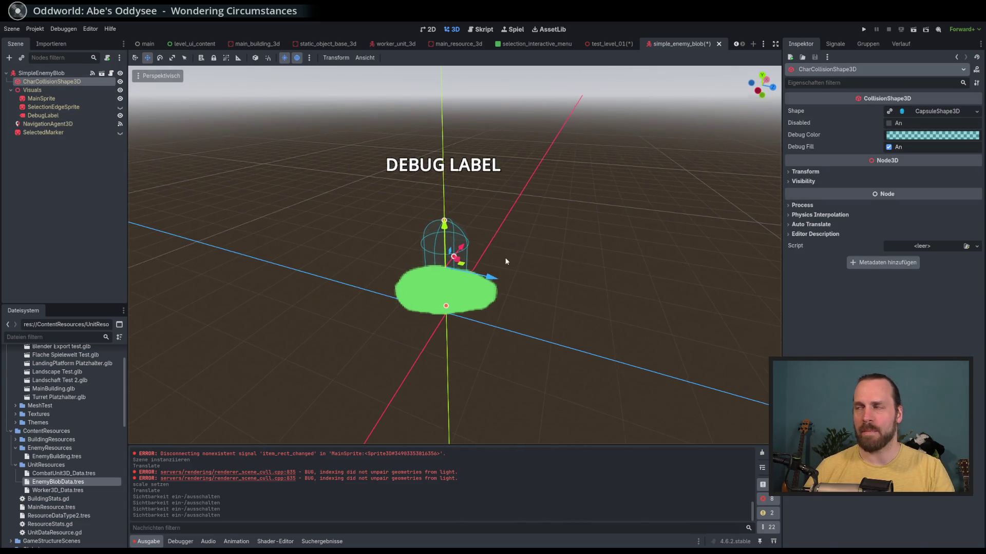
mouse_move(505, 261)
left_mouse_down()
mouse_move(498, 235)
mouse_move(494, 256)
mouse_move(452, 270)
mouse_move(455, 284)
left_mouse_up()
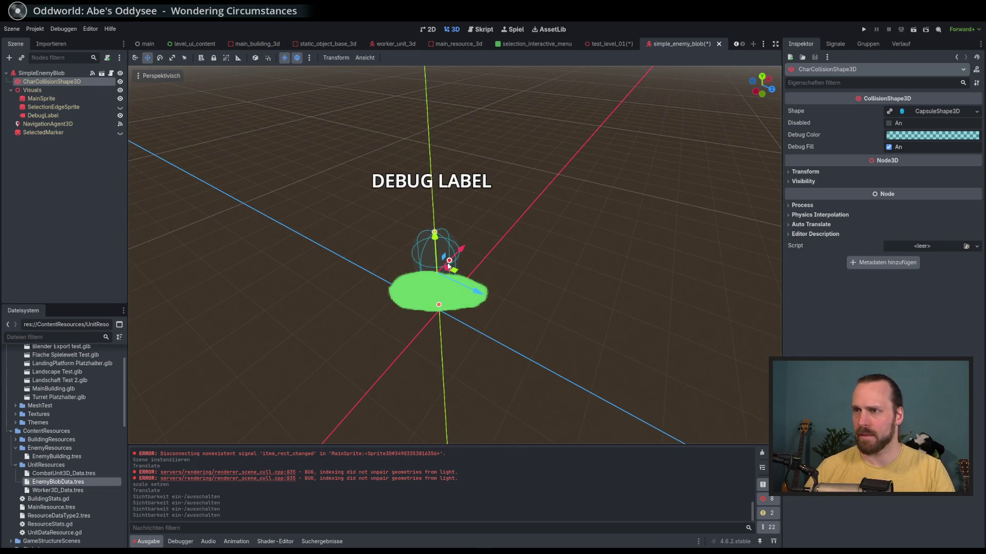
mouse_move(435, 232)
left_mouse_down()
mouse_move(438, 273)
mouse_move(459, 280)
mouse_move(492, 286)
mouse_move(555, 254)
left_mouse_up()
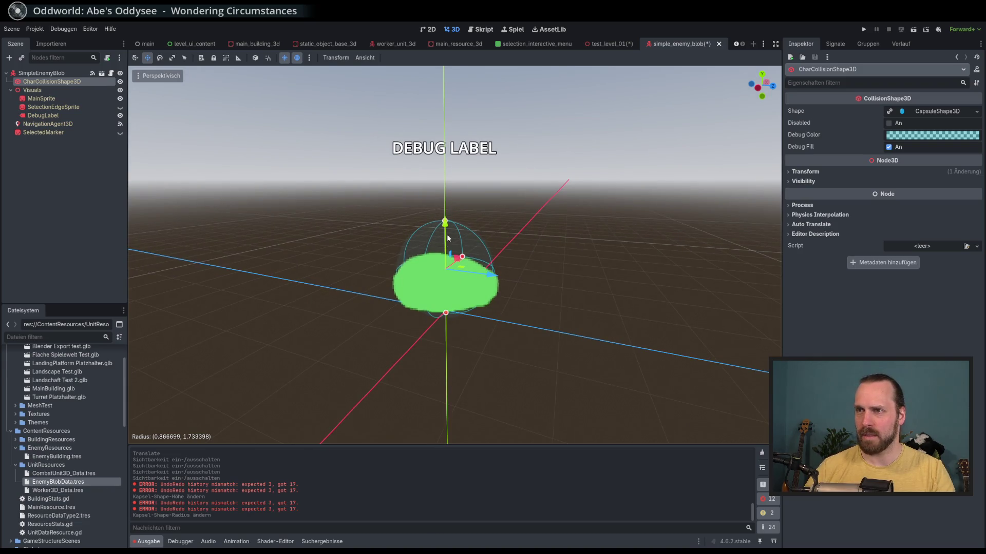
left_click_drag(455, 261, 457, 271)
left_click_drag(516, 297, 501, 315)
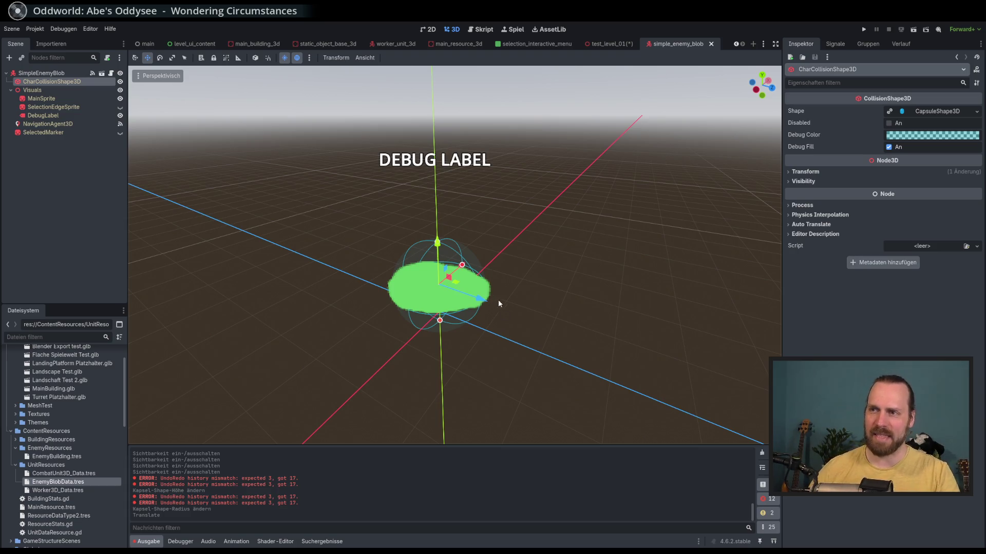
mouse_move(510, 303)
left_mouse_down()
mouse_move(478, 297)
mouse_move(455, 270)
mouse_move(547, 287)
mouse_move(561, 280)
left_mouse_up()
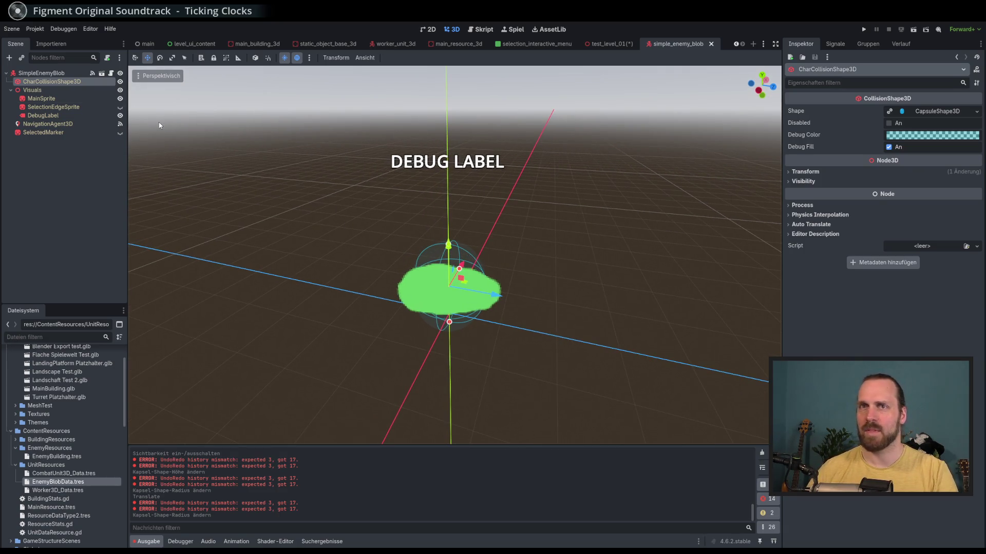
Run the project from test_level_01 and start Test Mission 01 until it hits the unit_base_3d.gd error.
left_click(609, 43)
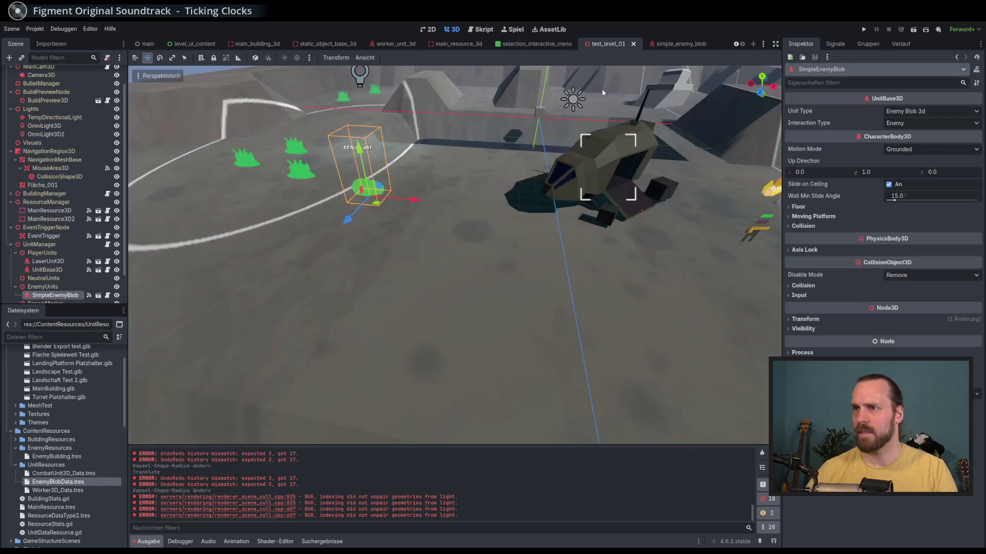
left_click_drag(433, 210, 432, 220)
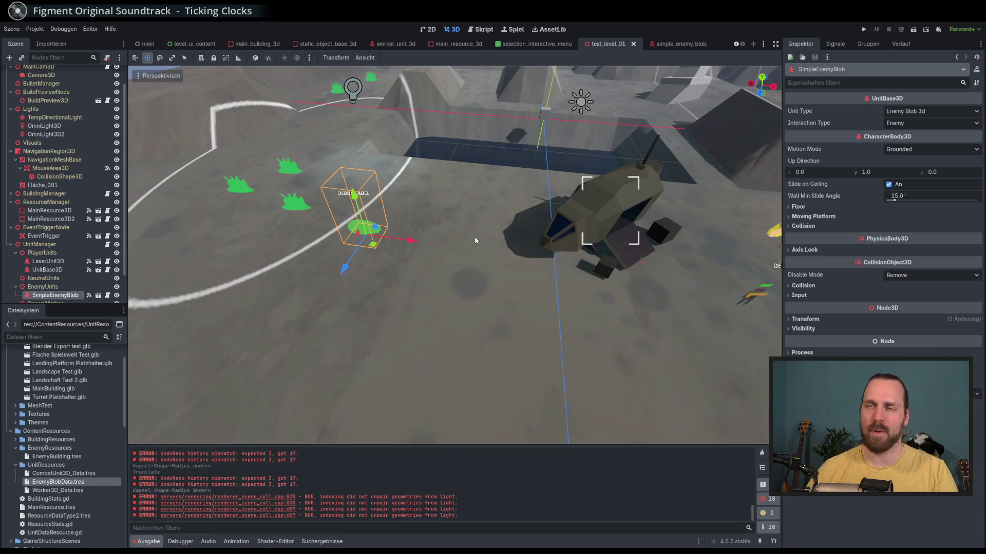
key("F5")
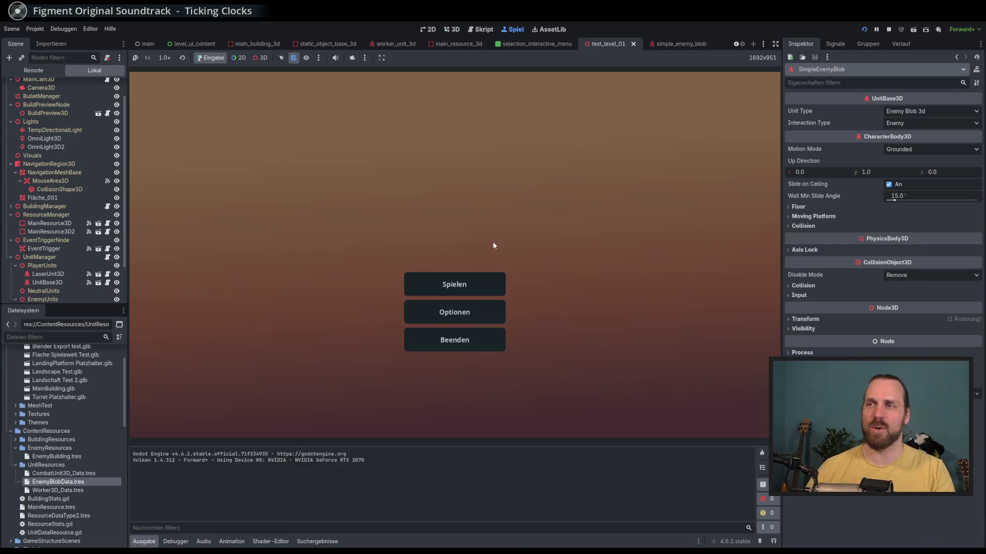
left_click(452, 284)
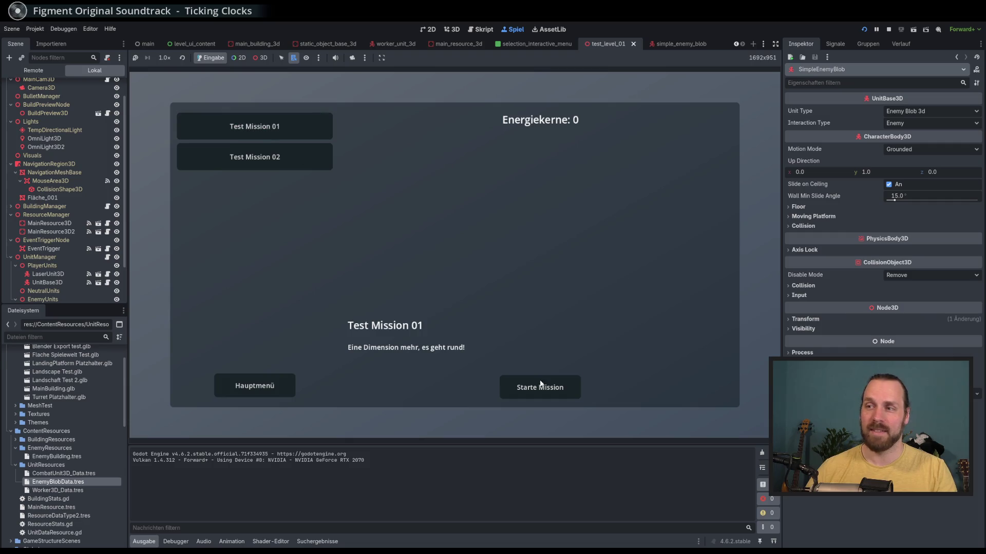
left_click(541, 386)
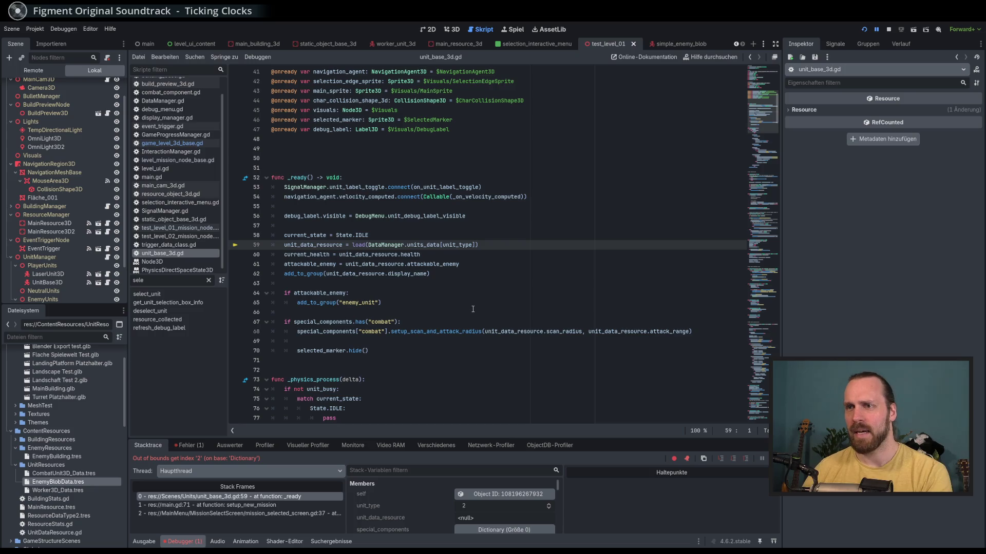
key("F8")
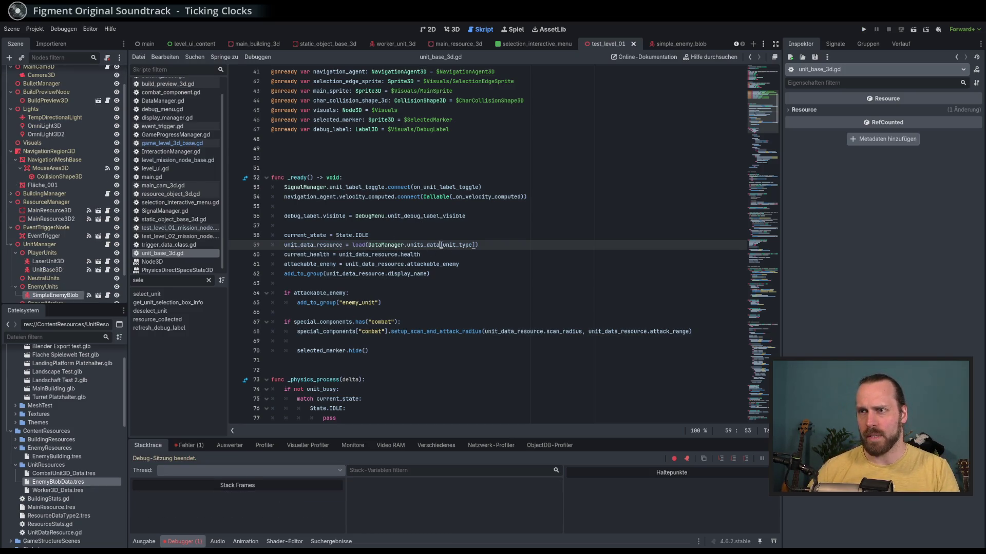
Inspect unit_type on line 59 of unit_base_3d.gd and jump to the UnitsTypes enum in DataManager.gd.
left_click(372, 245)
scroll(392, 251, "up", 4)
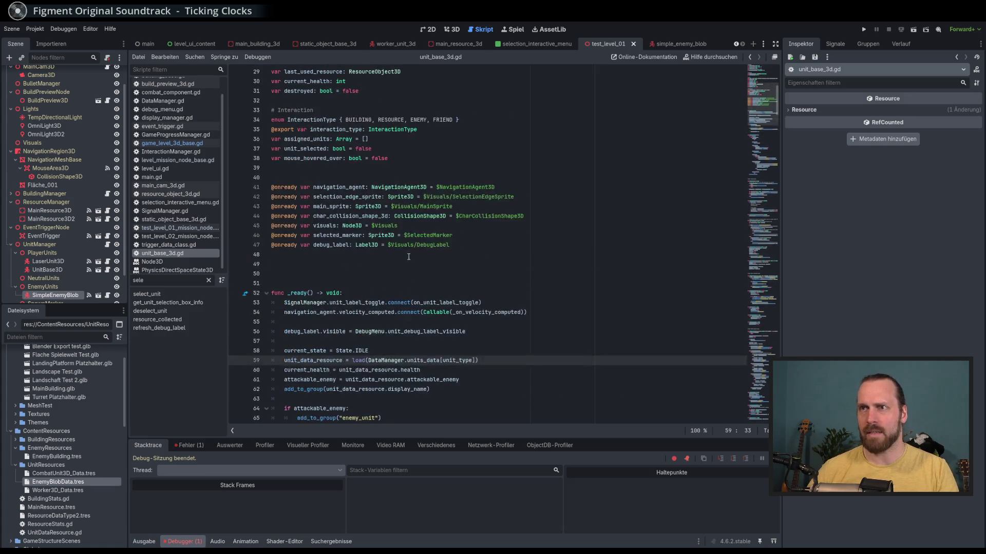
left_click(458, 360)
double_click(457, 360)
scroll(458, 358, "up", 5)
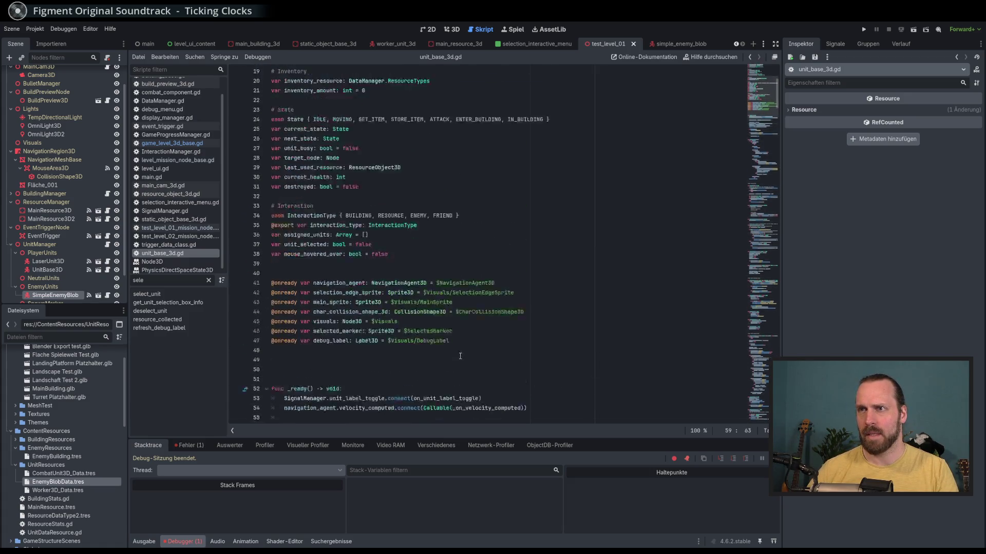
scroll(437, 321, "up", 5)
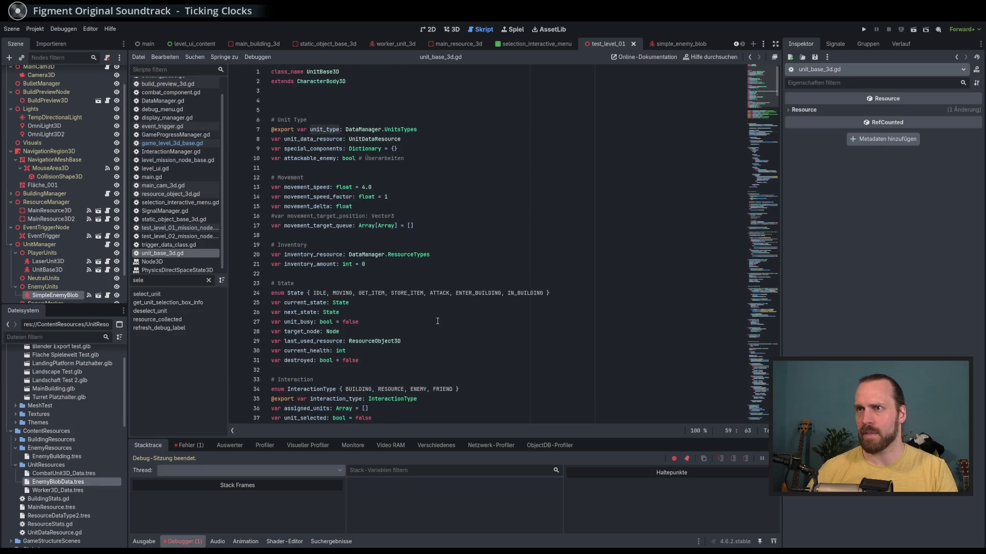
left_click(406, 130, "ctrl")
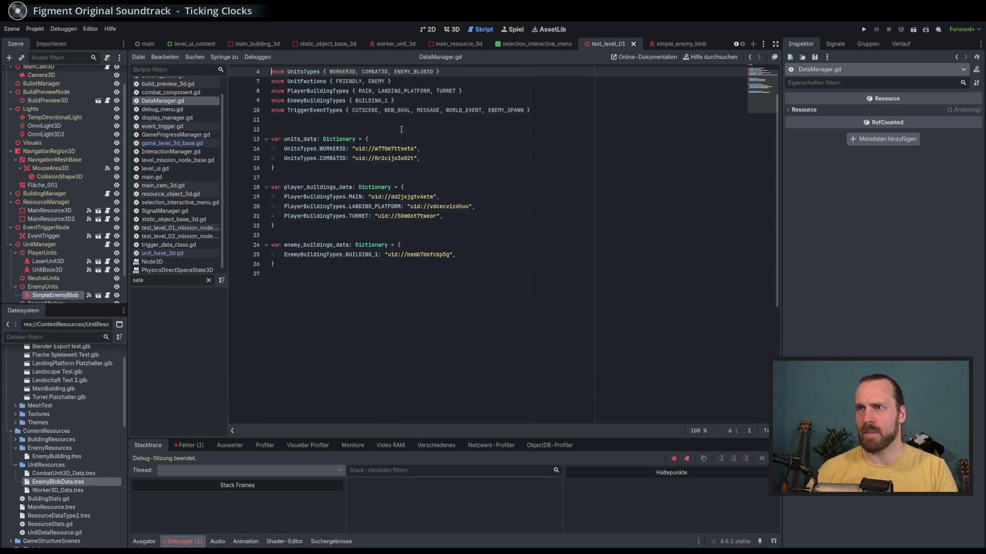
Look over ENEMY_BLOB3D and units_data, then open a blank line after the COMBAT3D entry.
double_click(417, 73)
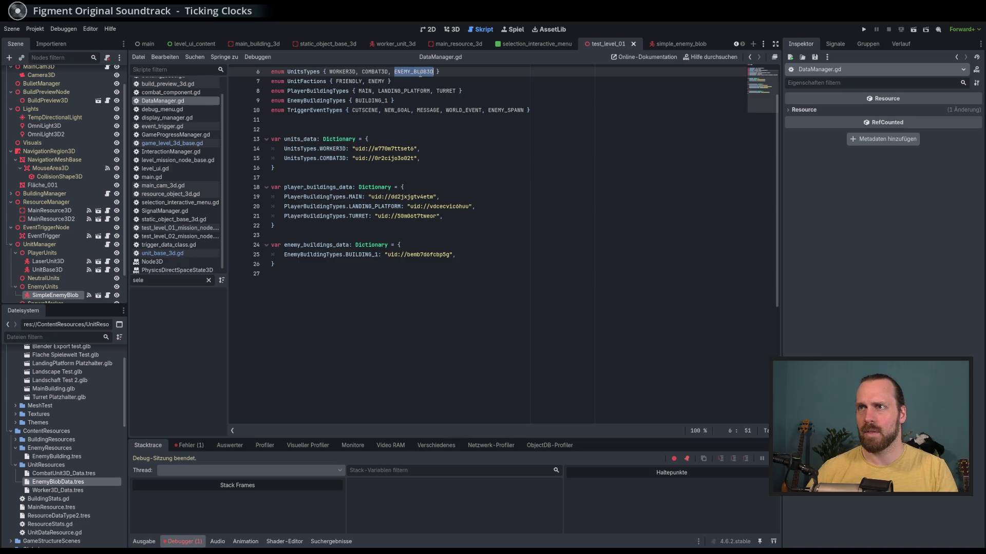
scroll(433, 170, "up", 2)
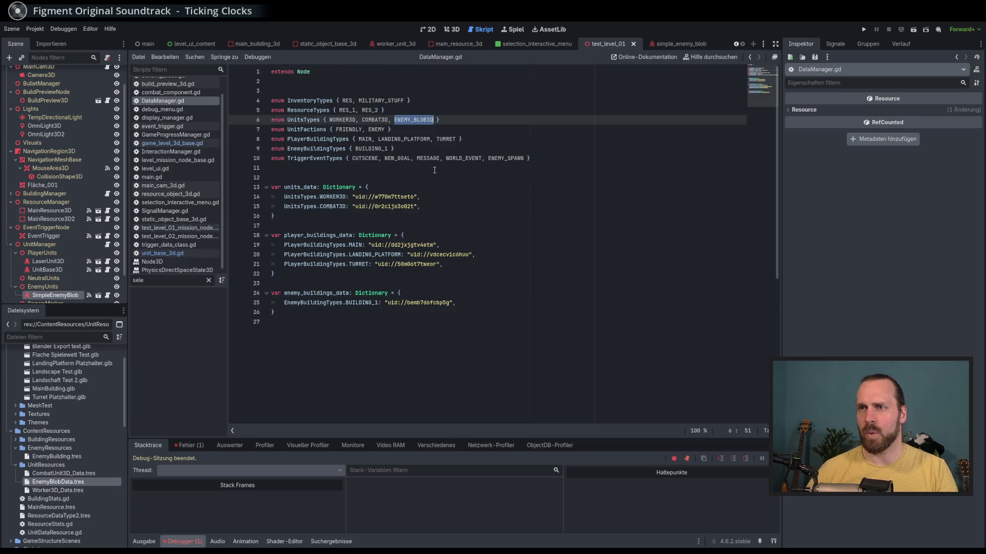
double_click(313, 188)
double_click(337, 206)
left_click(399, 225)
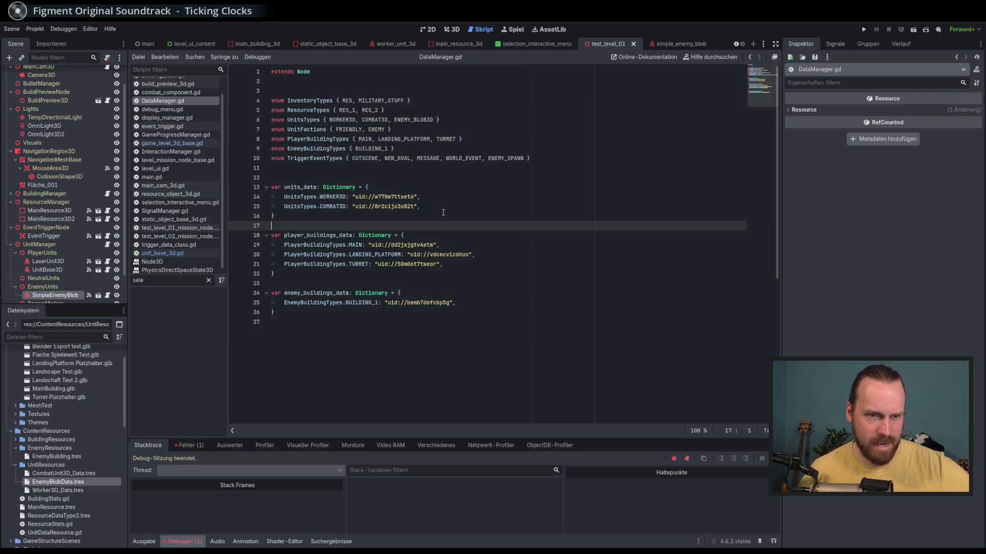
left_click(432, 206)
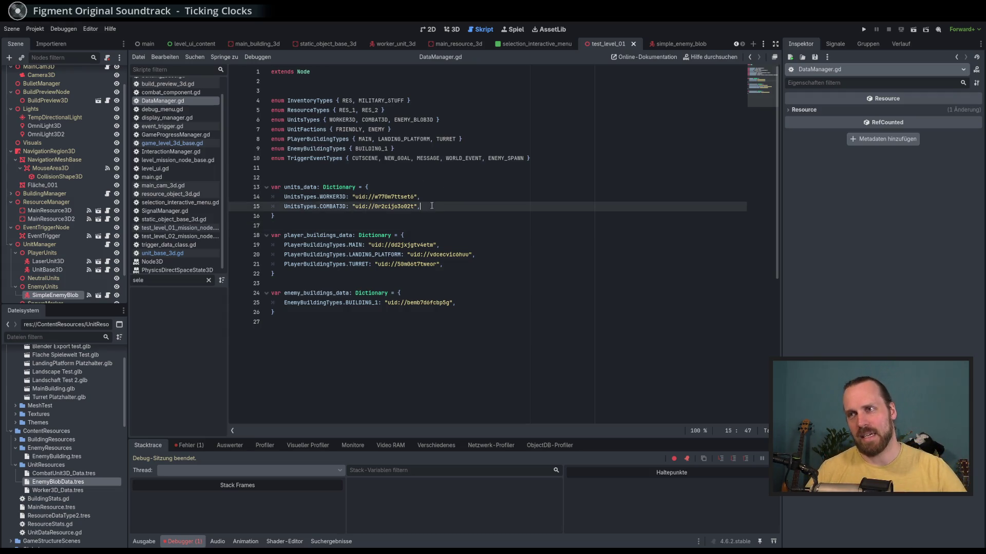
key("Return")
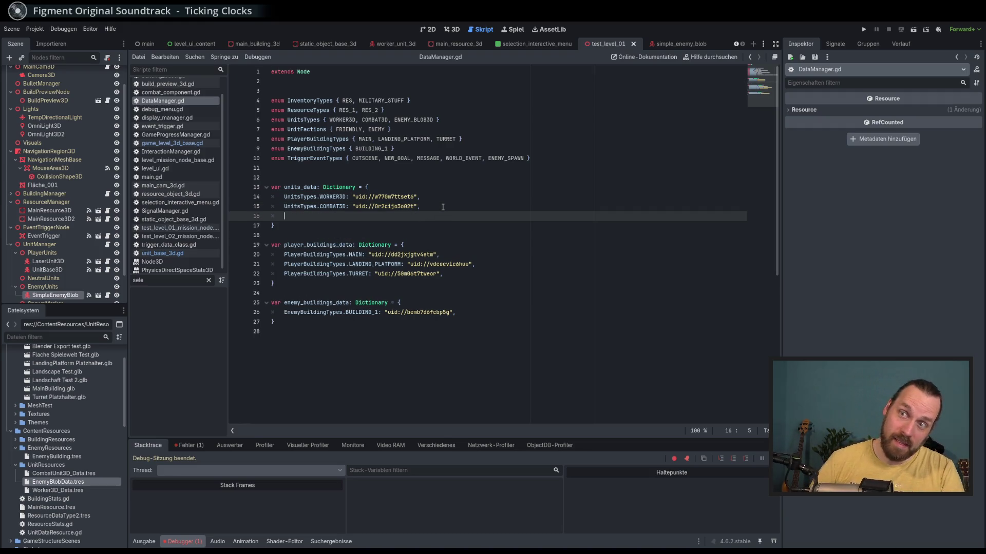
Enter UnitsTypes.ENEMY_BLOB3D as the new units_data key using autocomplete.
type("Unit")
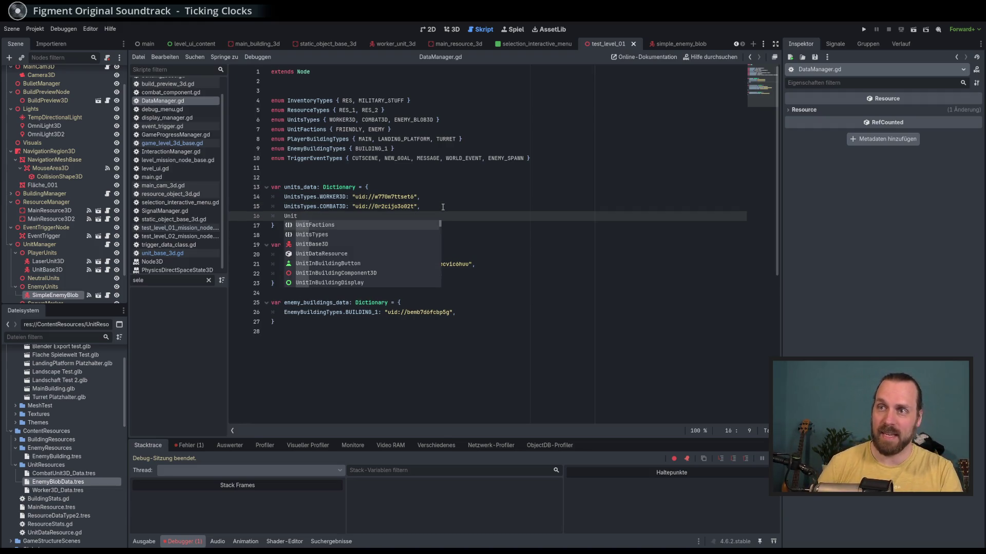
key("Down")
key("Return")
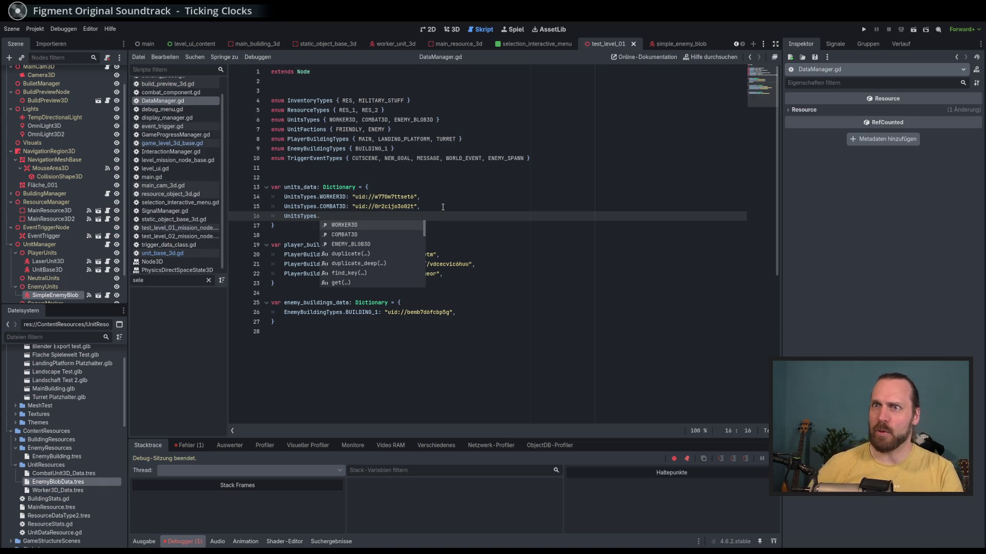
left_click(362, 244)
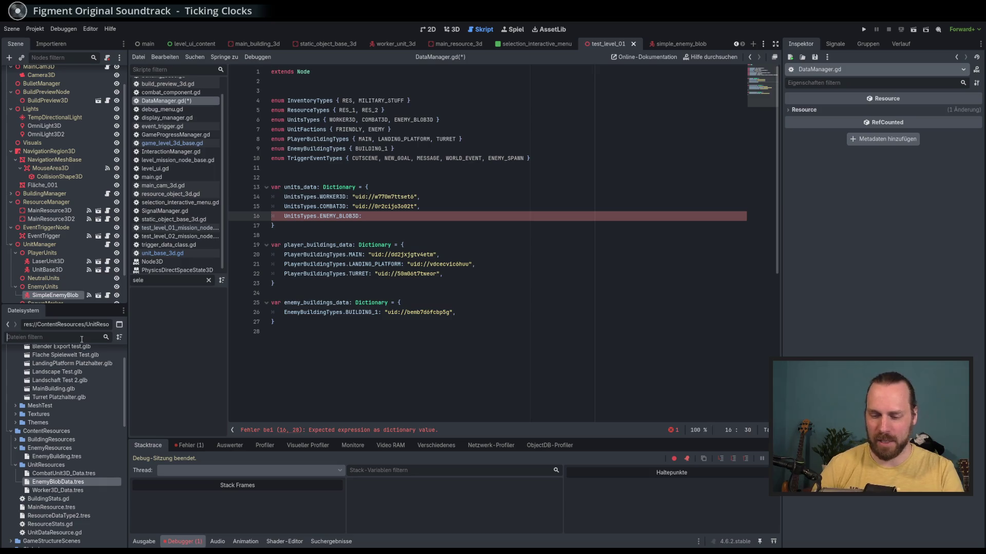
Copy the uid of EnemyBlobData.tres from the FileSystem dock and paste it as the entry's value.
left_click(82, 337)
type("blob")
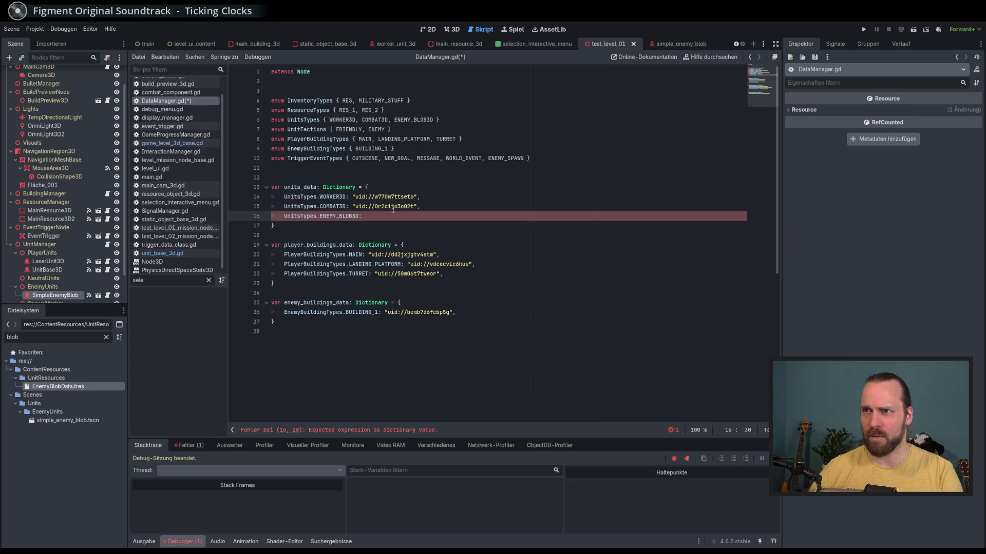
mouse_move(393, 209)
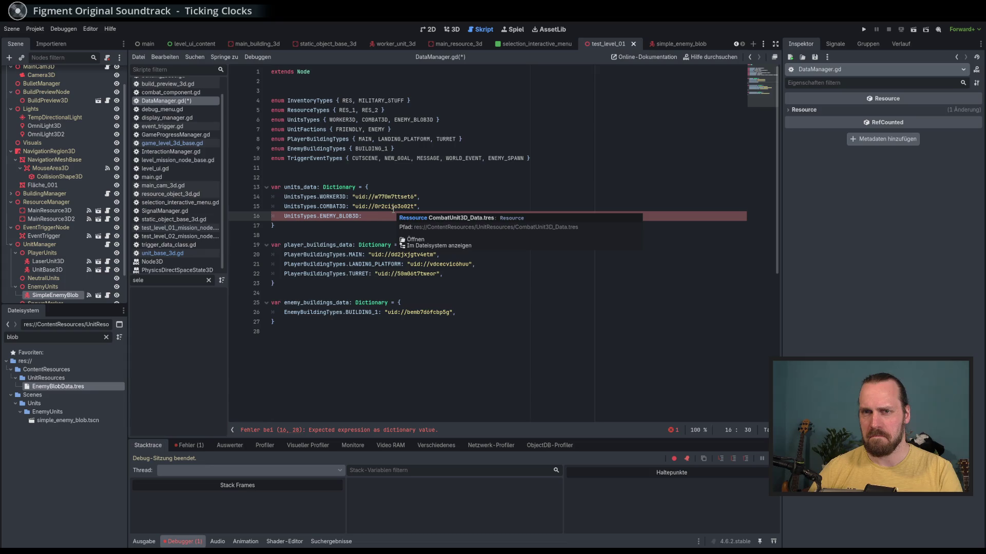
right_click(83, 385)
left_click(144, 459)
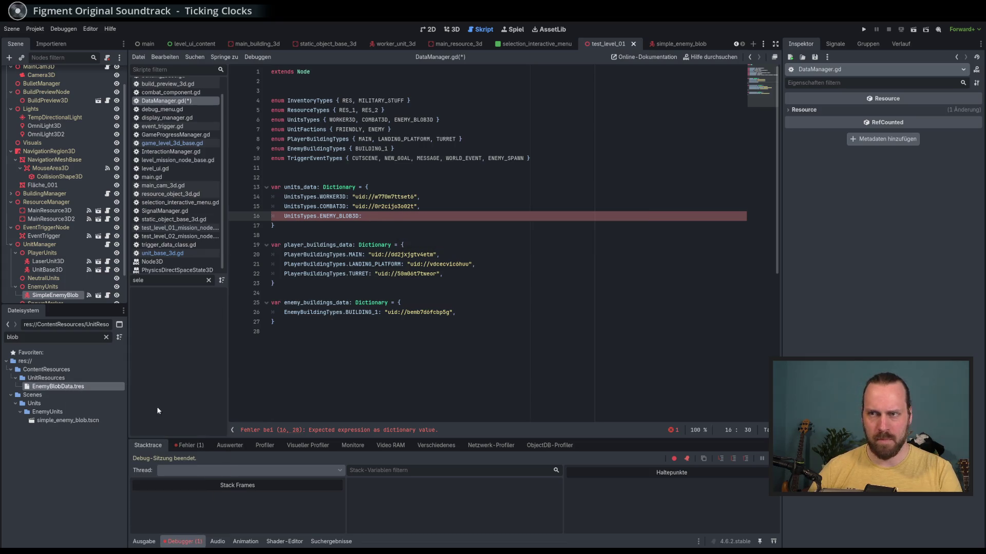
type("uid://cpbflehwe4d0b")
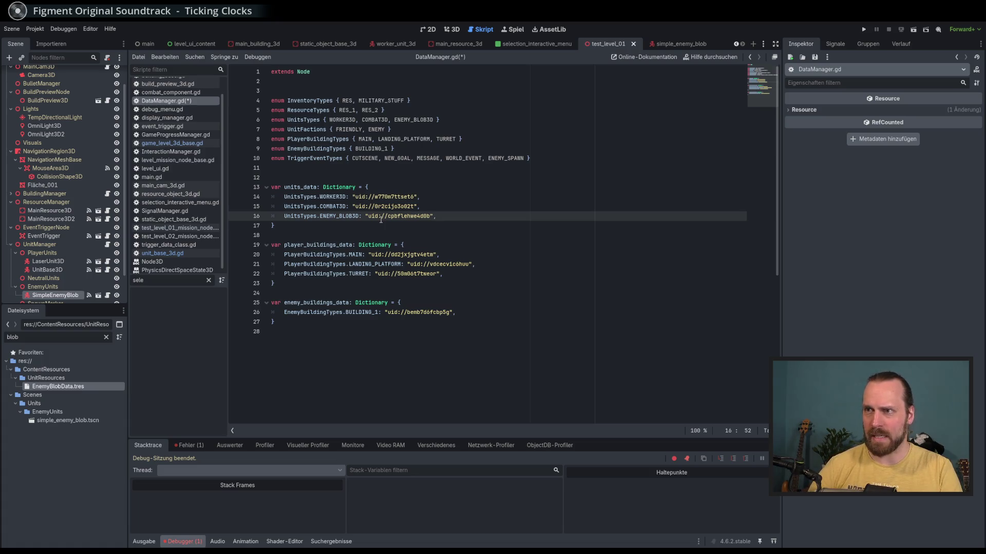
Save DataManager.gd and run the project.
key("ctrl+s")
left_click(424, 245)
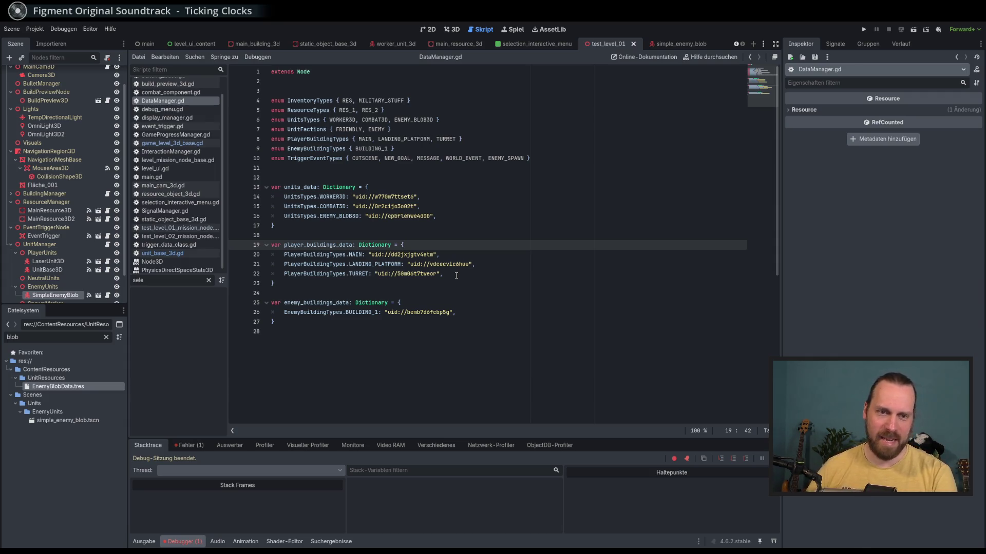
key("F5")
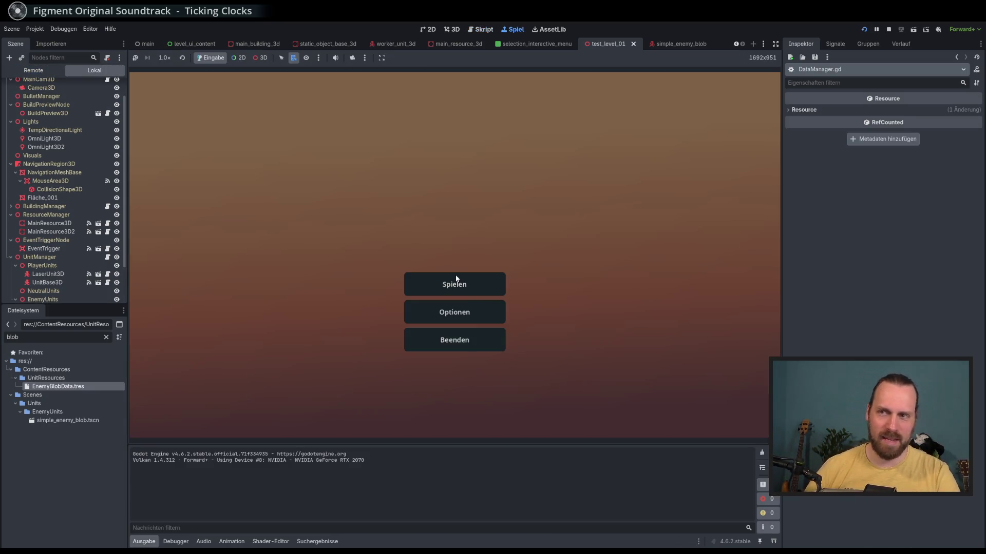
left_click(456, 280)
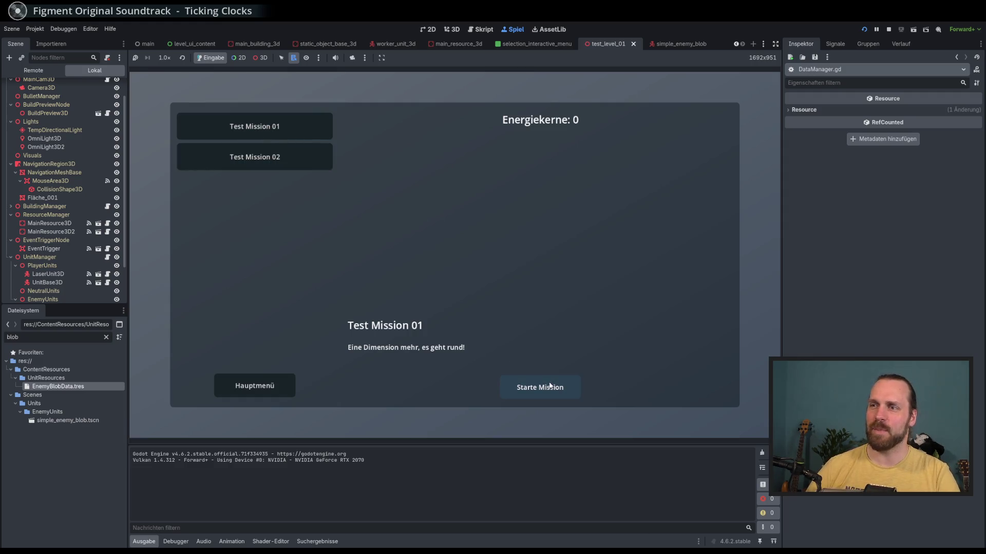
left_click(551, 356)
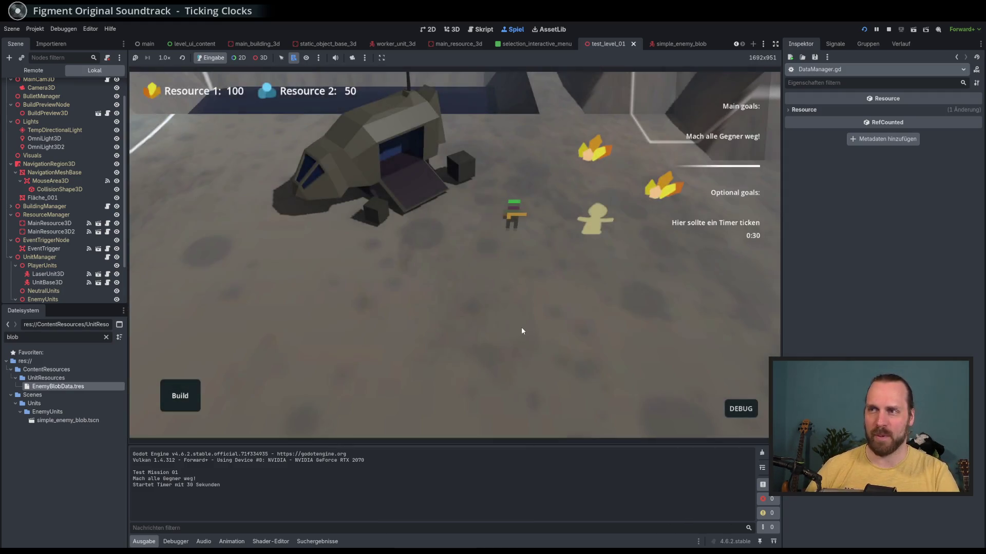
left_click(185, 396)
left_click(379, 350)
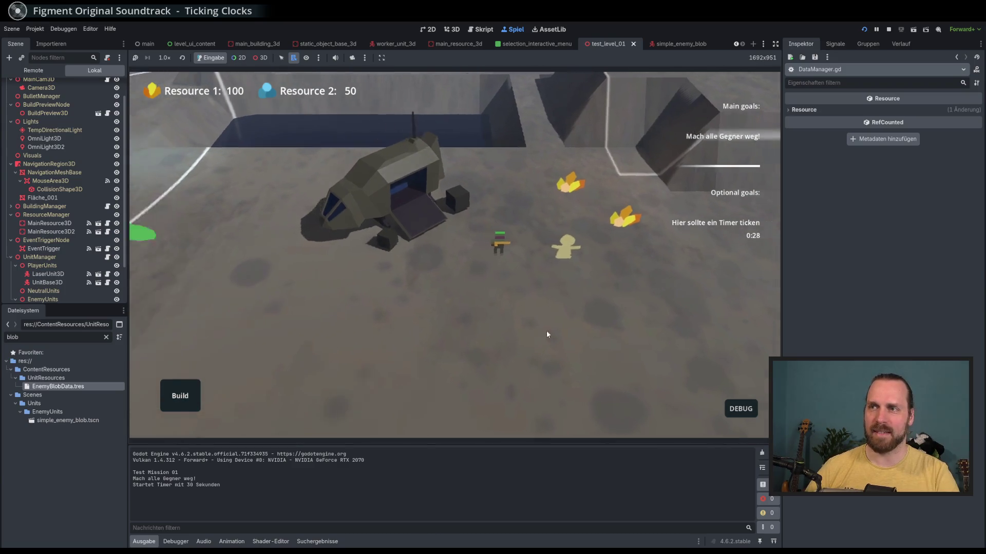
left_click(543, 248)
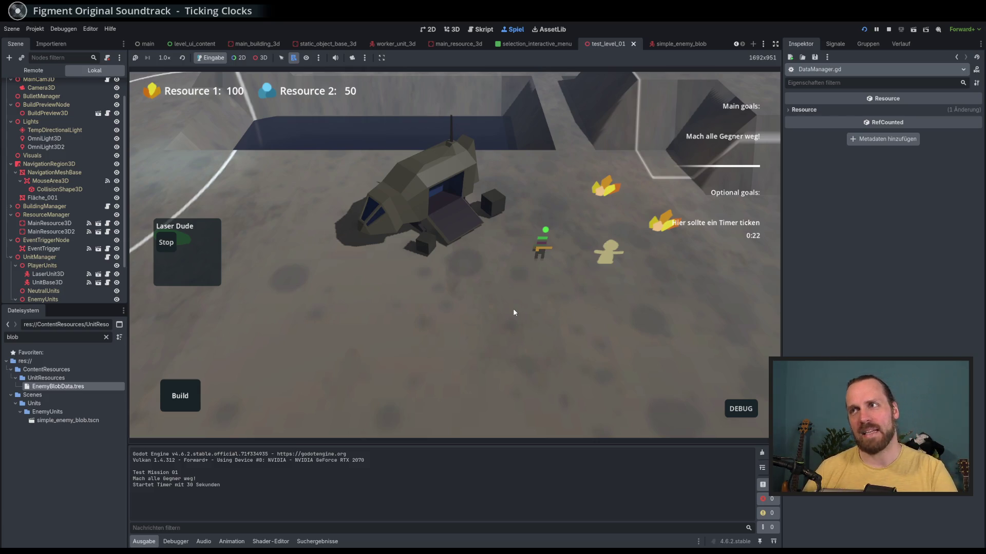
key("a")
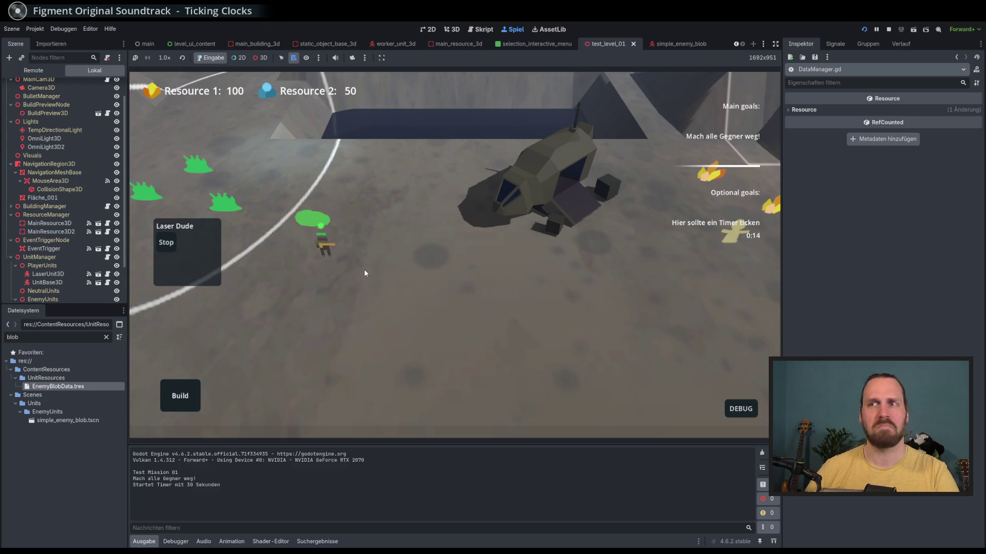
scroll(364, 272, "up", 2)
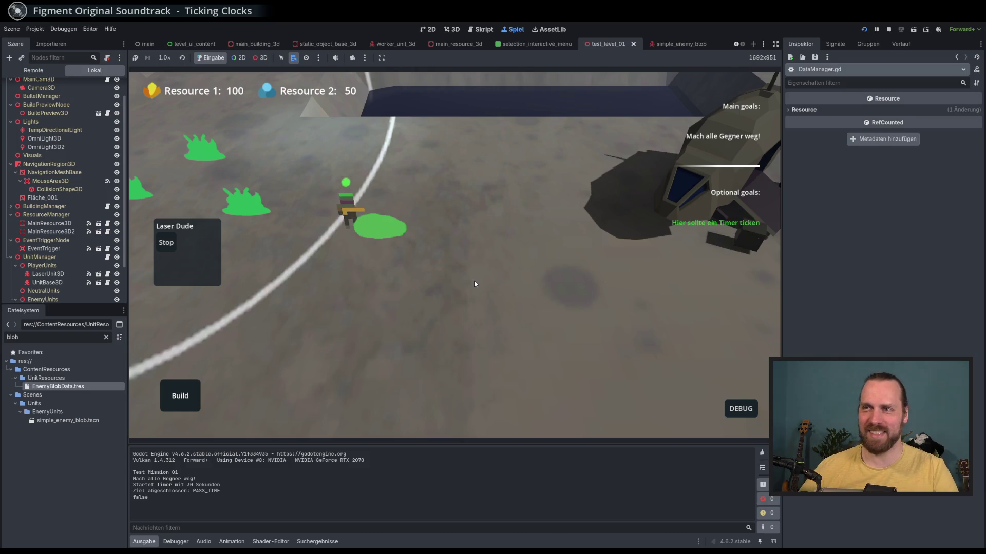
key("F8")
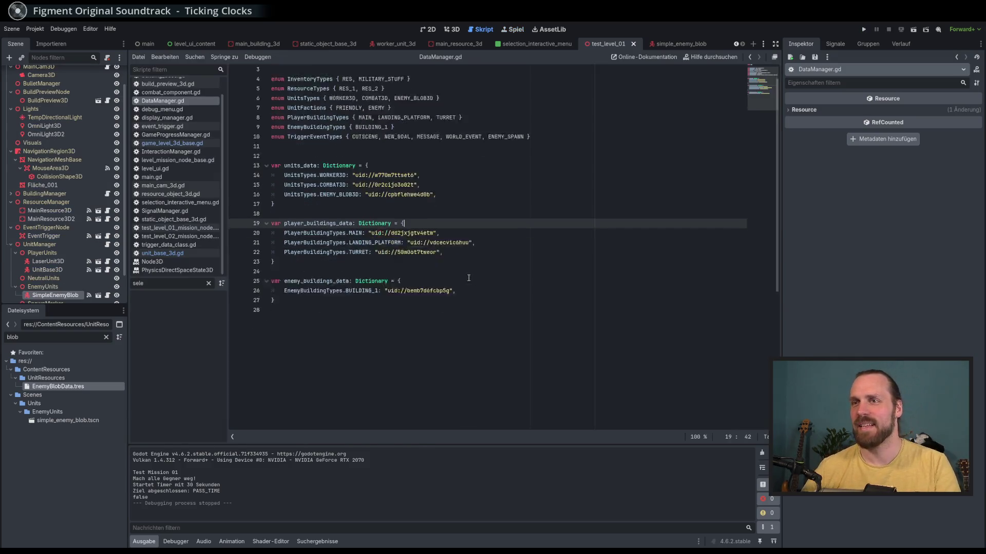
Switch to the 3D view and bring up the simple_enemy_blob scene from the open-scenes list.
key("ctrl+F2")
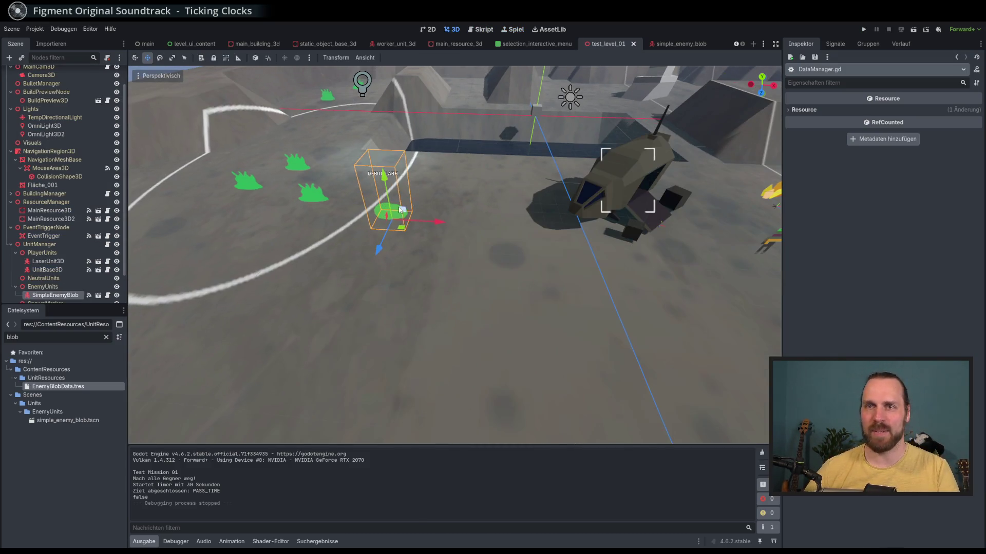
left_click(393, 210)
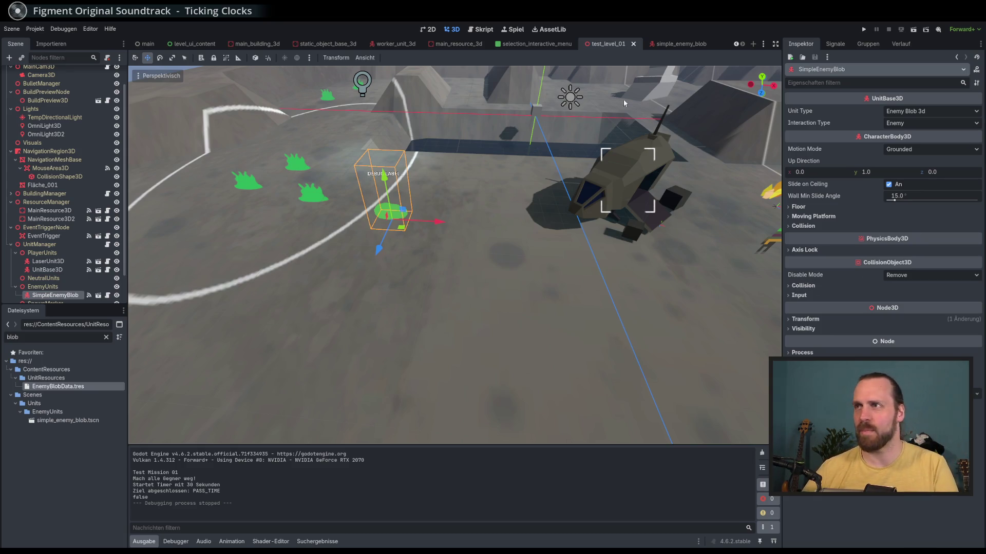
left_click(763, 45)
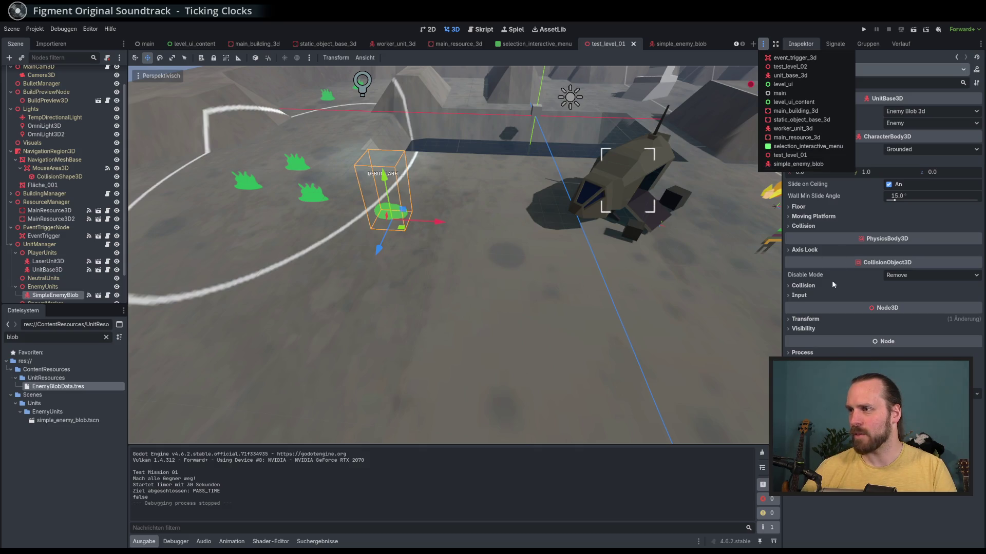
left_click(803, 165)
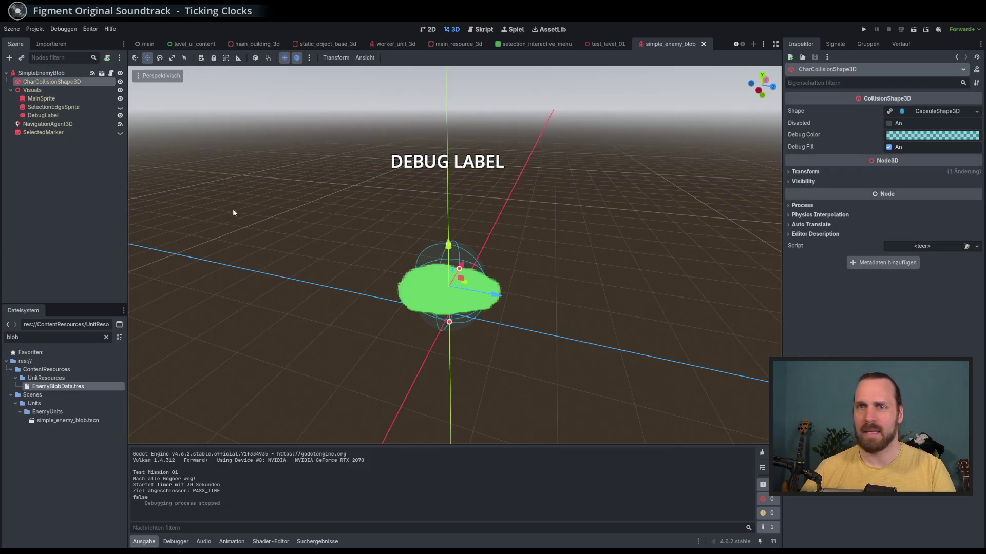
Change SimpleEnemyBlob's collision layer from PlayerGround to EnemyGround, keep the mask, and rerun the game.
left_click(44, 90)
left_click(45, 81)
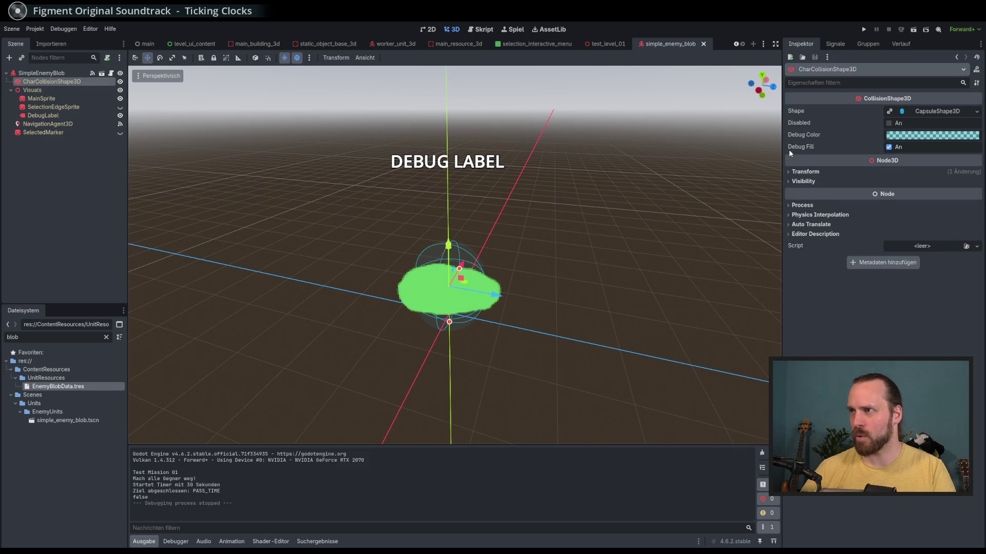
left_click(51, 73)
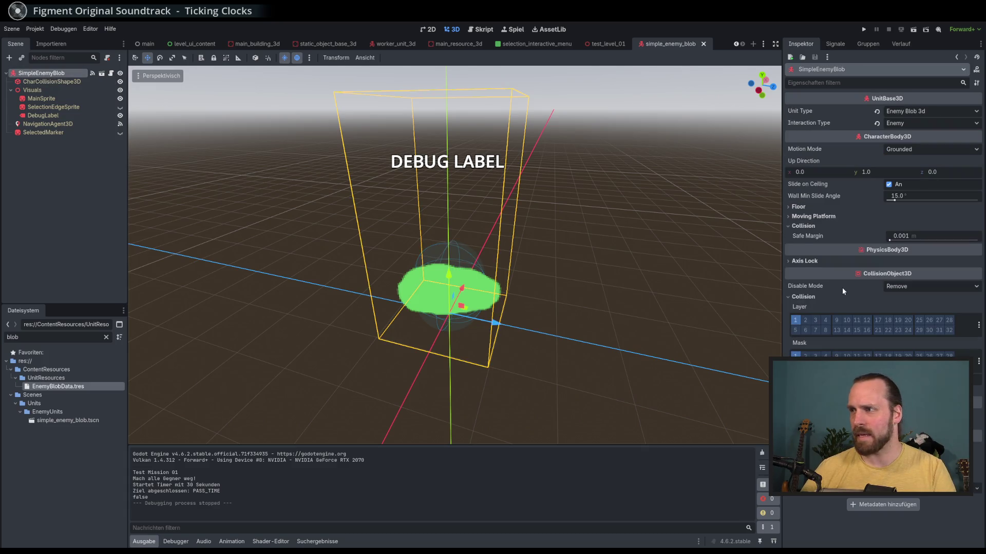
left_click(978, 325)
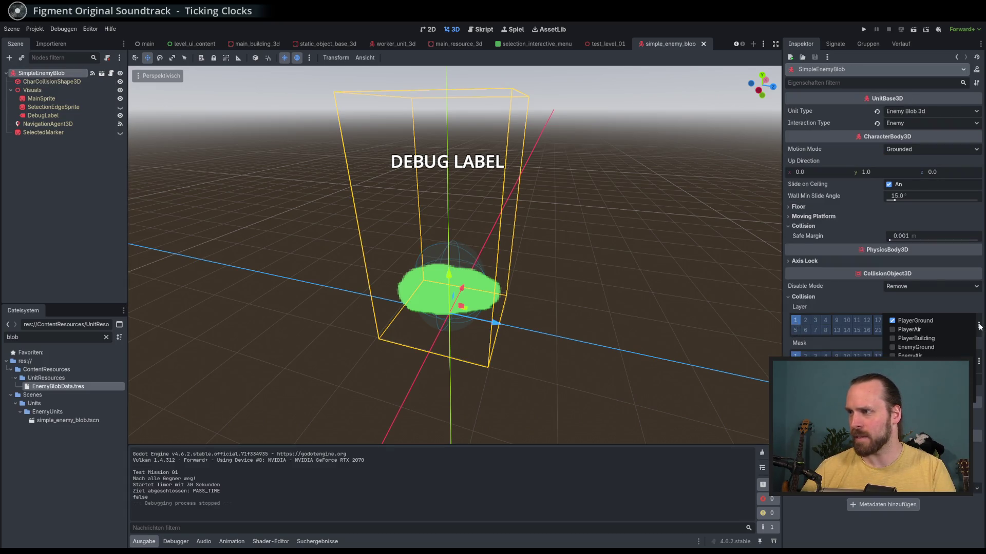
left_click(937, 325)
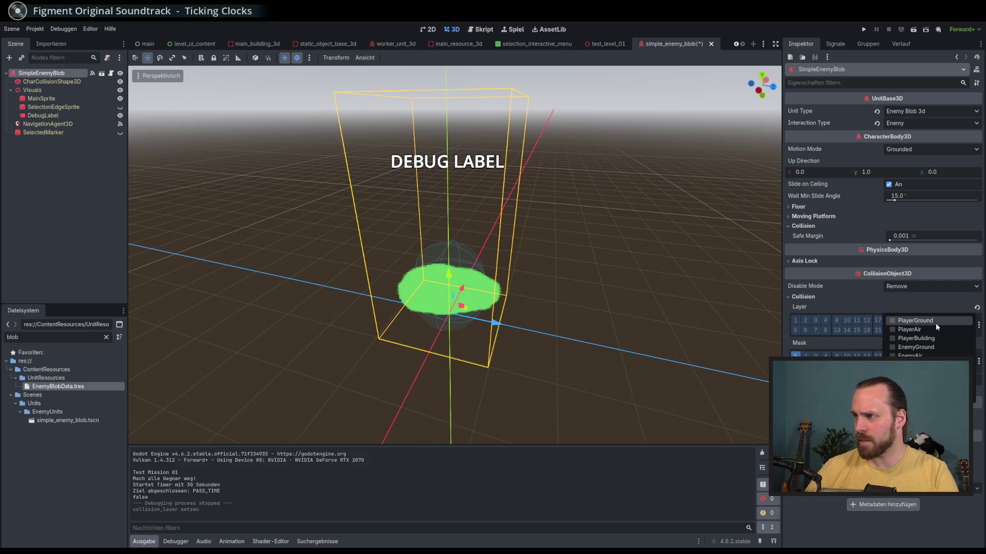
left_click(930, 348)
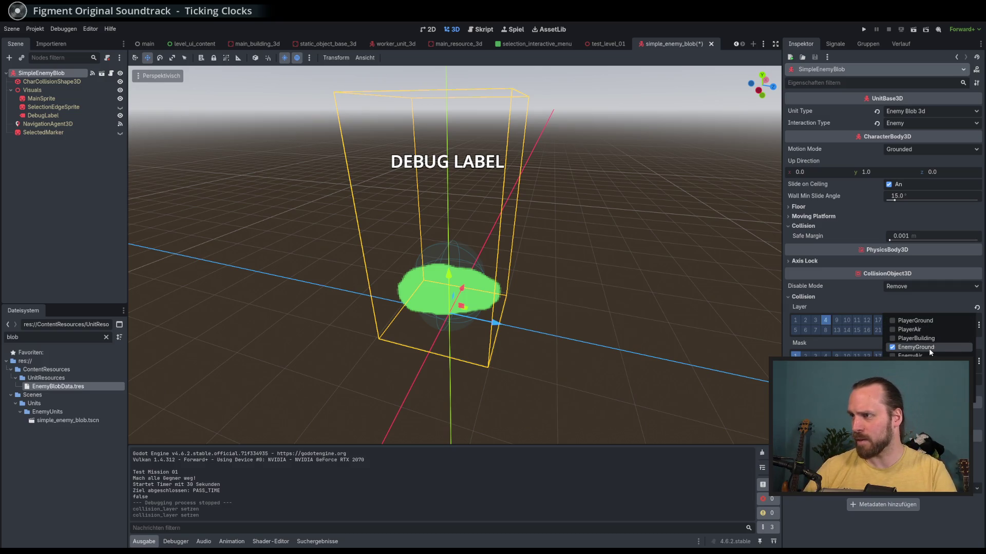
left_click(875, 328)
left_click(979, 361)
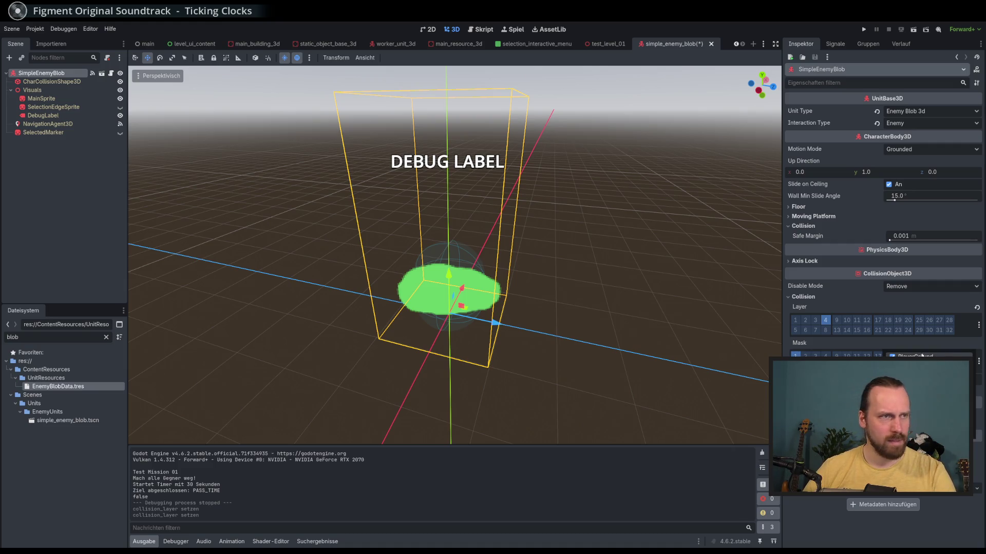
left_click(904, 310)
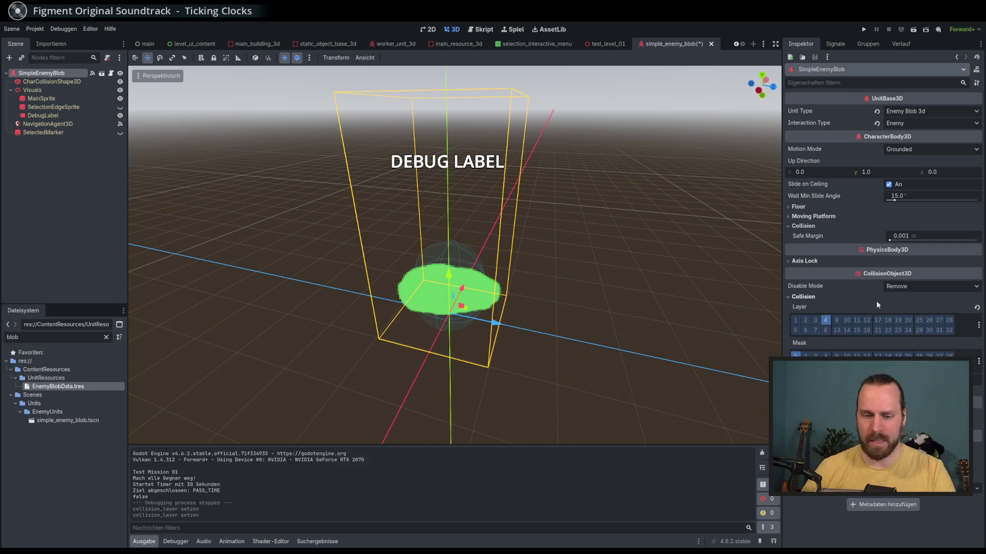
key("F5")
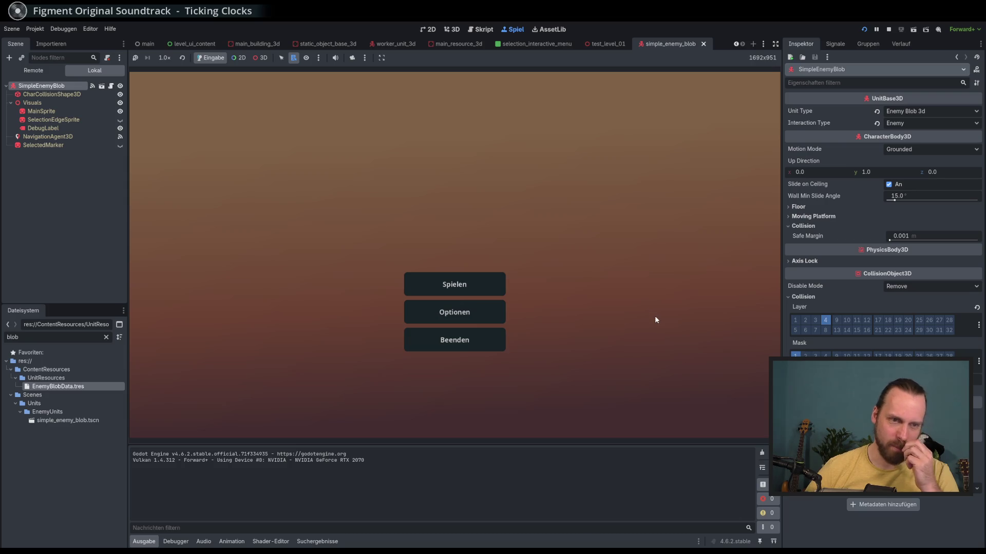
Start Test Mission 01, select the Laser Dude and attack the blob until the debugger breaks.
left_click(478, 282)
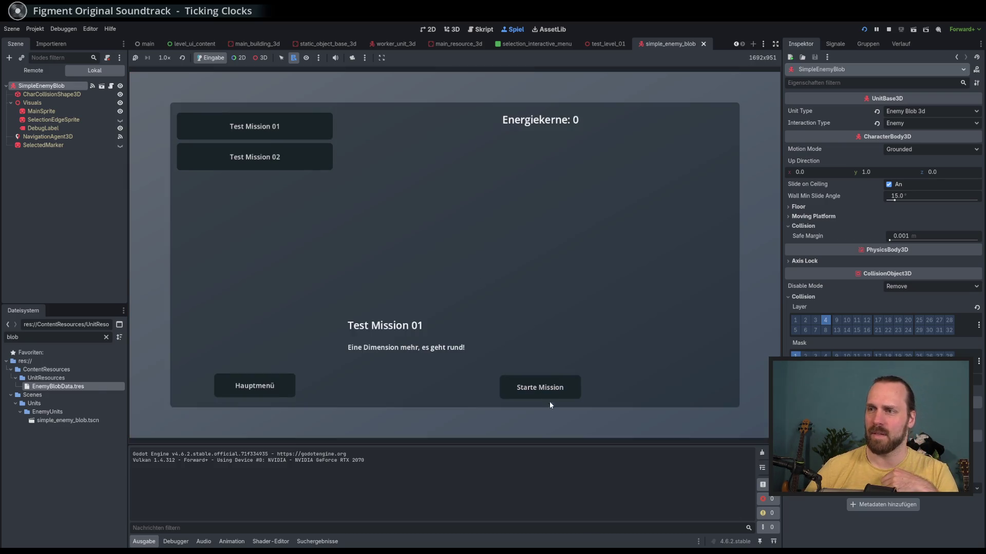
left_click(546, 390)
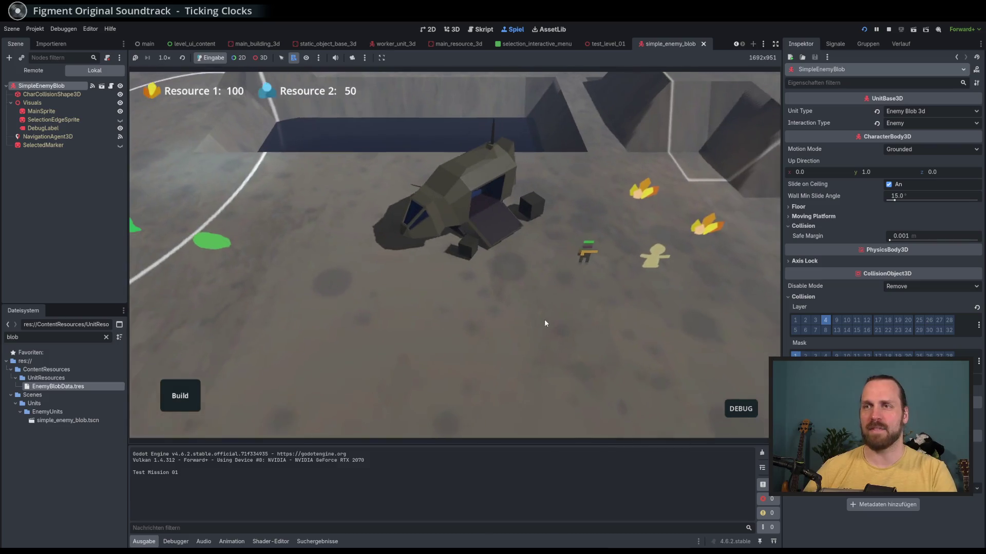
left_click(586, 254)
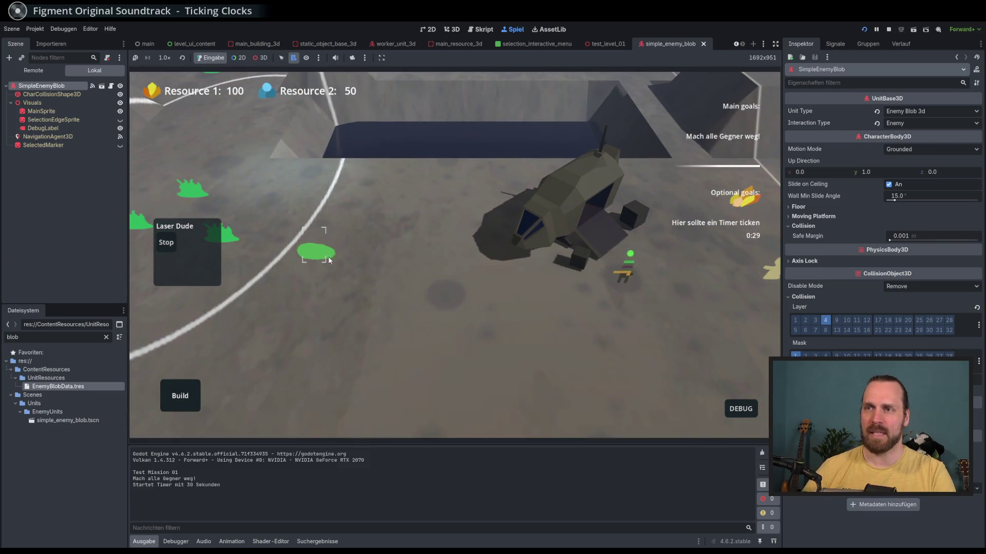
left_click(443, 323)
scroll(462, 319, "up", 3)
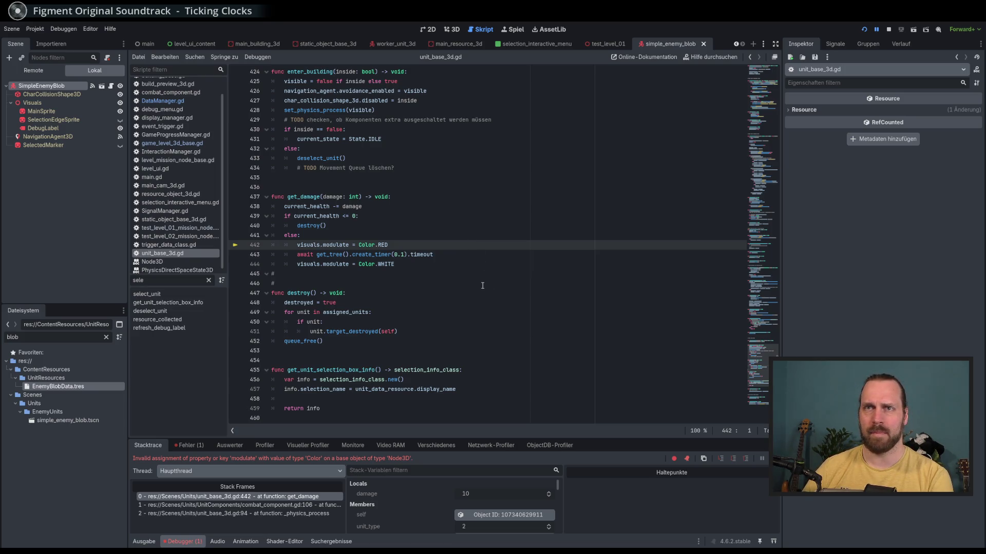
Stop the debug session and examine the visuals.modulate code on line 442, searching for mainsp.
key("F8")
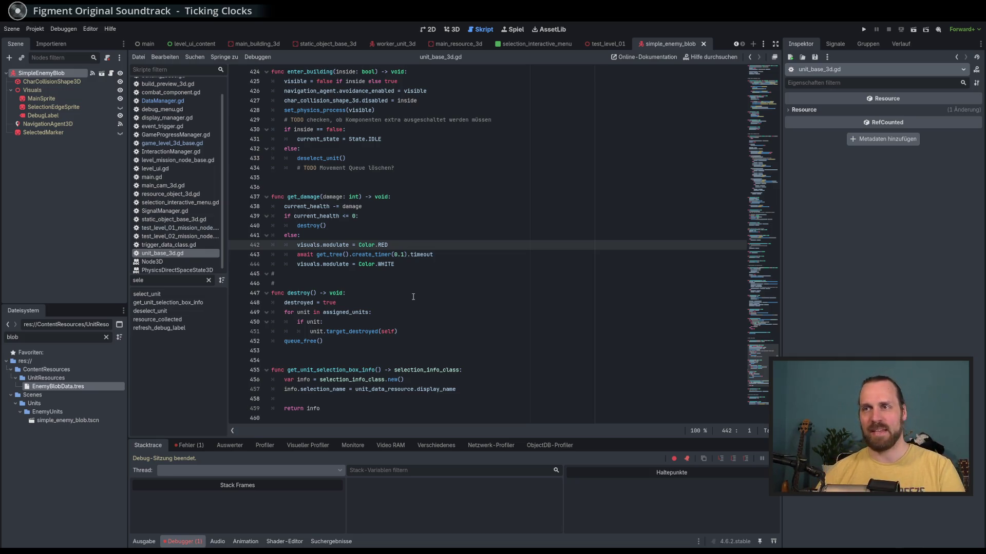
left_click(410, 247)
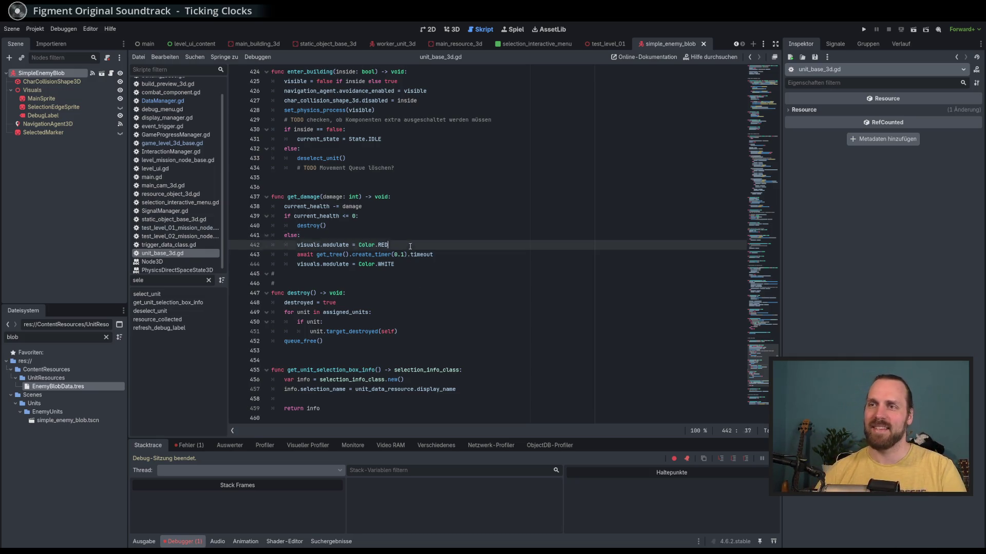
double_click(314, 246)
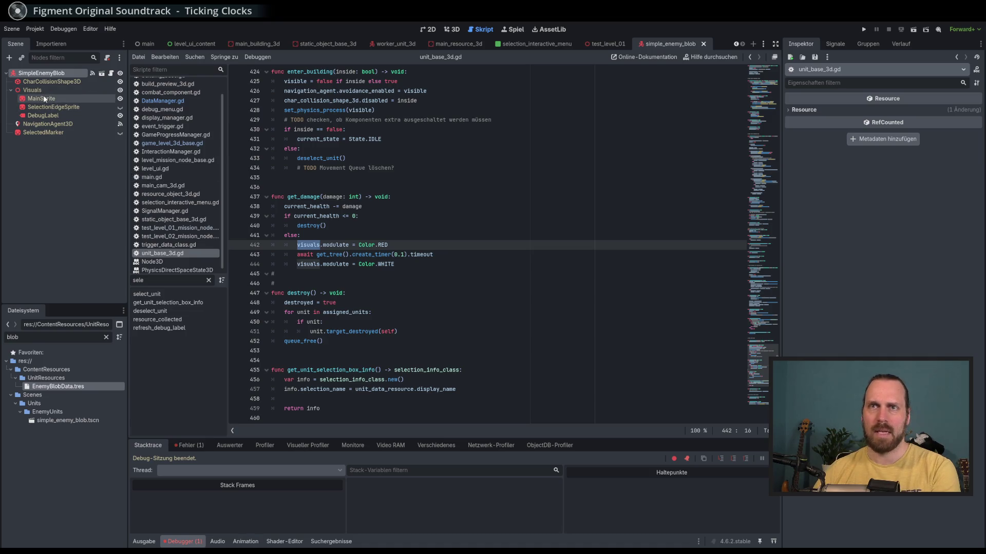
left_click_drag(487, 245, 489, 251)
key("ctrl+f")
type("mainsp")
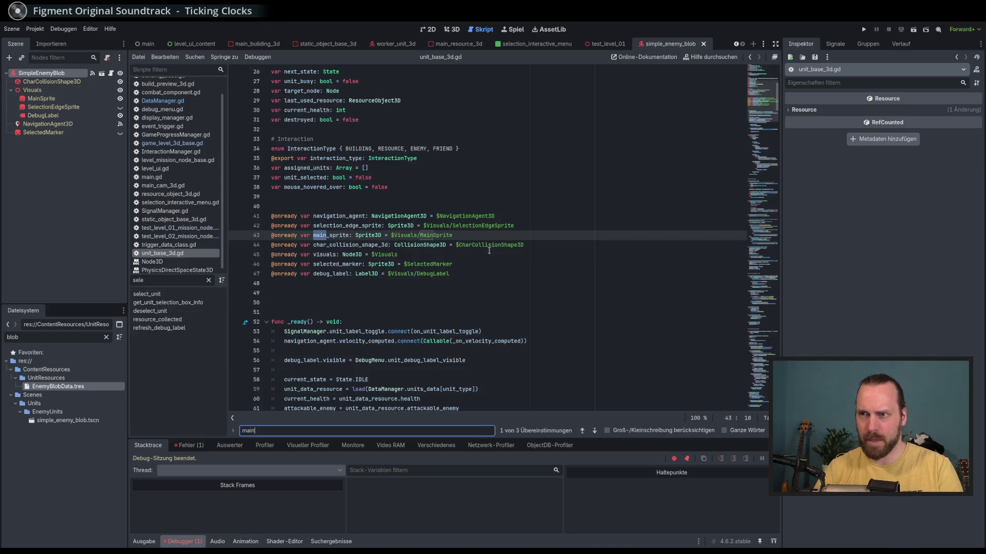
key("alt+Left")
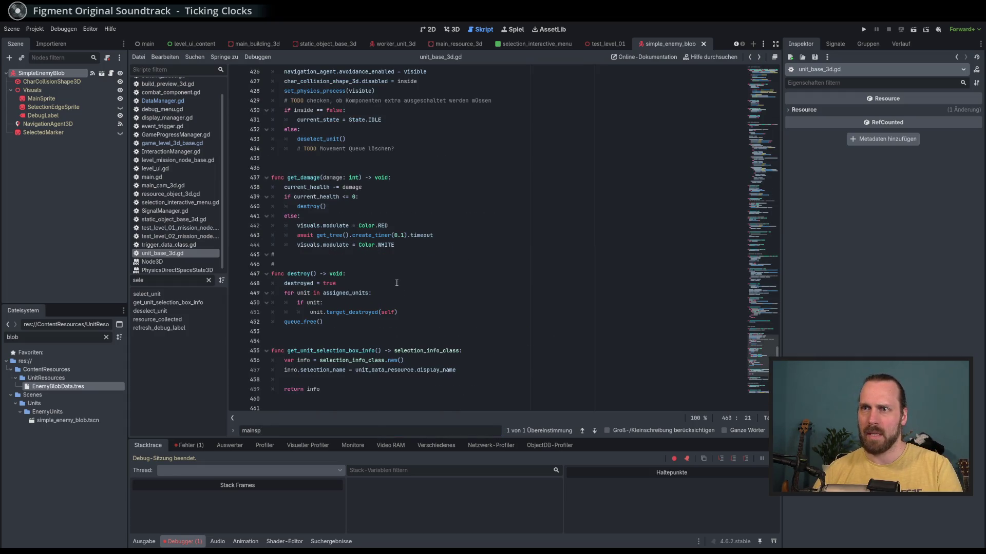
Replace visuals with main_sprite on line 442.
left_click(308, 226)
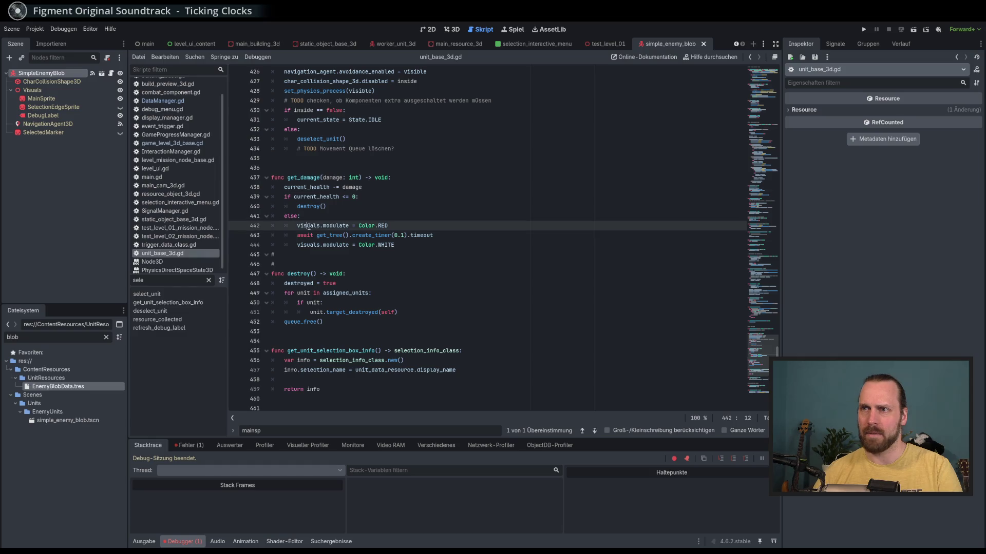
left_click(320, 225)
left_click(296, 226, "shift")
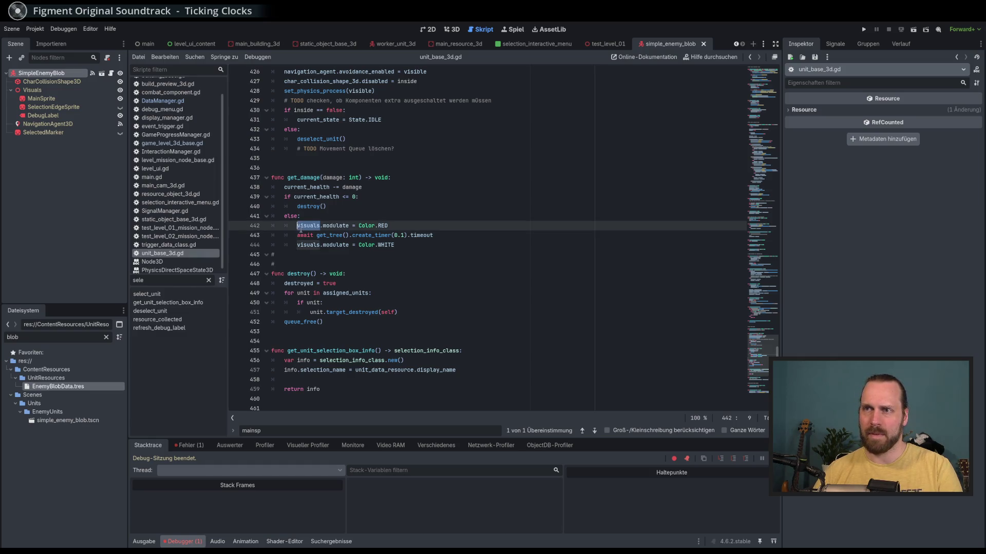
type("main_sprite.")
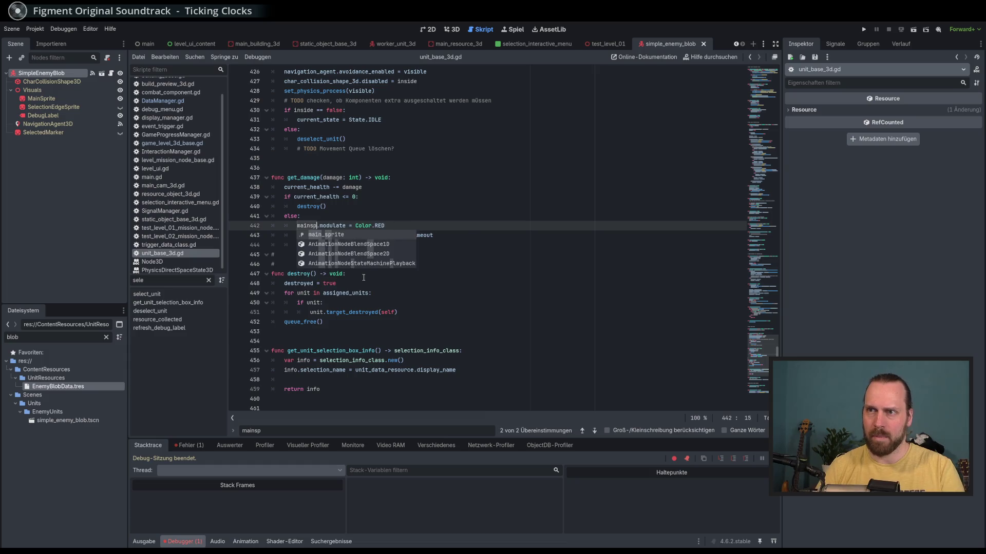
key("BackSpace")
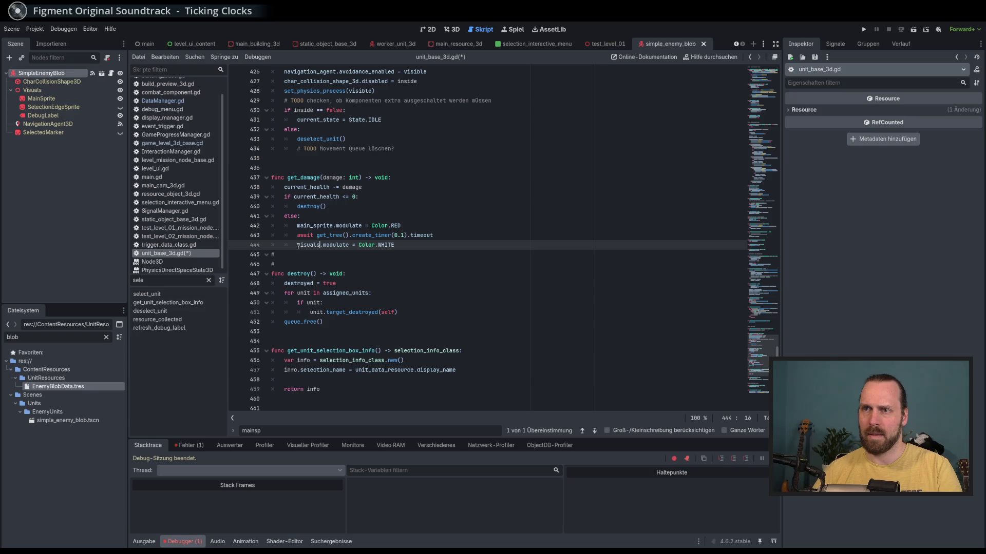
Replace visuals with main_sprite on line 444, save the script and run the game.
left_click_drag(320, 248, 298, 248)
type("main")
key("Return")
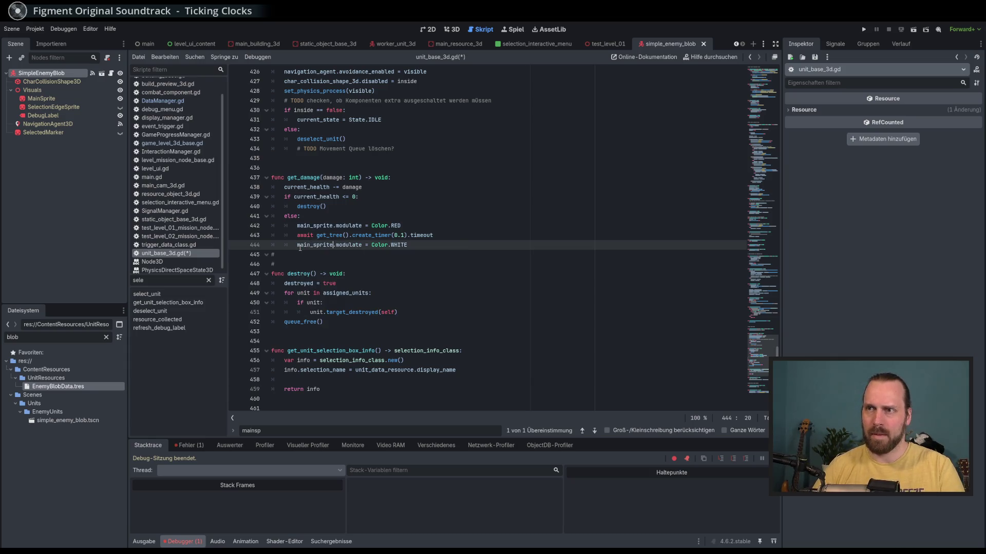
key("End")
key("ctrl+s")
key("F5")
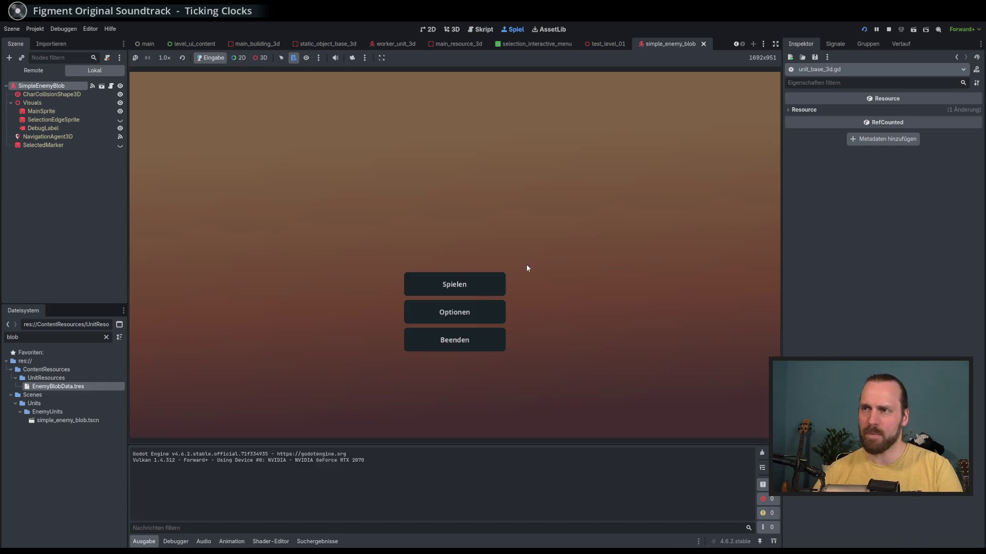
Start Test Mission 01, select the Laser Dude and pan around the level, then stop the game.
left_click(460, 277)
left_click(308, 156)
left_click(297, 129)
left_click(540, 390)
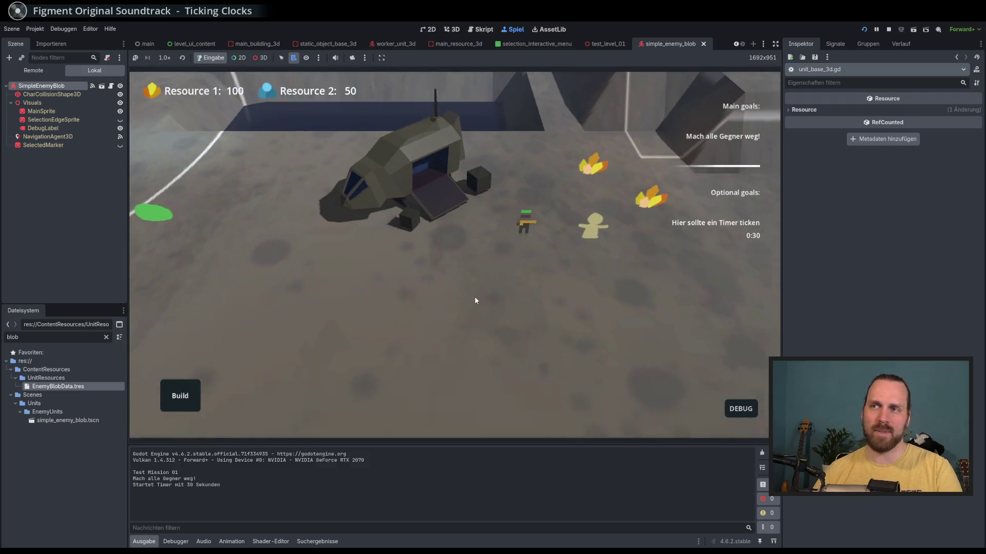
left_click(572, 227)
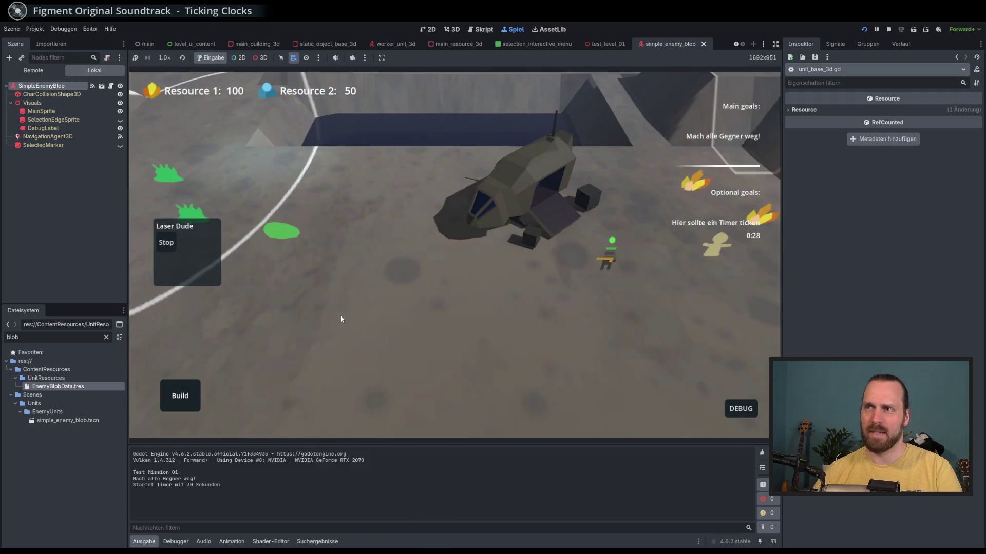
mouse_move(366, 324)
left_mouse_down()
mouse_move(477, 331)
mouse_move(417, 337)
mouse_move(351, 293)
left_mouse_up()
left_click(402, 321)
scroll(565, 343, "down", 3)
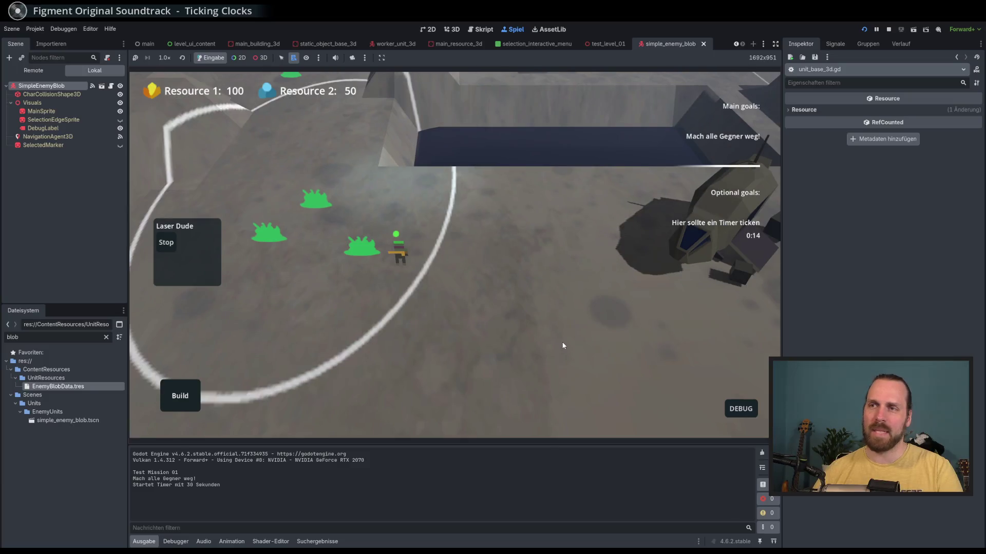
left_click_drag(565, 343, 537, 346)
key("F8")
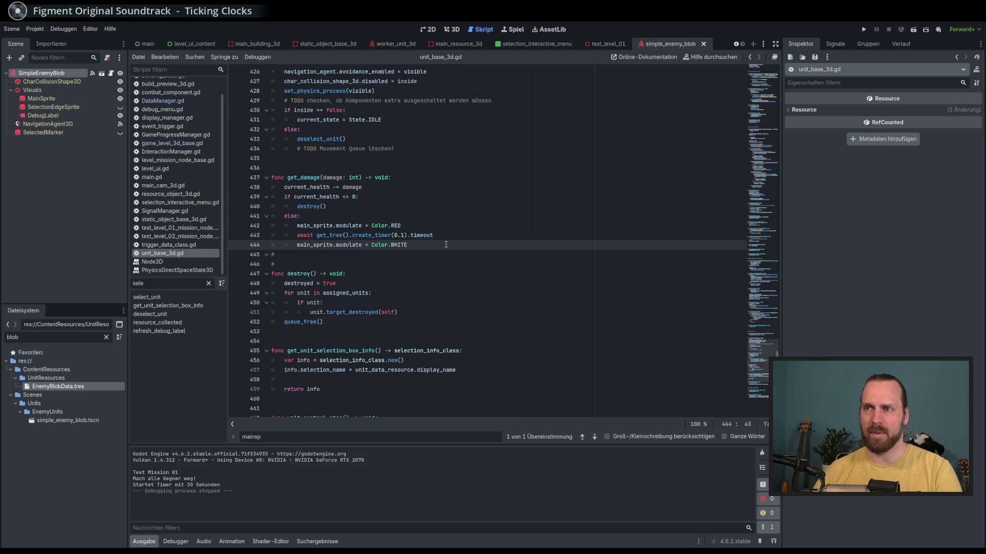
Relaunch Test Mission 01, send the Laser Dude toward the enemy blobs, then stop the game.
key("F5")
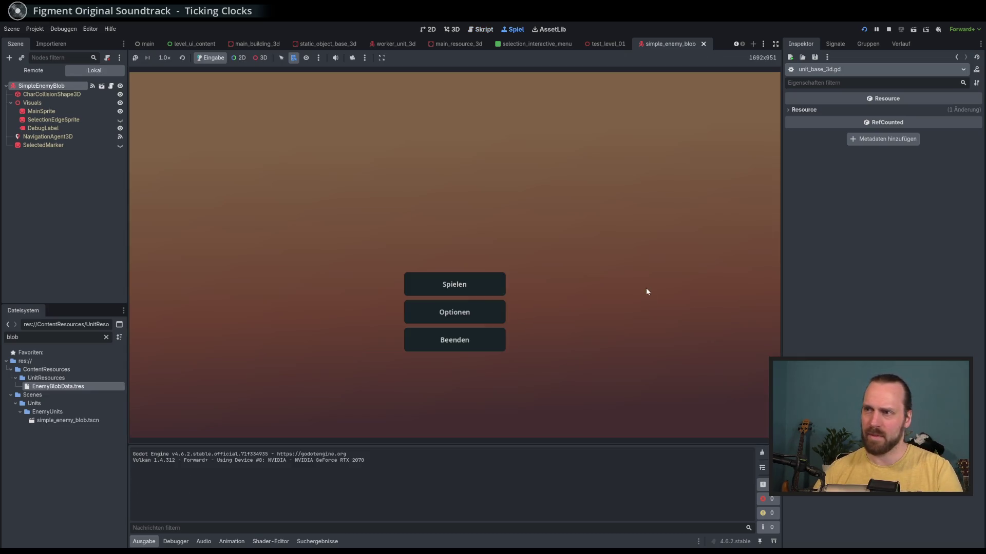
left_click(468, 282)
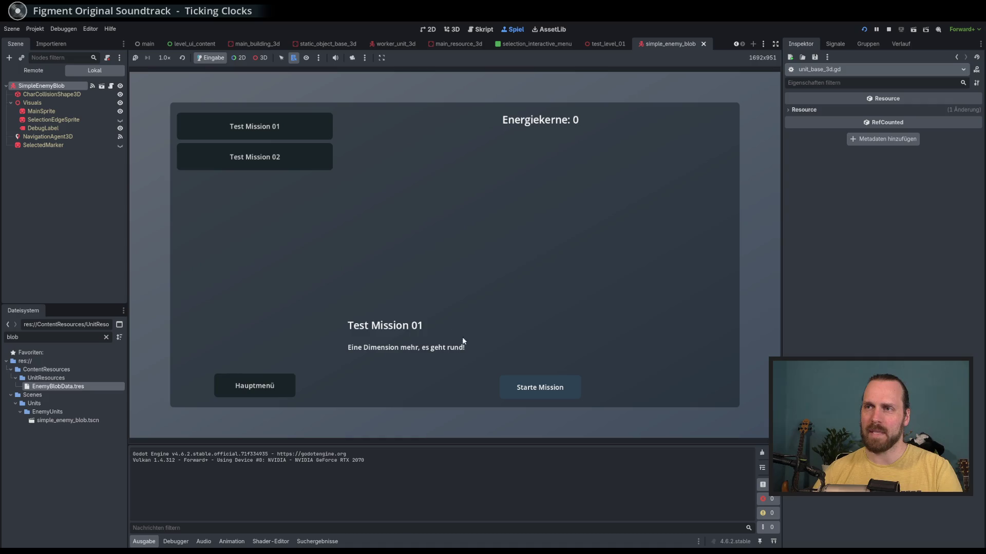
left_click(517, 381)
left_click(585, 251)
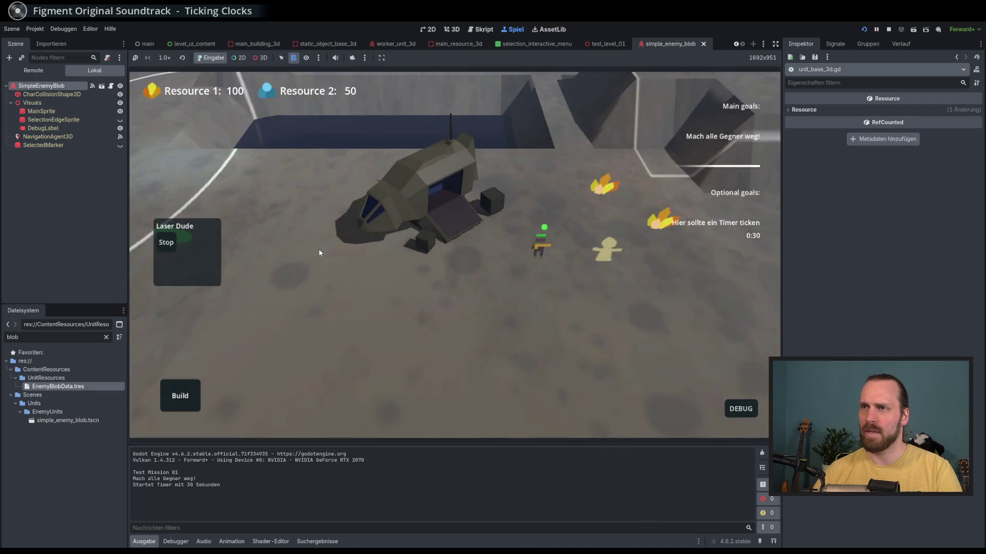
scroll(380, 282, "up", 3)
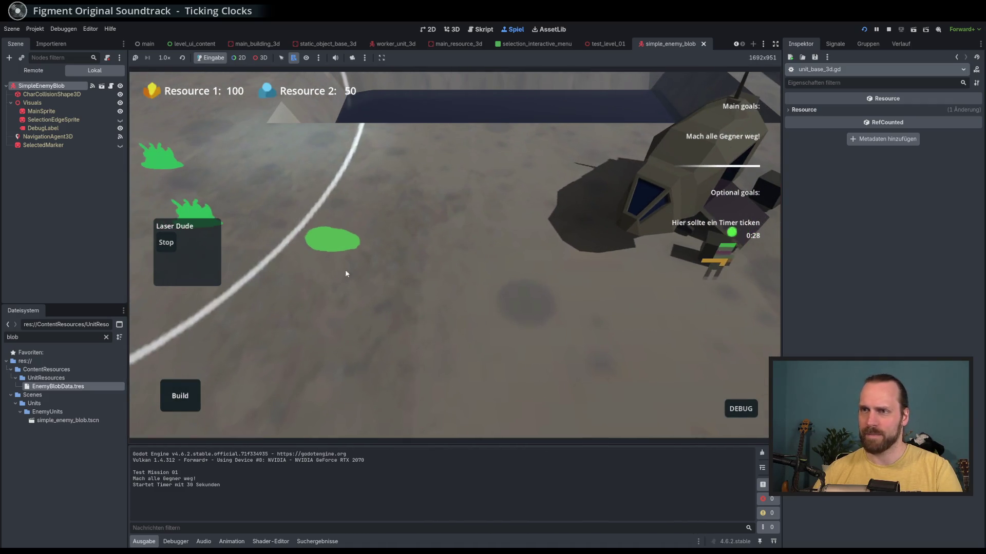
right_click(316, 268)
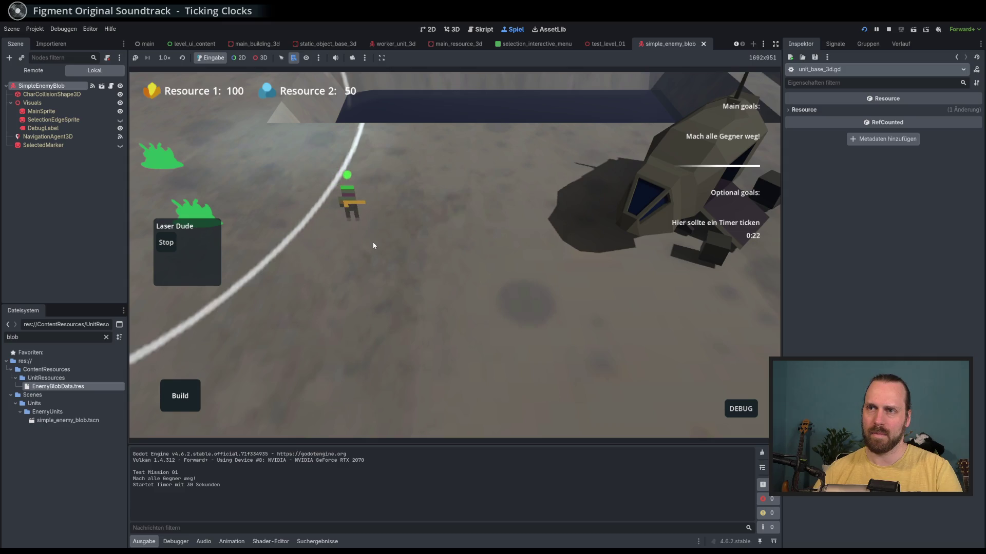
scroll(461, 305, "down", 3)
key("F8")
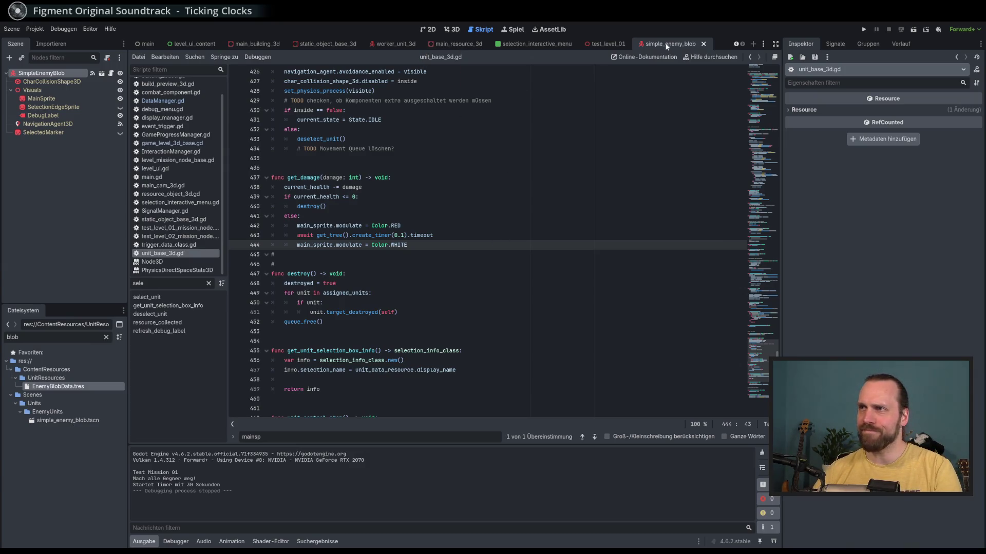
Raise EnemyBlobData.tres Scan Radius from 150.0 to 300.0 and run the game with F5.
left_click(51, 81)
left_click(63, 72)
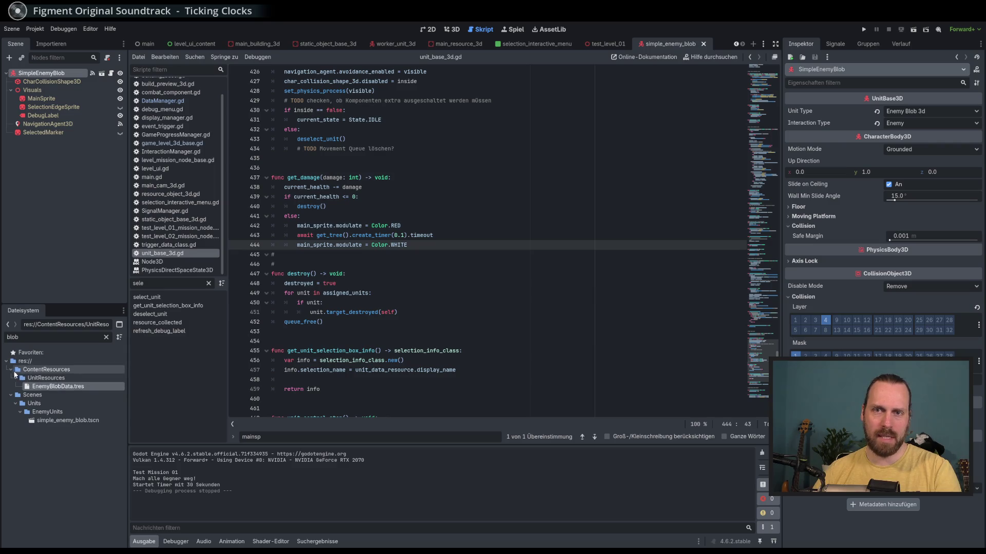
left_click(44, 388)
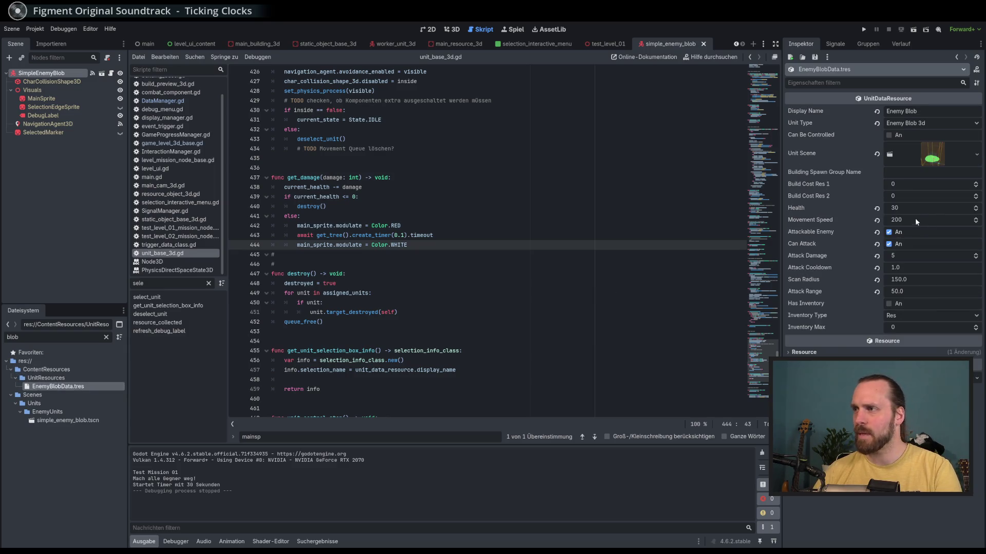
left_click(913, 279)
type("300")
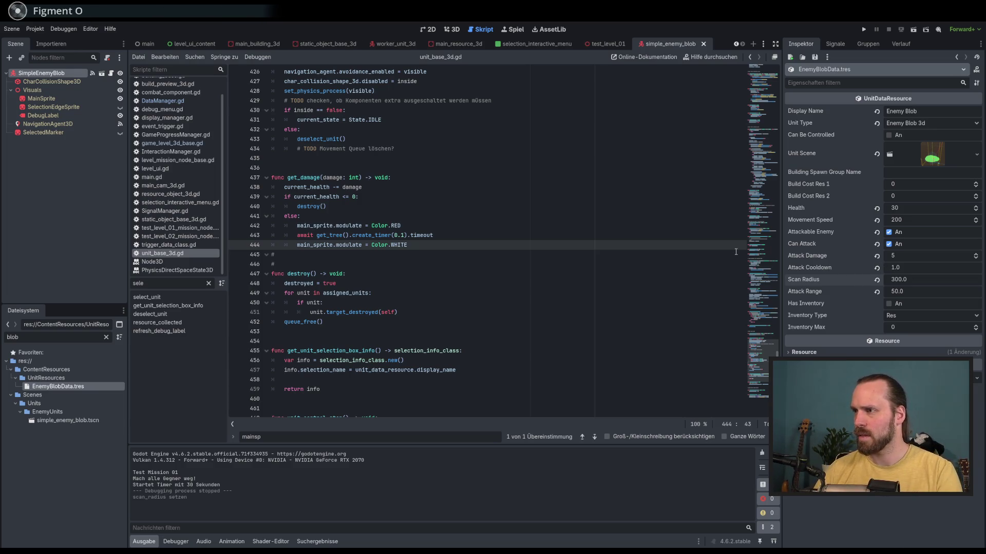
key("F5")
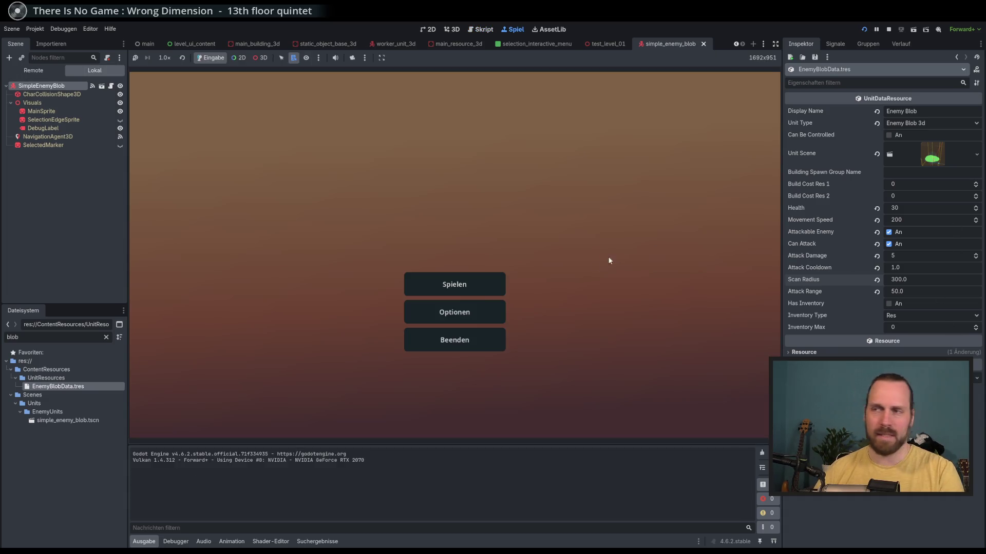
Start Test Mission 01 from the main menu with DEBUG UnitLabels turned on.
left_click(463, 285)
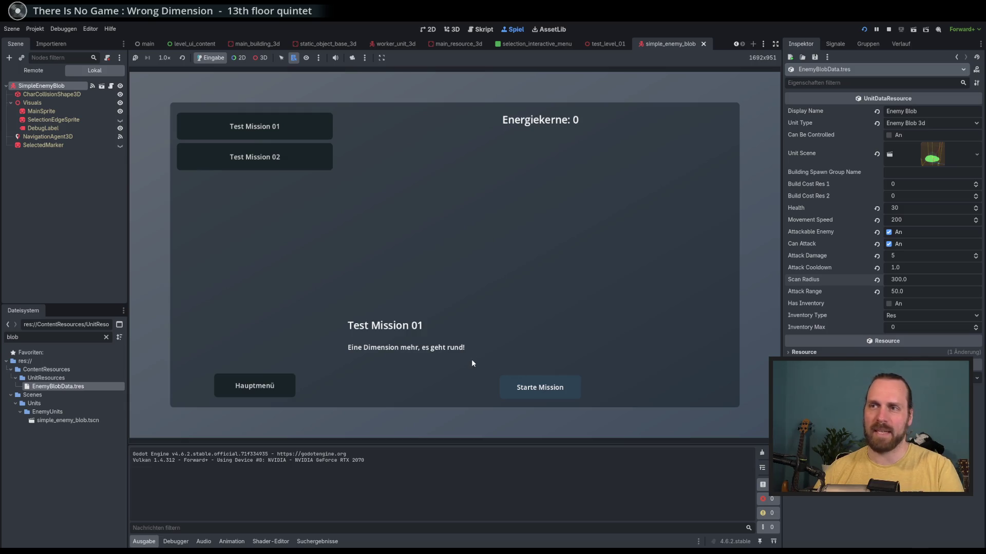
key("Return")
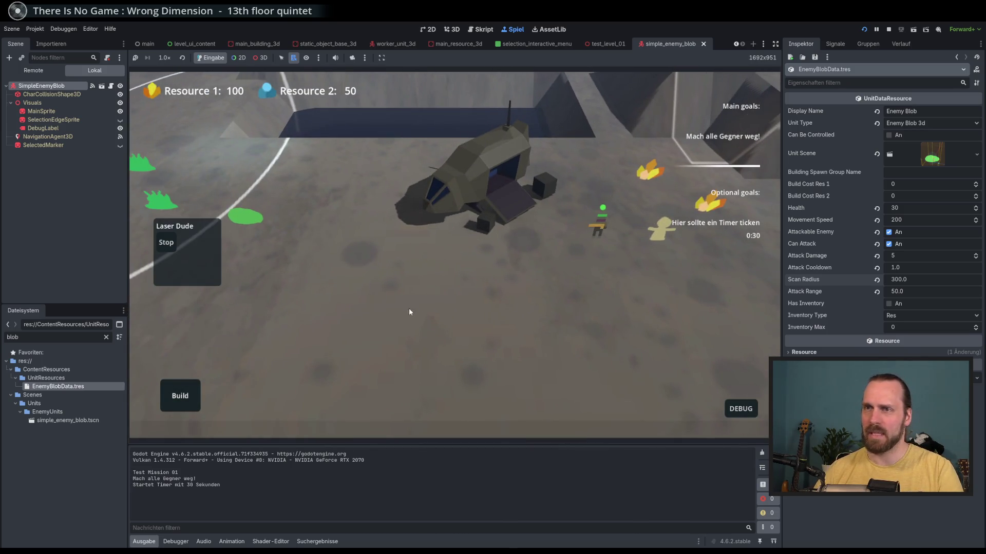
left_click(741, 409)
left_click(733, 307)
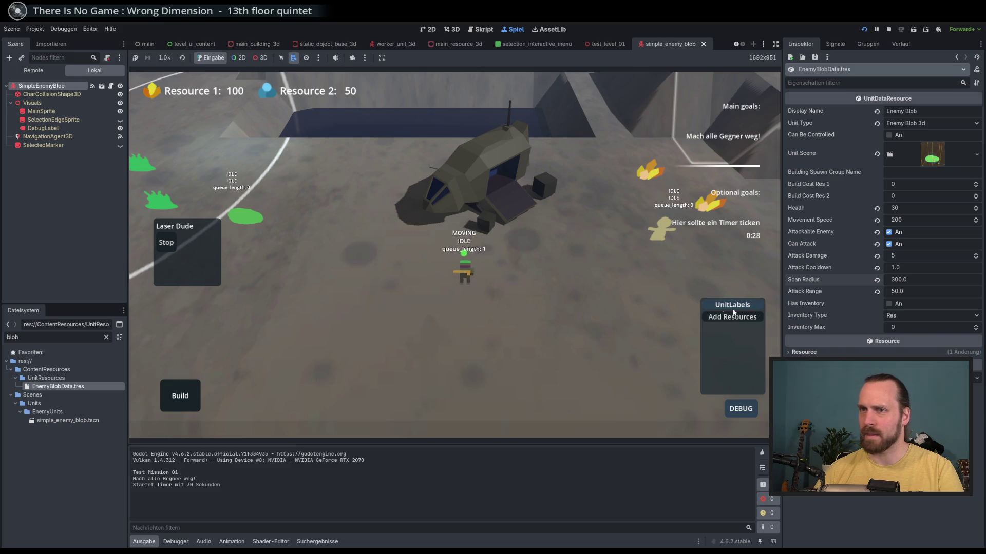
scroll(548, 356, "up", 3)
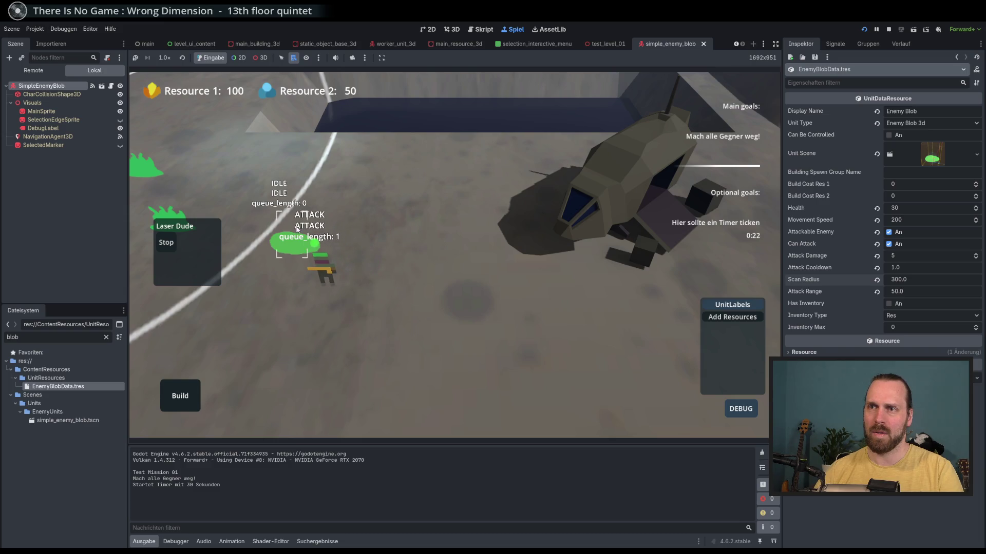
Select the enemy blob and the Laser Dude to check the attack, then stop the game.
left_click(298, 242)
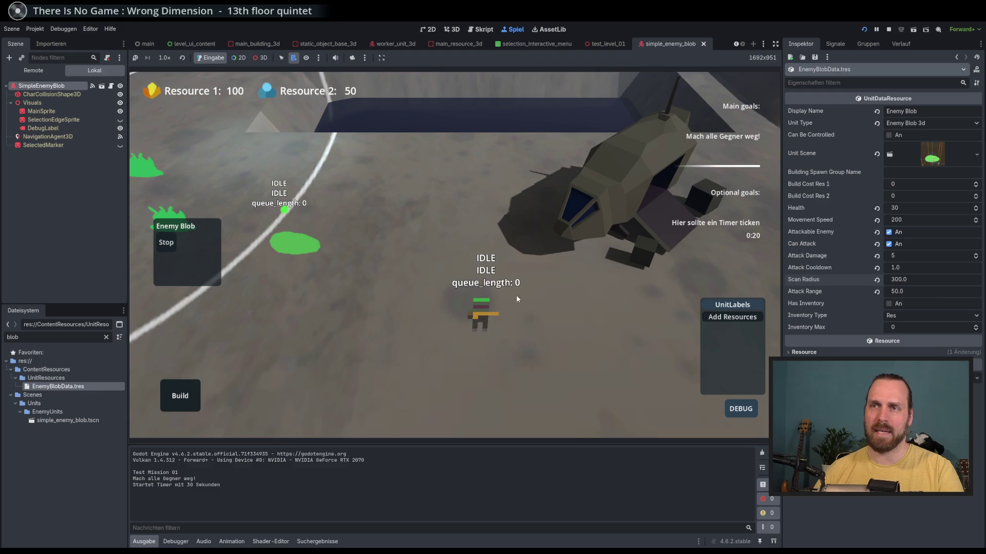
left_click(482, 313)
key("F8")
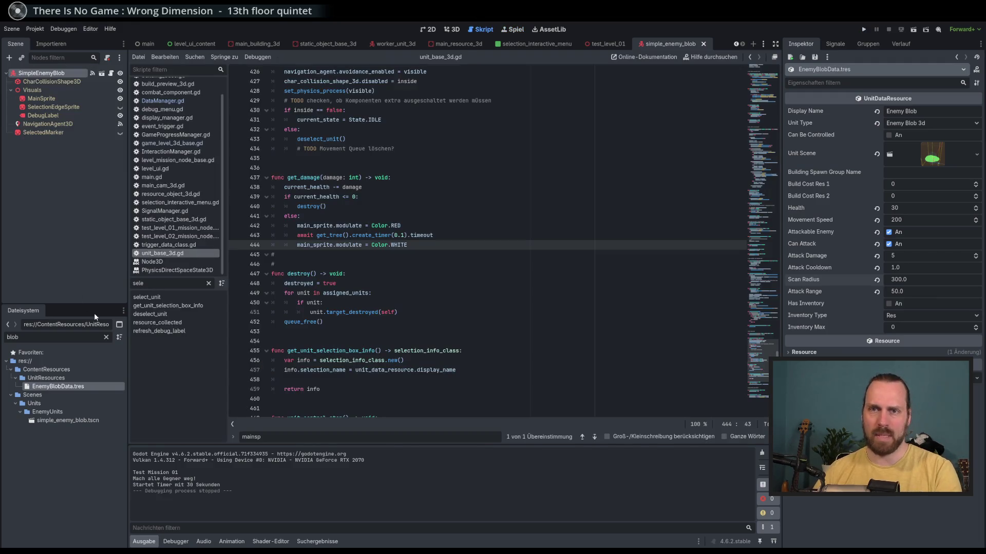
Filter the FileSystem by 'comba' and show CombatUnit3D_Data.tres in the Inspector.
double_click(53, 335)
type("comba")
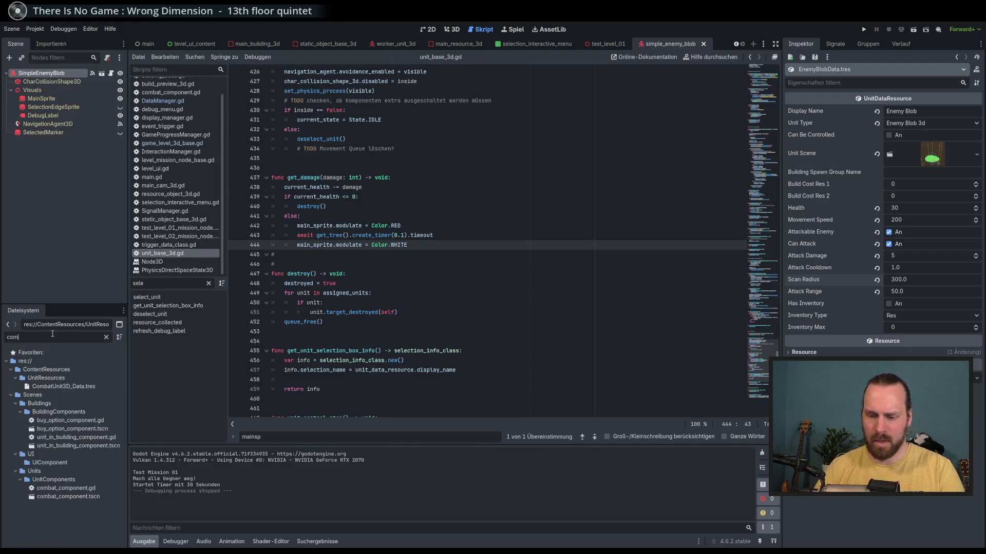
left_click(63, 387)
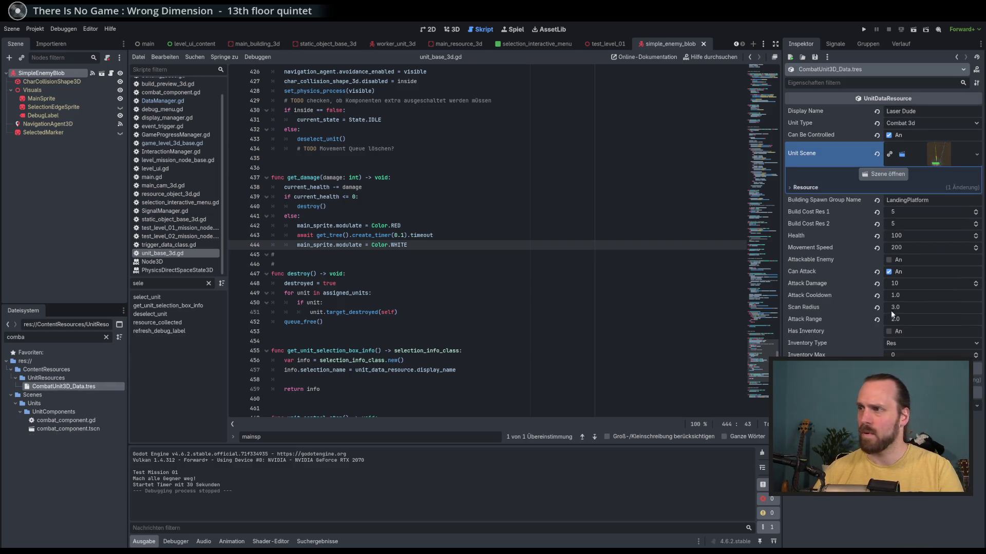
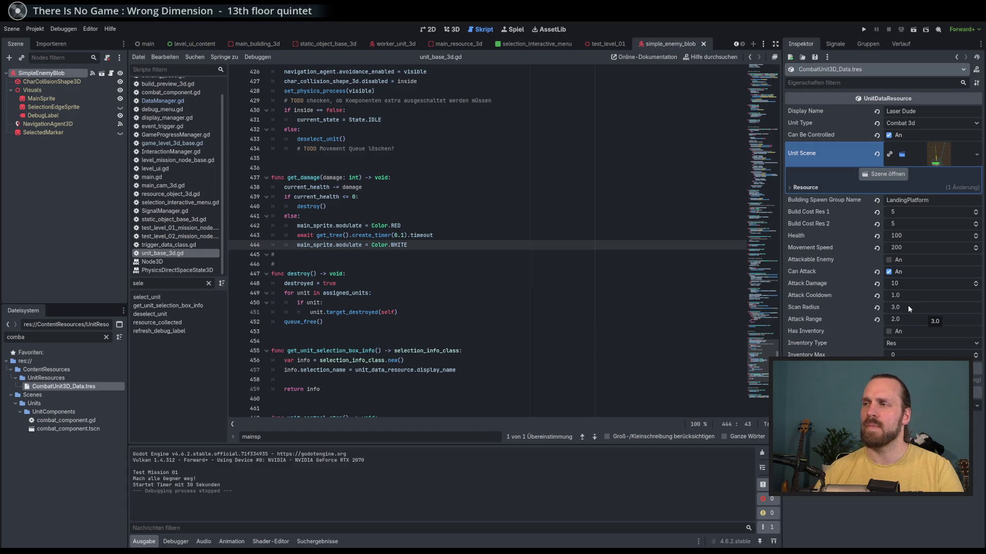
Set the Laser Dude's attack range to 3.0 and scan radius to 4.0.
left_click(908, 318)
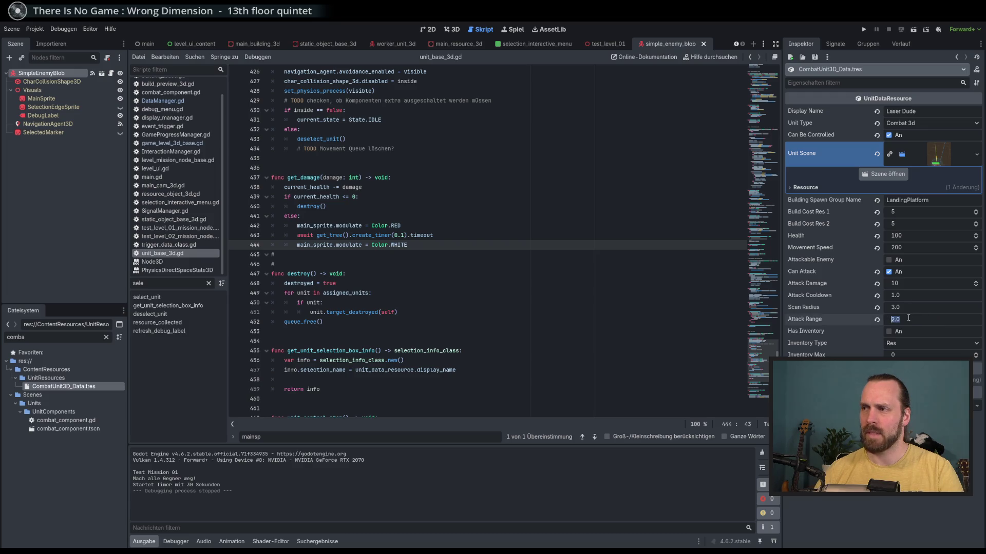
type("3")
left_click(903, 307)
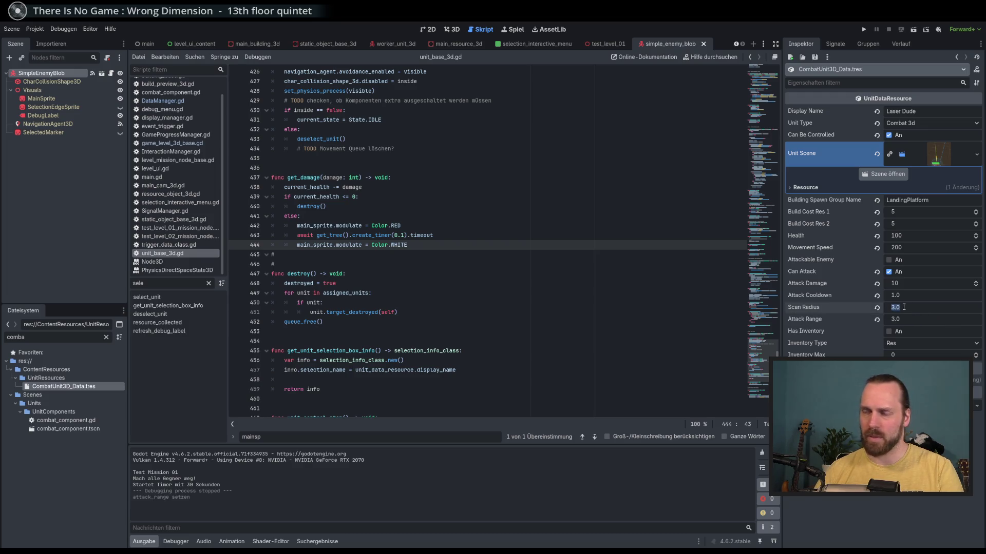
type("4")
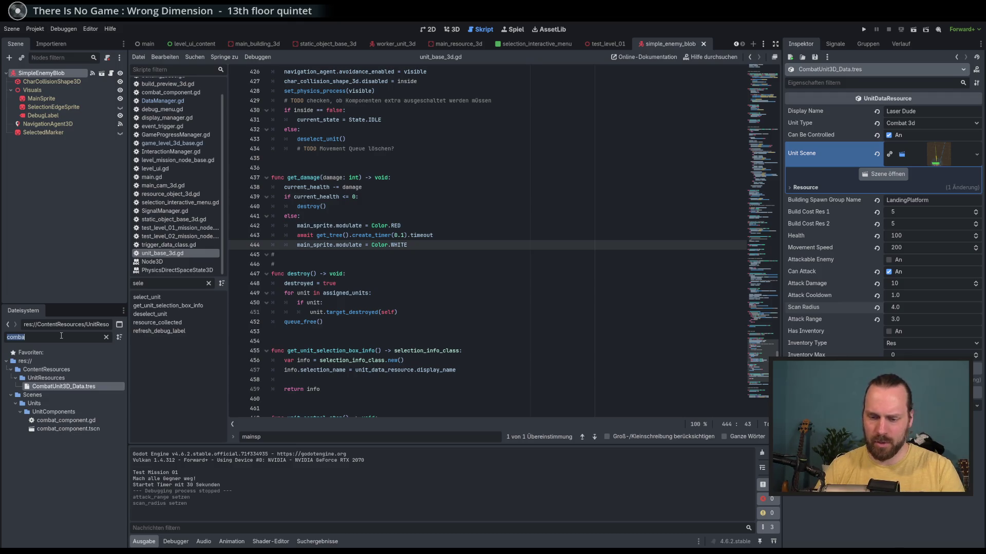
type("blob")
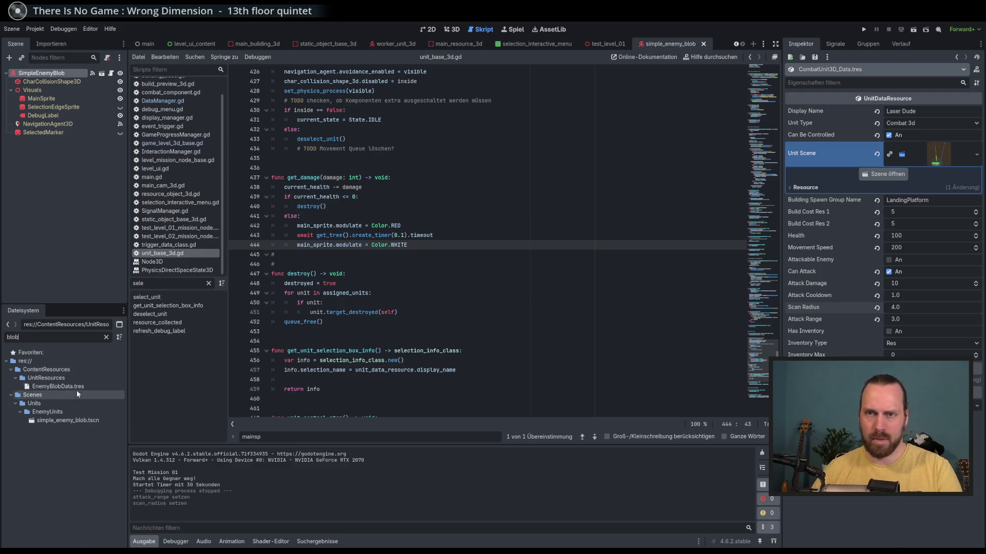
Give the Enemy Blob data attack range 1.0 and scan radius 5.0, then run the game.
left_click(75, 388)
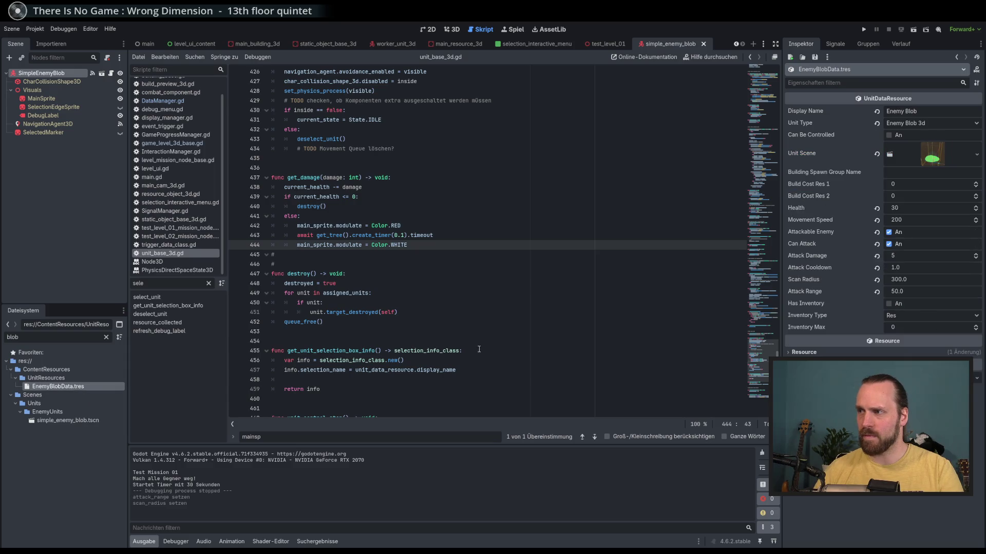
left_click(930, 276)
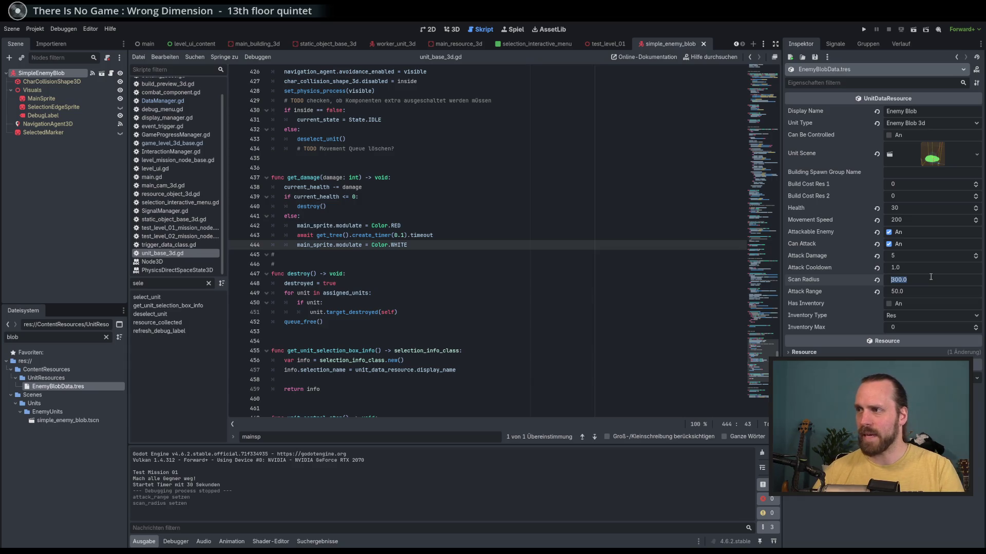
key("ctrl+z")
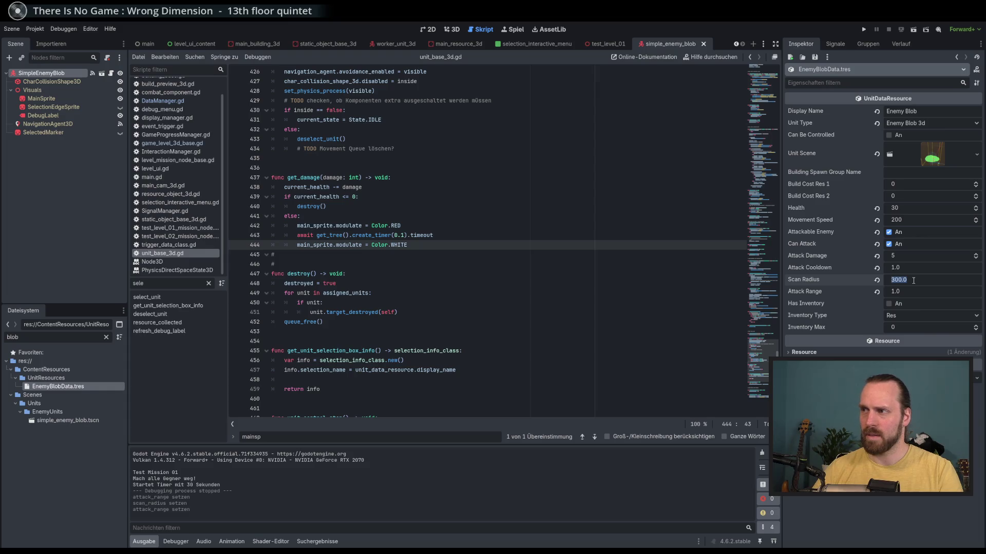
key("ctrl+z")
key("F5")
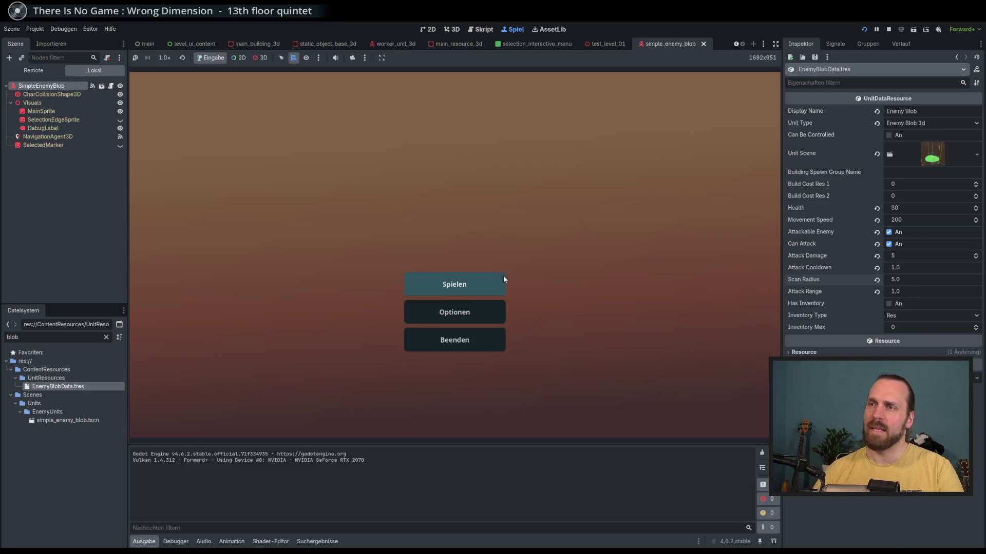
Start Test Mission 01 from the main menu and pan the camera around the map.
left_click(502, 277)
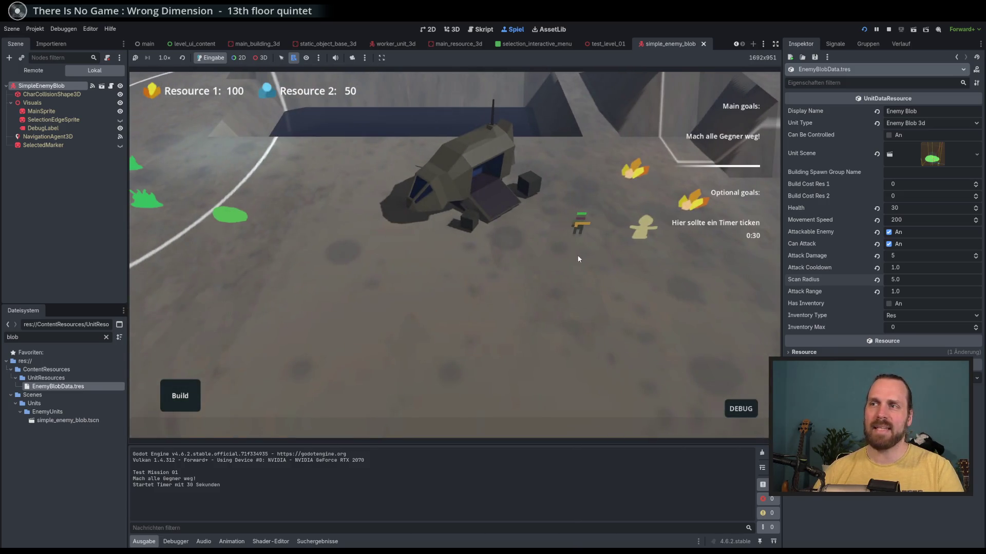
left_click(577, 252)
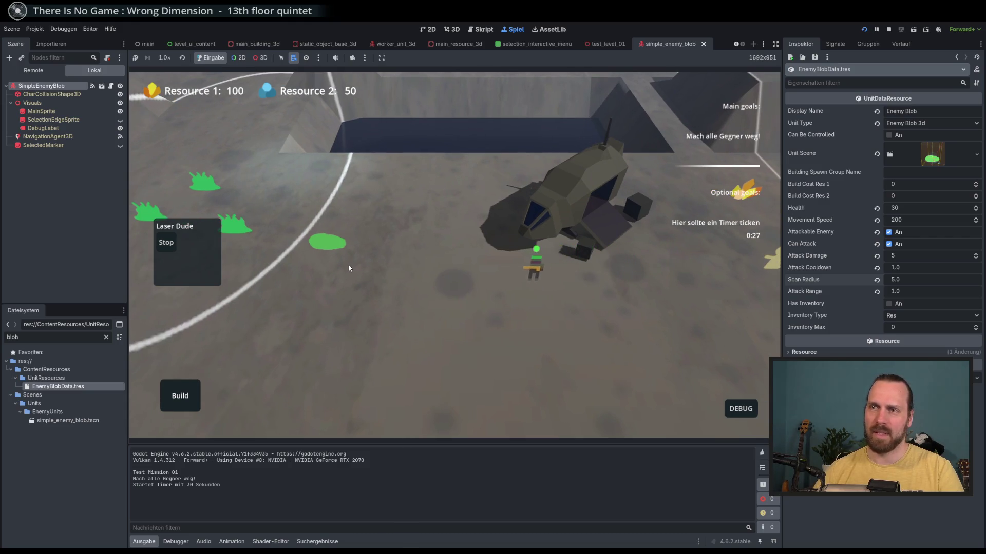
scroll(349, 277, "up", 3)
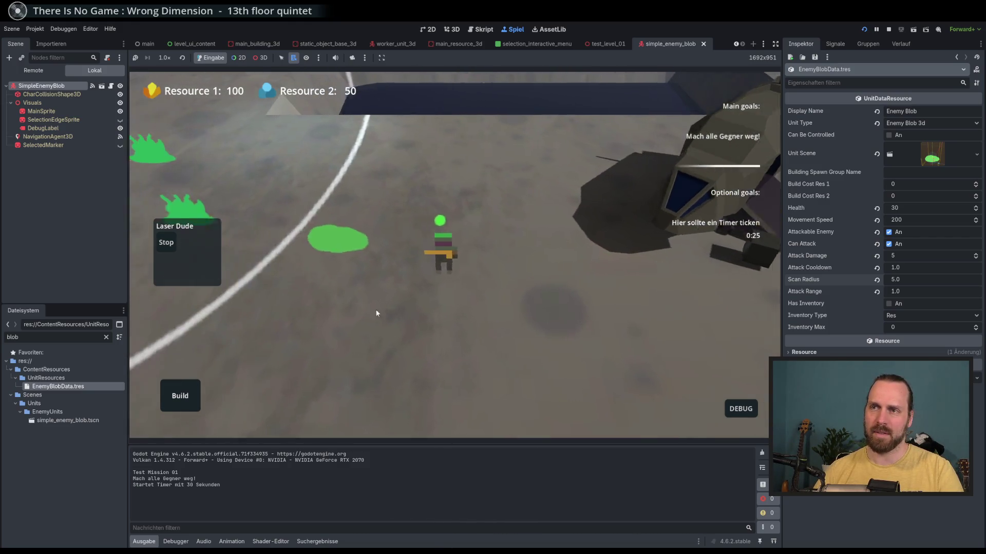
key("a")
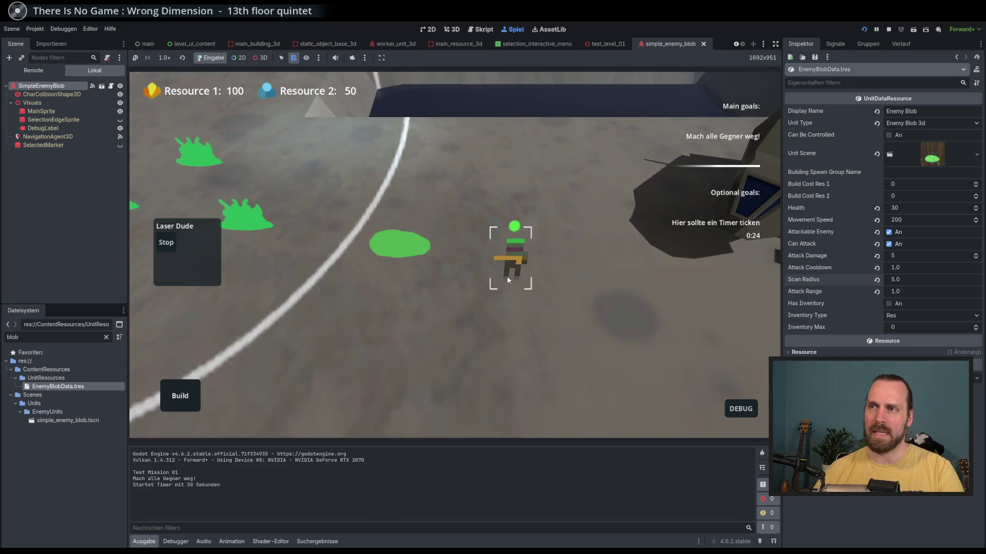
scroll(493, 293, "down", 3)
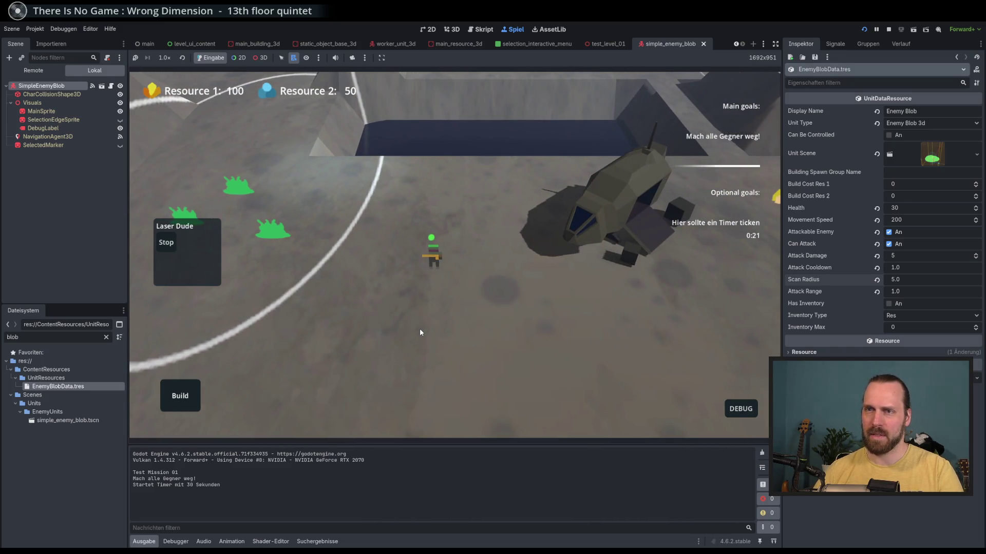
key("d")
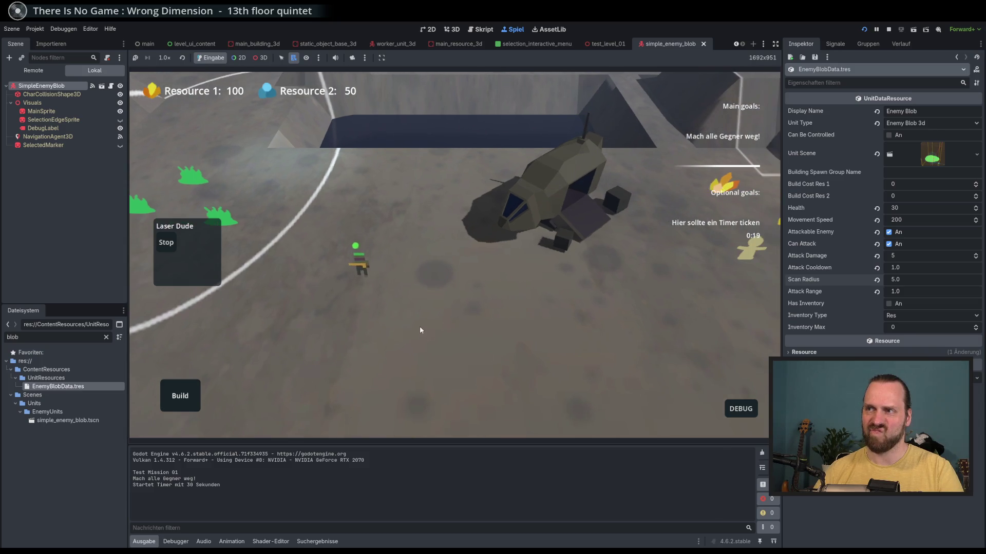
Turn on DEBUG UnitLabels, then restart the game and return to mission selection.
left_click(741, 408)
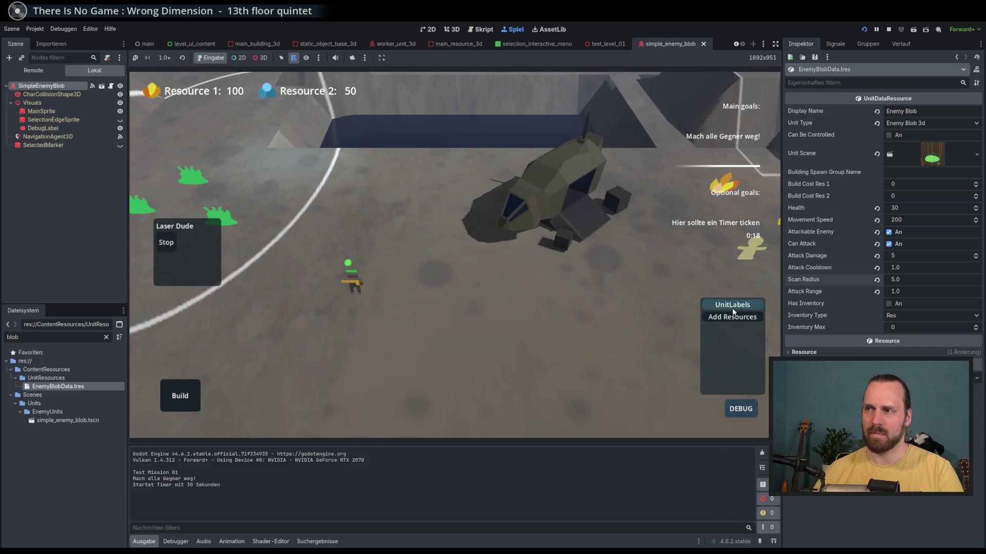
left_click(733, 305)
scroll(483, 323, "up", 1)
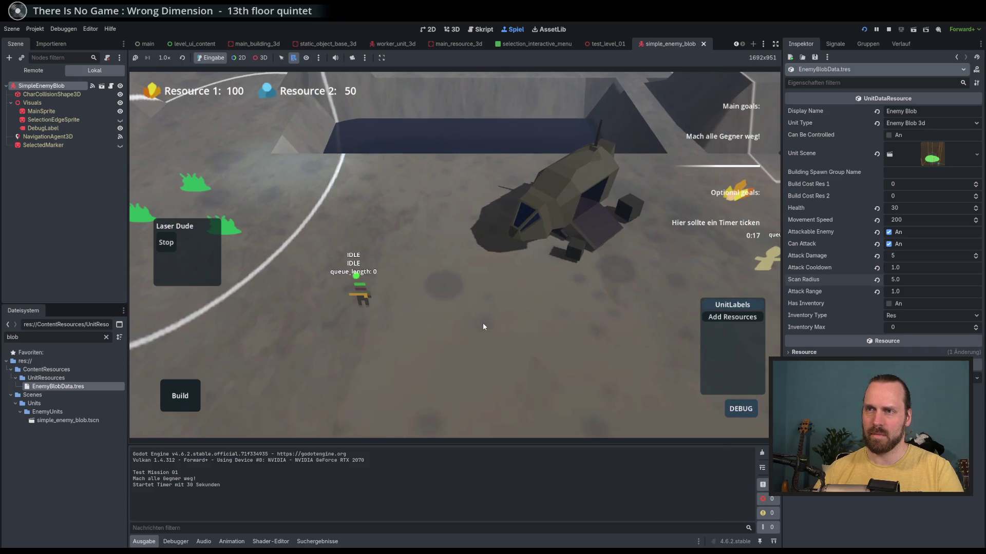
left_click(483, 323)
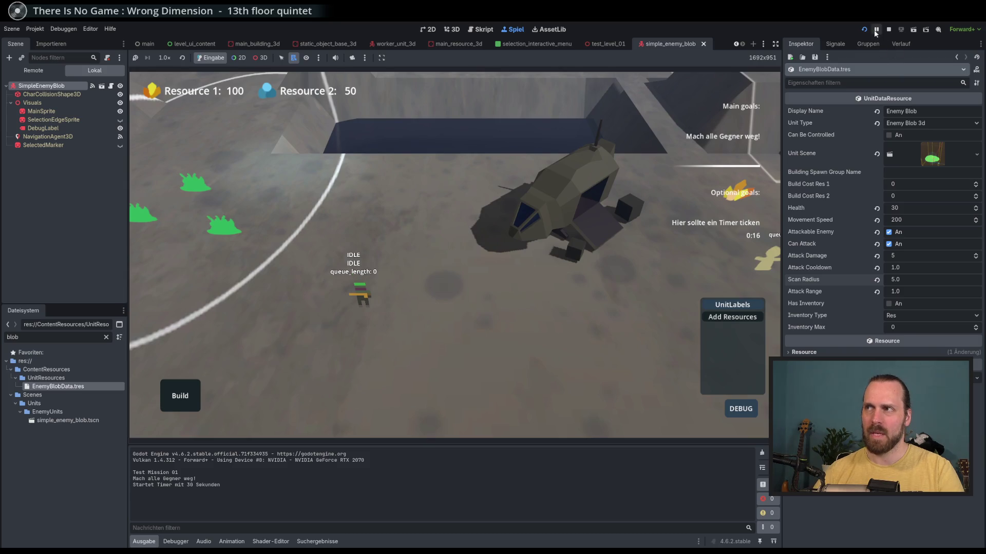
left_click(864, 29)
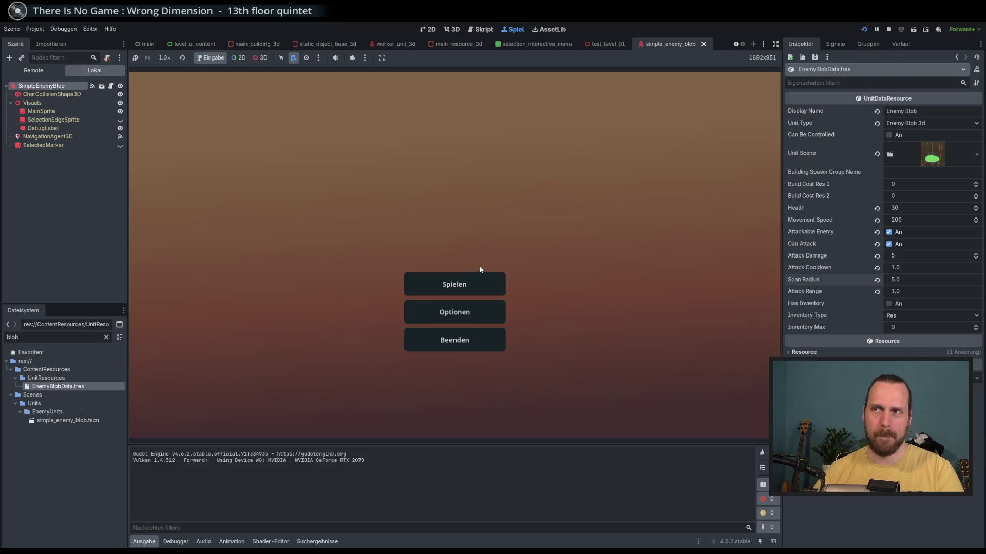
left_click(475, 284)
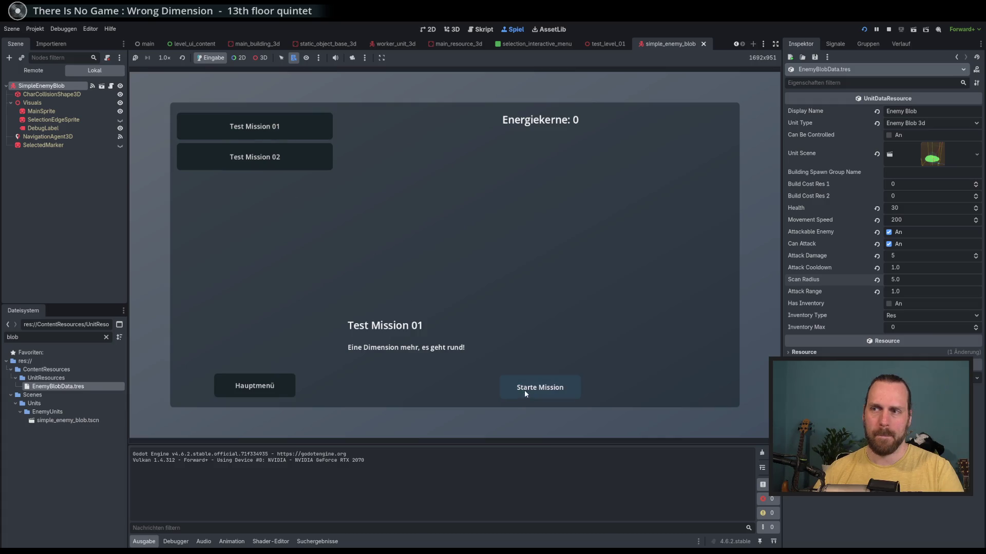
Start Test Mission 01 with UnitLabels shown and select the Laser Dude.
key("Return")
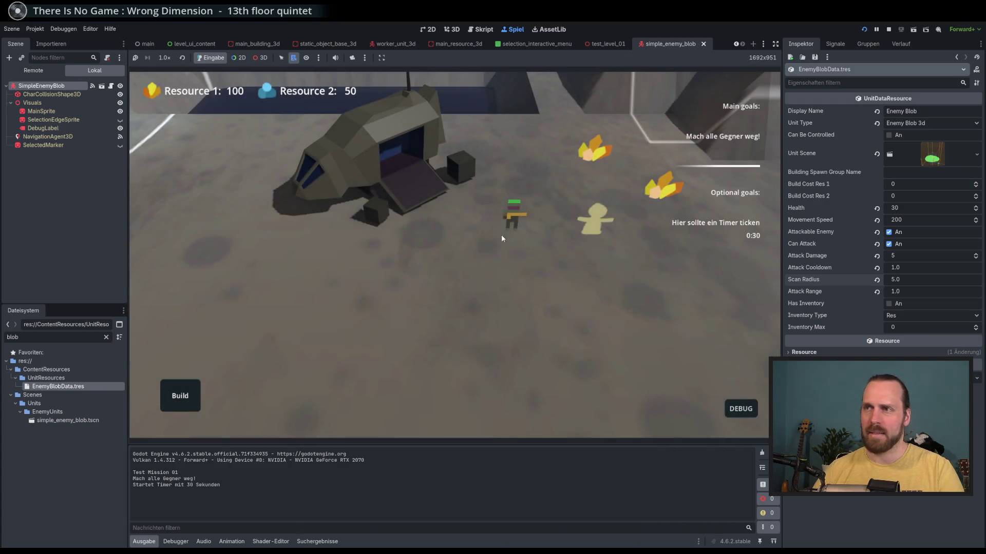
left_click(746, 413)
left_click(732, 305)
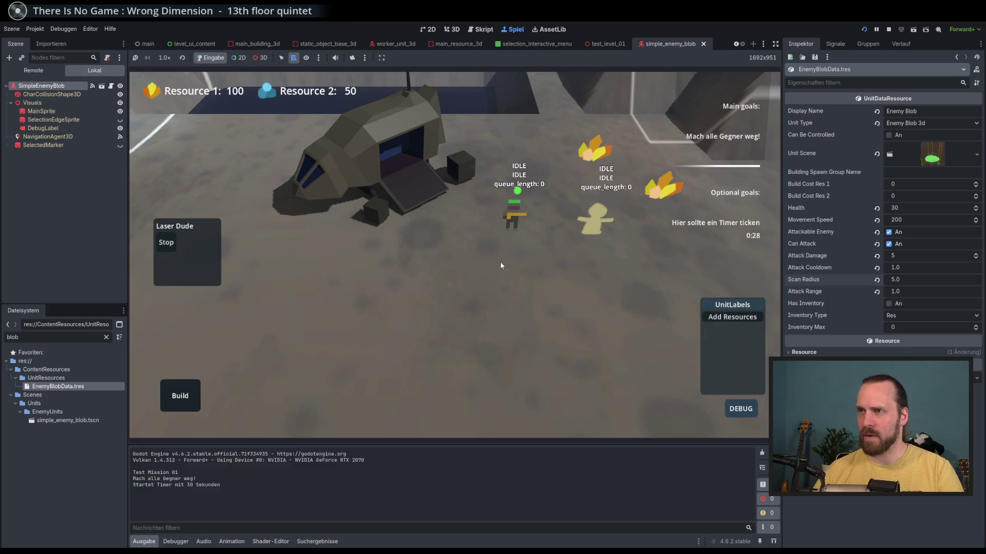
key("a")
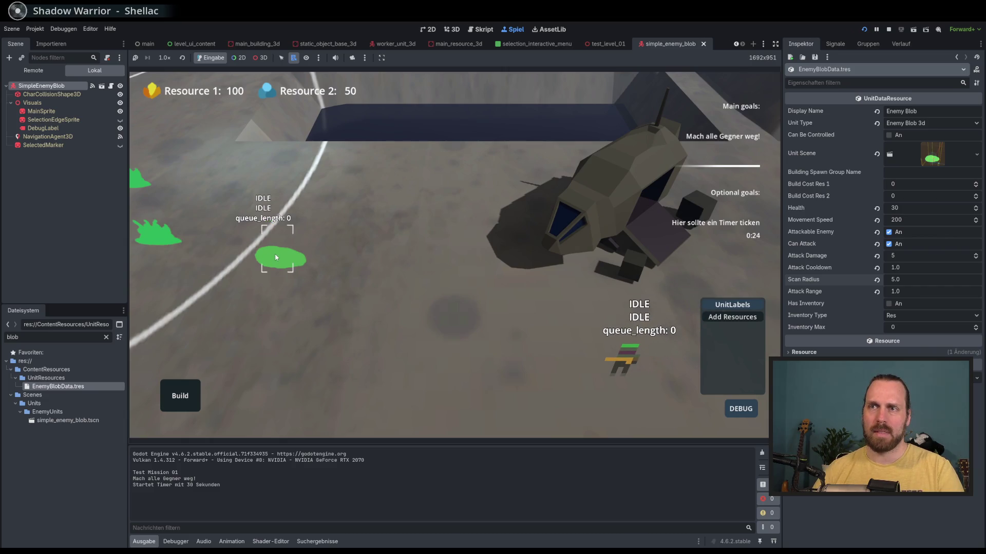
left_click(471, 339)
left_click(599, 359)
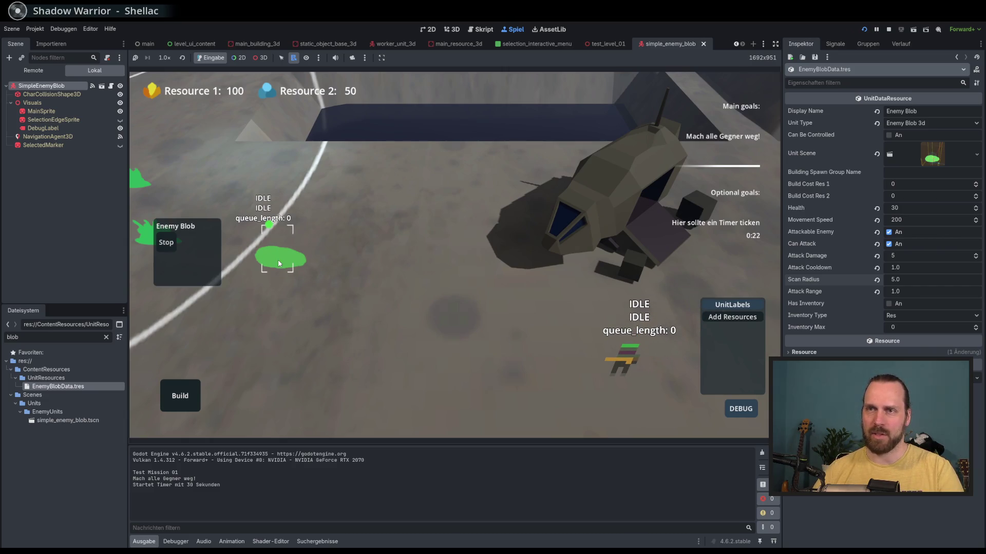
left_click(352, 305)
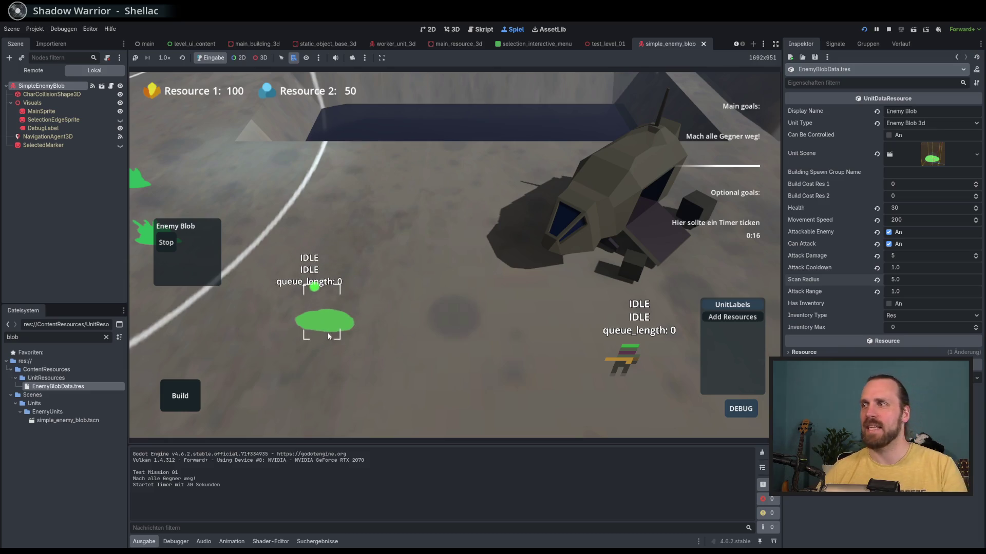
Box-select the enemy blob, follow the Laser Dude's fight, then restart with F5.
left_click_drag(328, 332, 389, 314)
scroll(382, 319, "up", 2)
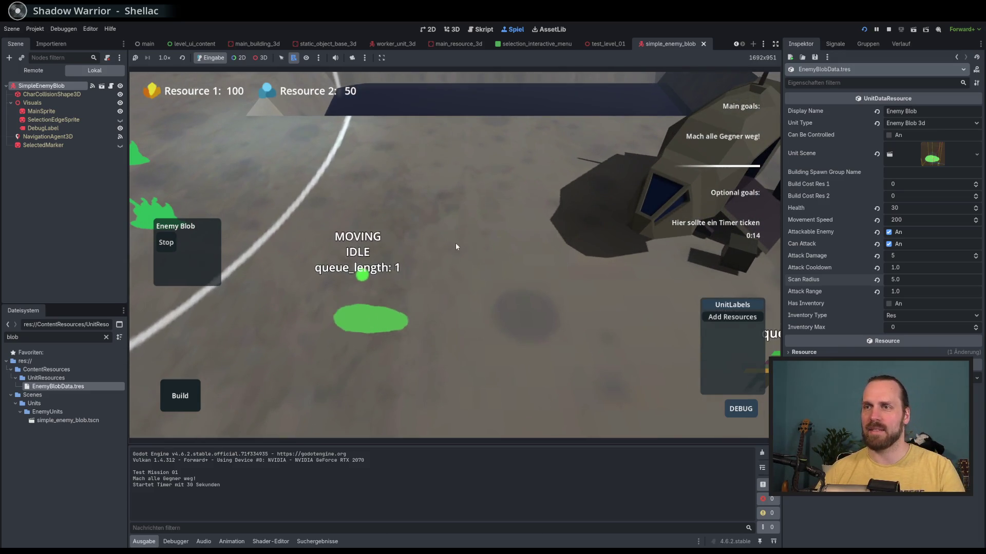
scroll(414, 369, "down", 2)
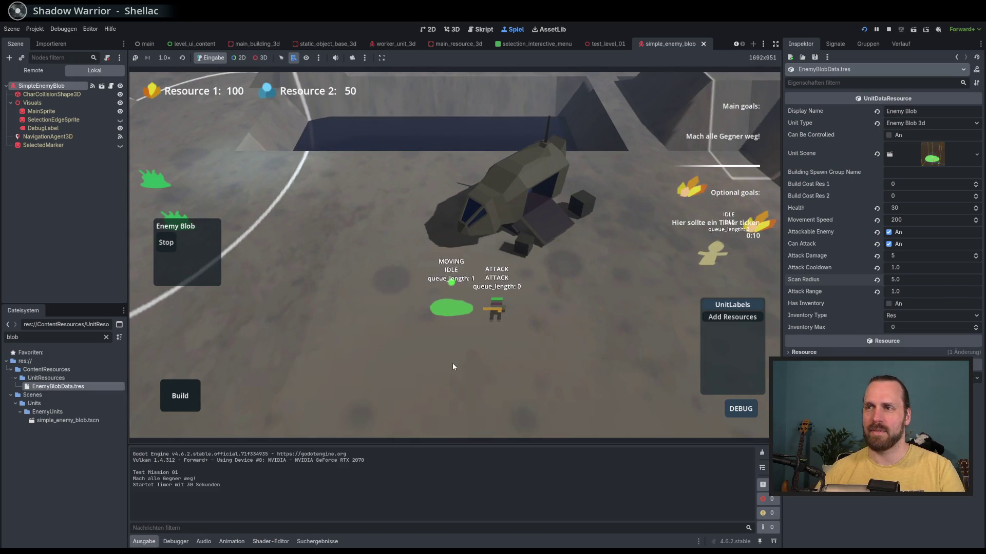
mouse_move(498, 316)
left_mouse_down()
mouse_move(475, 367)
mouse_move(380, 310)
mouse_move(346, 312)
mouse_move(392, 284)
mouse_move(439, 300)
left_mouse_up()
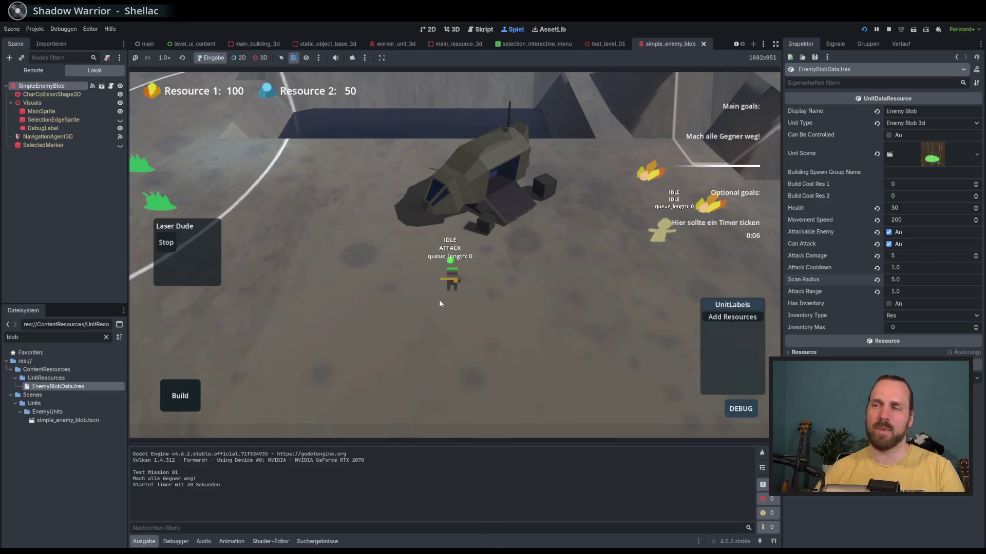
left_click(364, 314)
left_click_drag(301, 328, 398, 320)
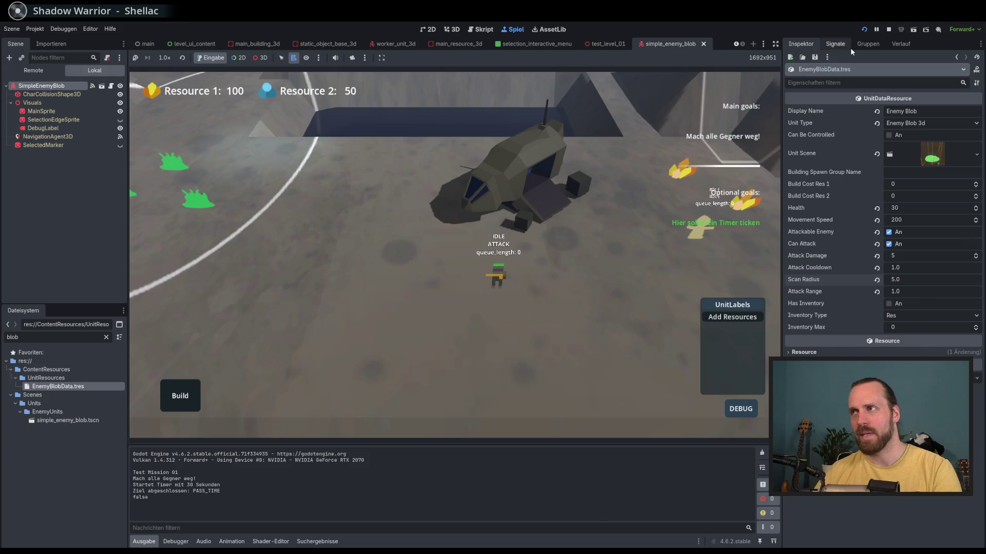
key("F5")
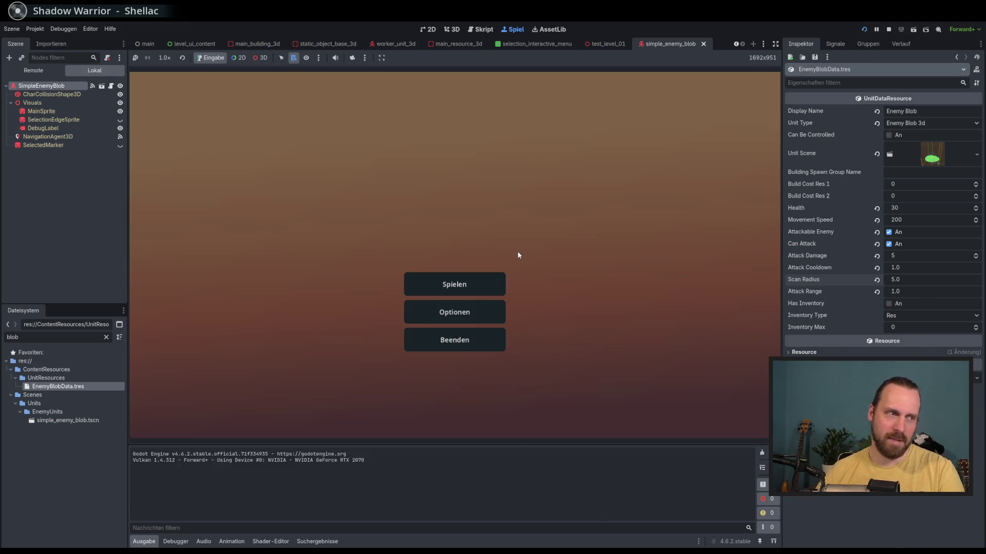
Start Test Mission 01, select the blob and Laser Dude, send Laser Dude across the map, and select the worker.
left_click(467, 278)
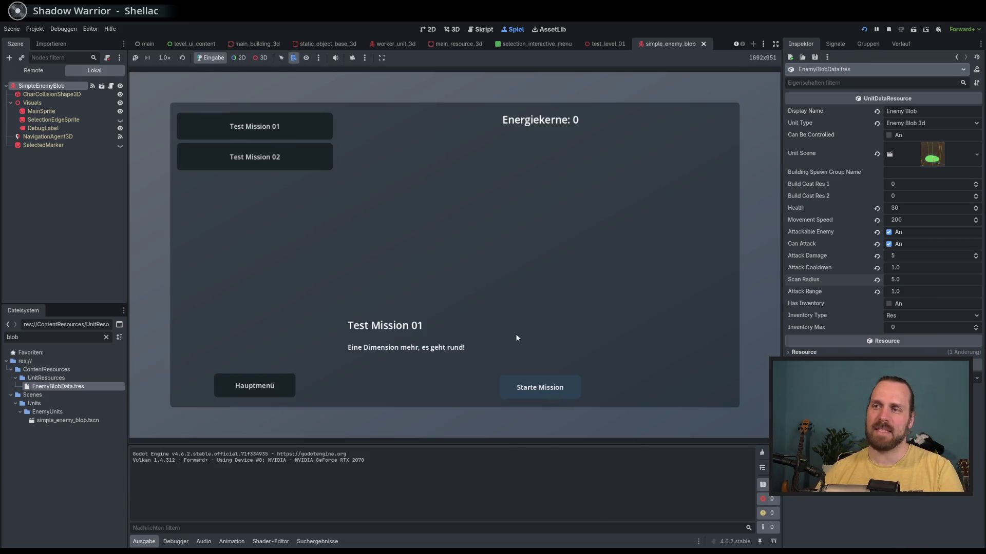
key("Return")
left_click(189, 226)
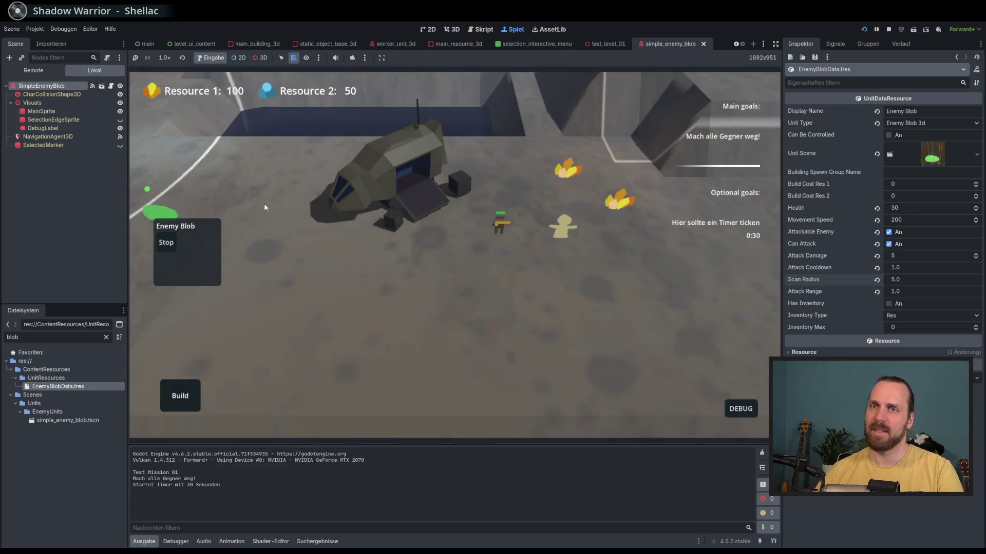
scroll(319, 203, "up", 2)
left_click(455, 293)
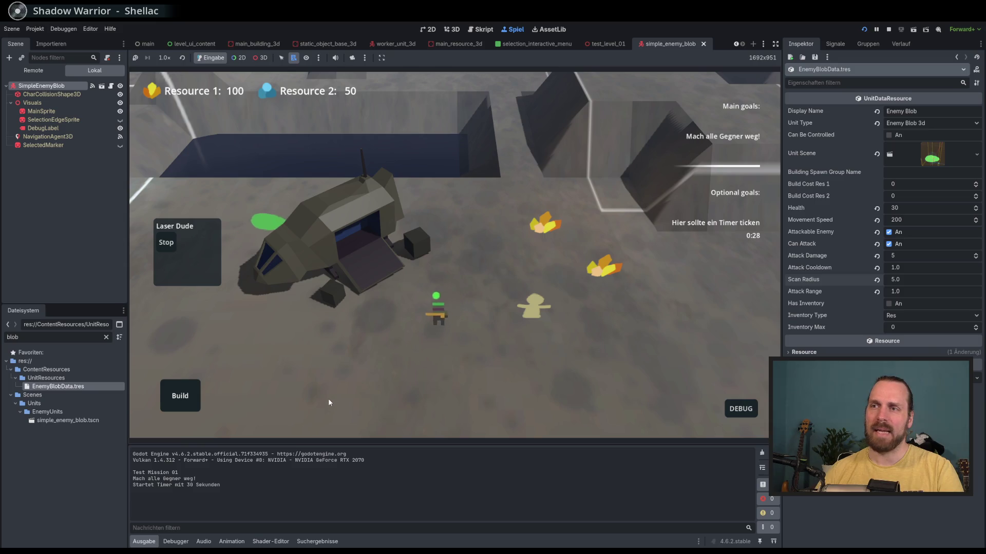
right_click(329, 402)
left_click(531, 303)
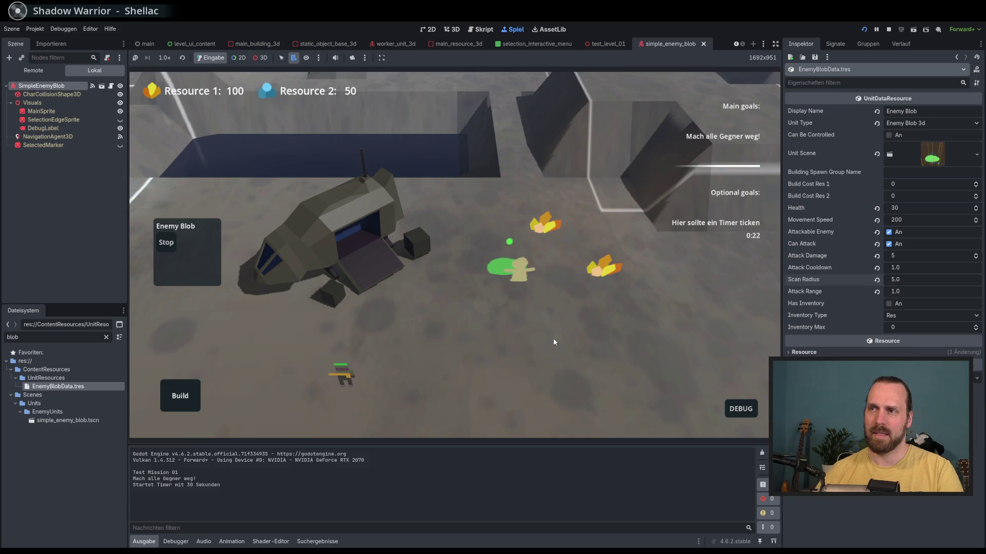
scroll(553, 338, "up", 2)
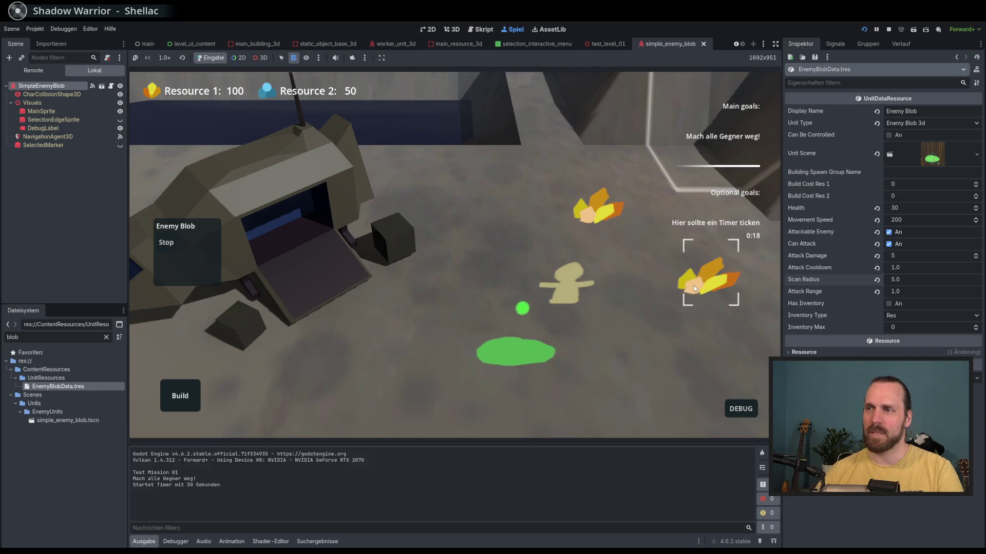
Show unit state labels, watch the green enemy blob, then stop the game with F8.
left_click(741, 409)
left_click(733, 305)
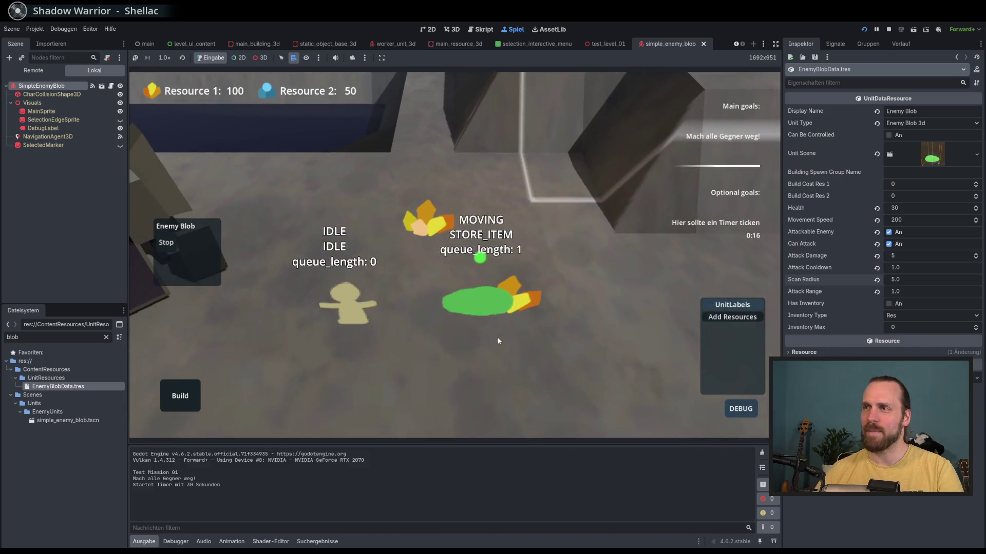
scroll(512, 353, "down", 3)
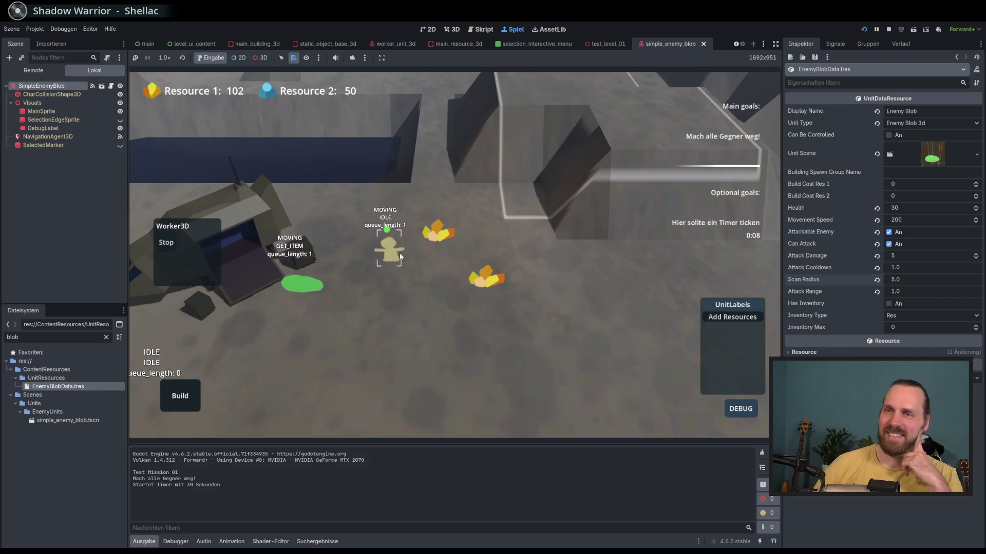
left_click(478, 293)
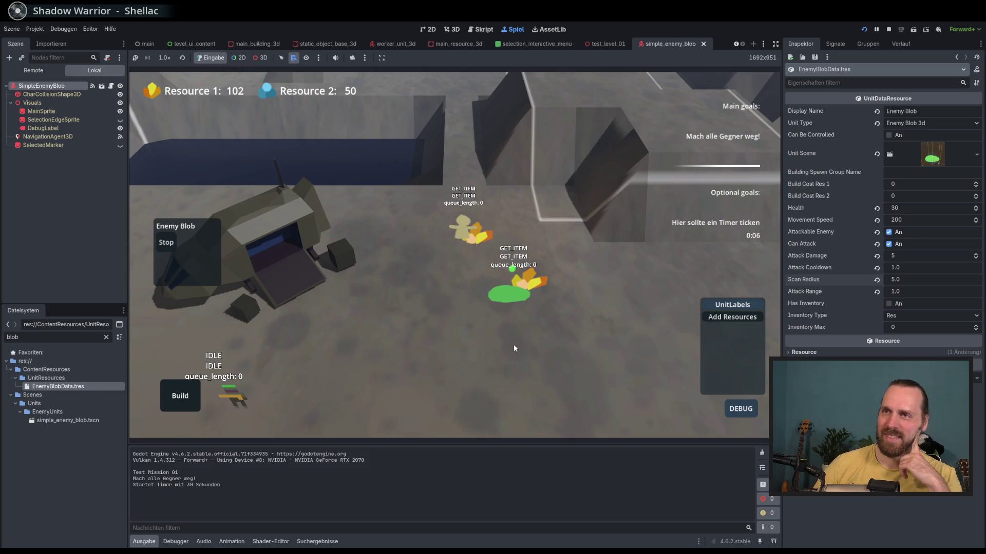
scroll(359, 300, "up", 2)
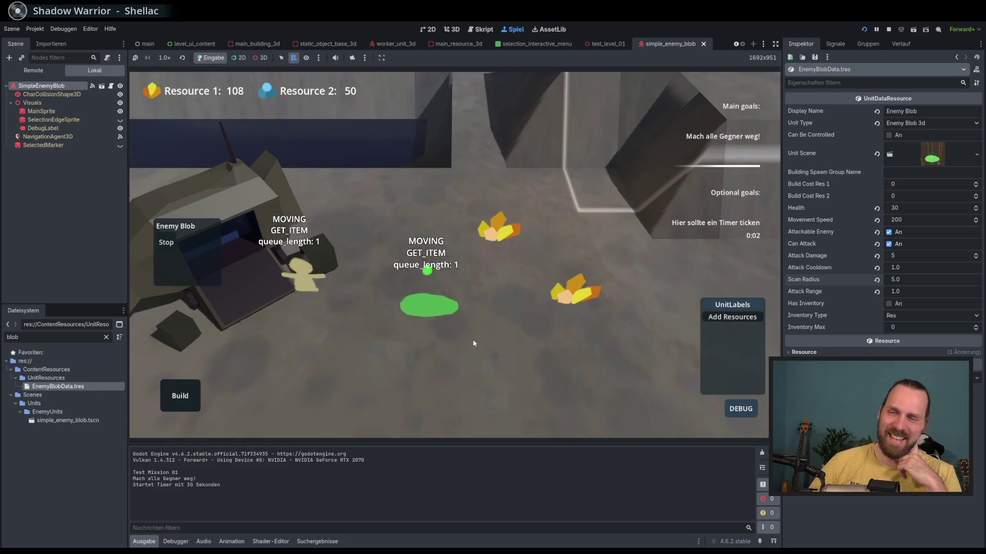
left_click(489, 353)
scroll(489, 354, "down", 2)
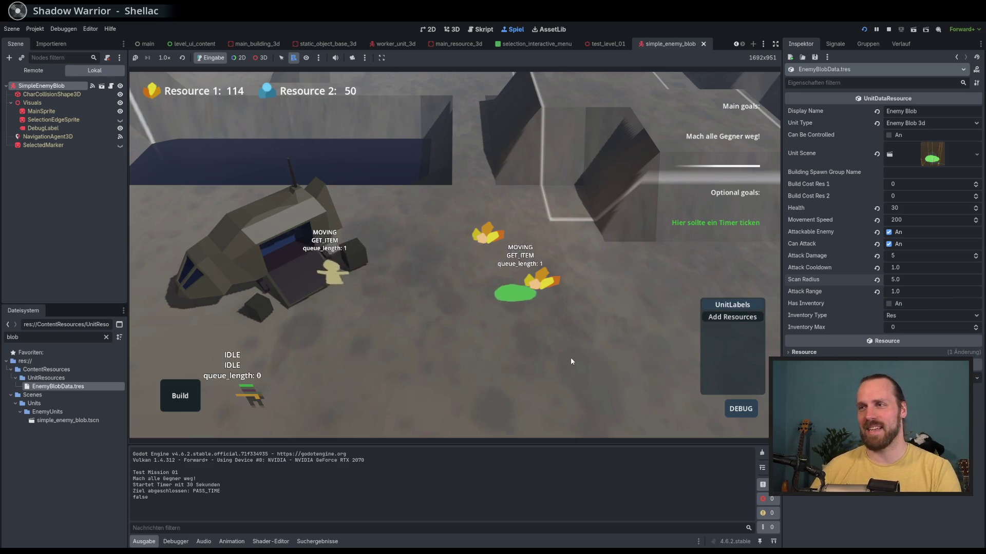
key("F8")
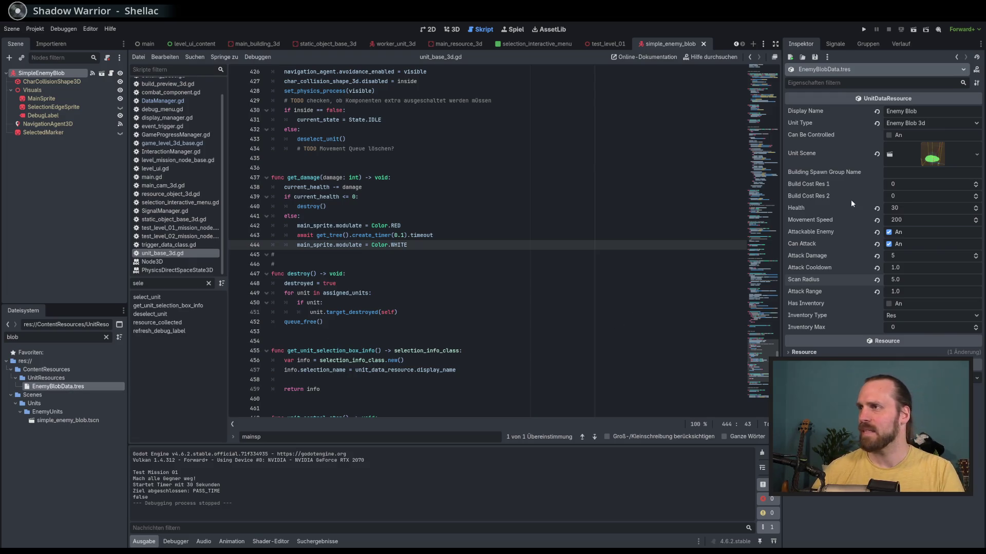
Set SimpleEnemyBlob's Interaction Type to Enemy and Unit Type to Enemy Blob 3d, and save the scene.
left_click(46, 73)
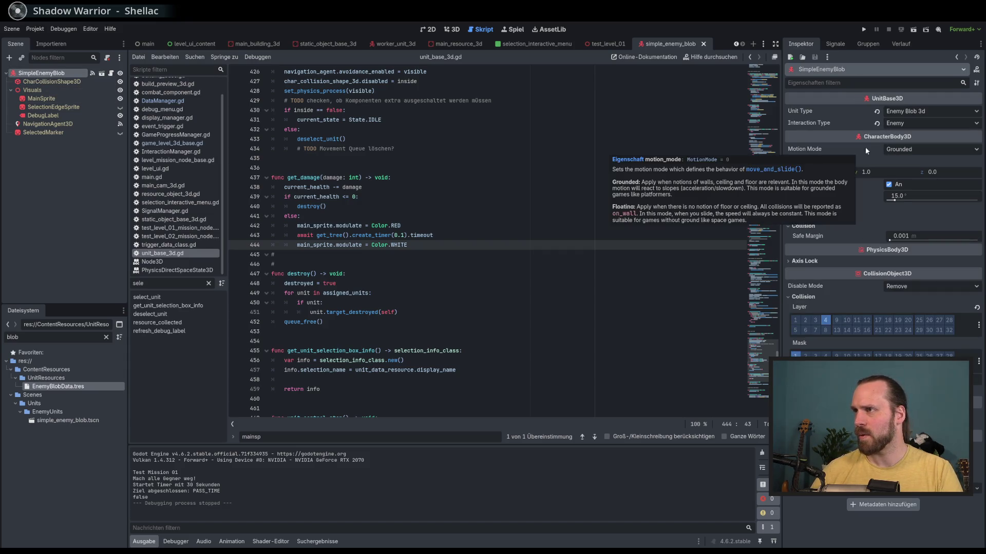
left_click(876, 124)
left_click(898, 123)
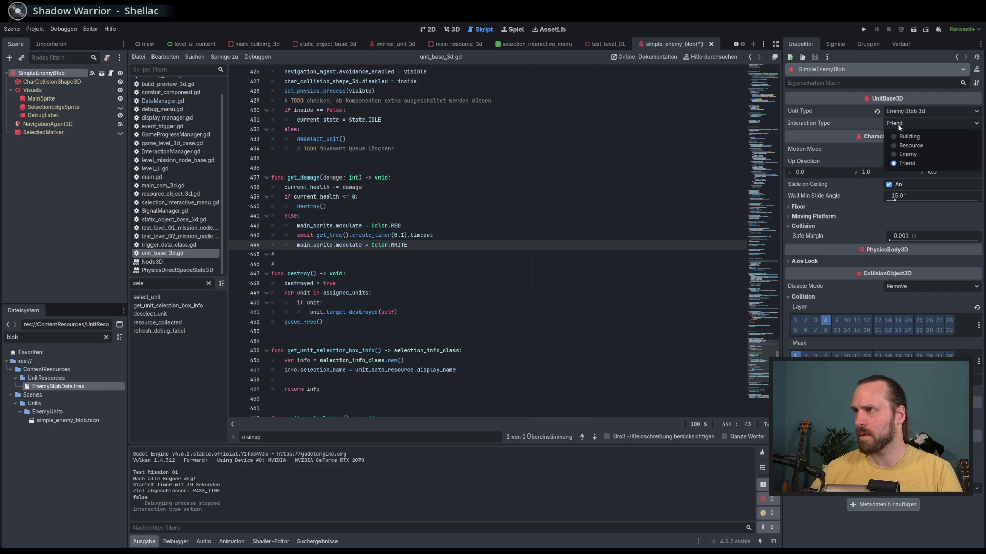
left_click(917, 154)
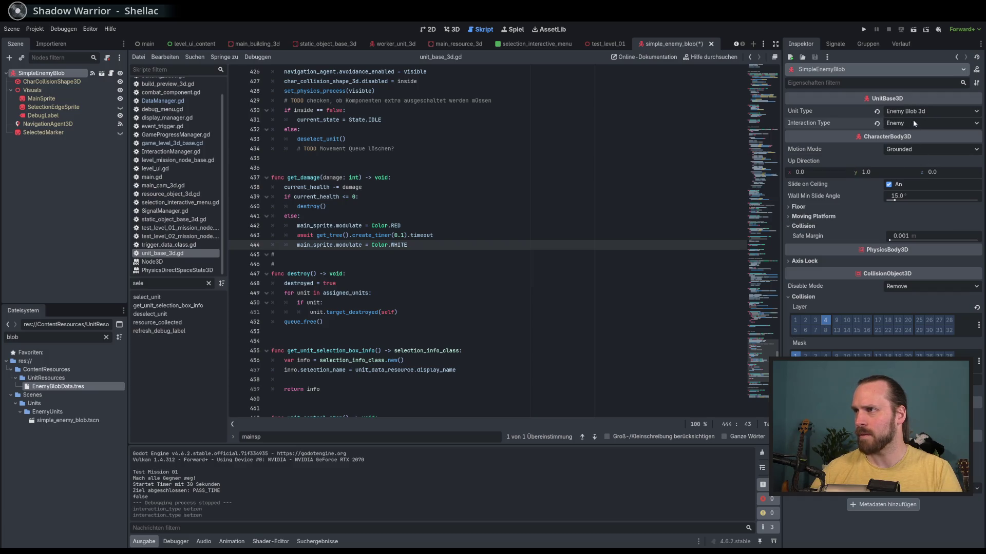
left_click(929, 110)
left_click(924, 123)
left_click(922, 114)
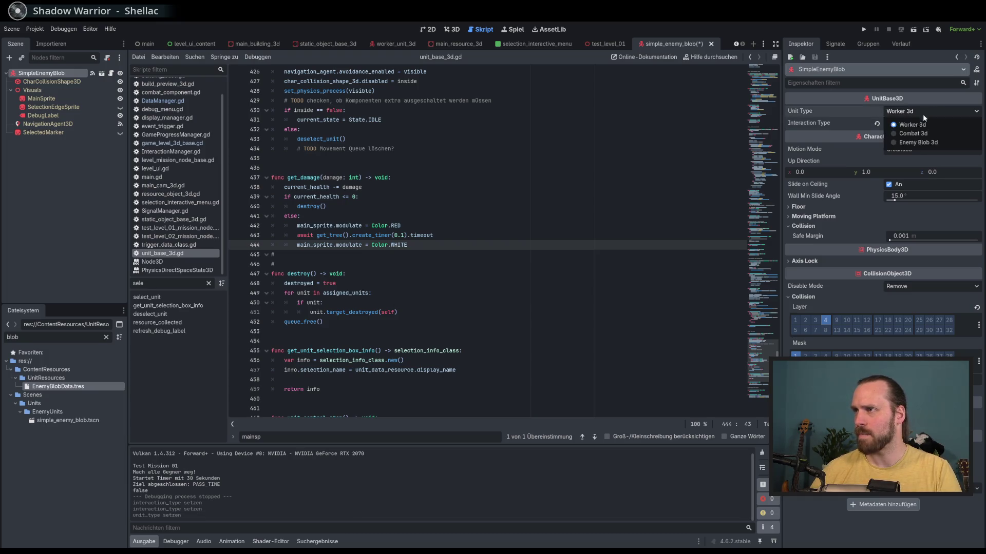
left_click(917, 140)
key("ctrl+s")
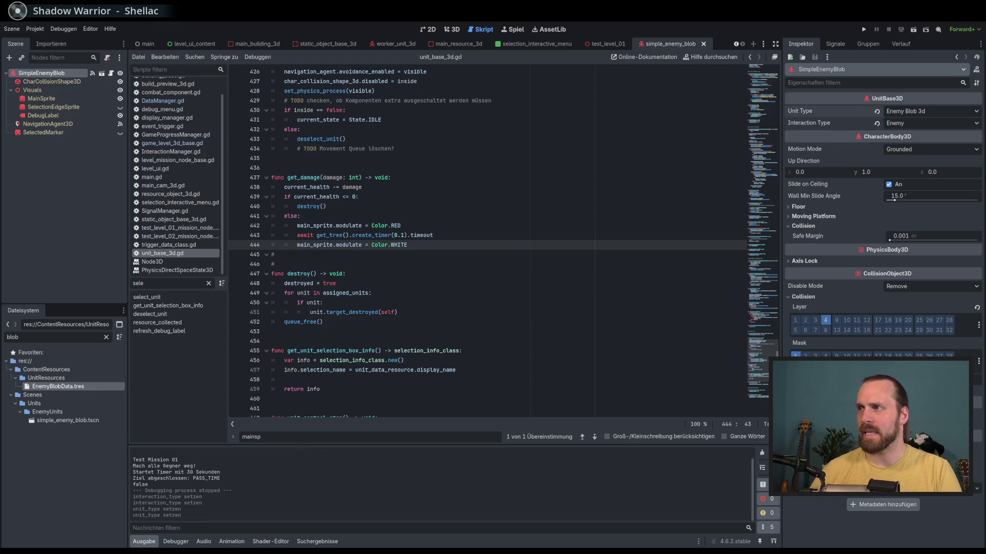
Open the blob's attached unit base script, then the EnemyBlobData resource.
scroll(465, 181, "up", 4)
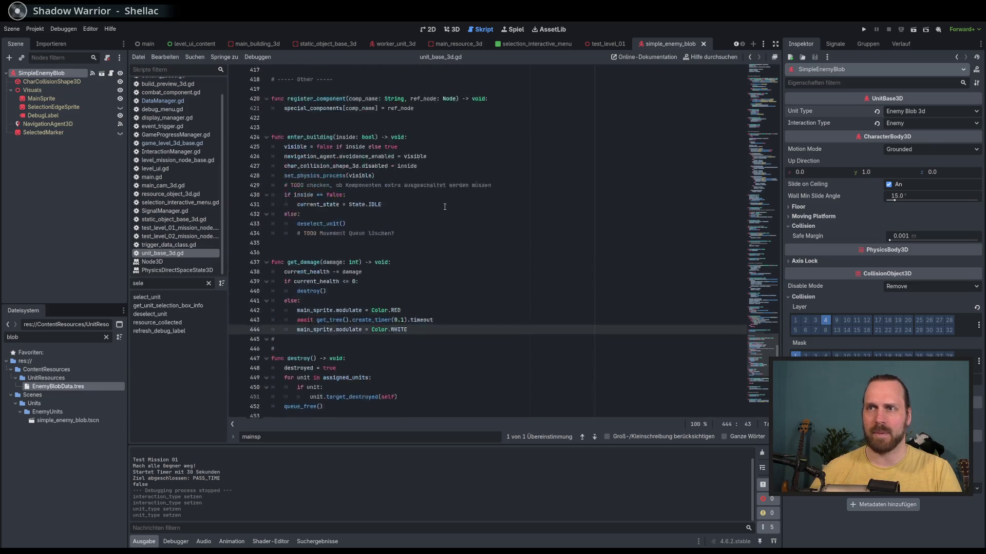
left_click(111, 74)
scroll(567, 126, "up", 20)
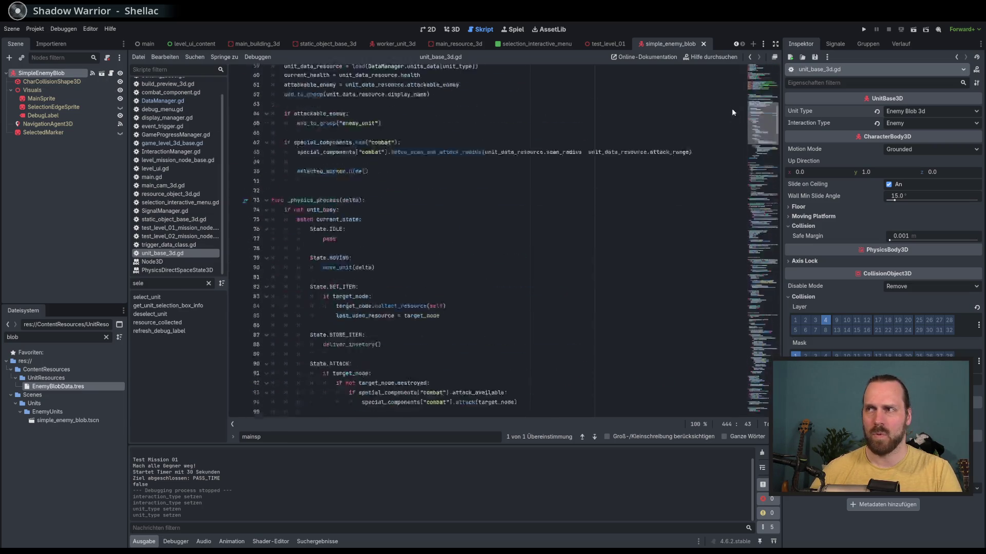
mouse_move(762, 84)
left_mouse_down()
mouse_move(761, 389)
mouse_move(742, 117)
left_mouse_up()
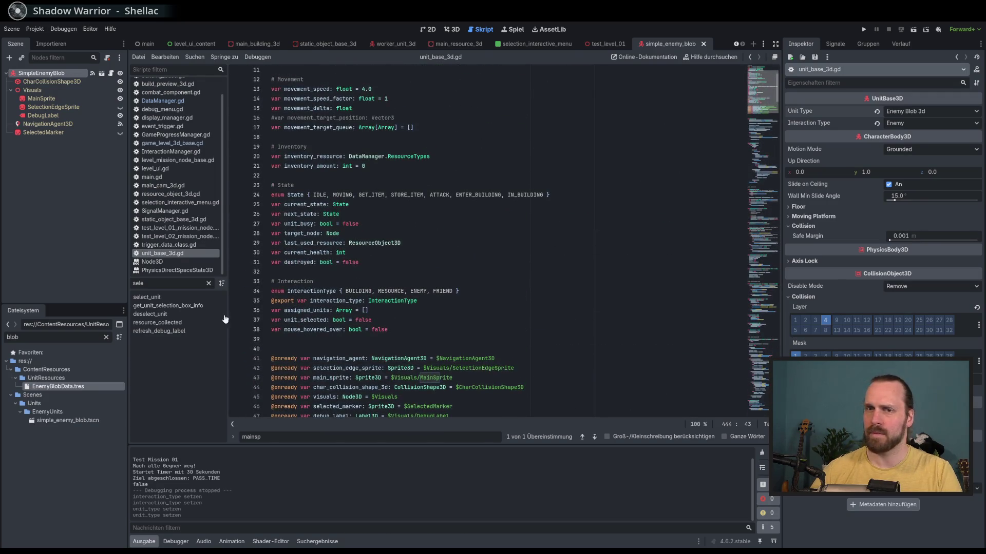
double_click(72, 389)
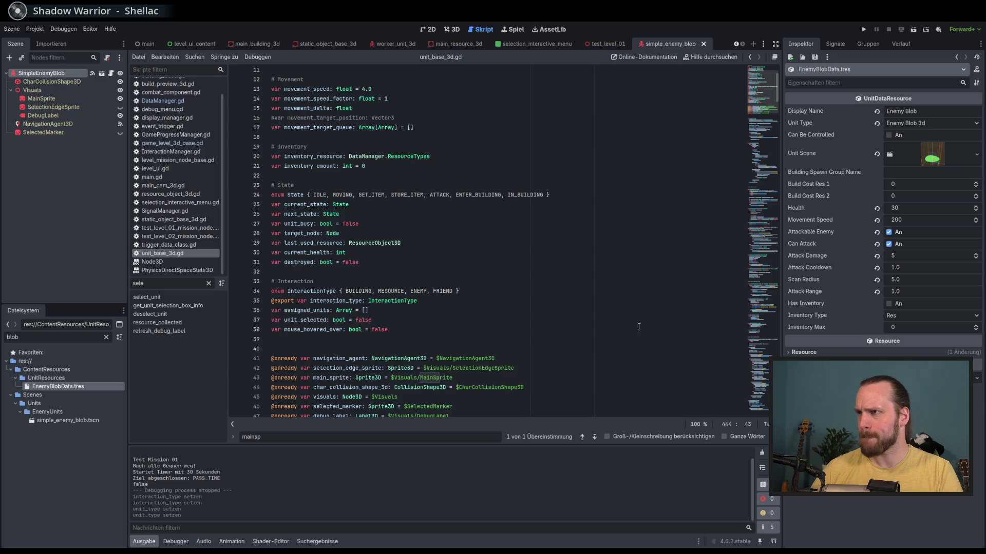
Change EnemyBlobData.tres Health from 30 to 50.
left_click(909, 208)
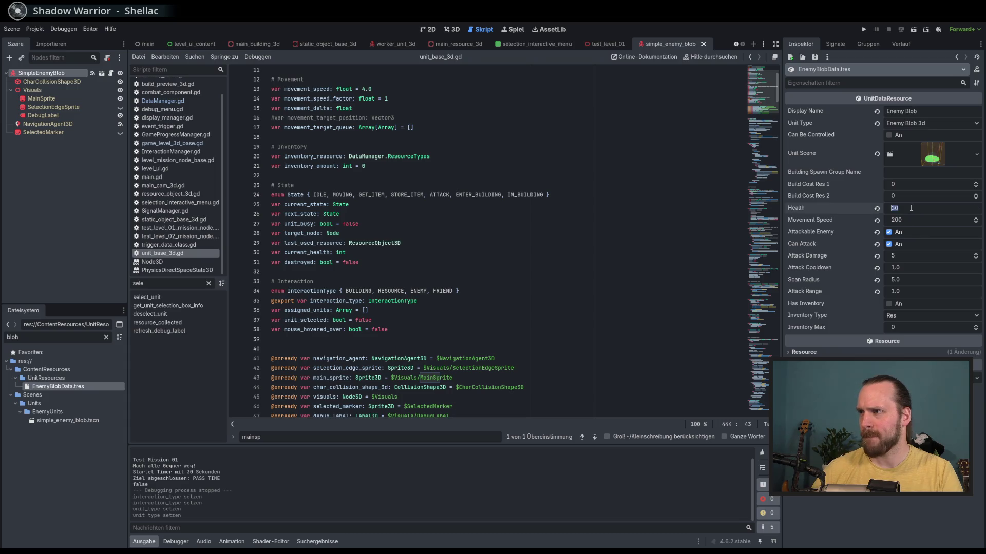
type("50")
key("Return")
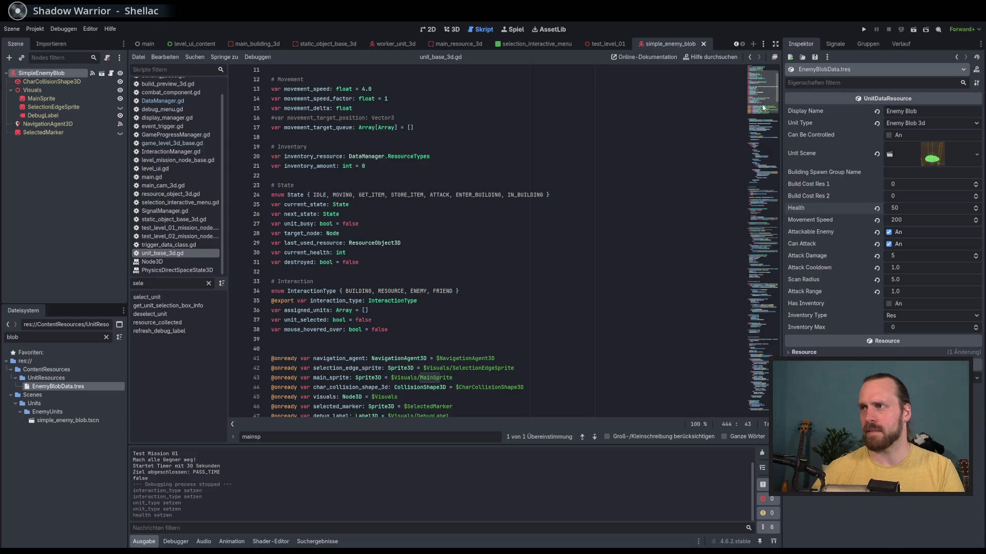
scroll(452, 144, "up", 3)
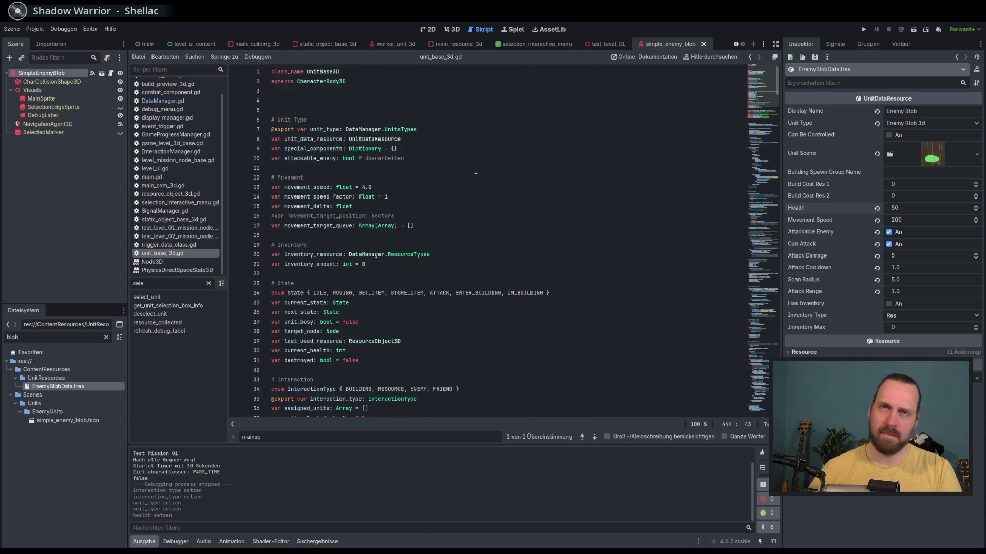
Search the script for unit_type, stop at its line 59 use, then scroll down to get_damage and destroy.
double_click(330, 129)
key("ctrl+f")
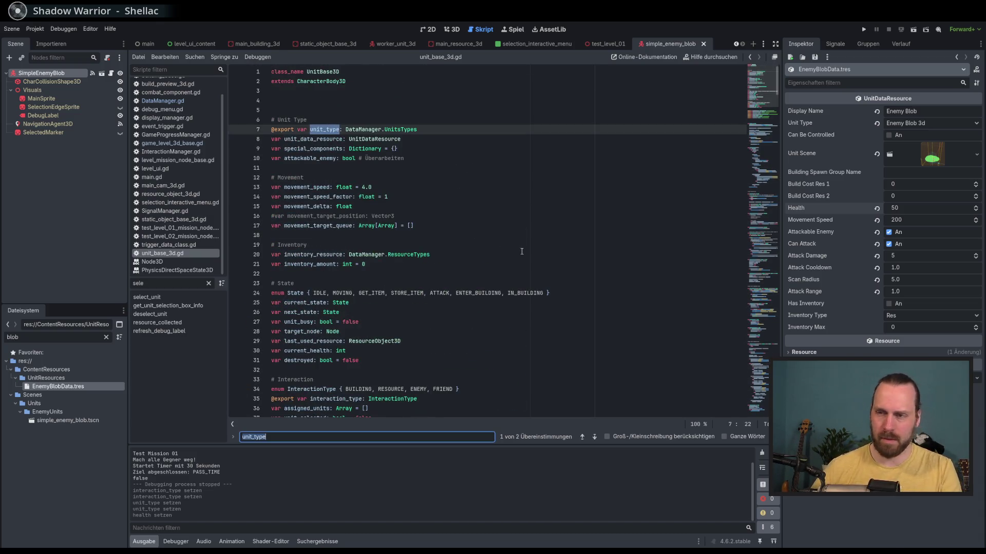
left_click(595, 438)
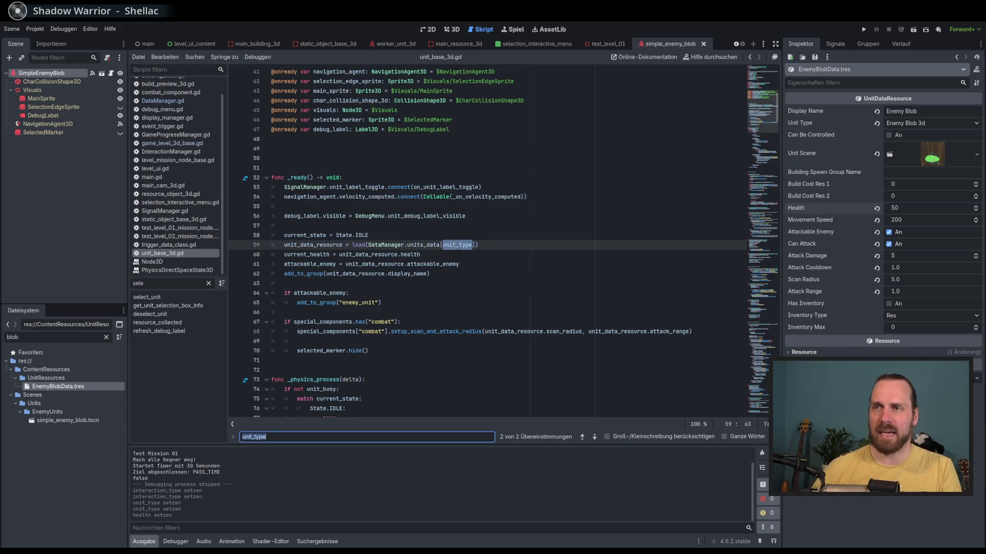
mouse_move(457, 246)
left_click(595, 437)
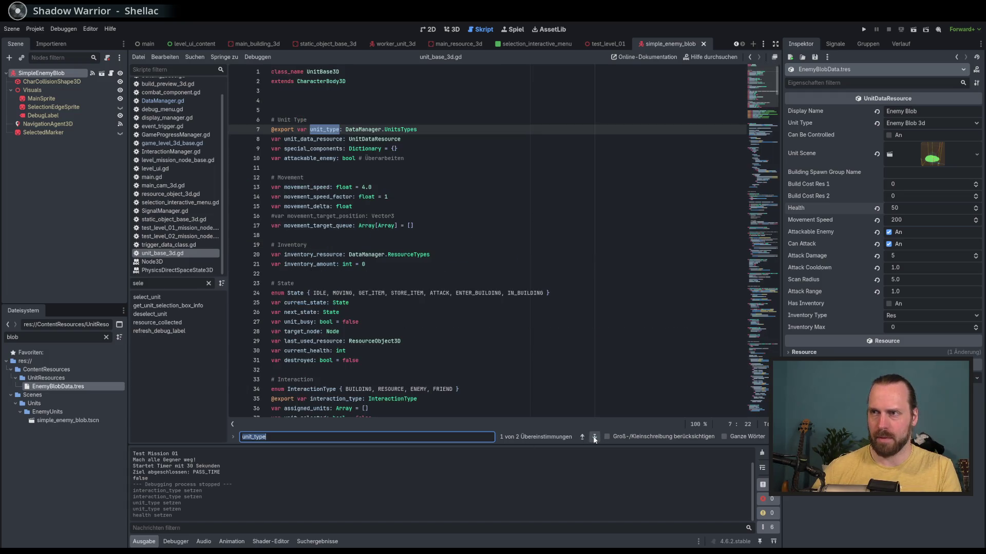
left_click(595, 438)
left_click(503, 245)
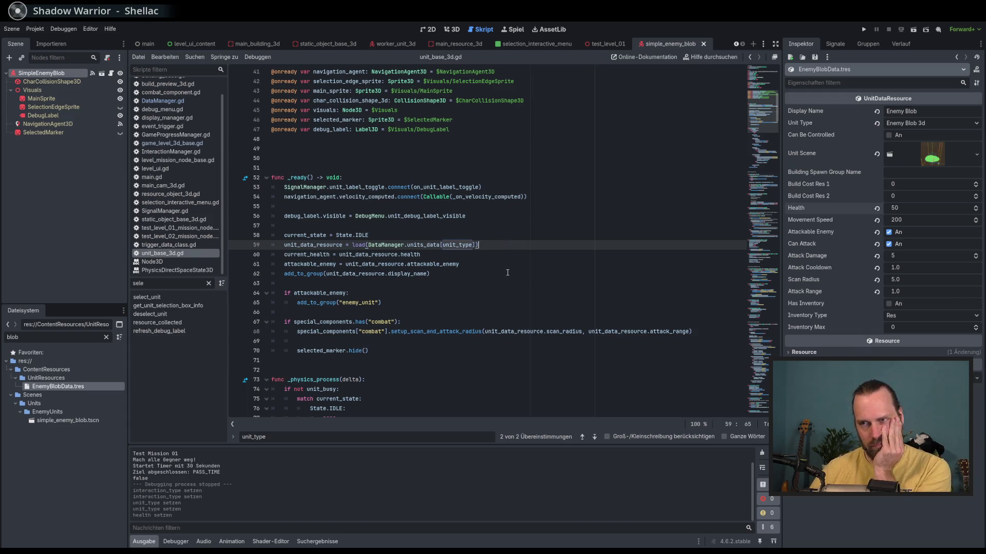
mouse_move(388, 244)
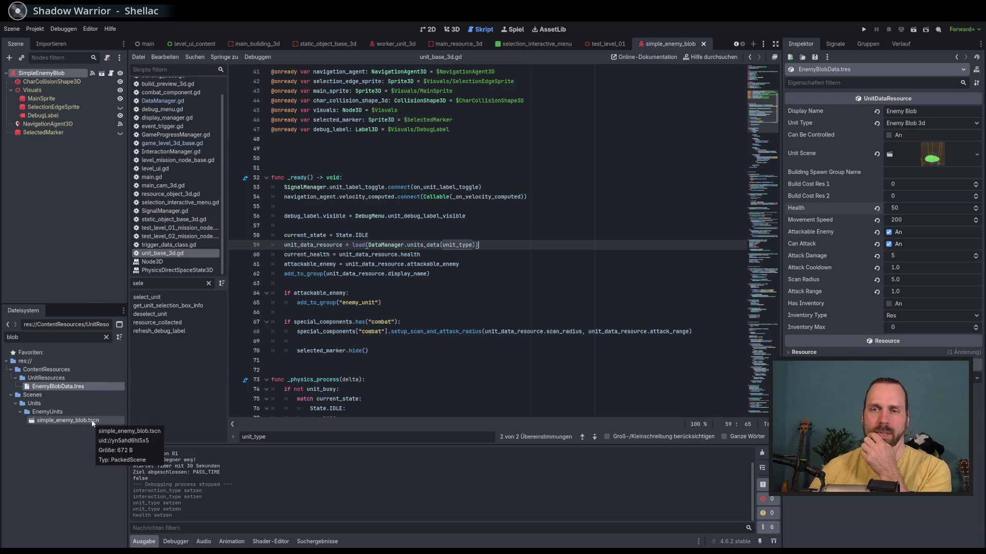
left_click_drag(764, 121, 756, 381)
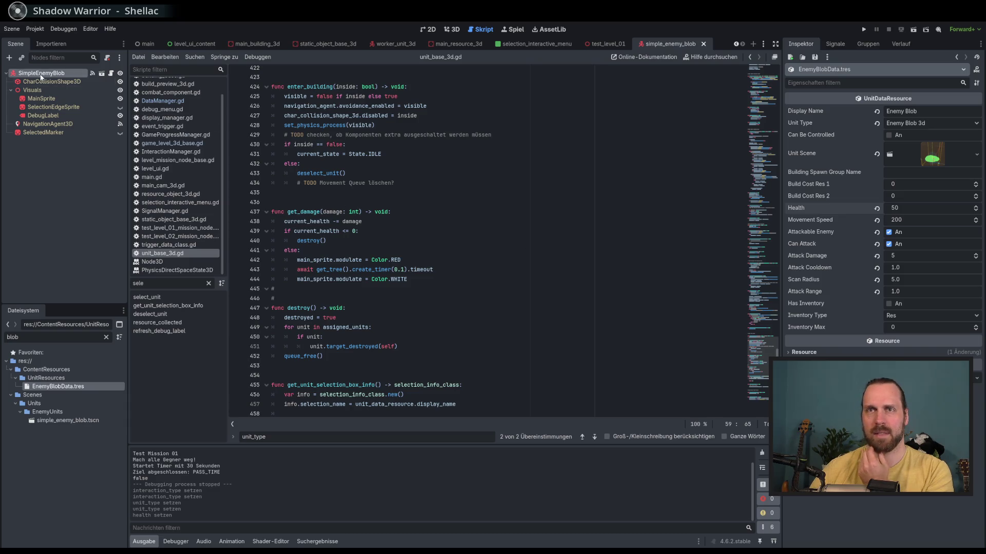
Enable additional layers in the enemy blob root's collision mask, then run the game.
left_click(76, 83)
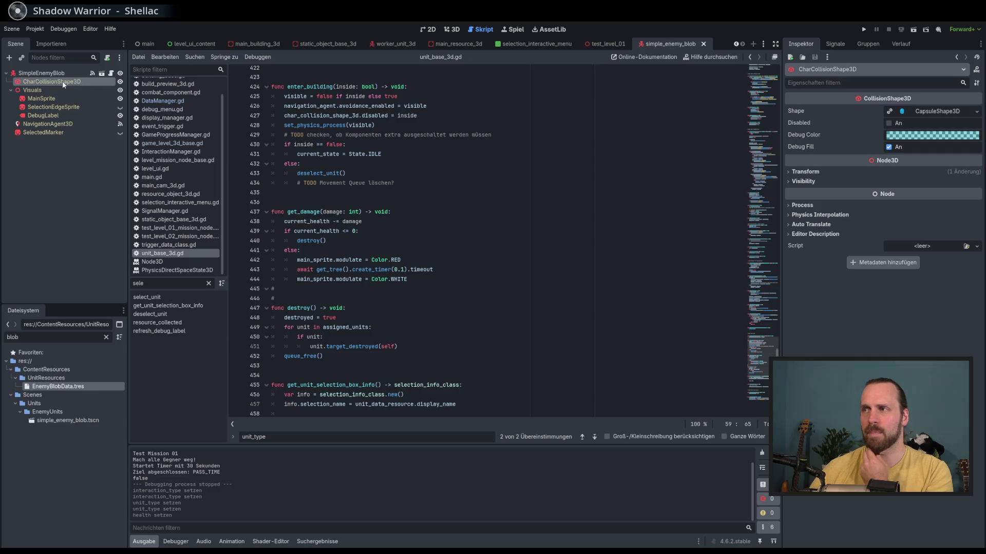
left_click(49, 73)
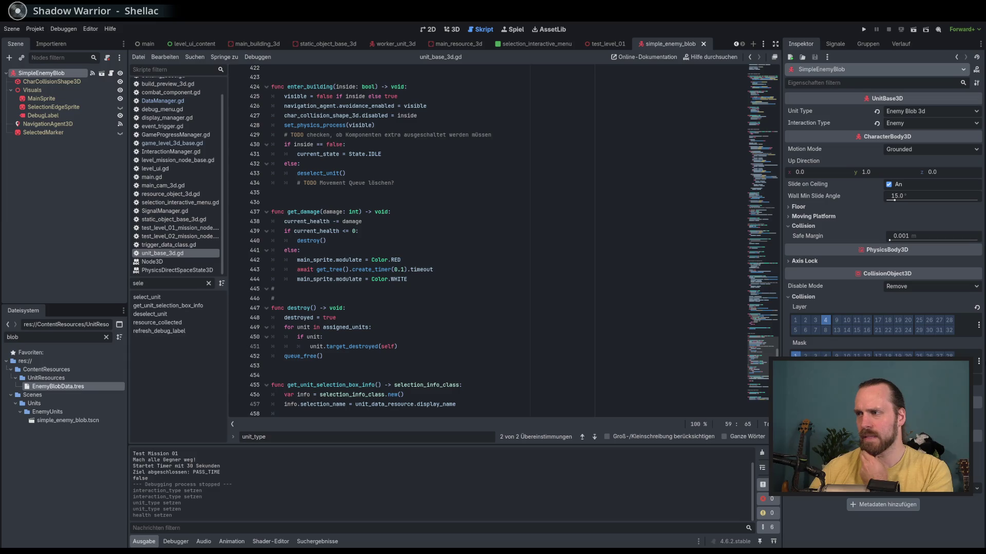
left_click(978, 362)
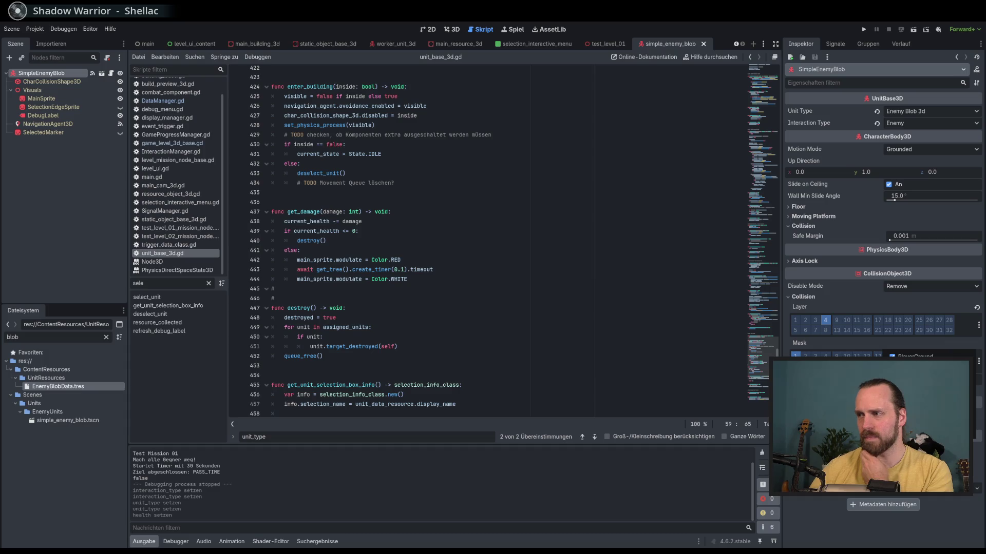
left_click(904, 380)
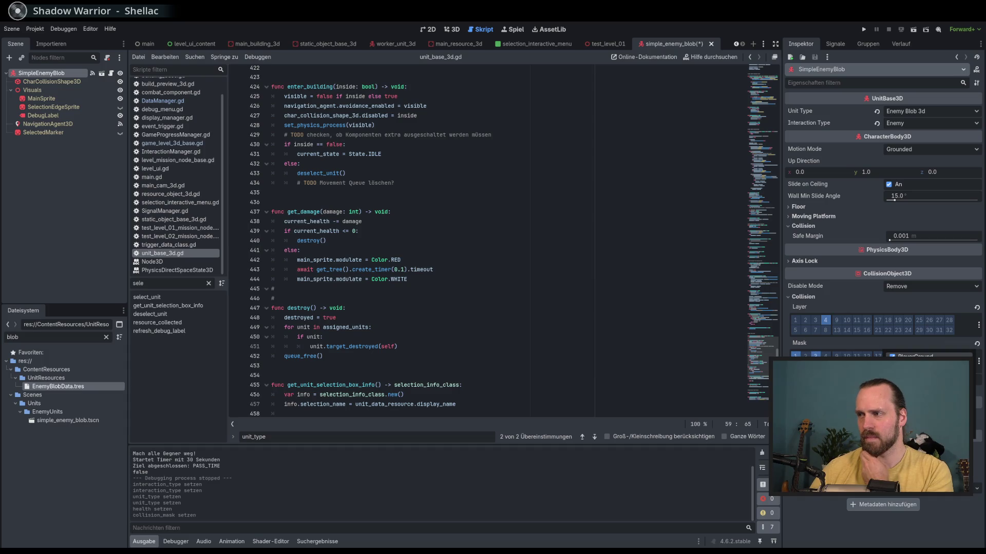
left_click(904, 393)
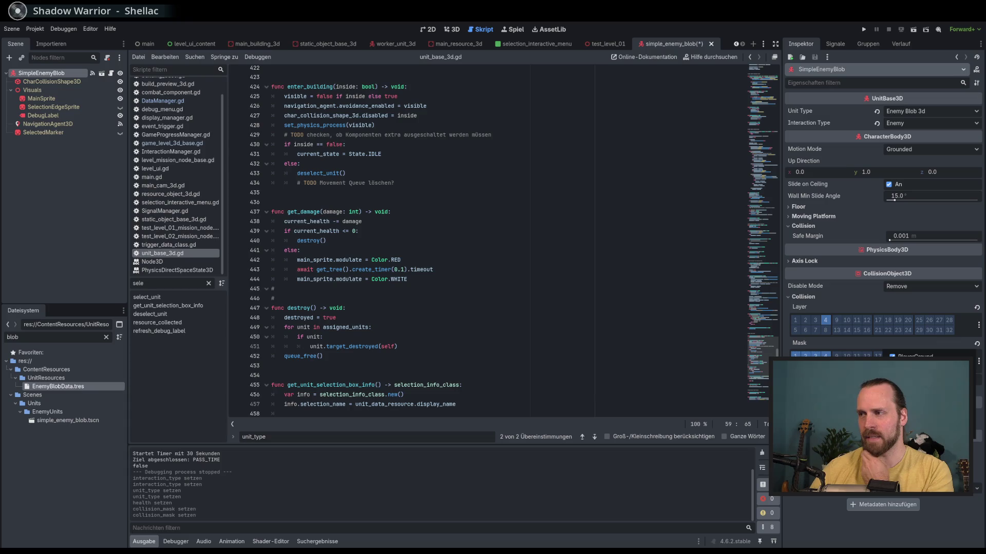
left_click(904, 393)
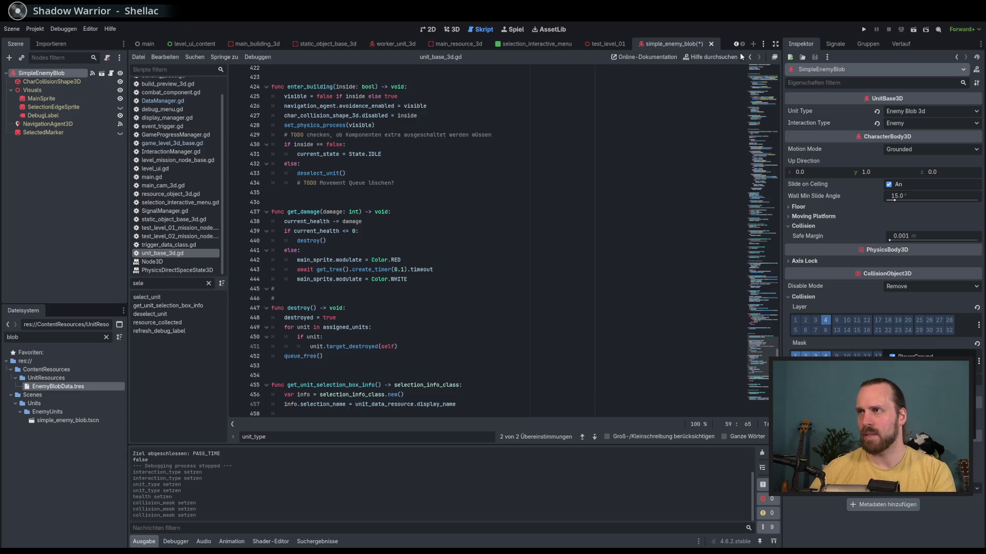
key("F5")
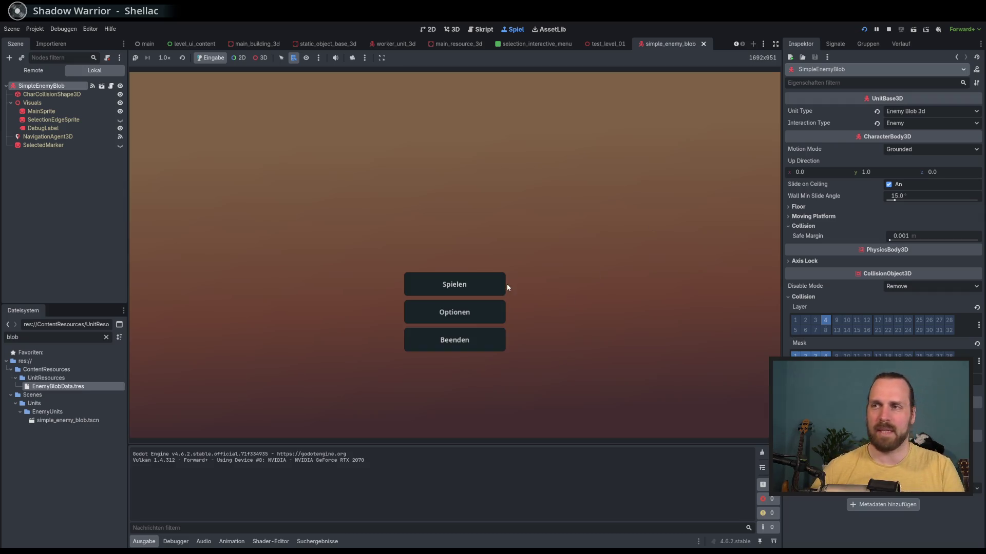
Start Test Mission 01, select the worker, pan across the map, then stop with F8.
left_click(508, 286)
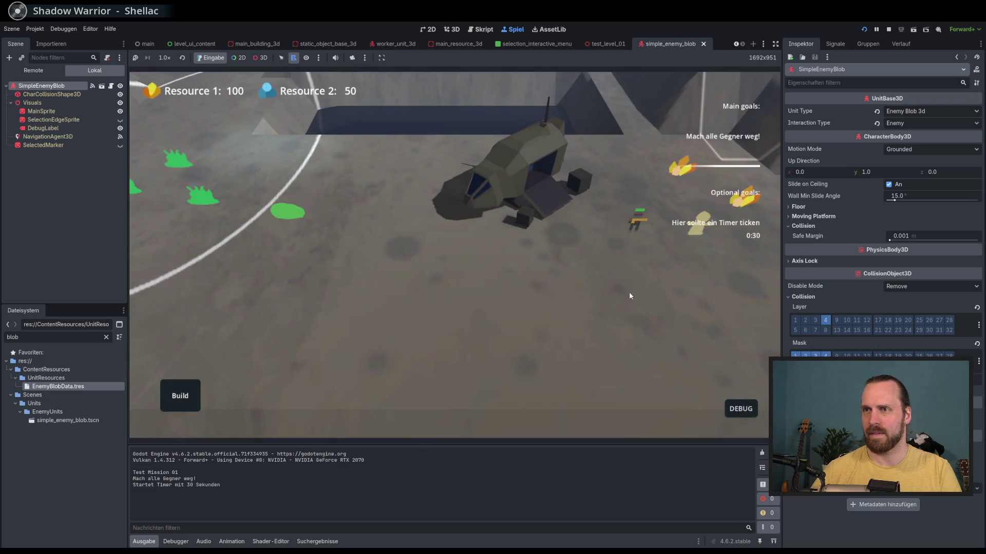
left_click(631, 224)
left_click(711, 236)
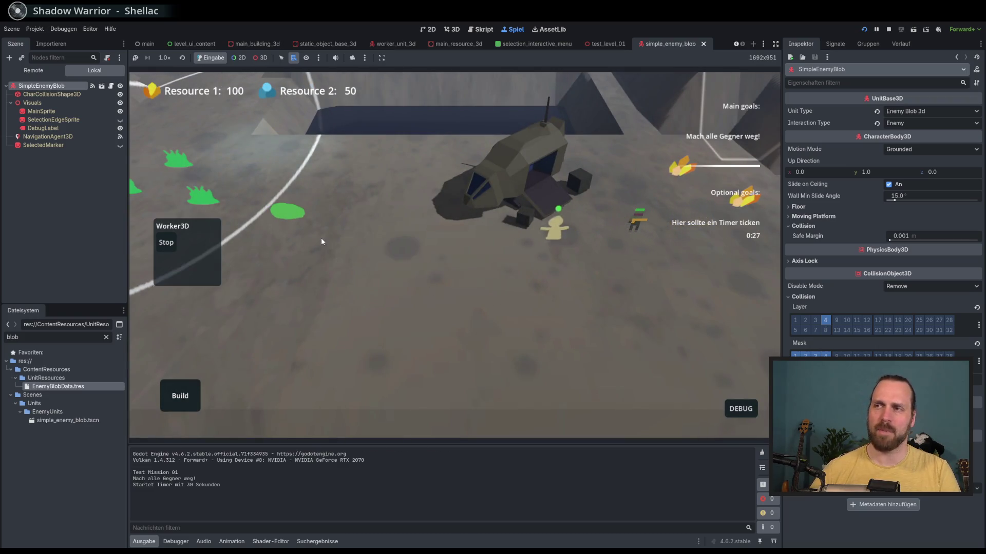
left_click_drag(321, 241, 369, 264)
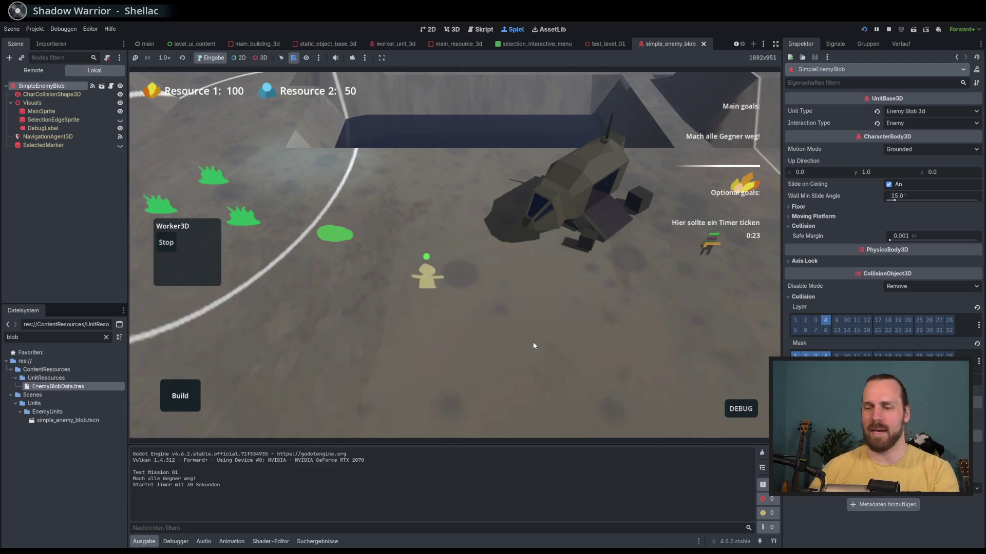
key("F8")
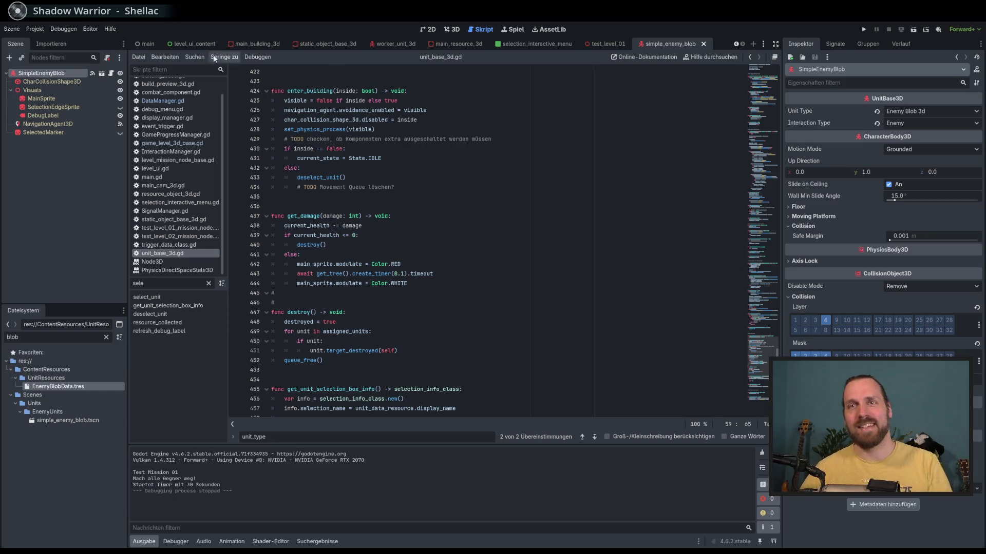
Check the worker_unit_3d and simple_enemy_blob scenes, filter FileSystem for 'comba', and open CombatUnit3D_Data.tres.
left_click(394, 43)
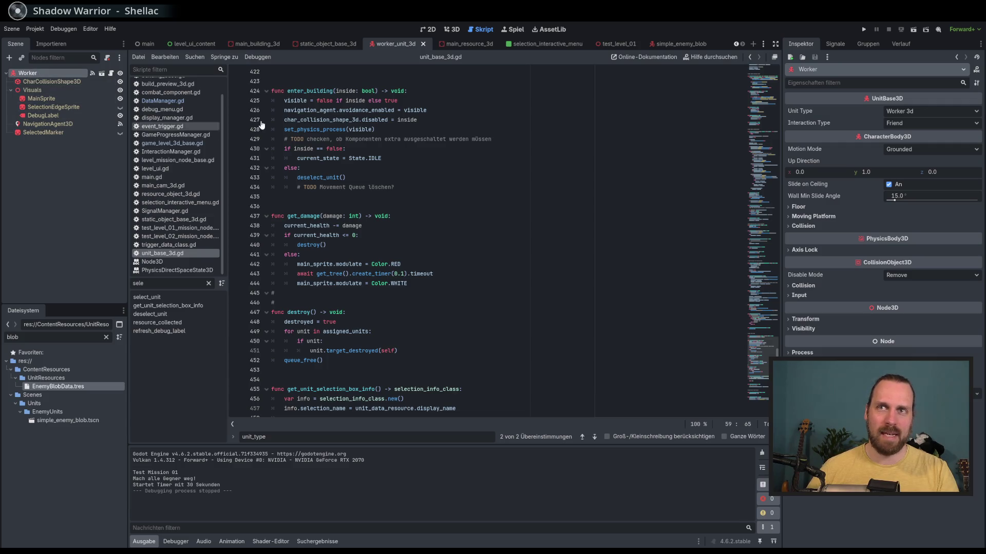
left_click(669, 44)
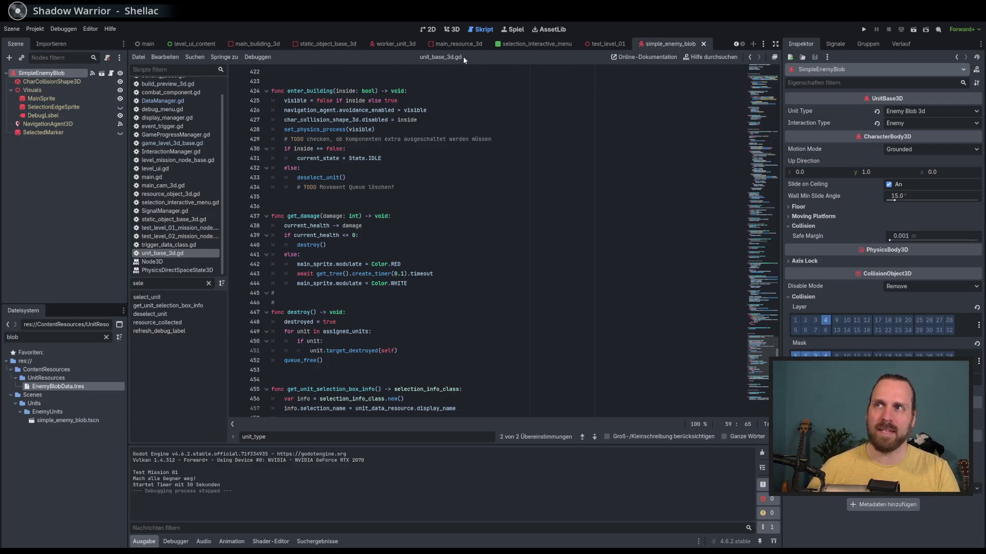
left_click(764, 44)
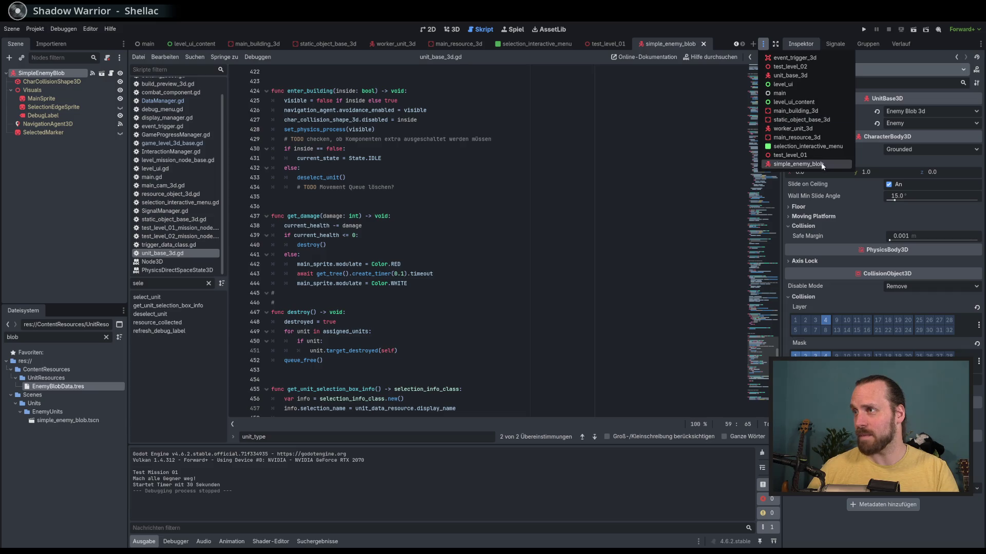
left_click(616, 77)
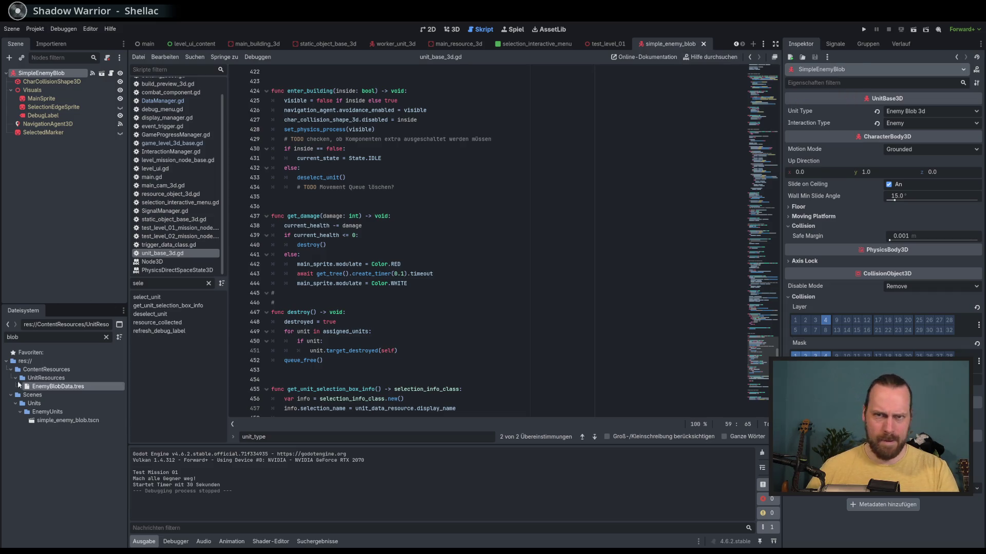
double_click(46, 337)
type("comba")
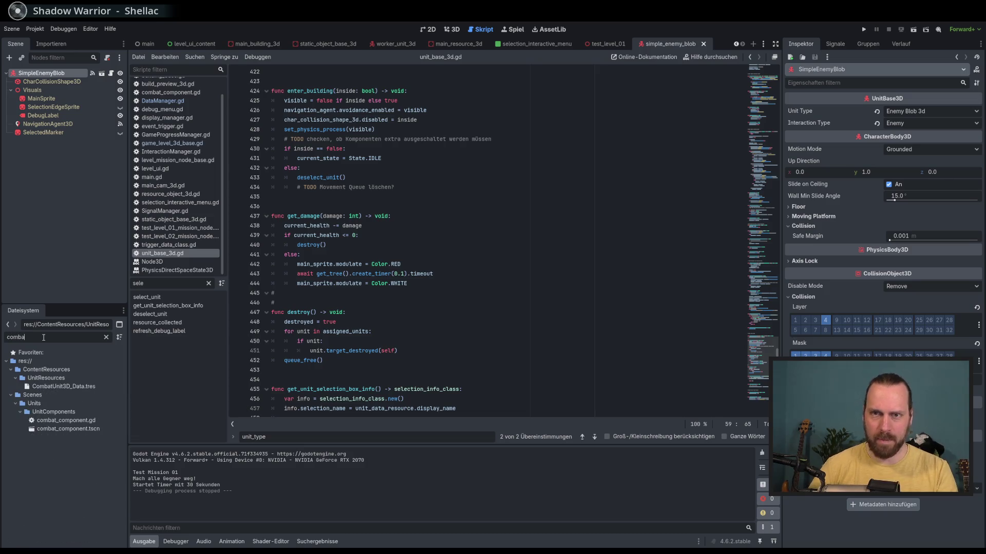
left_click(80, 388)
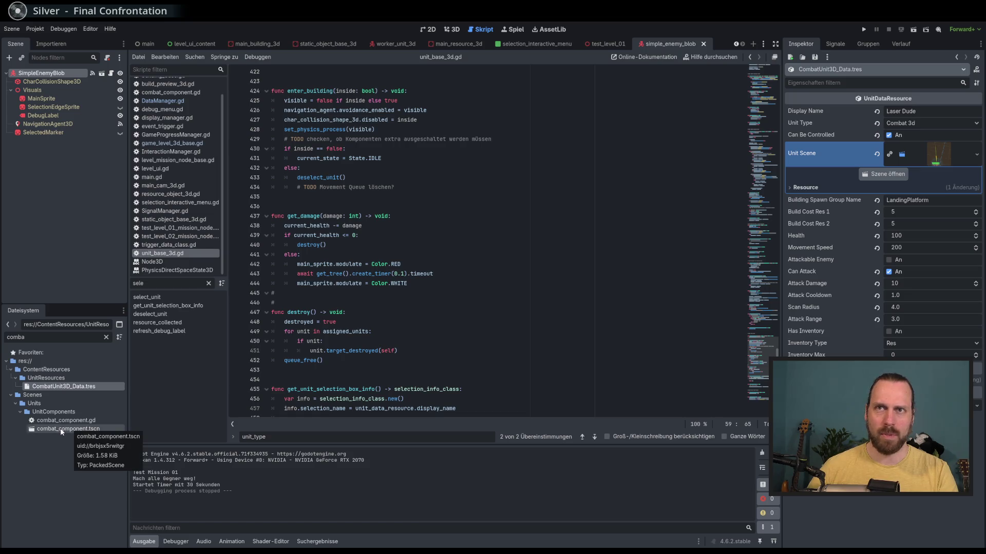
Open laser_unit_3d.tscn and compare its combat component with the simple_enemy_blob scene.
double_click(50, 337)
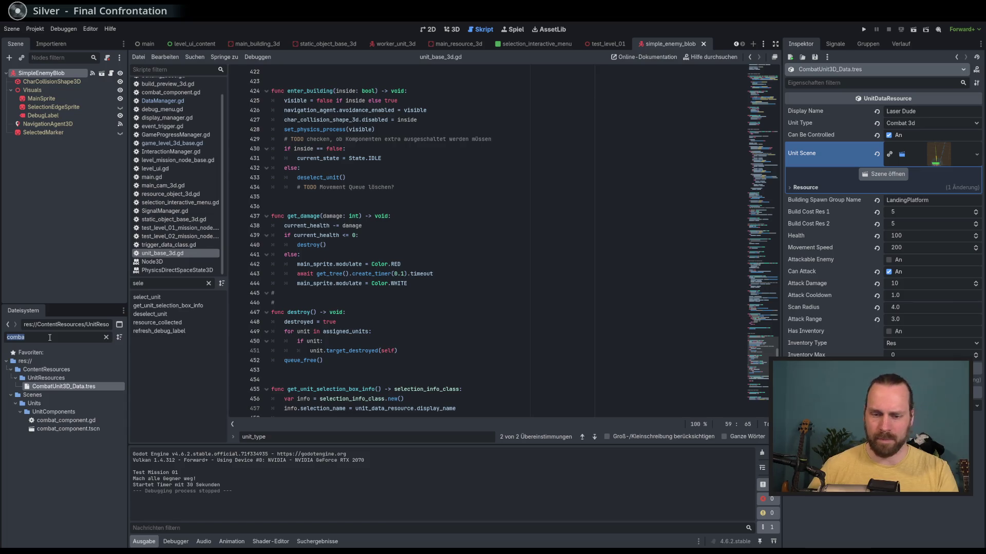
type("laser")
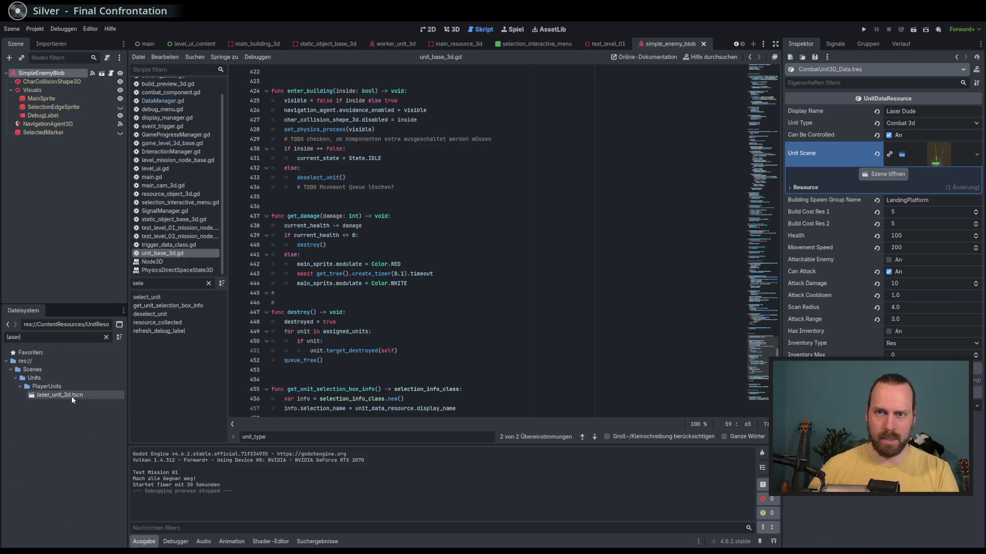
double_click(72, 395)
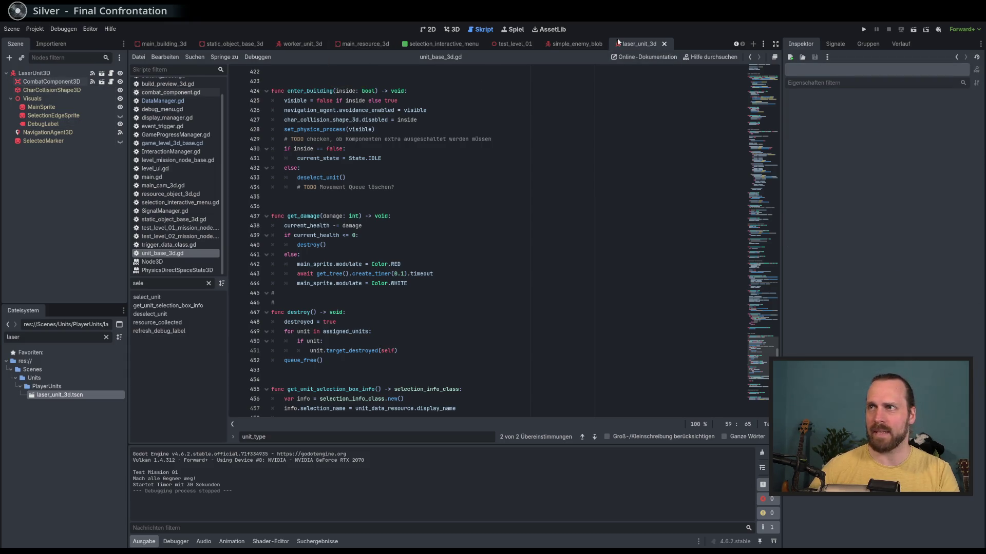
left_click(583, 44)
left_click(639, 44)
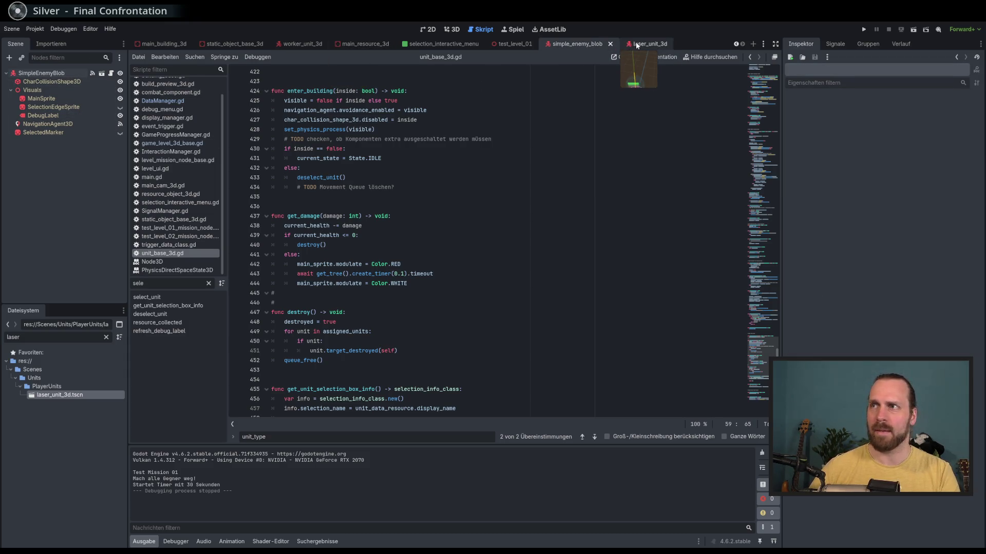
left_click(586, 45)
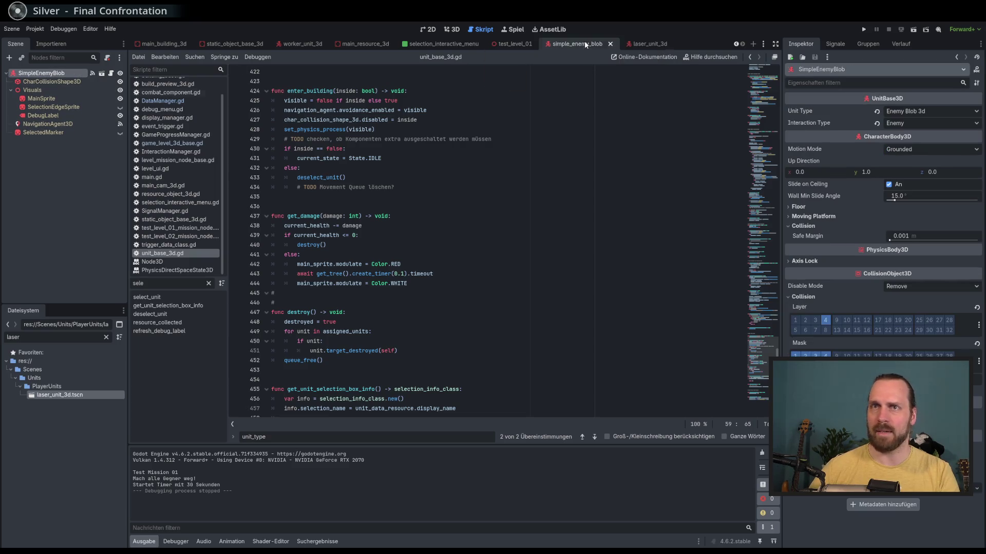
left_click(642, 43)
left_click(575, 43)
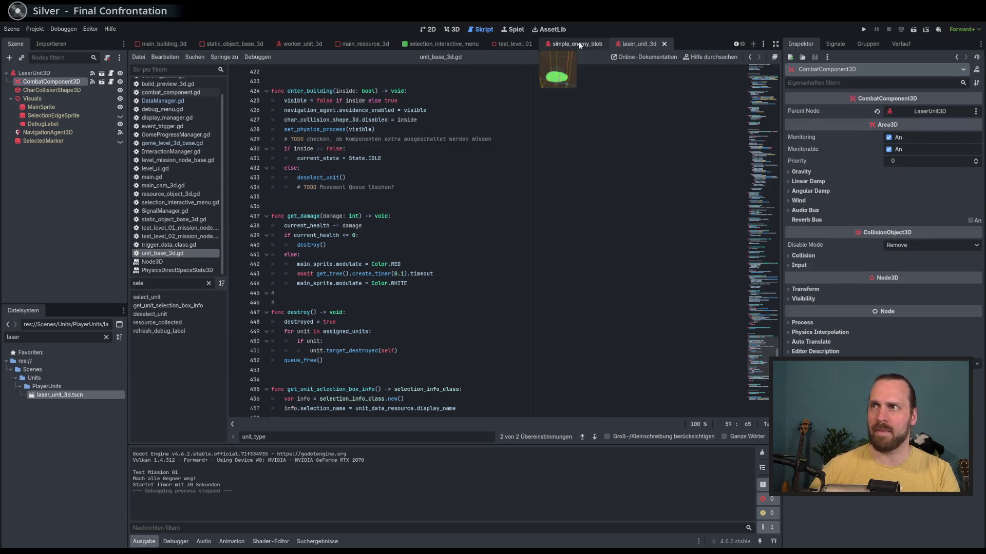
Filter for 'comba' and add combat_component.tscn under the SimpleEnemyBlob root node.
double_click(53, 336)
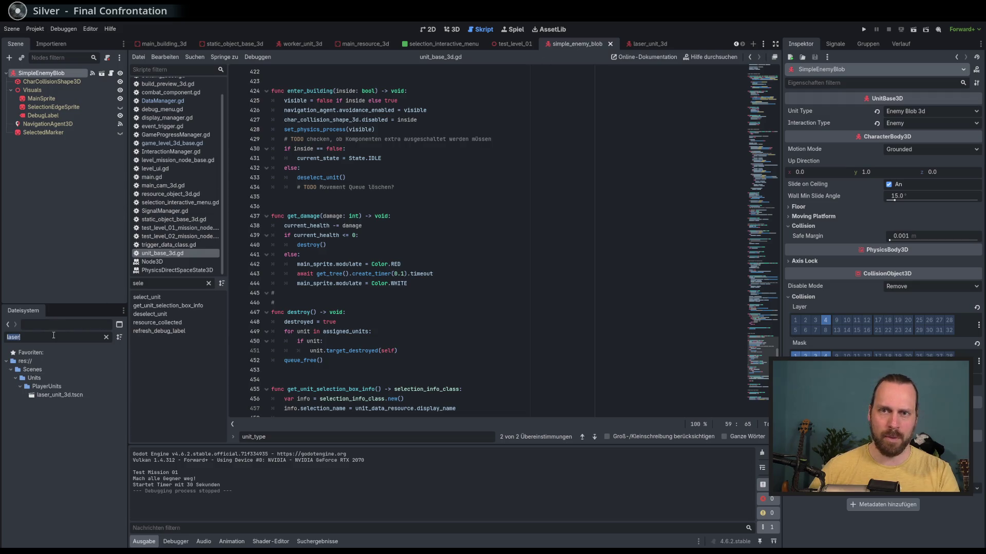
type("comba")
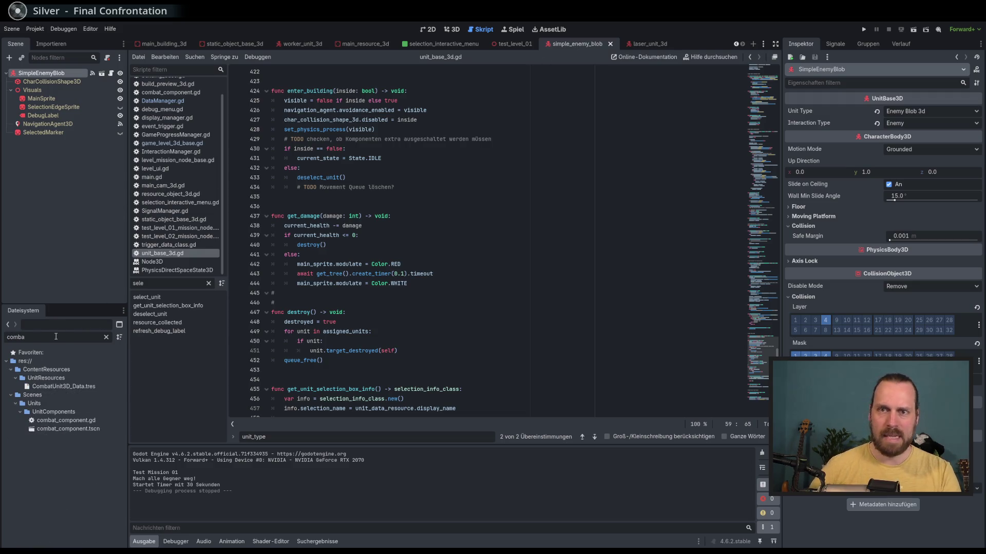
mouse_move(67, 428)
left_mouse_down()
mouse_move(81, 433)
mouse_move(77, 125)
mouse_move(57, 80)
left_mouse_up()
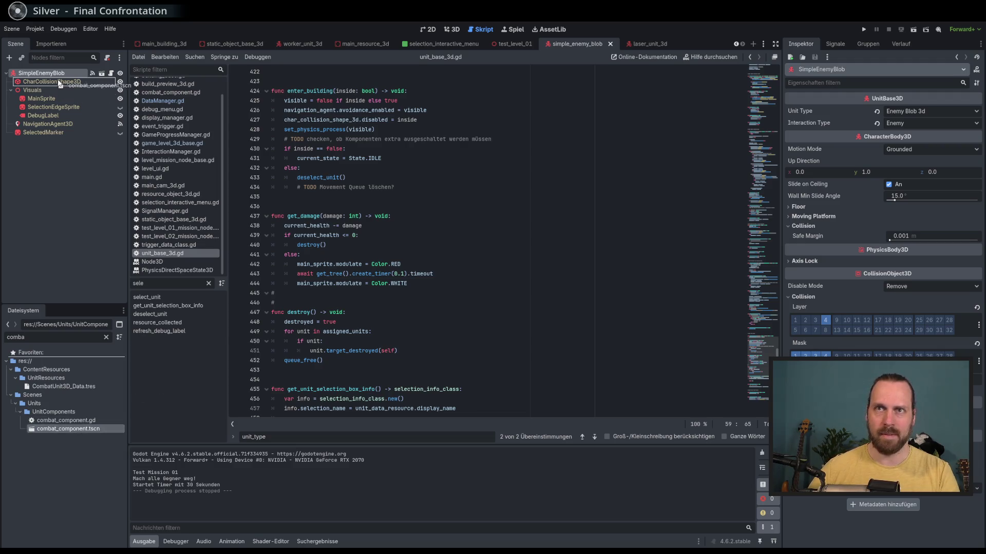
Set the blob's CombatComponent3D Parent Node to SimpleEnemyBlob, then save and run the game.
left_click(647, 44)
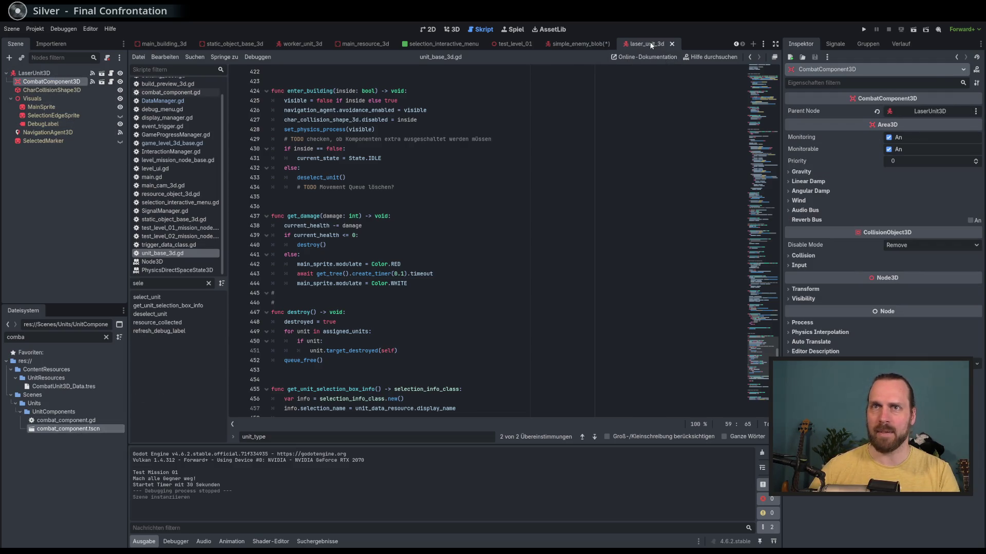
left_click(584, 45)
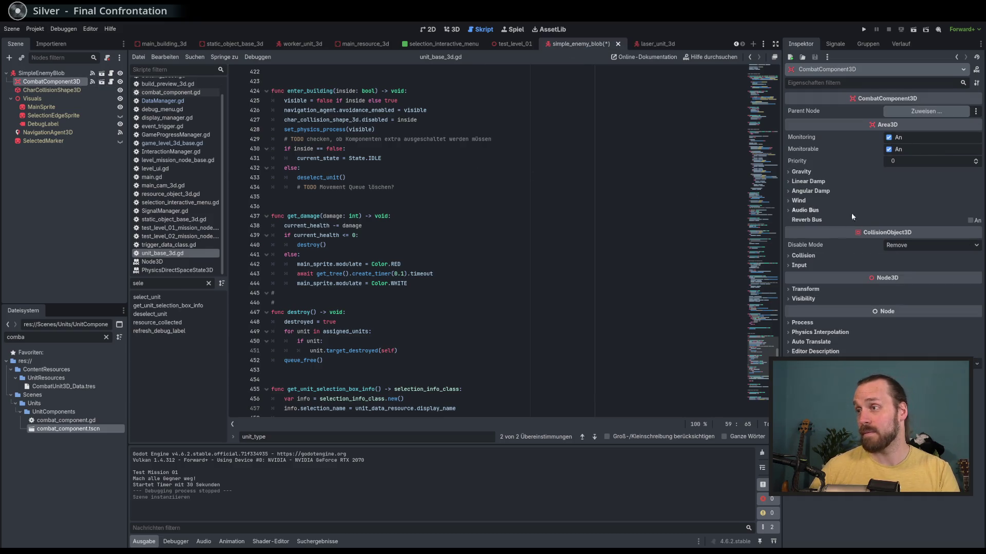
left_click(924, 111)
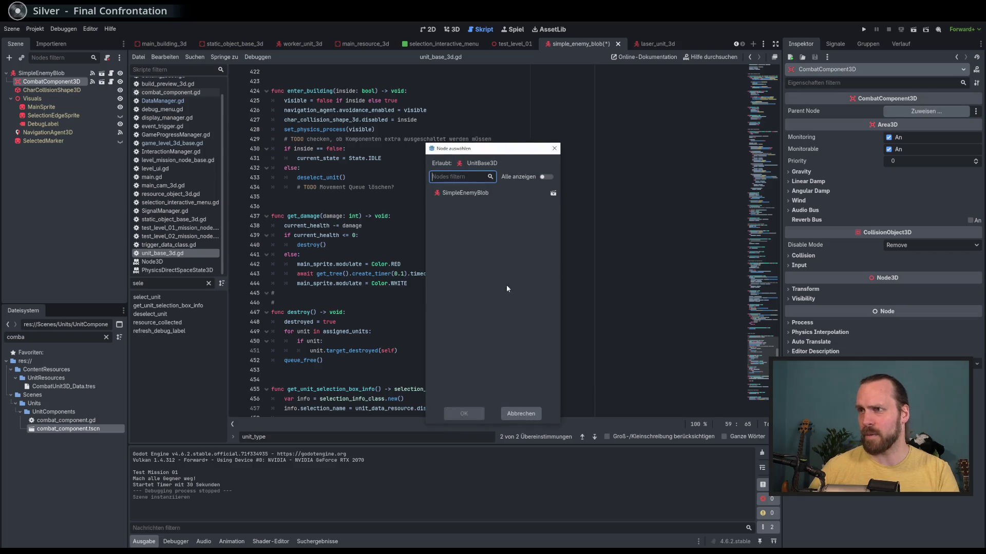
left_click(467, 194)
double_click(466, 194)
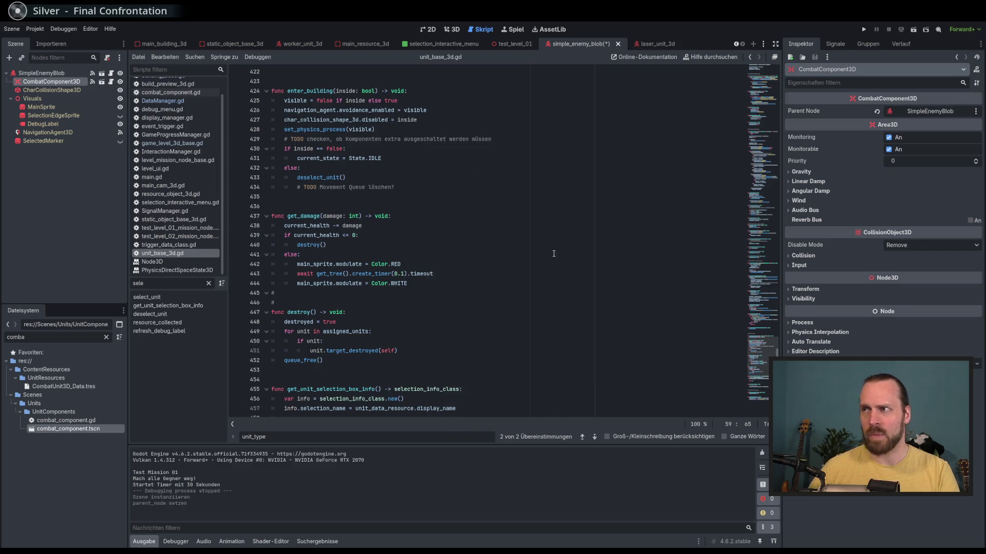
key("F5")
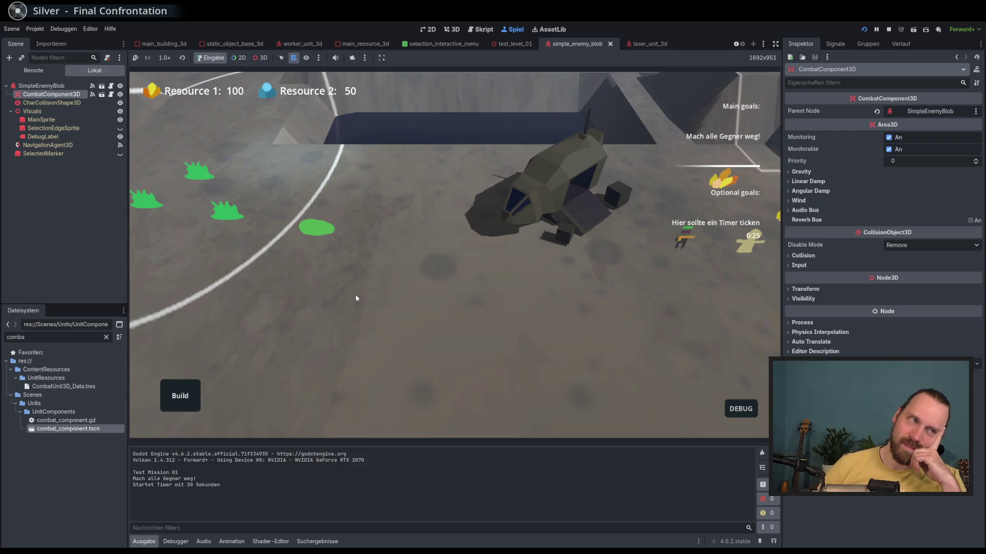
Select an enemy blob in the running game to check its state, then stop the game.
left_click(329, 229)
left_click(747, 410)
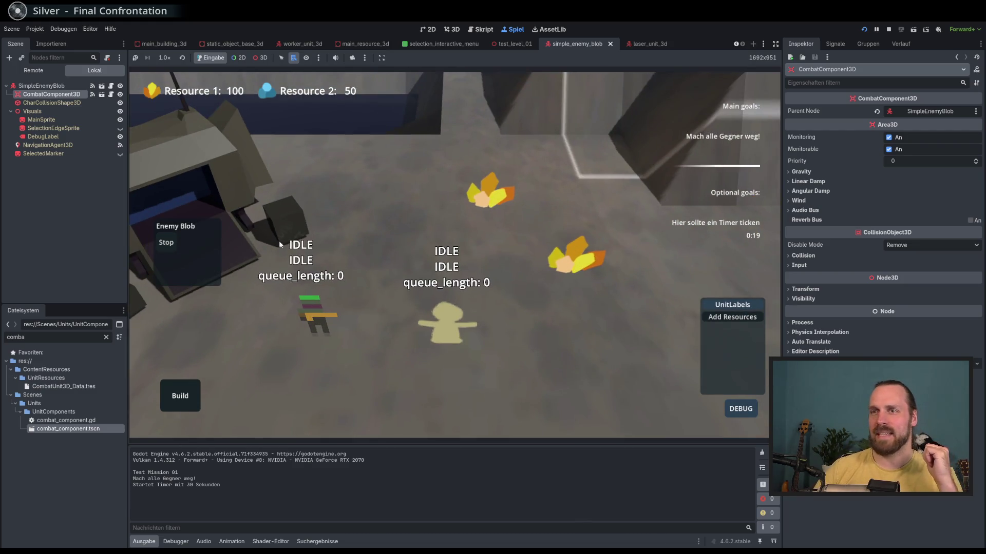
scroll(311, 256, "down", 3)
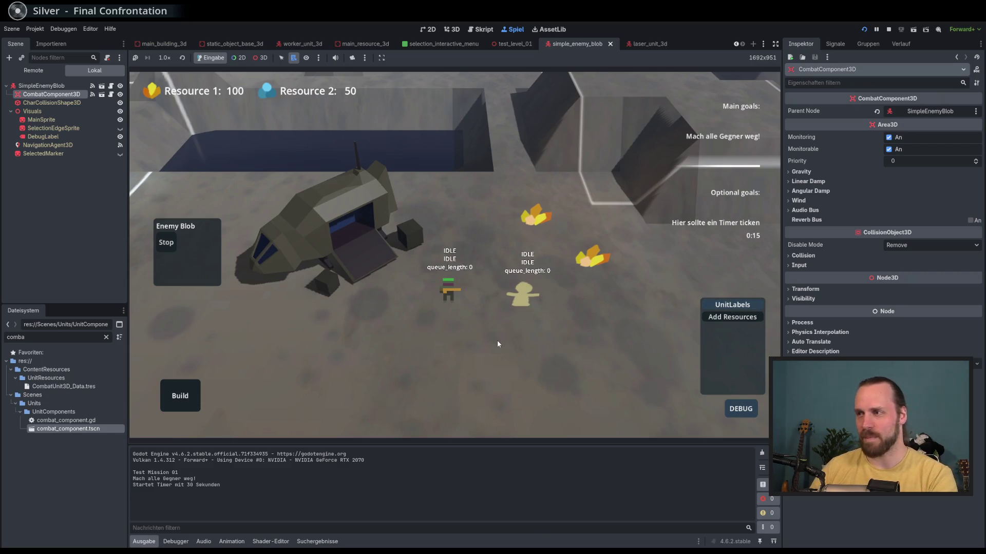
key("F8")
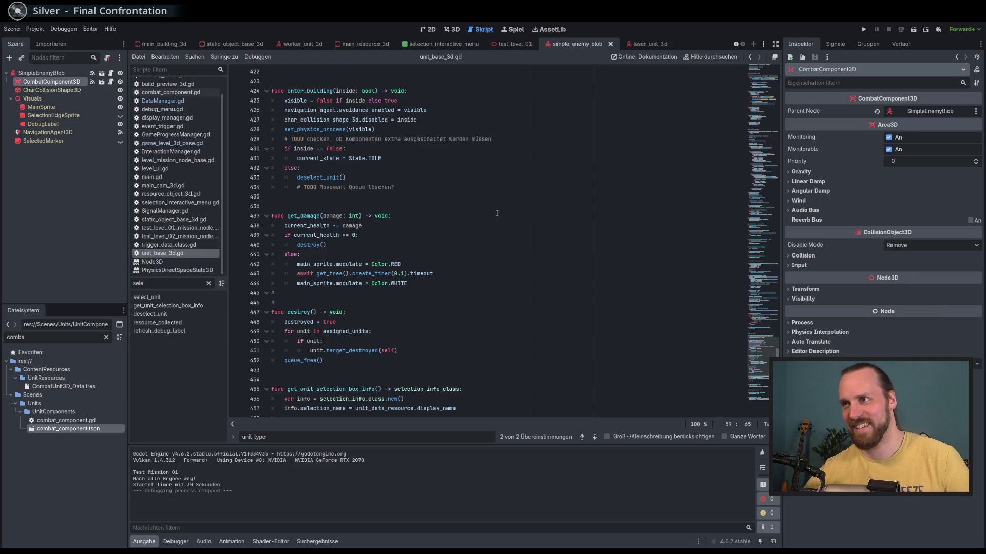
Revert SimpleEnemyBlob's collision mask to layer 1 only, then save and run the game.
left_click(42, 73)
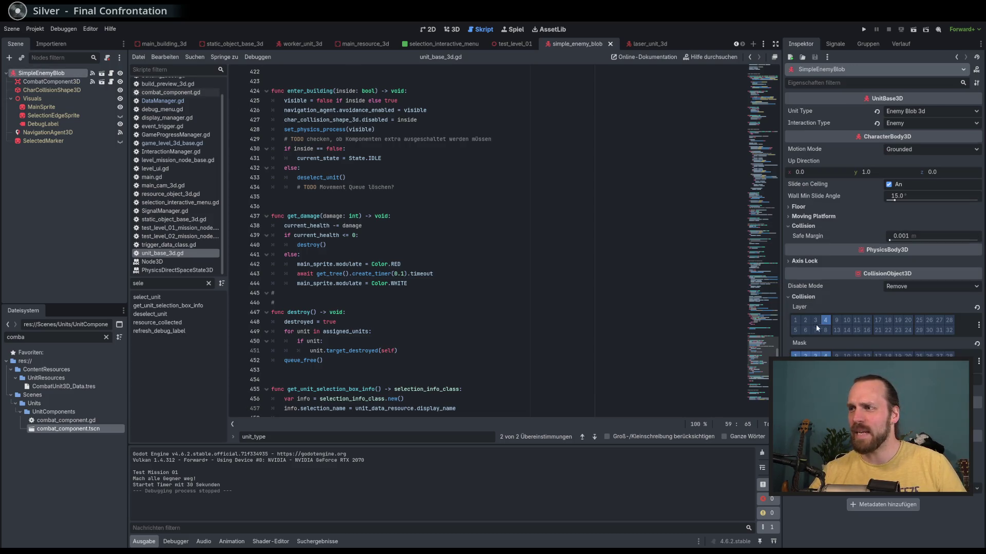
left_click(978, 361)
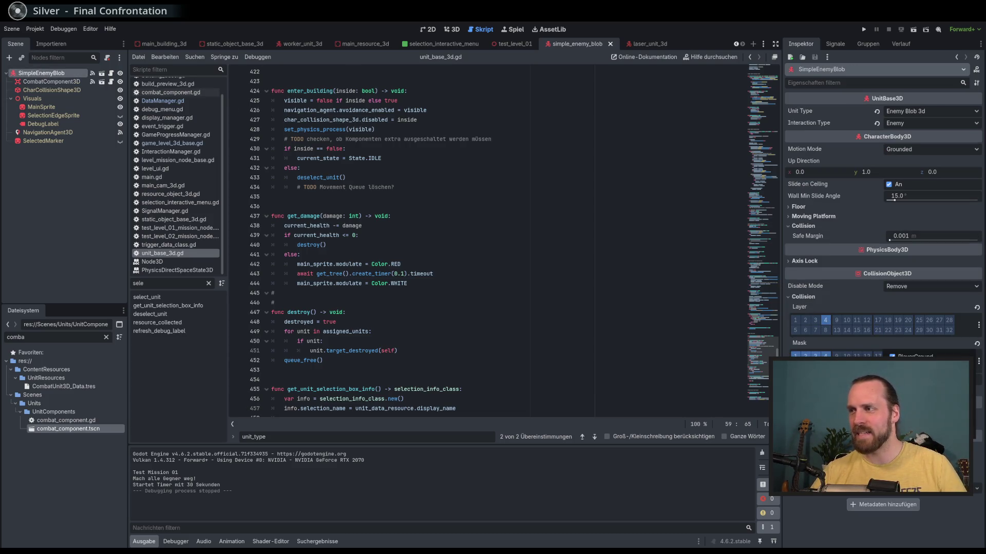
left_click(978, 344)
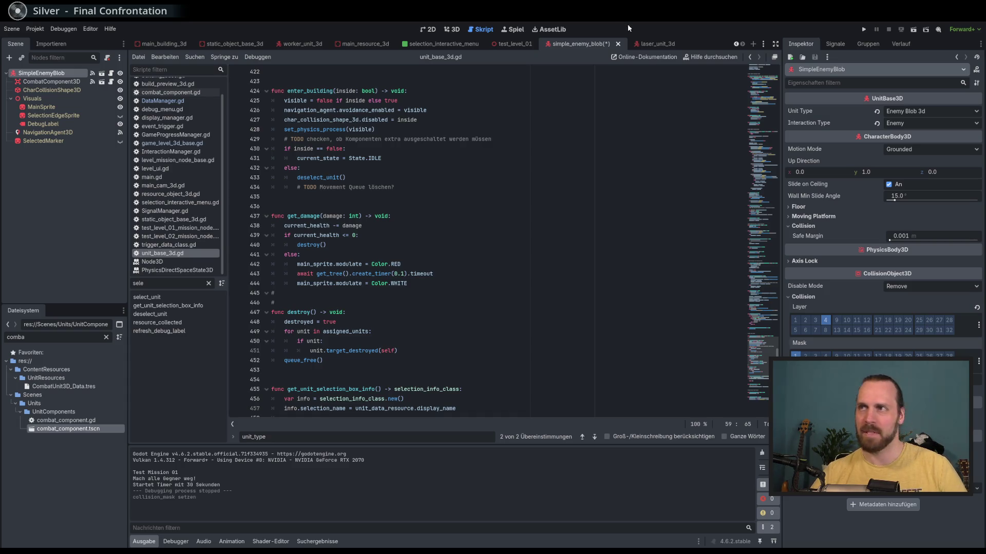
key("F5")
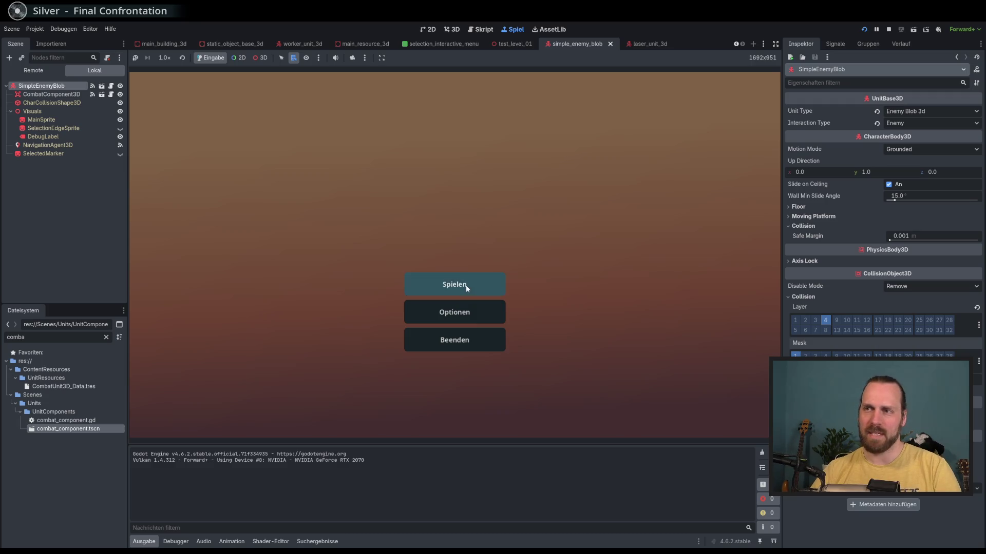
Start Test Mission 01 and select the red enemy blob.
left_click(465, 286)
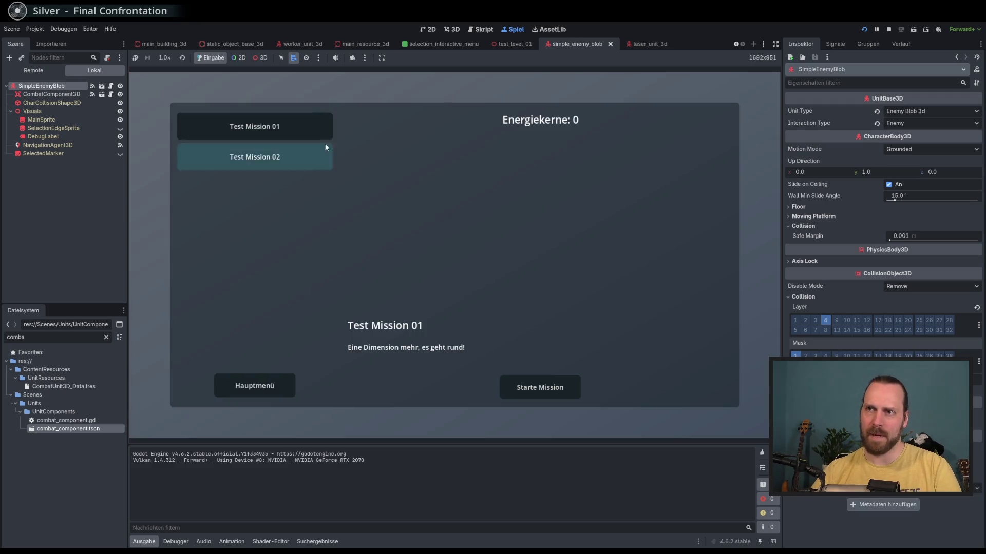
left_click(523, 386)
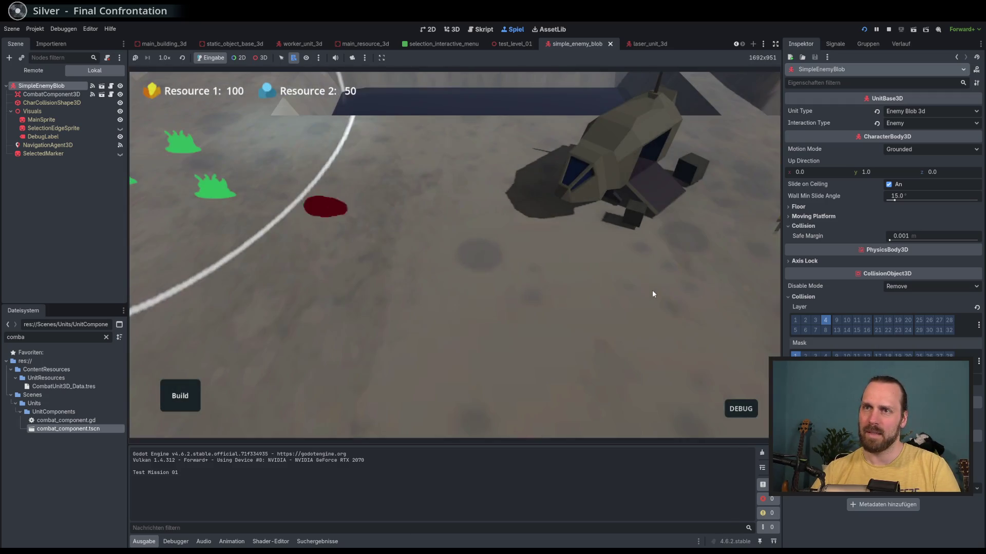
left_click(253, 237)
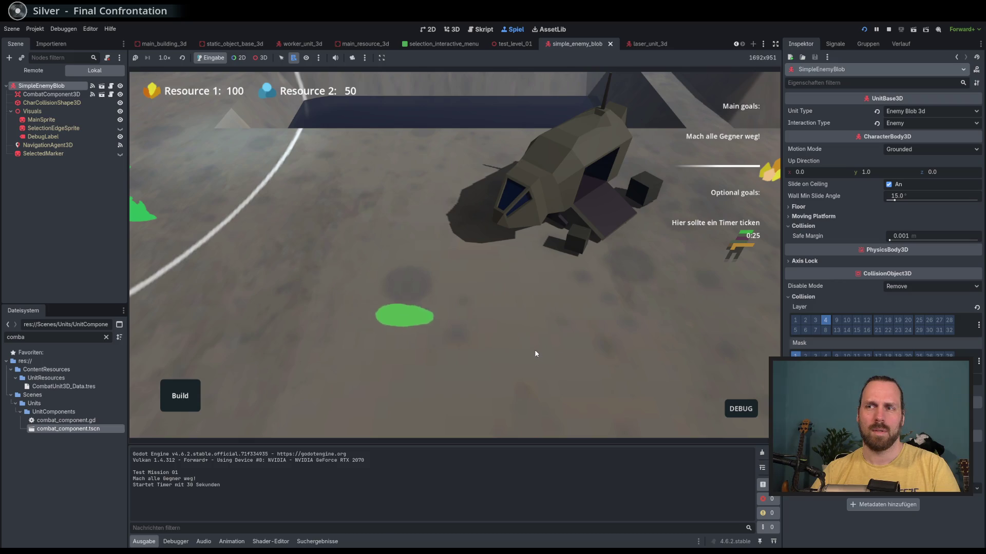
left_click(425, 340)
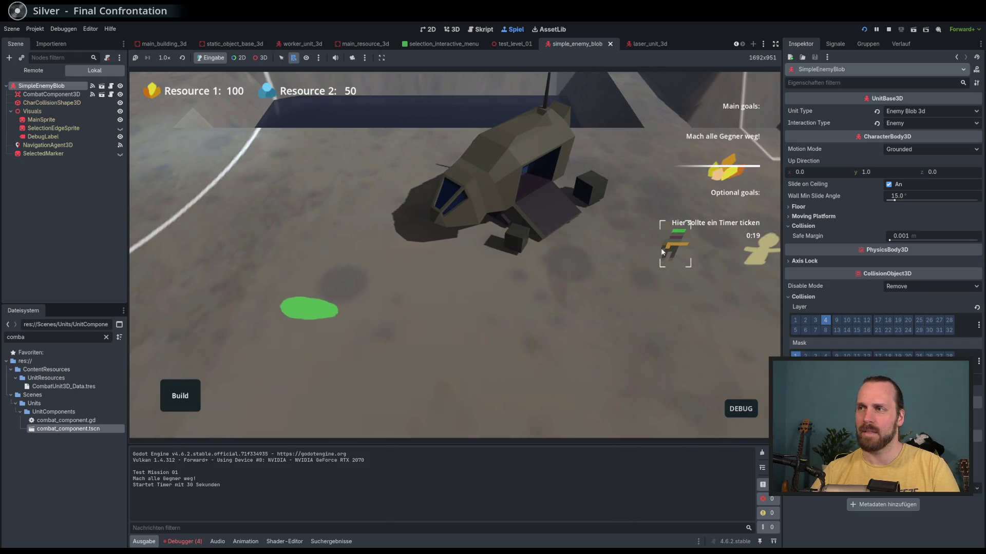
Move the Laser Dude and the enemy blob around the map, then stop the game.
left_click(661, 248)
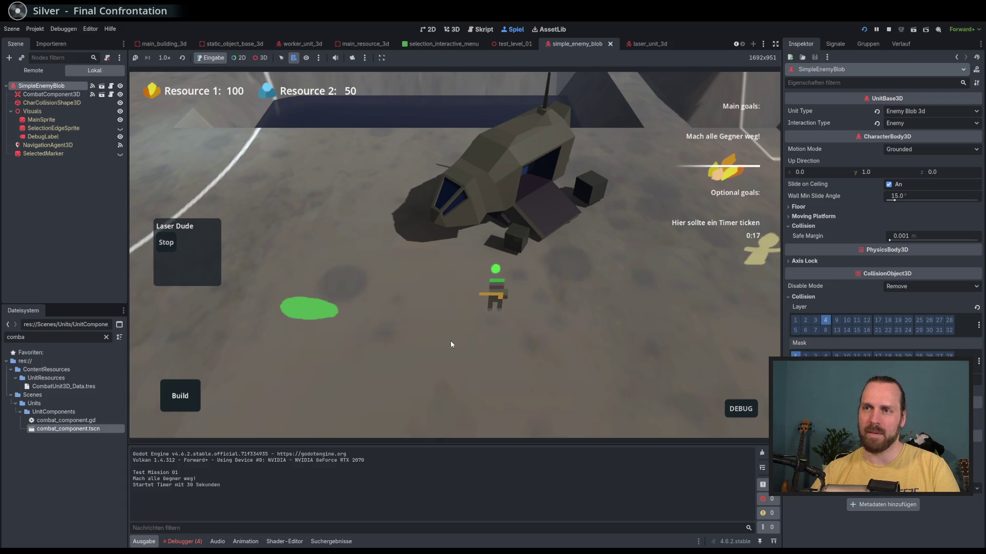
right_click(335, 249)
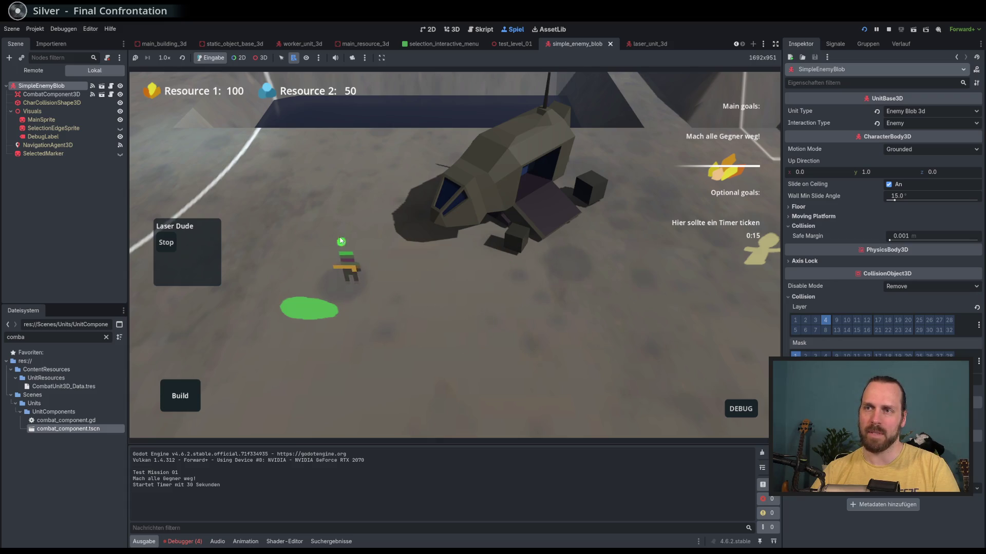
left_click(307, 309)
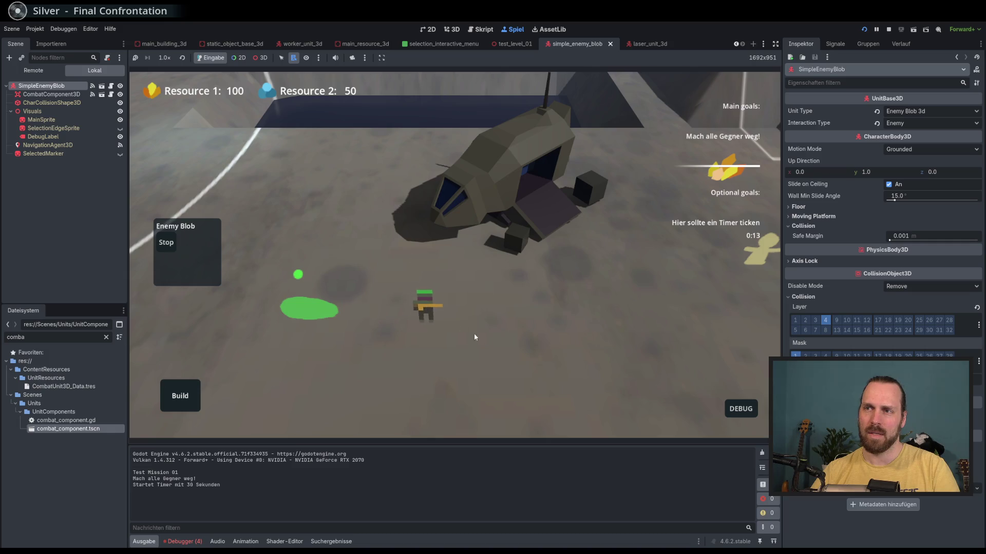
right_click(429, 343)
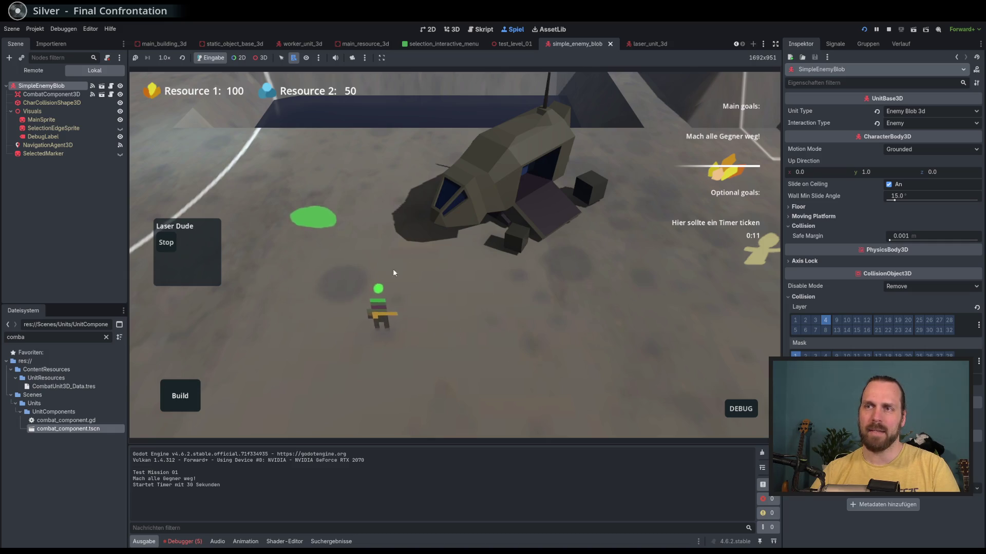
key("d")
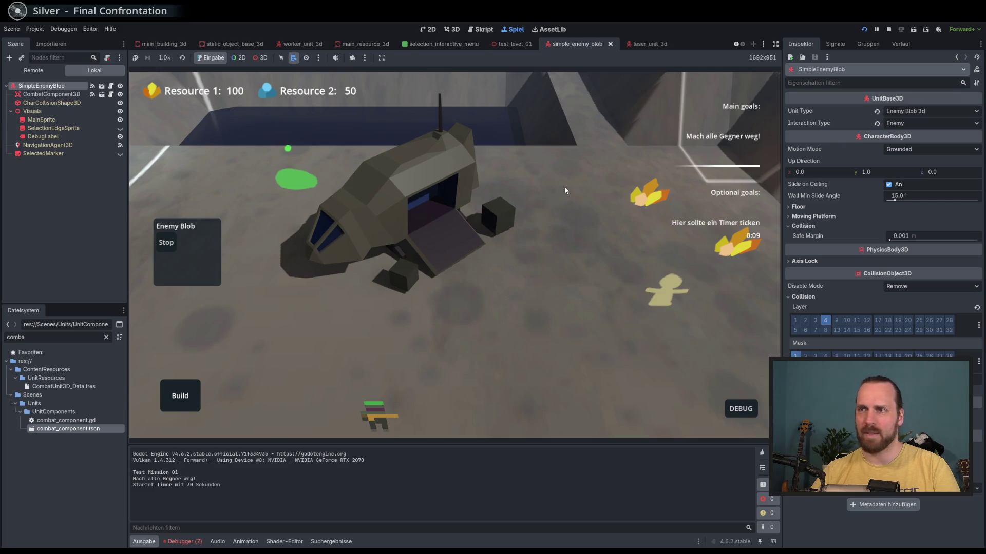
right_click(427, 226)
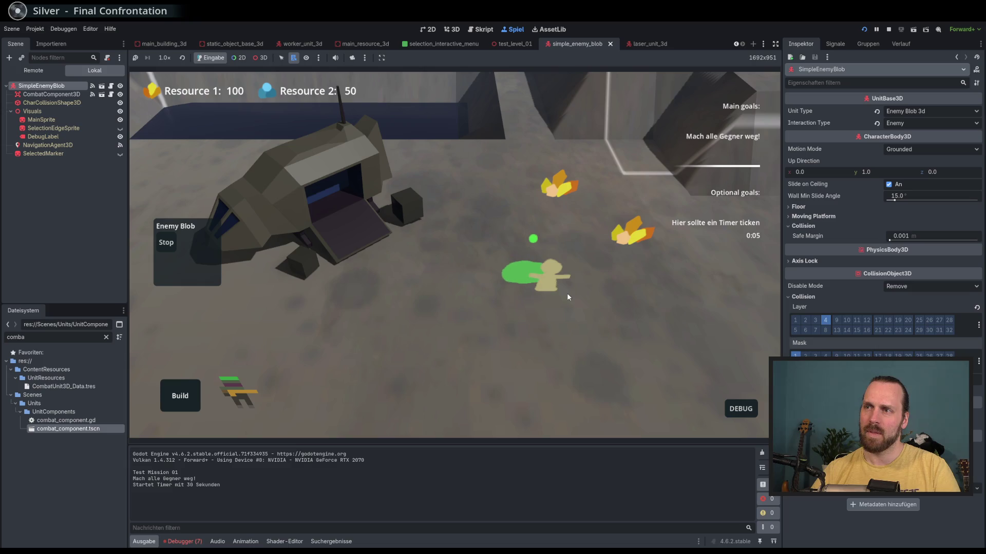
left_click(468, 303)
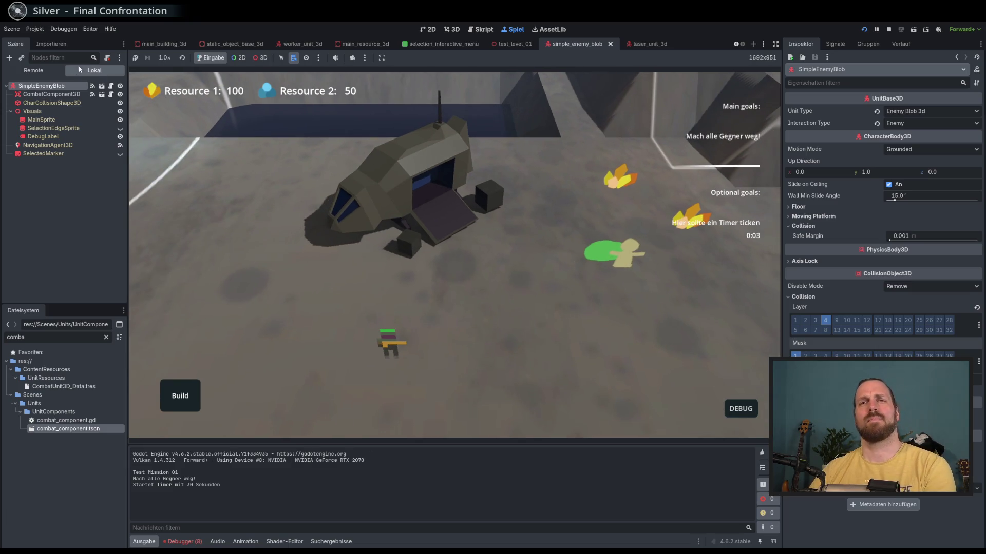
key("F8")
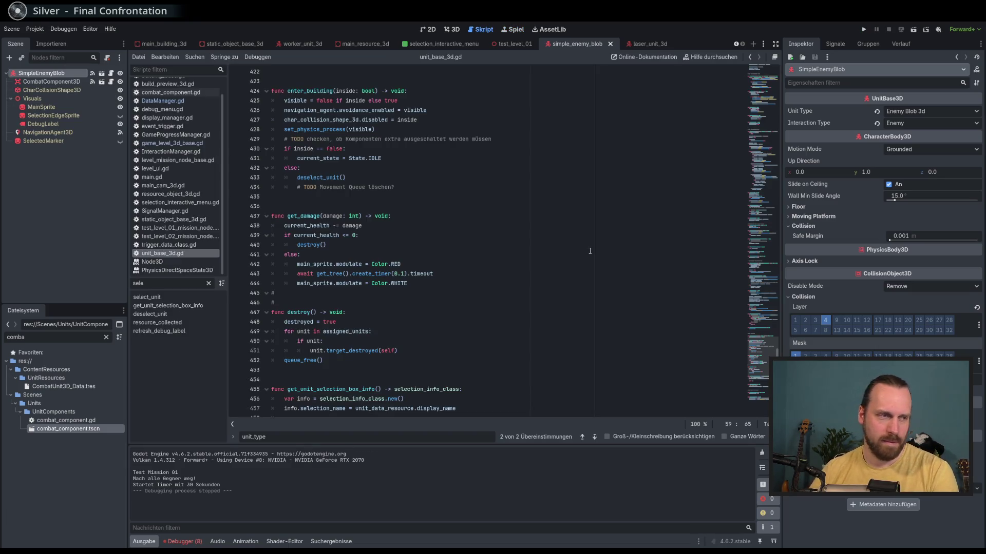
Relaunch the mission, send the Laser Dude down-left, and select the enemy blob.
key("F5")
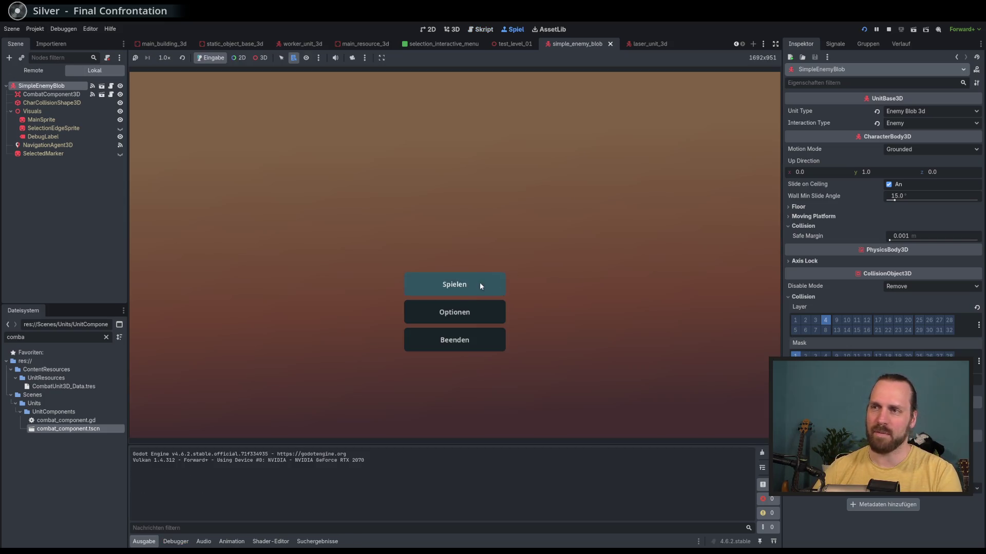
left_click(479, 283)
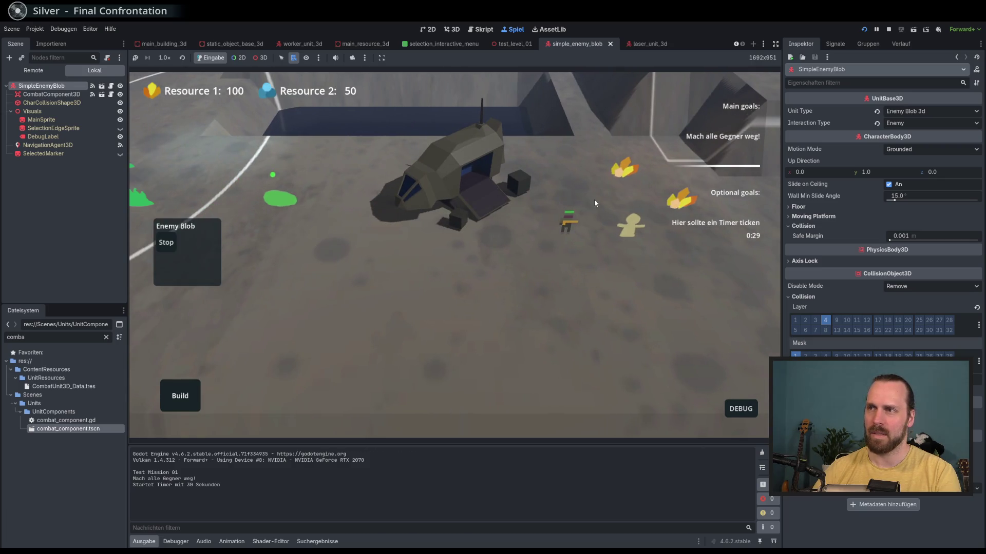
left_click(565, 216)
right_click(472, 375)
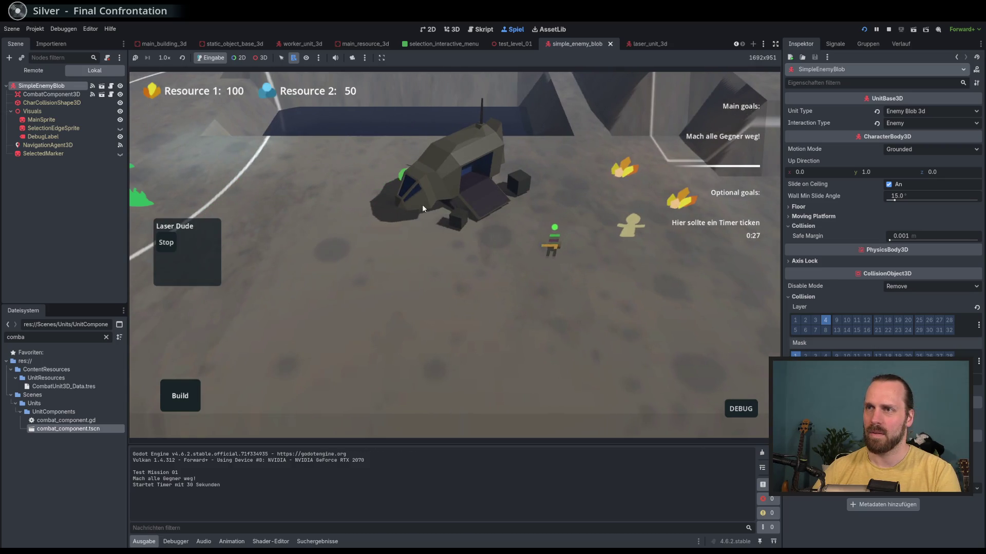
key("d")
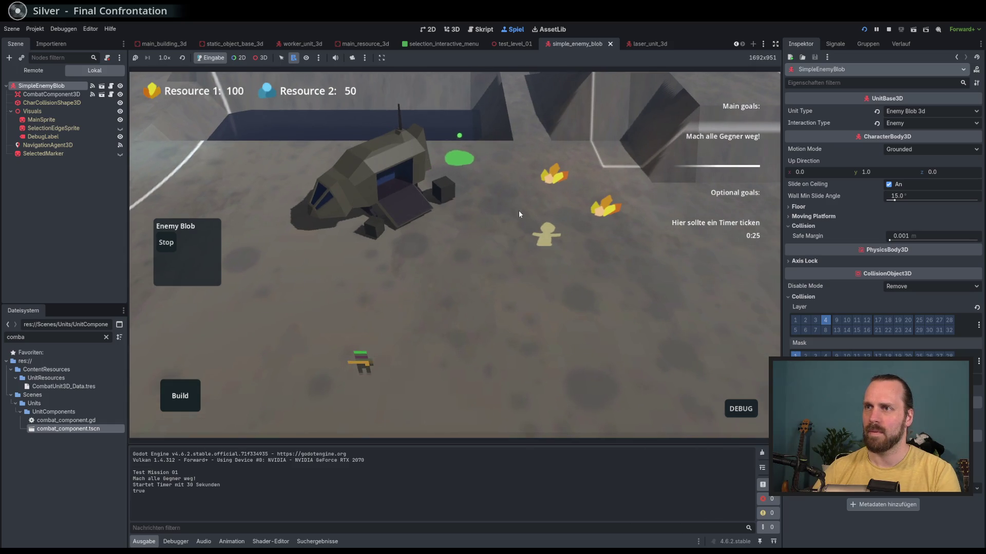
left_click(545, 231)
Show the out-of-bounds error details in the debugger output.
scroll(510, 304, "up", 3)
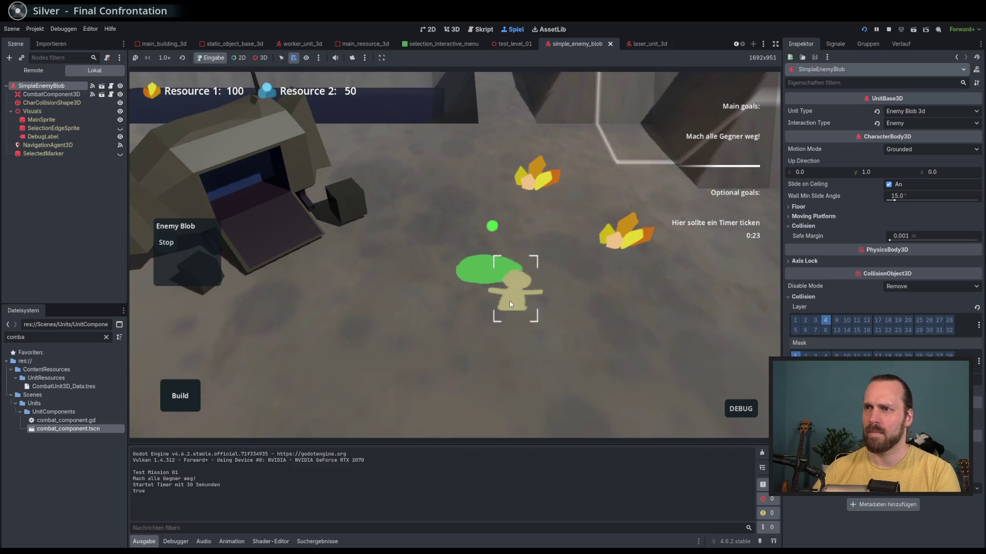
left_click(183, 542)
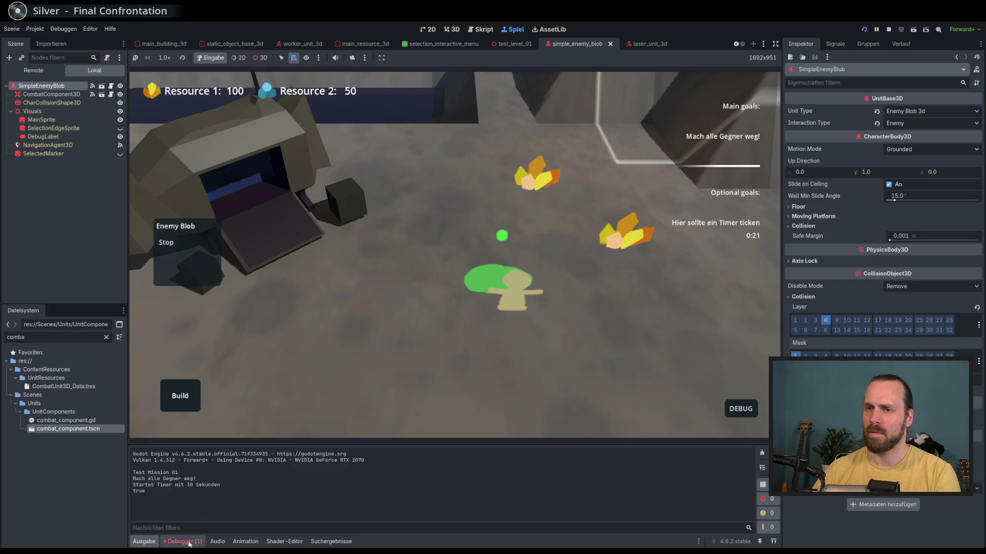
left_click(198, 446)
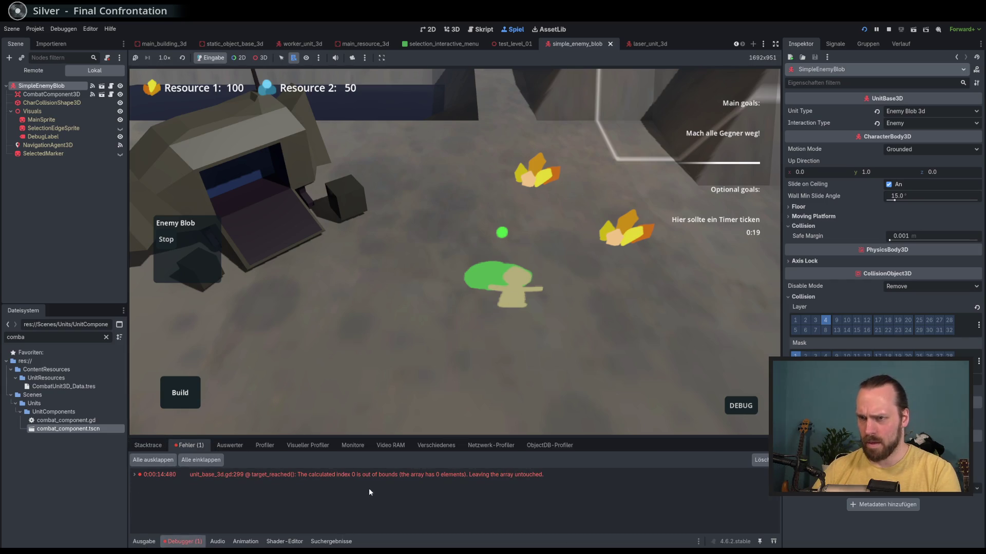
Jump to the error at unit_base_3d.gd line 299, stop the game, and select CombatComponent3D.
mouse_move(366, 473)
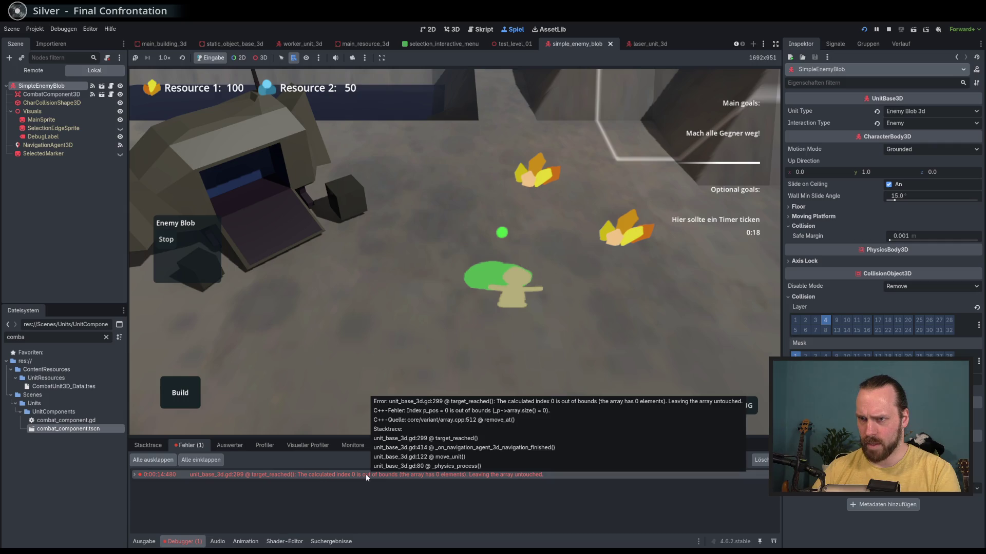
double_click(439, 476)
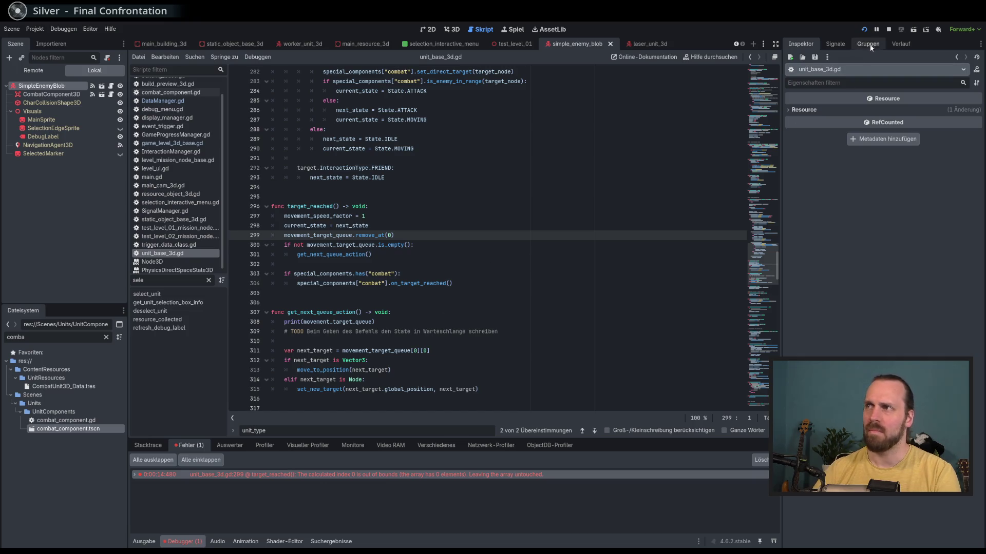
left_click(889, 29)
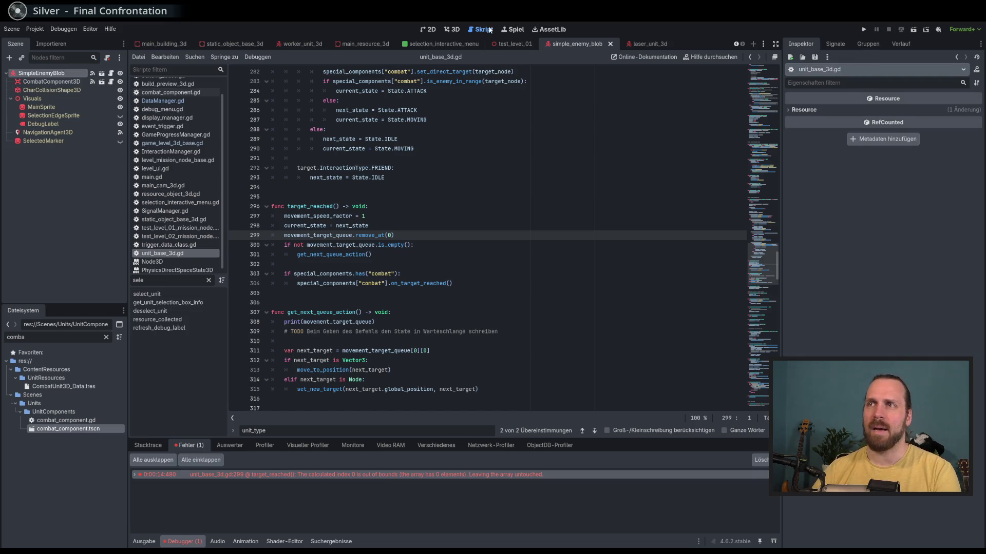
left_click(454, 29)
left_click(449, 246)
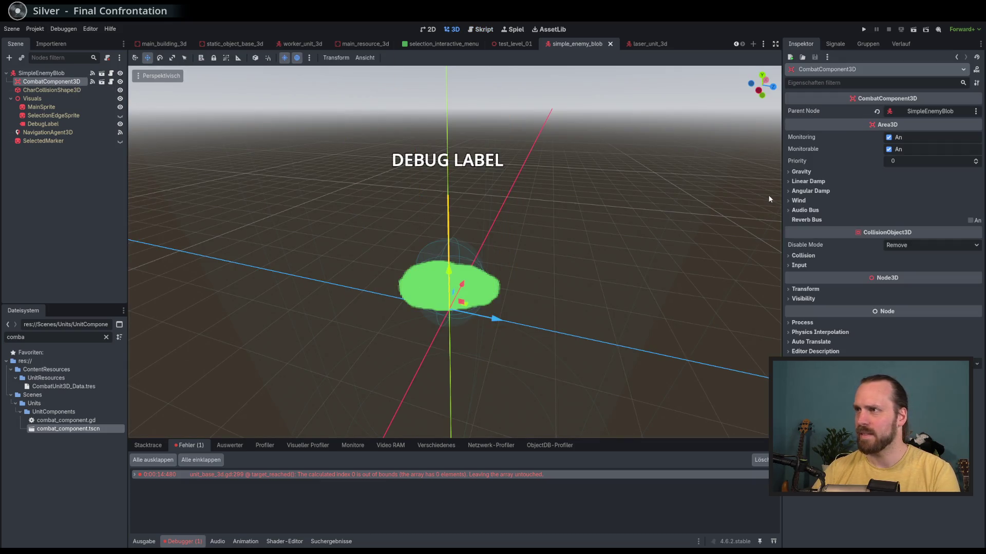
Delete the blob's CombatComponent3D node, then save and launch the game.
left_click(49, 89)
left_click(52, 83)
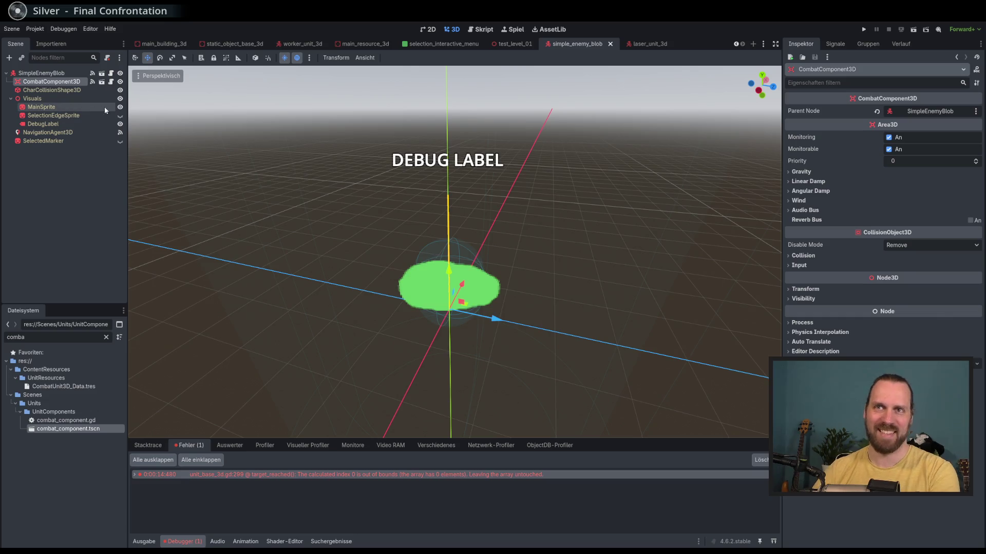
key("Delete")
key("Return")
key("F5")
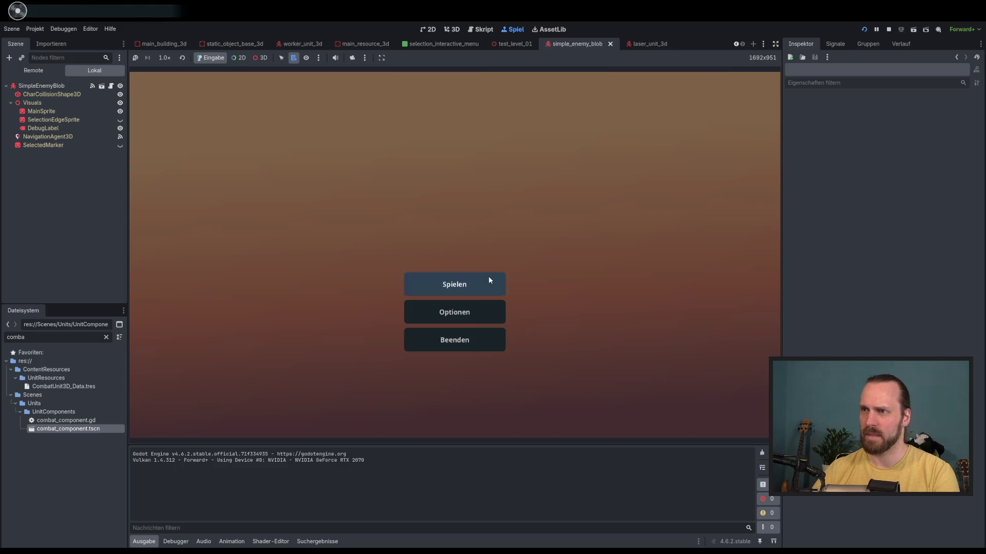
Play Test Mission 01 without the component, stop, and undo the deletion.
left_click(489, 279)
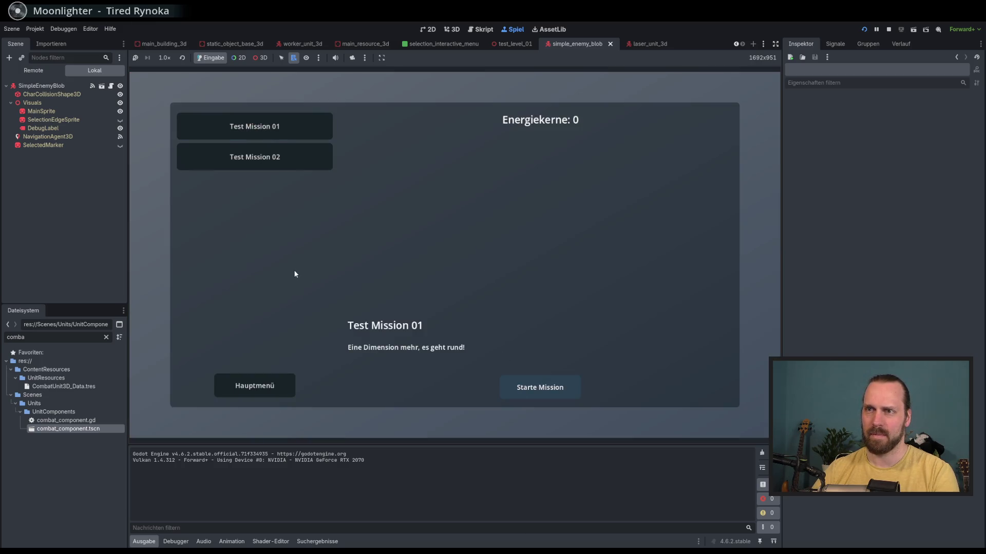
key("Return")
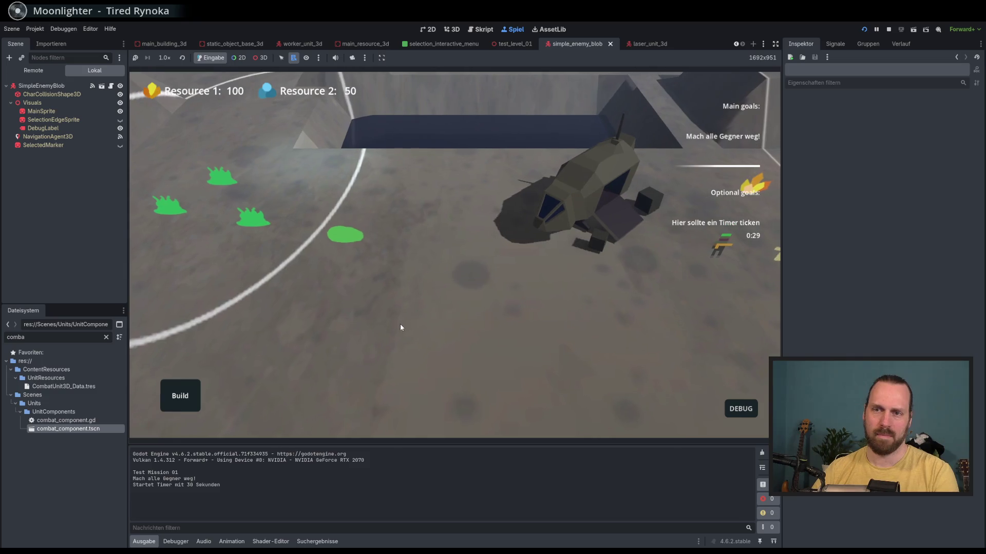
left_click(889, 30)
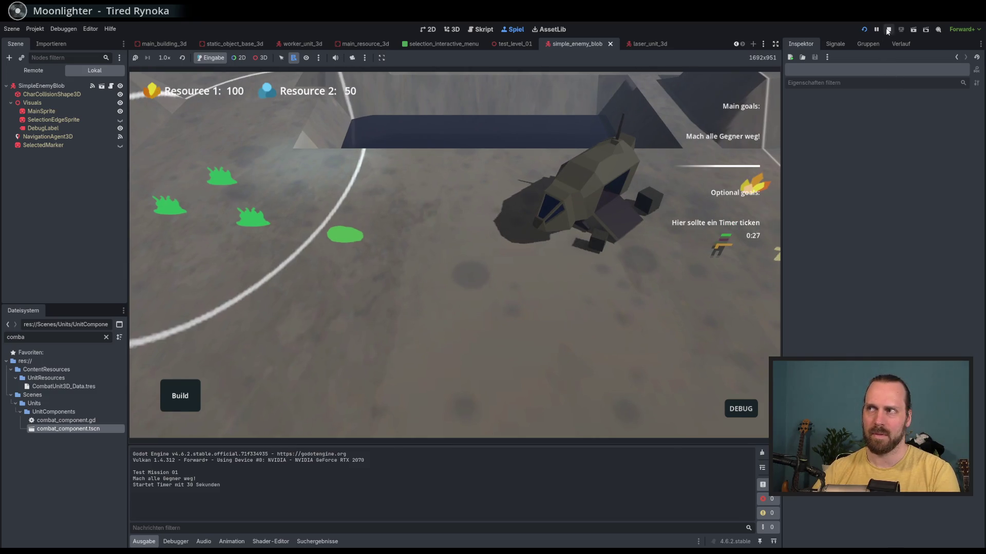
key("ctrl+z")
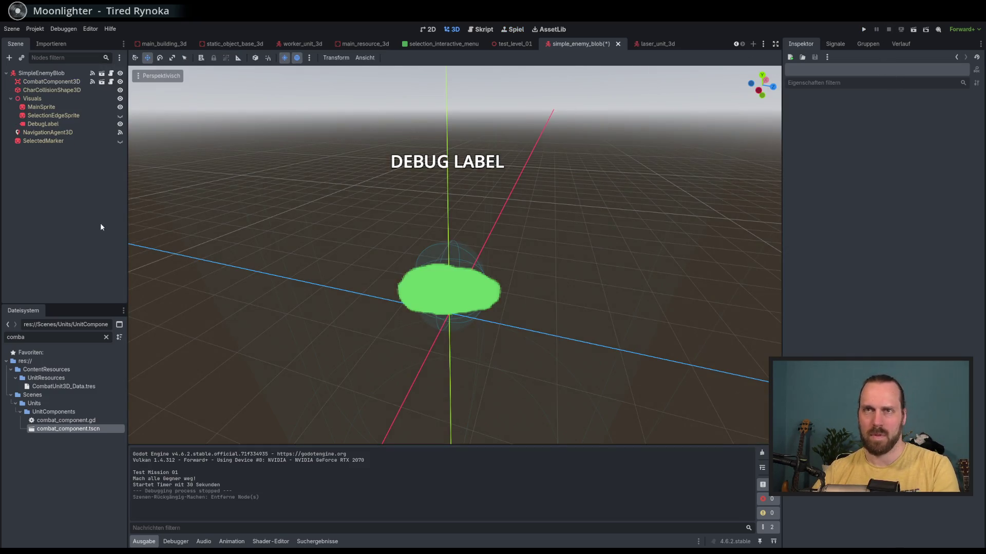
Save the restored enemy blob scene and inspect its child nodes.
scroll(351, 269, "down", 2)
scroll(360, 266, "down", 5)
key("ctrl+s")
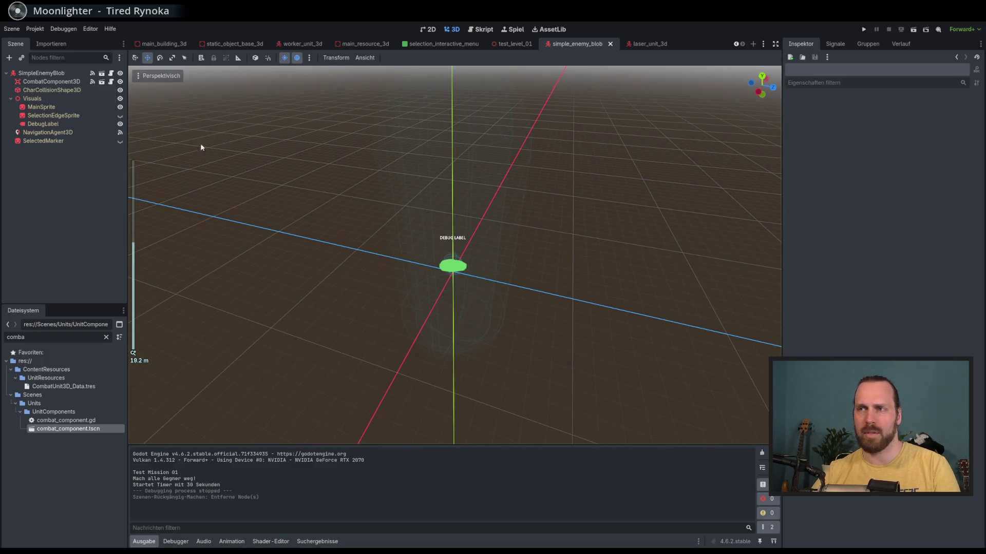
scroll(407, 238, "down", 1)
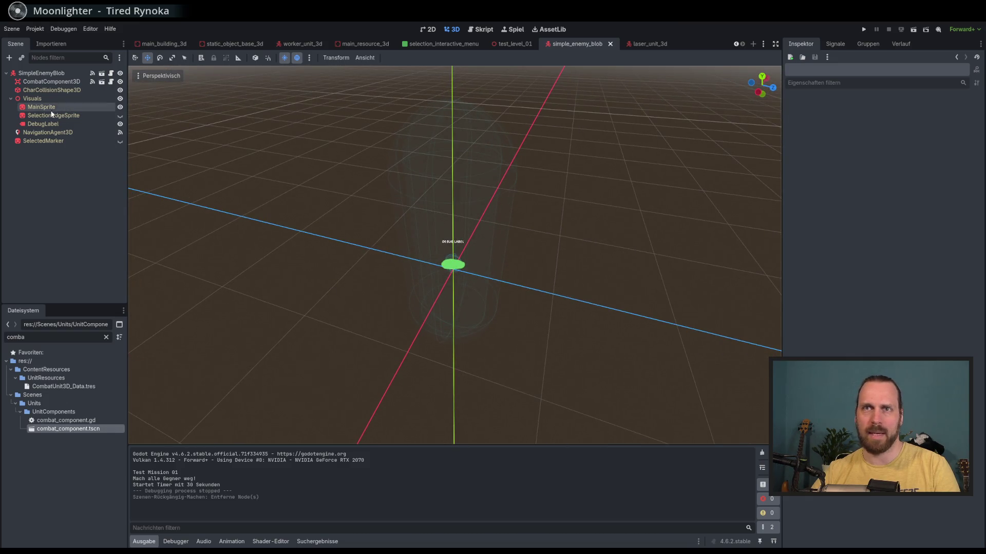
left_click(48, 88)
left_click(47, 133)
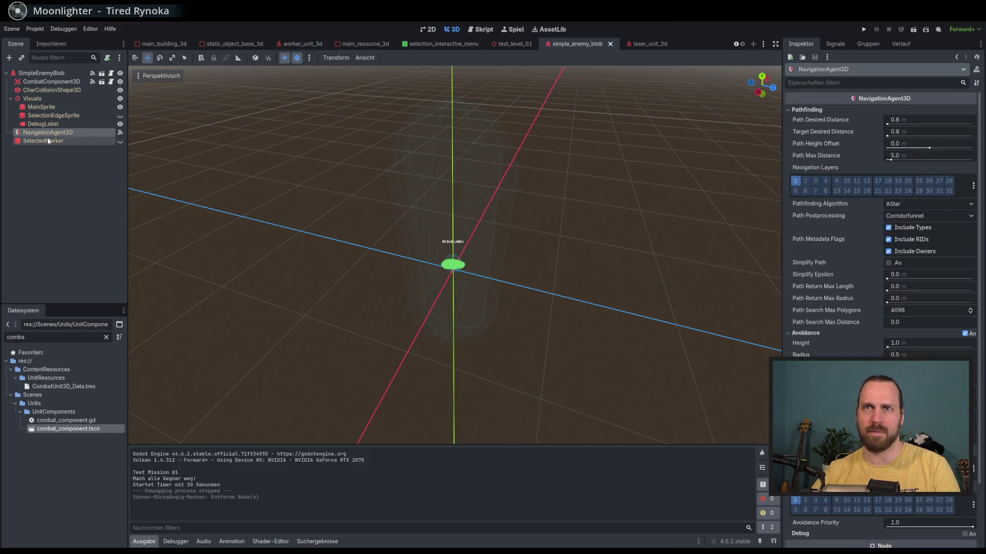
left_click(41, 106)
left_click(32, 99)
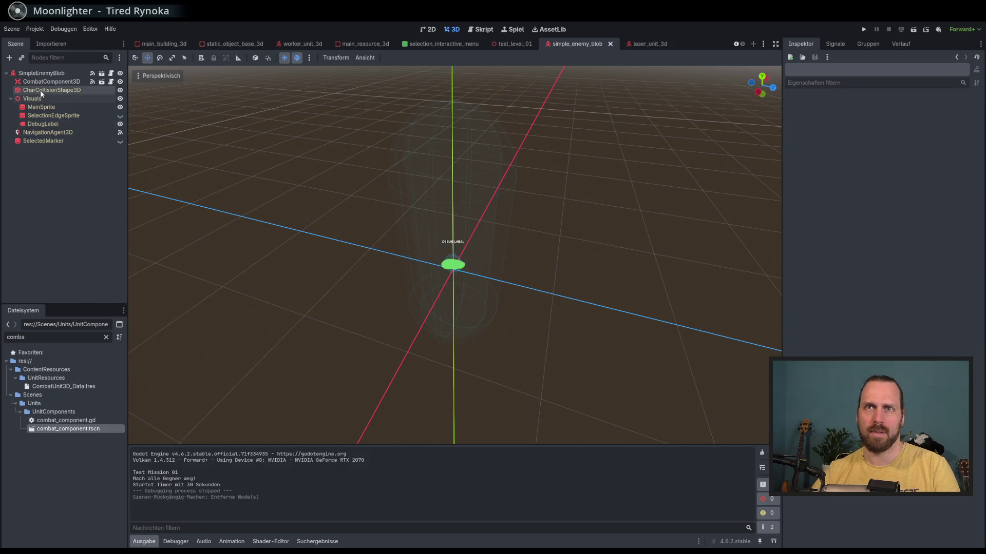
Open the combat_component scene and inspect its Visuals, AttackTimer and root nodes.
left_click(98, 83)
left_click(101, 83)
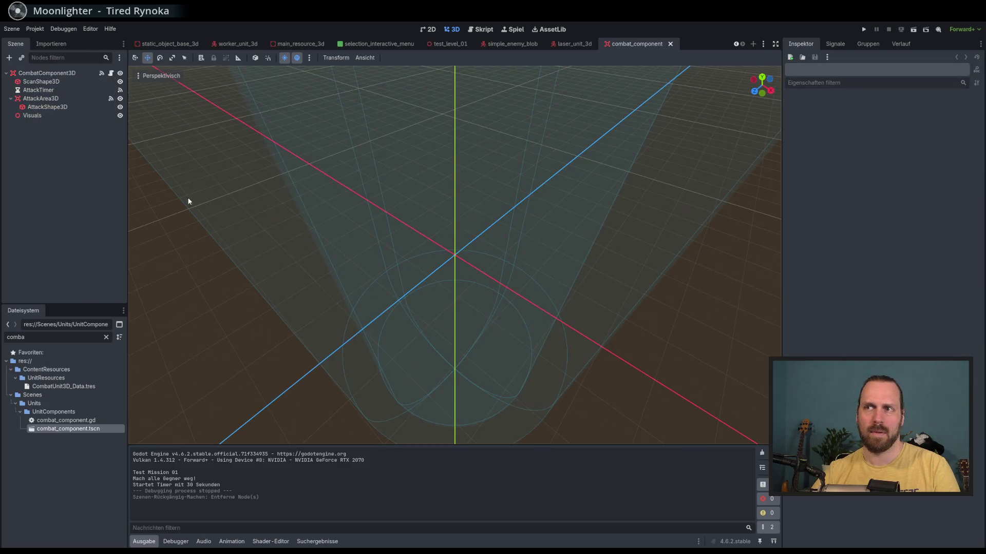
scroll(187, 198, "down", 3)
left_click(41, 98)
left_click(44, 126)
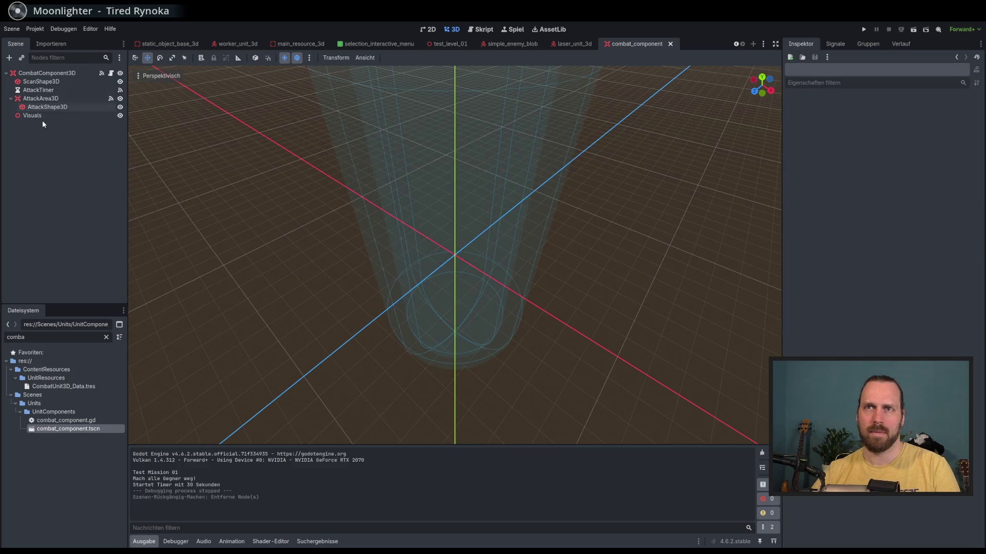
left_click(42, 116)
left_click(41, 90)
left_click(59, 163)
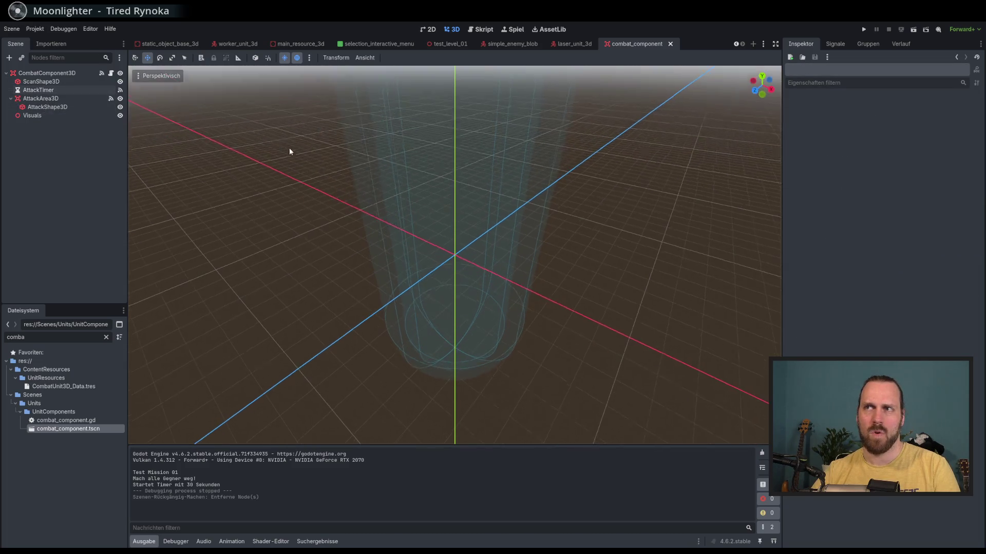
left_click(91, 73)
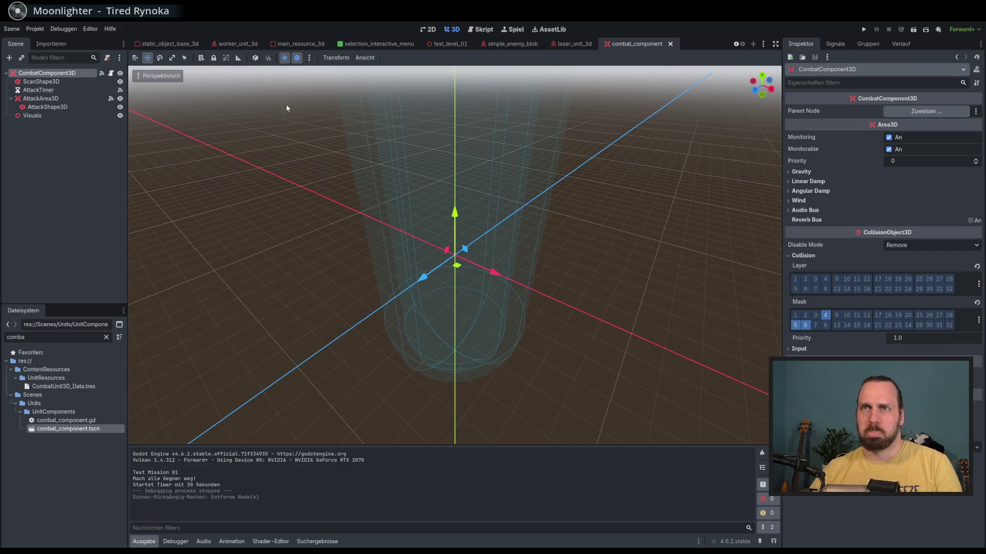
Close combat_component, return to simple_enemy_blob, and enable Attackable Enemy in CombatUnit3D_Data.tres.
left_click(671, 44)
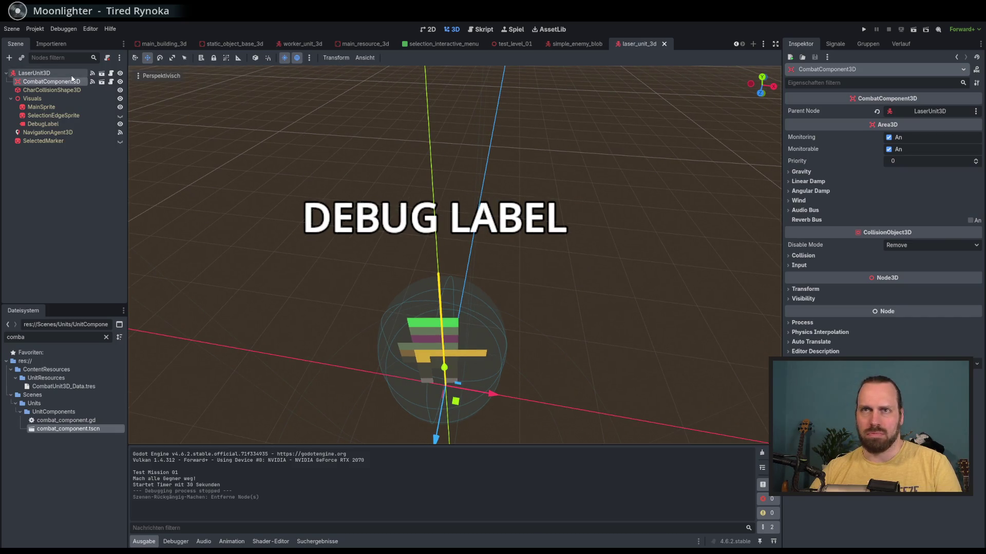
left_click(575, 44)
left_click(44, 73)
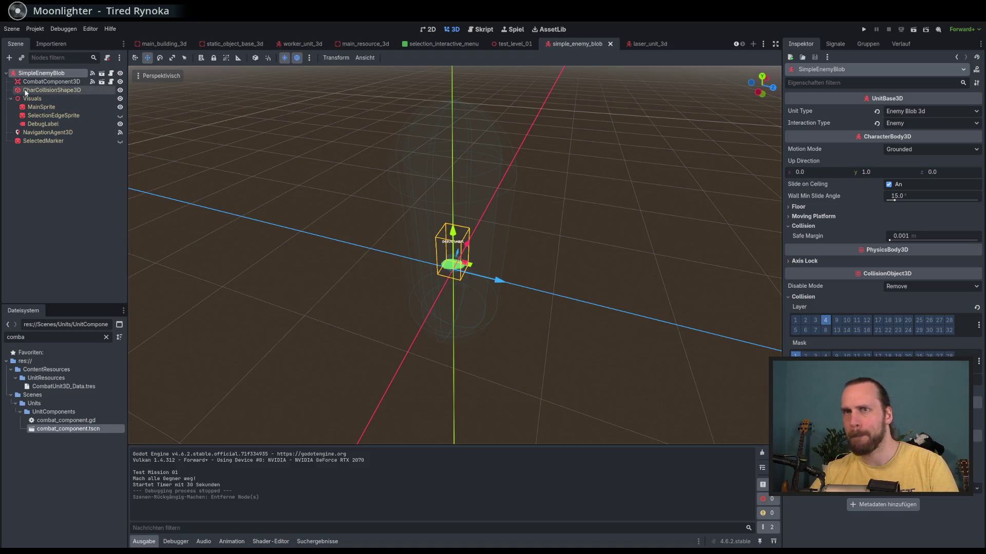
left_click(51, 82)
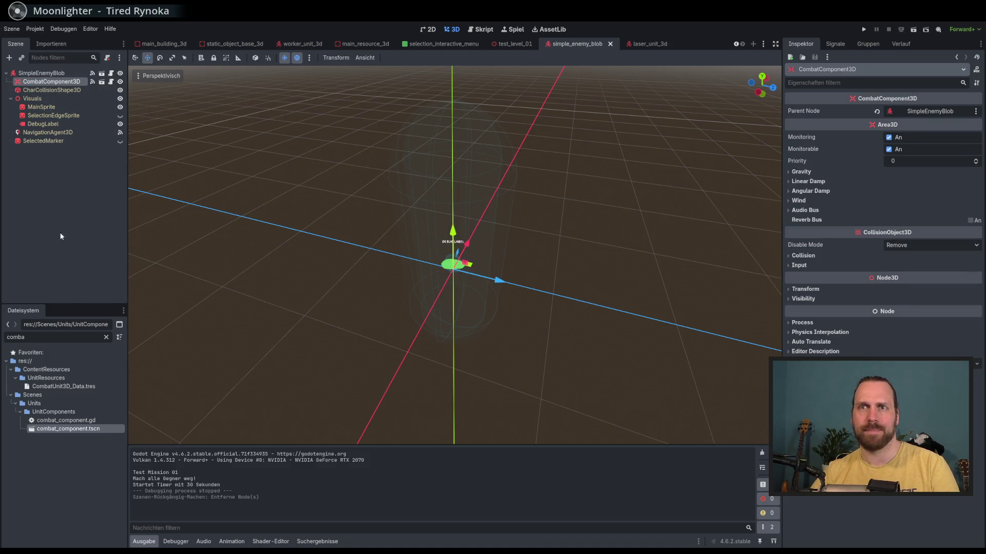
left_click(66, 385)
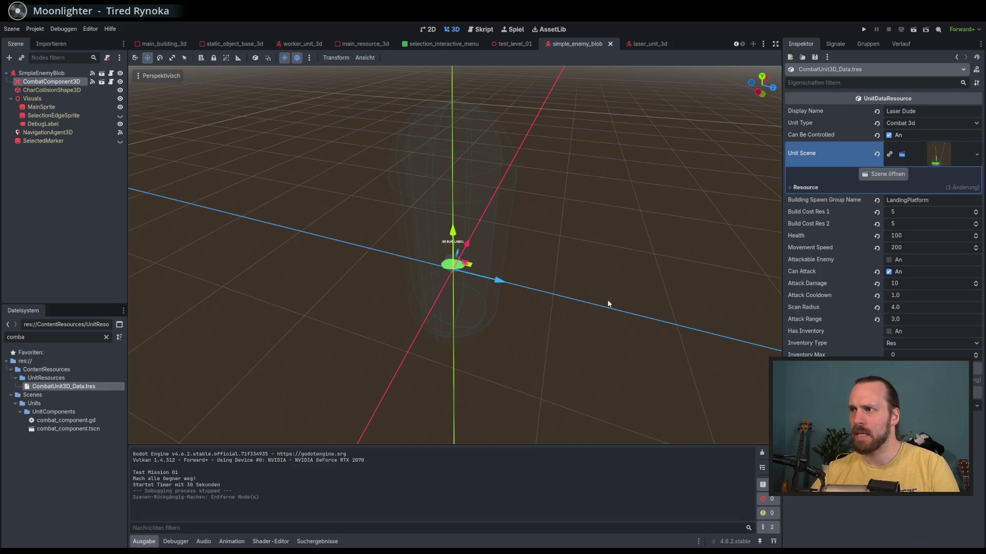
left_click(890, 260)
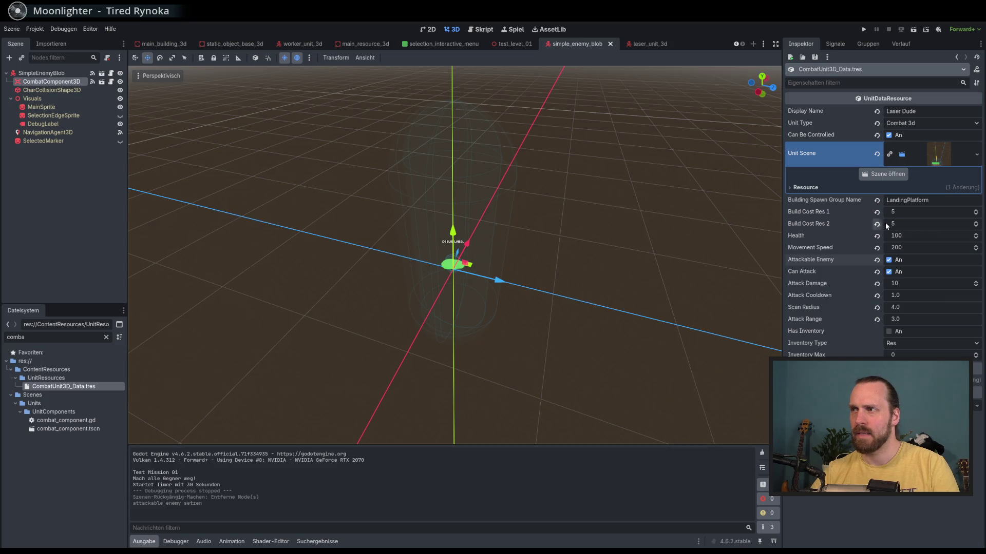
Briefly run the game, stop it, and toggle Can Be Controlled on the unit data.
key("F5")
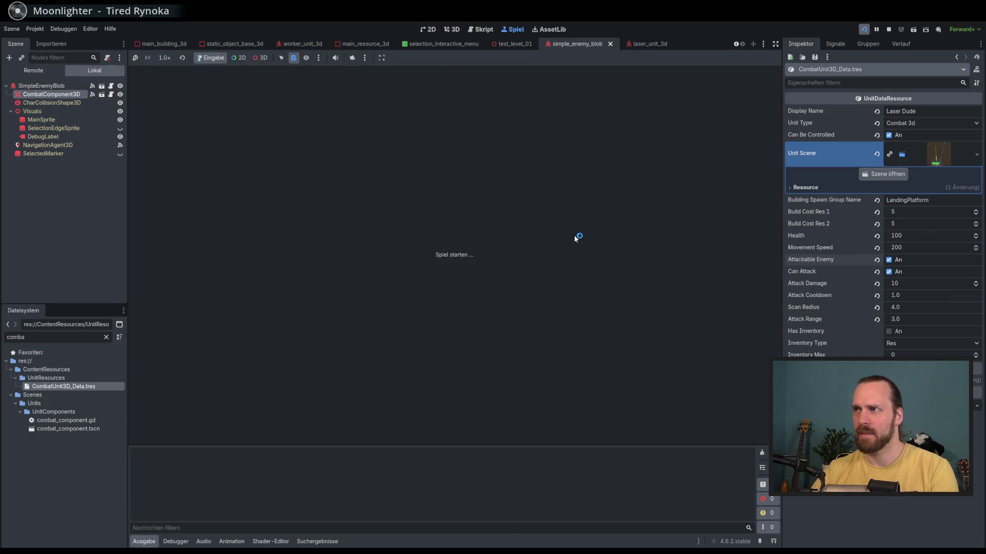
key("F8")
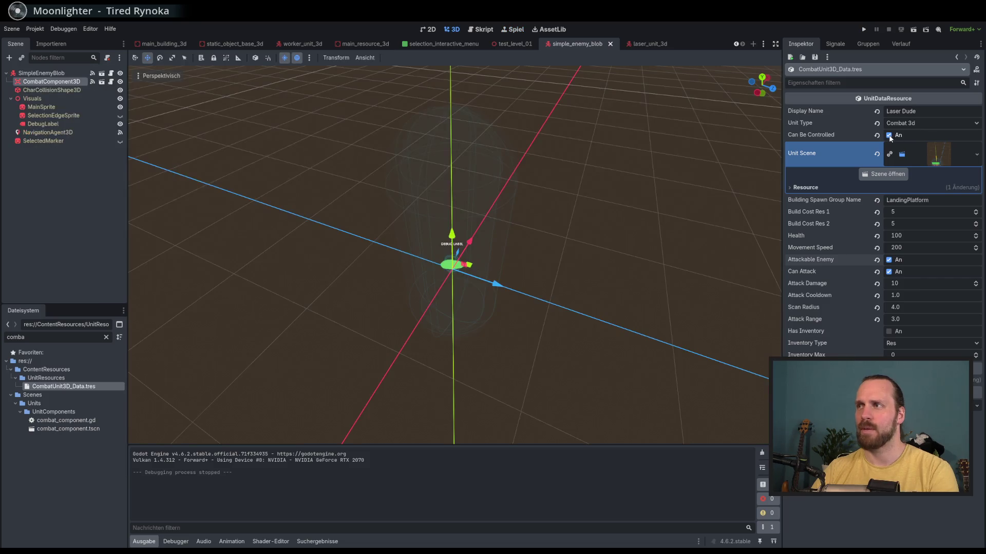
left_click(889, 135)
Play the test mission, select the enemy blob, check runtime errors, then stop the game.
key("F5")
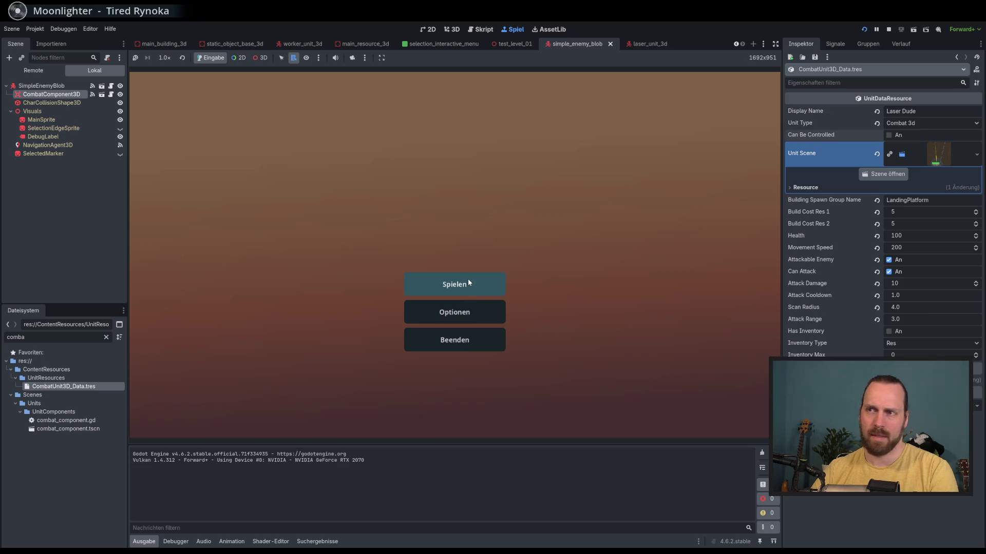
left_click(468, 282)
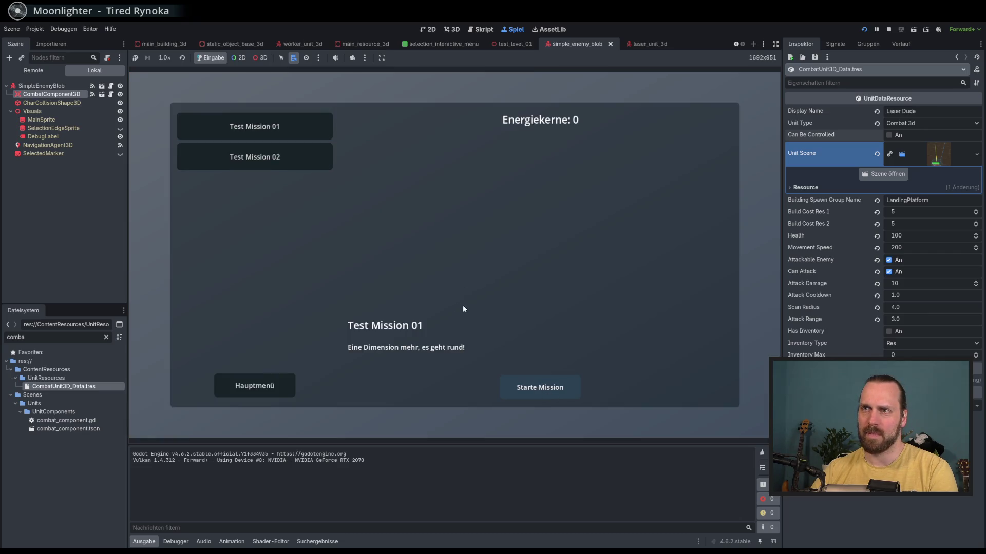
key("Return")
left_click(322, 217)
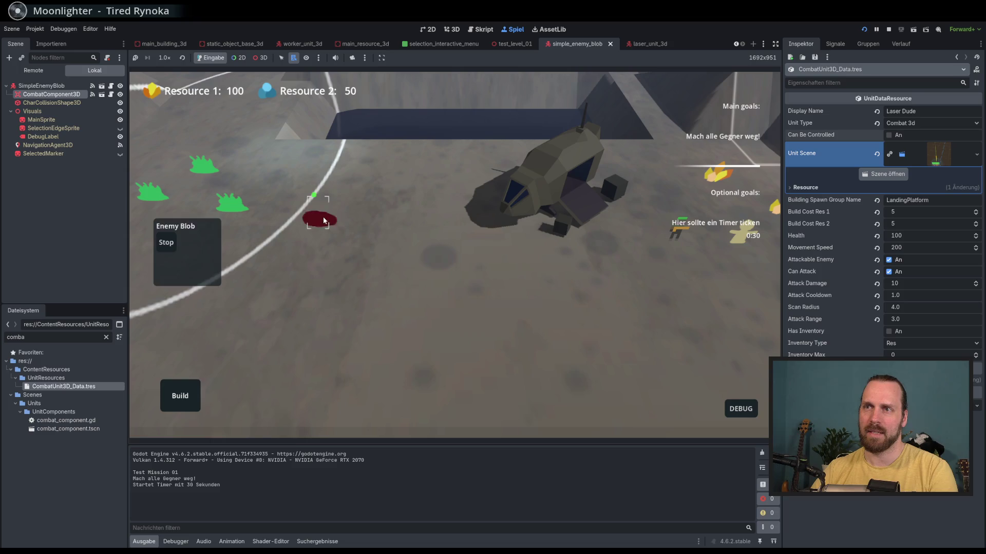
mouse_move(387, 316)
left_mouse_down()
mouse_move(307, 311)
mouse_move(319, 320)
left_mouse_up()
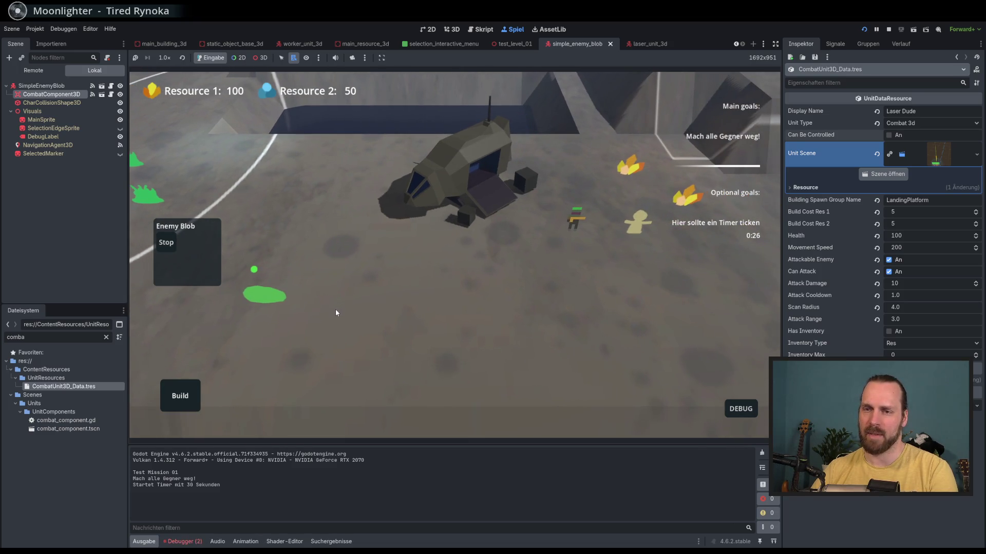
left_click(187, 542)
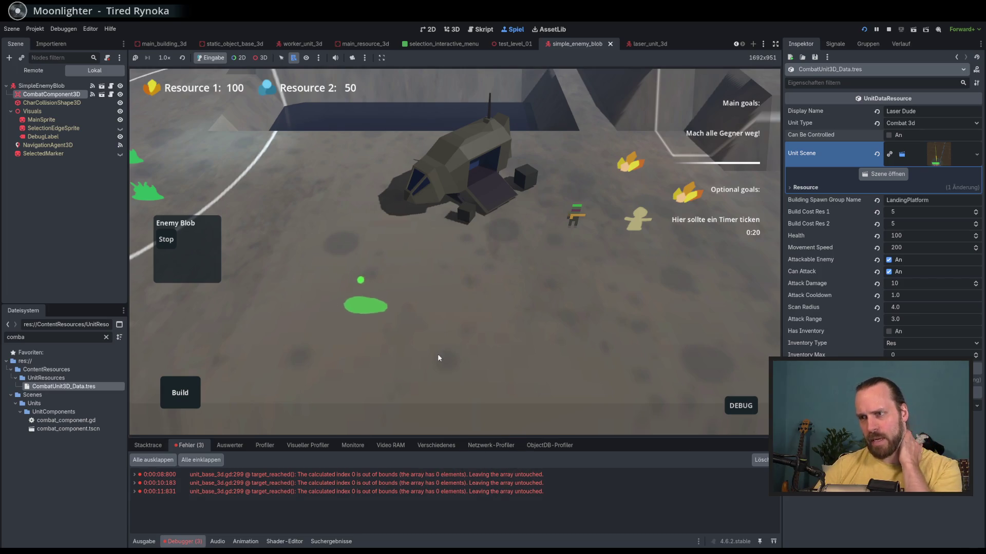
key("d")
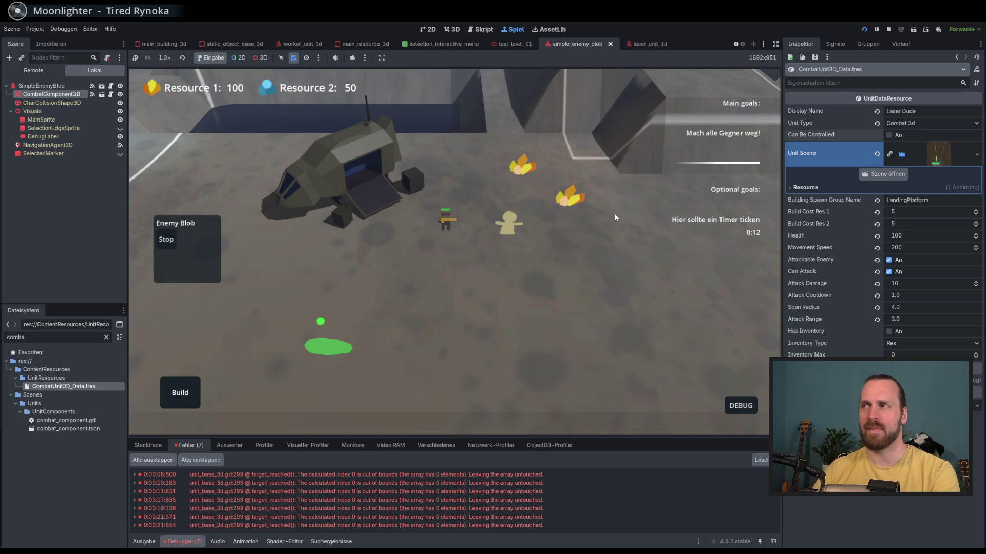
key("F8")
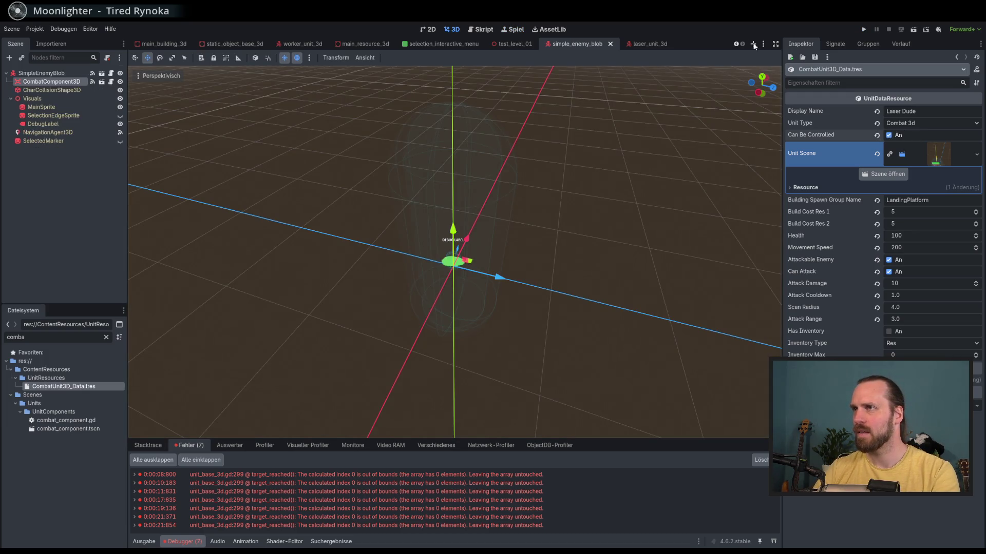
Run the game again and launch Test Mission 01 from the mission selection.
key("F5")
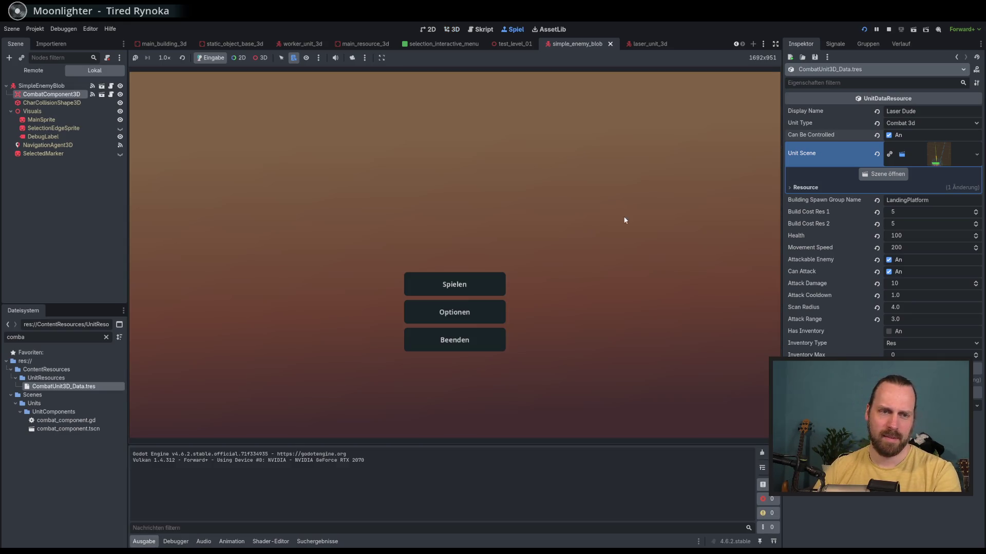
left_click(453, 282)
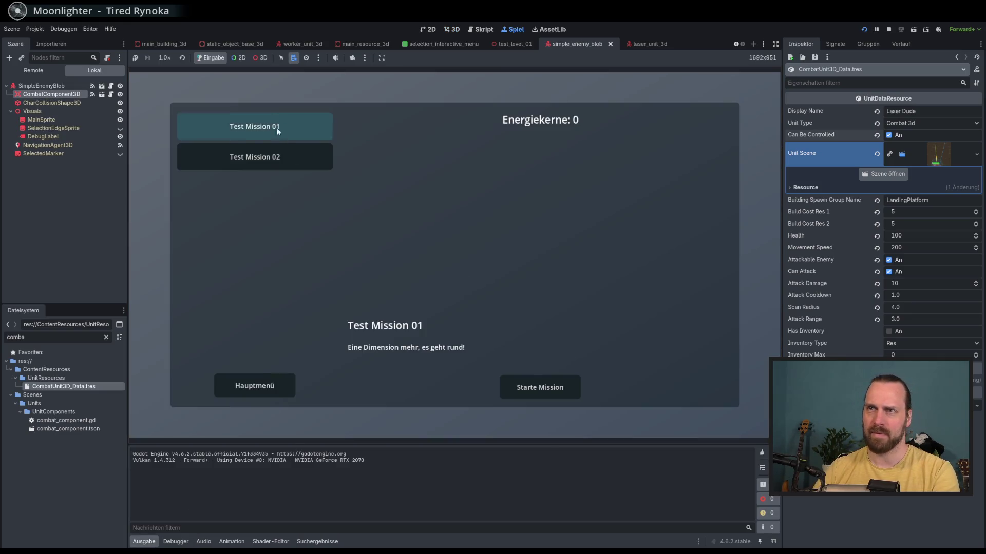
left_click(530, 365)
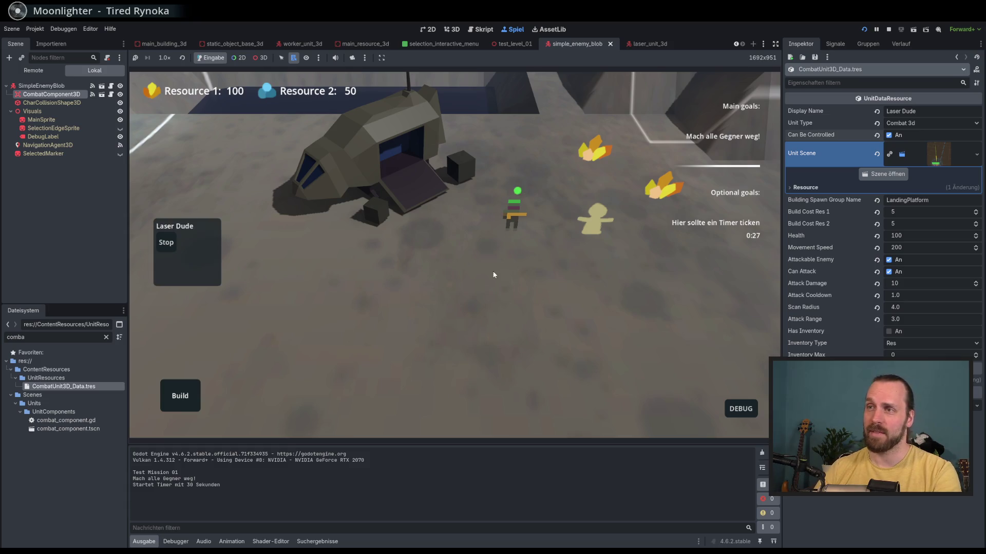
Pan the game camera around the landing ship and select the Laser Dude unit.
key("a")
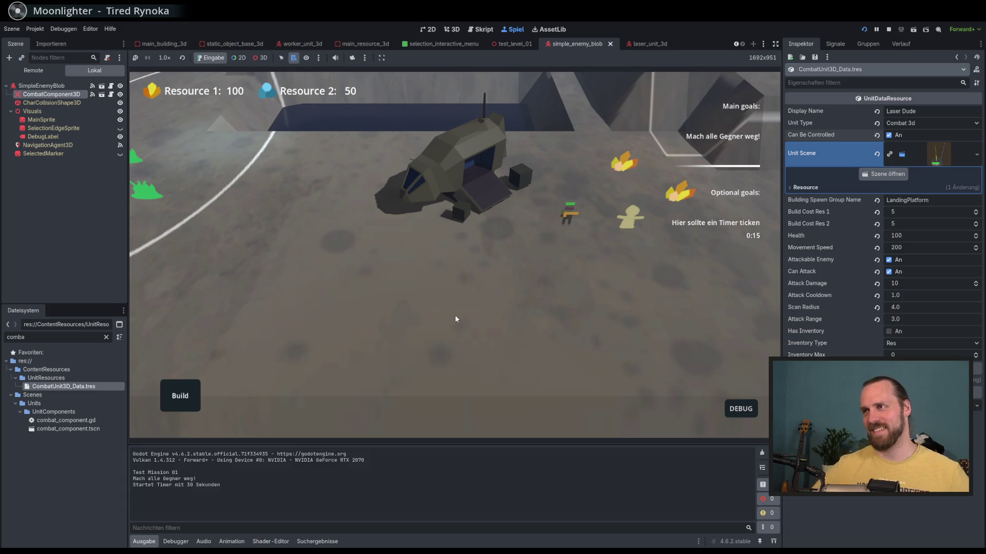
key("w")
key("d")
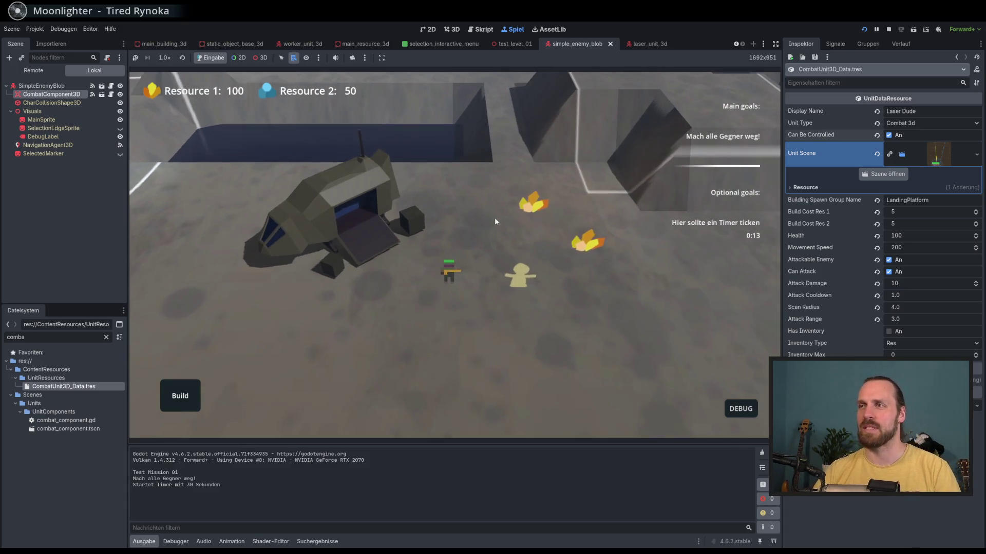
scroll(494, 217, "up", 2)
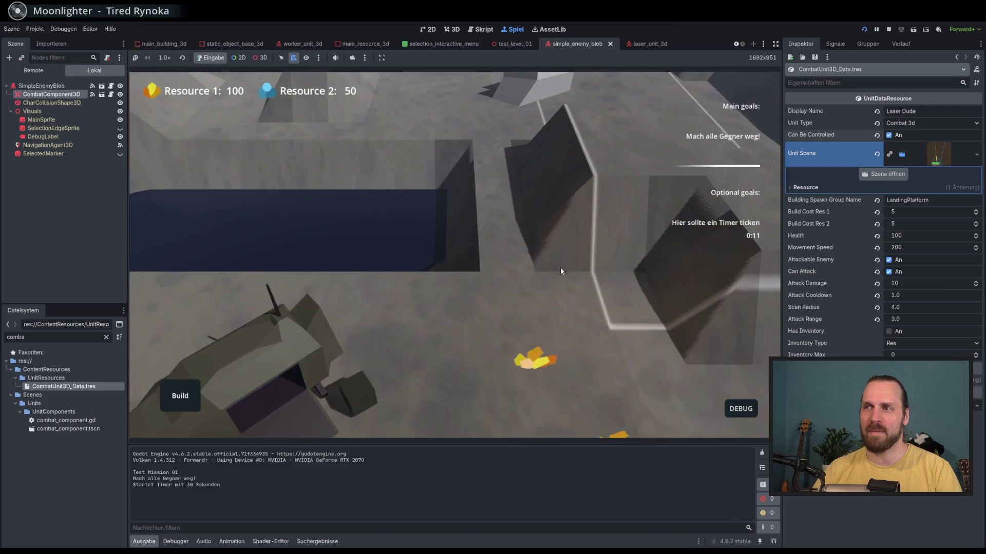
key("d")
key("s")
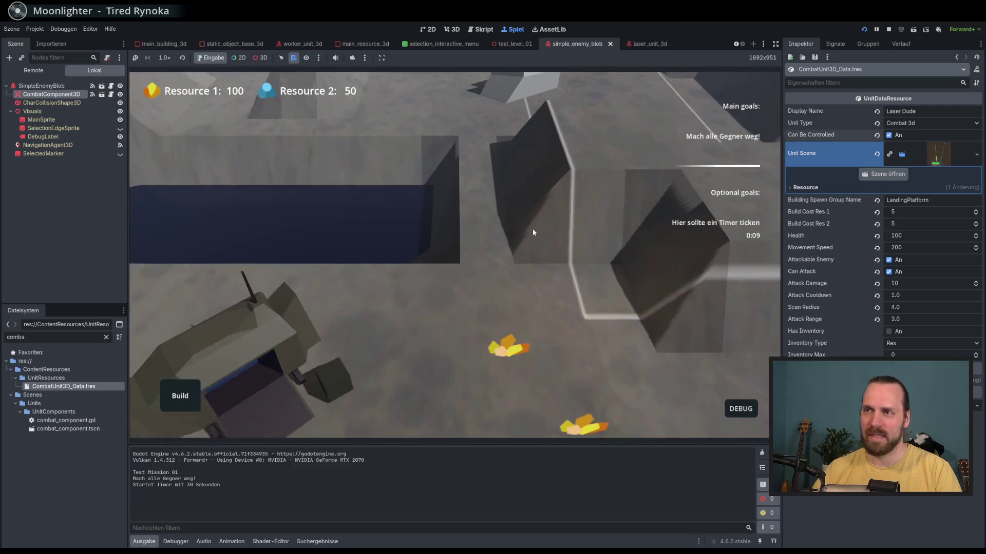
scroll(533, 232, "down", 3)
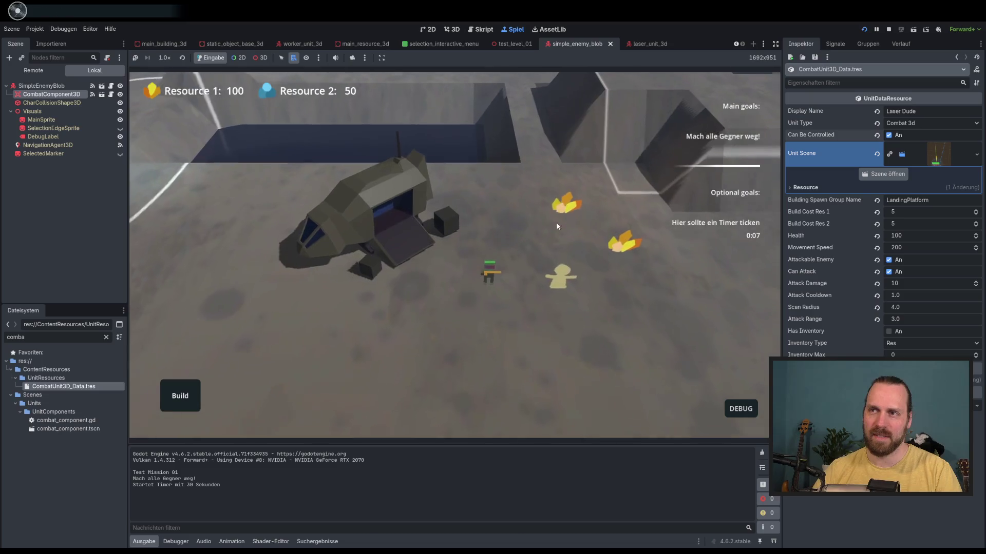
mouse_move(558, 225)
left_mouse_down()
mouse_move(742, 207)
mouse_move(611, 241)
mouse_move(723, 266)
mouse_move(491, 224)
mouse_move(442, 244)
mouse_move(566, 258)
mouse_move(435, 251)
mouse_move(450, 242)
mouse_move(498, 263)
left_mouse_up()
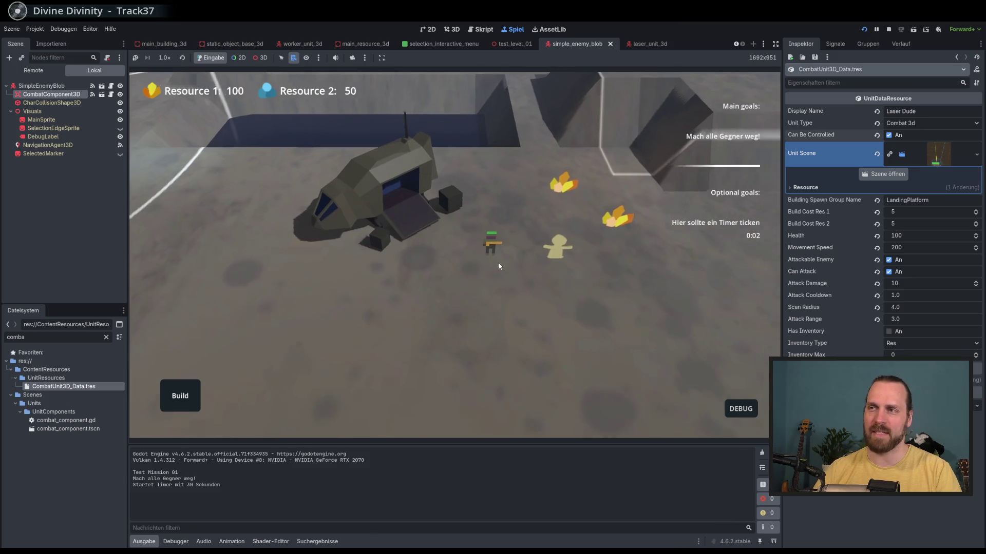
left_click(426, 239)
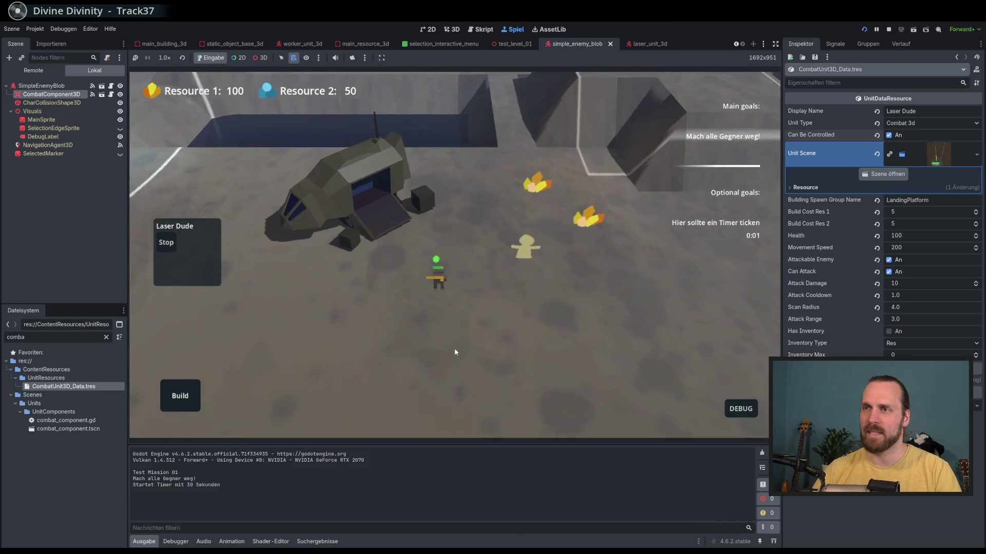
mouse_move(455, 352)
left_mouse_down()
mouse_move(492, 360)
mouse_move(469, 292)
left_mouse_up()
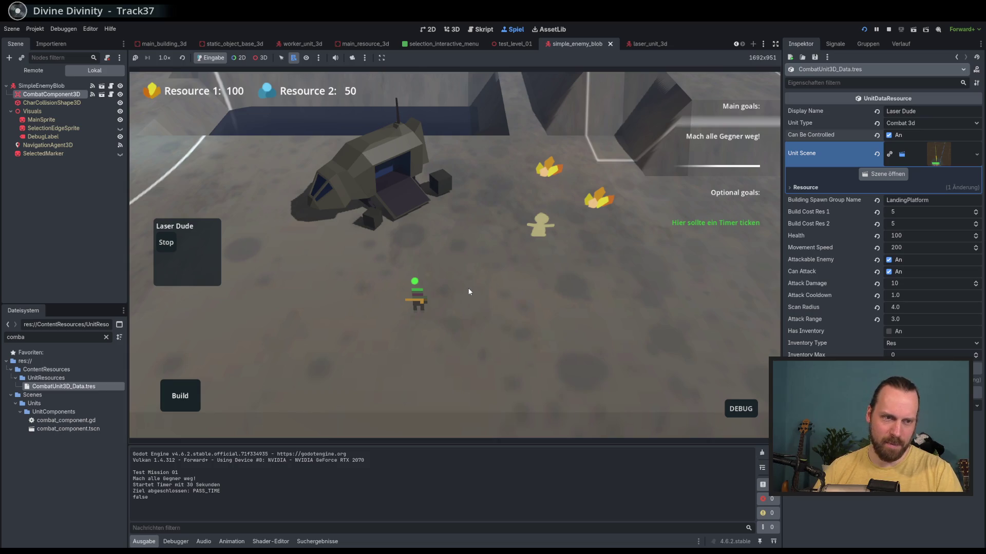
Look around the level with the WASD camera, then stop the game with F8.
mouse_move(467, 307)
left_mouse_down()
mouse_move(519, 285)
mouse_move(544, 246)
mouse_move(466, 235)
mouse_move(553, 200)
mouse_move(395, 260)
mouse_move(345, 226)
mouse_move(264, 258)
mouse_move(487, 286)
mouse_move(475, 290)
mouse_move(434, 264)
mouse_move(354, 293)
mouse_move(370, 325)
mouse_move(488, 307)
mouse_move(498, 158)
mouse_move(508, 276)
mouse_move(504, 218)
mouse_move(597, 336)
mouse_move(720, 325)
mouse_move(554, 238)
mouse_move(377, 193)
mouse_move(460, 223)
mouse_move(539, 269)
mouse_move(534, 261)
mouse_move(504, 280)
left_mouse_up()
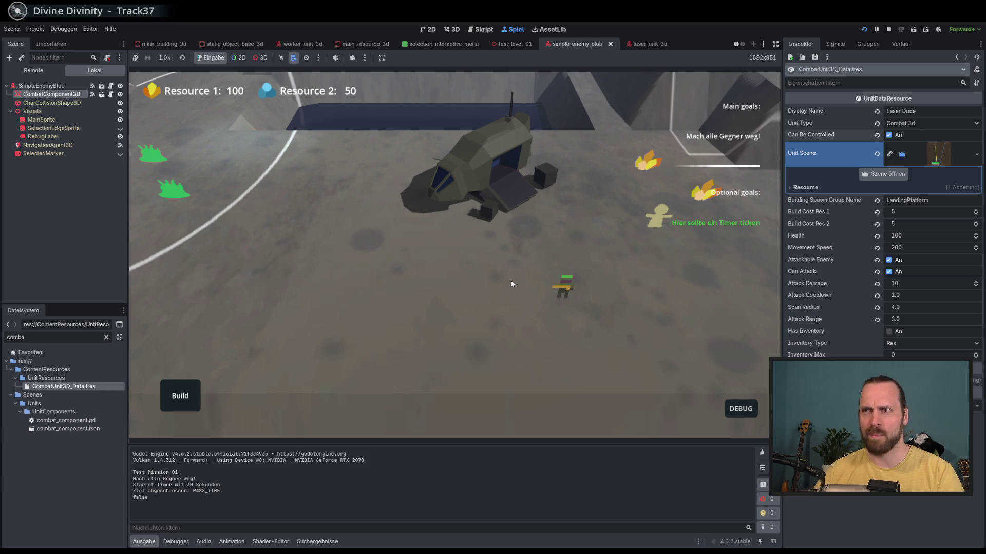
key("w")
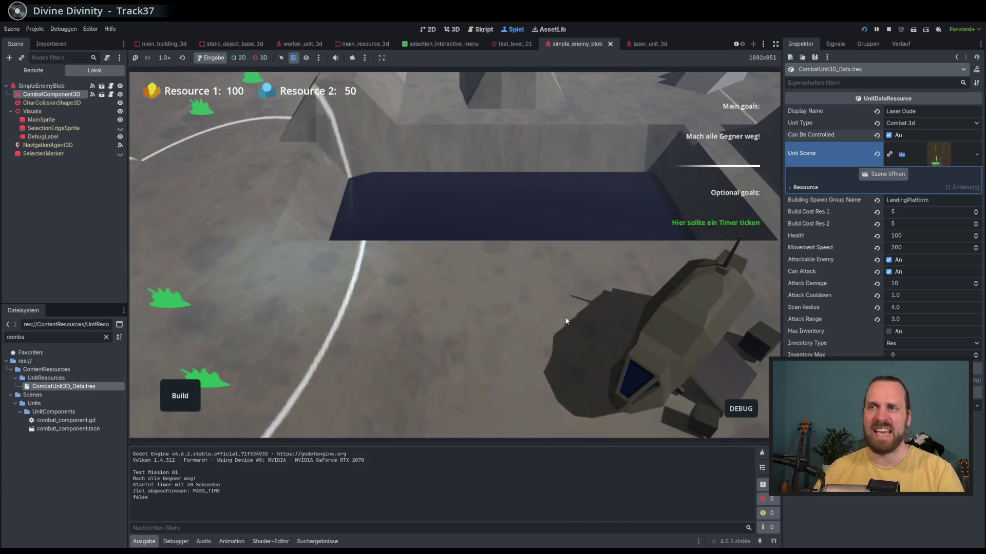
key("w")
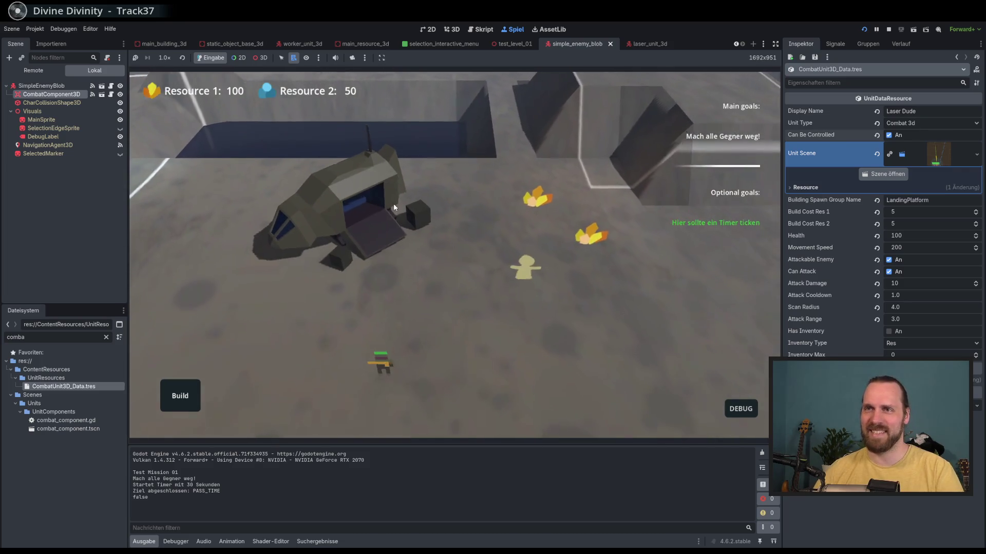
key("s")
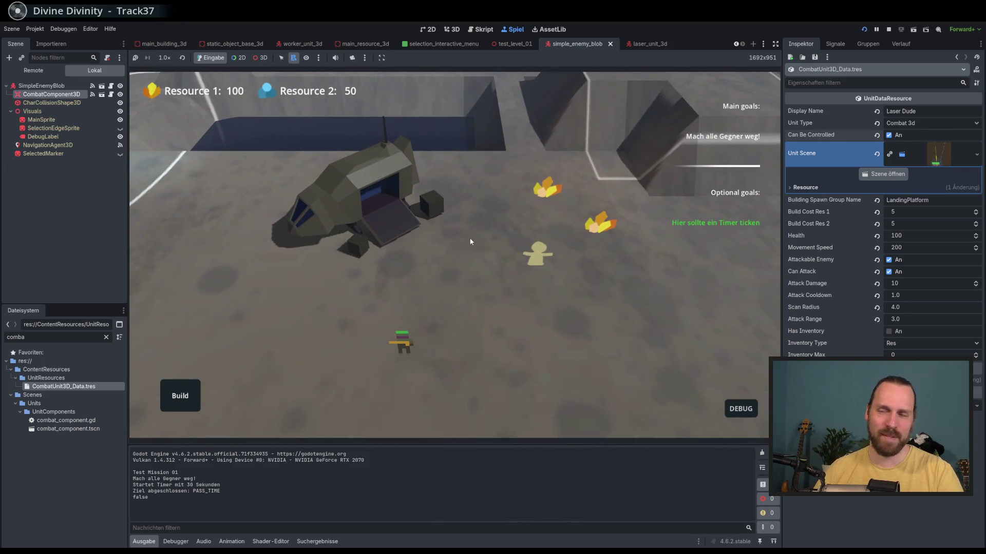
key("s")
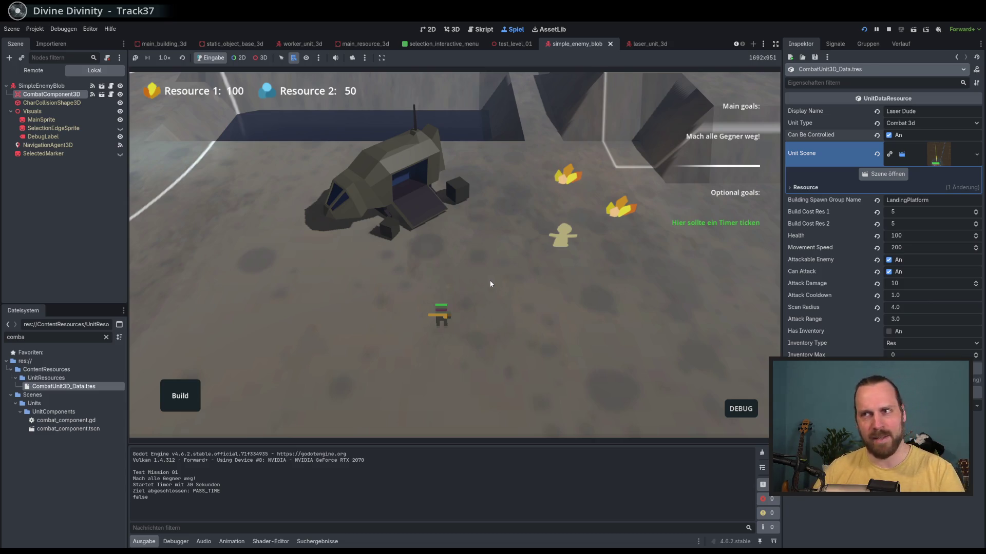
key("s")
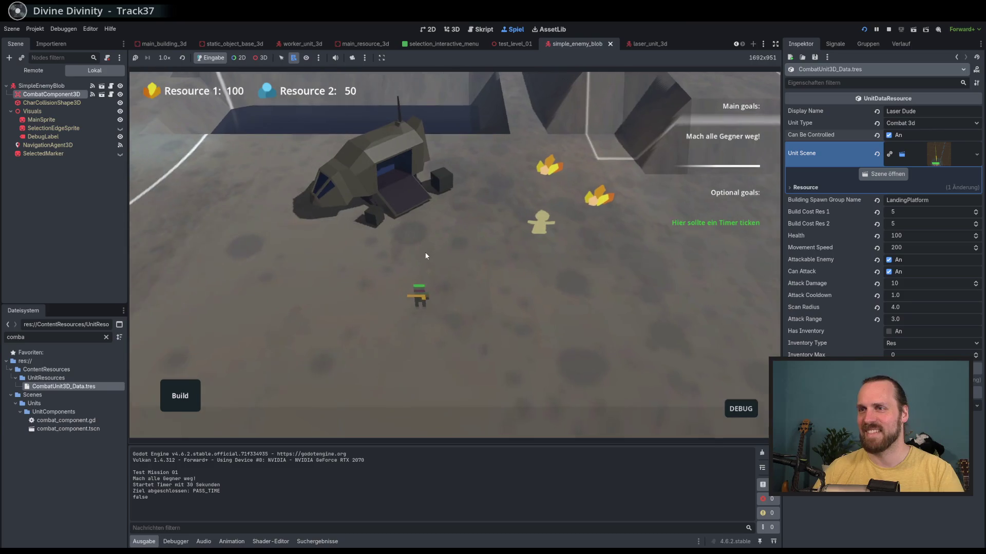
key("F8")
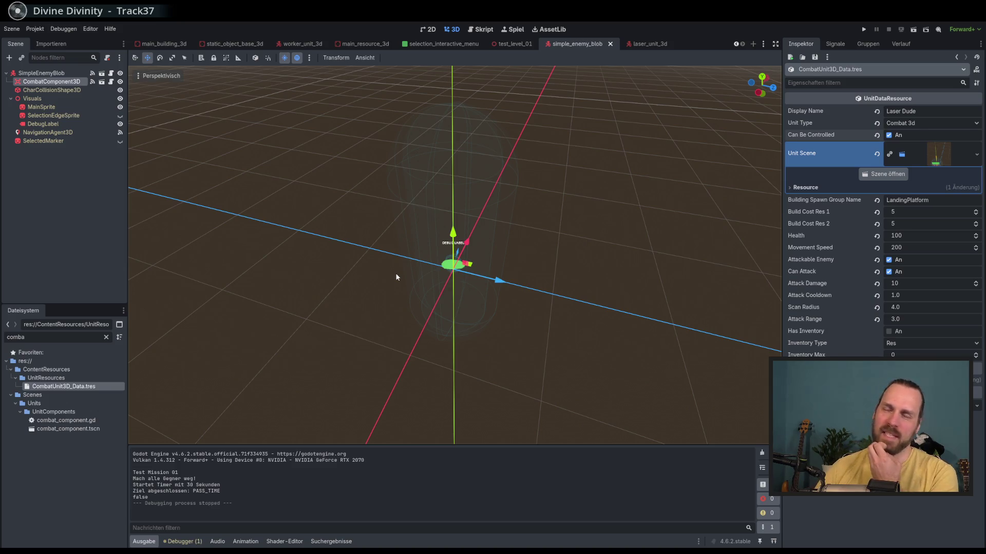
Select the blob's CombatComponent3D node and open its combat_component.gd script.
scroll(429, 242, "up", 5)
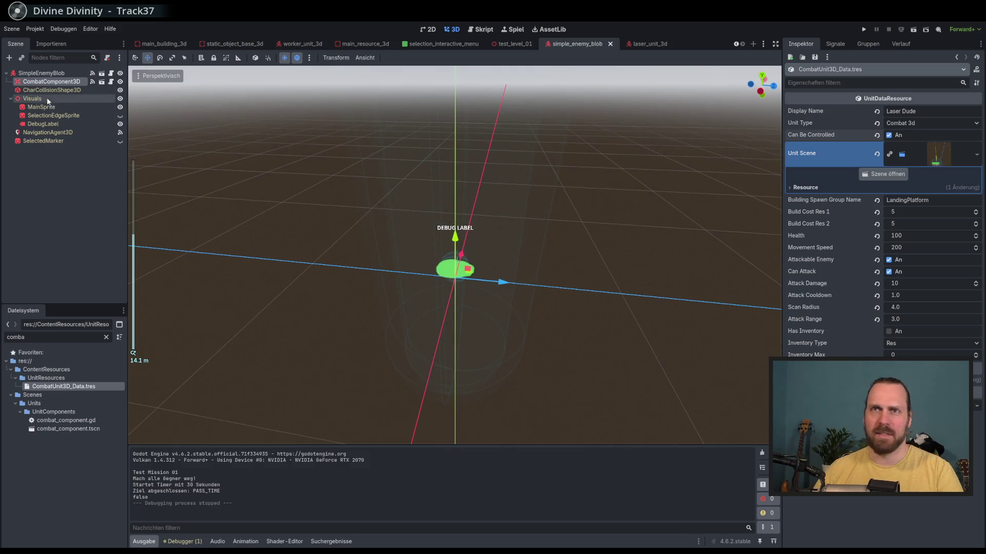
left_click(49, 90)
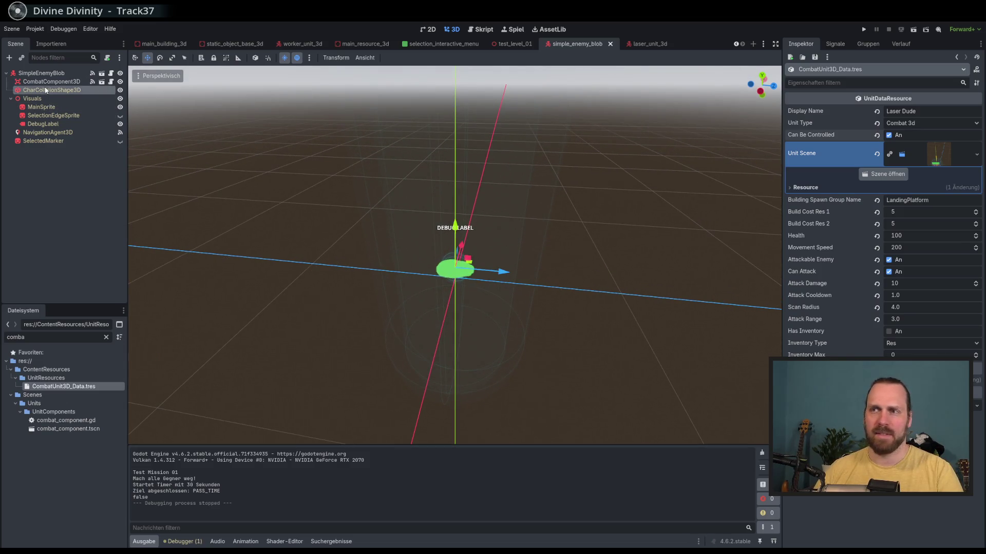
left_click(102, 160)
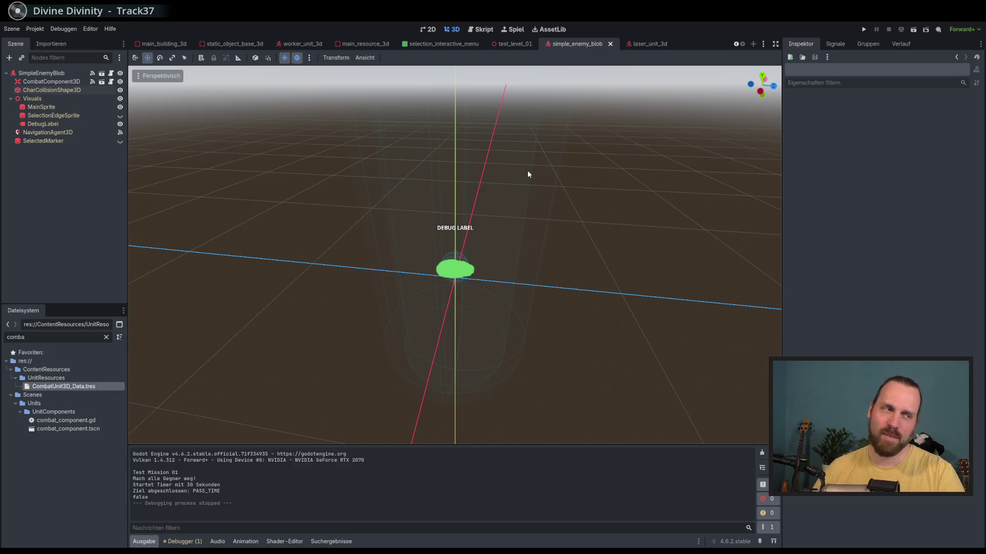
mouse_move(523, 170)
left_mouse_down()
mouse_move(500, 190)
mouse_move(434, 194)
left_mouse_up()
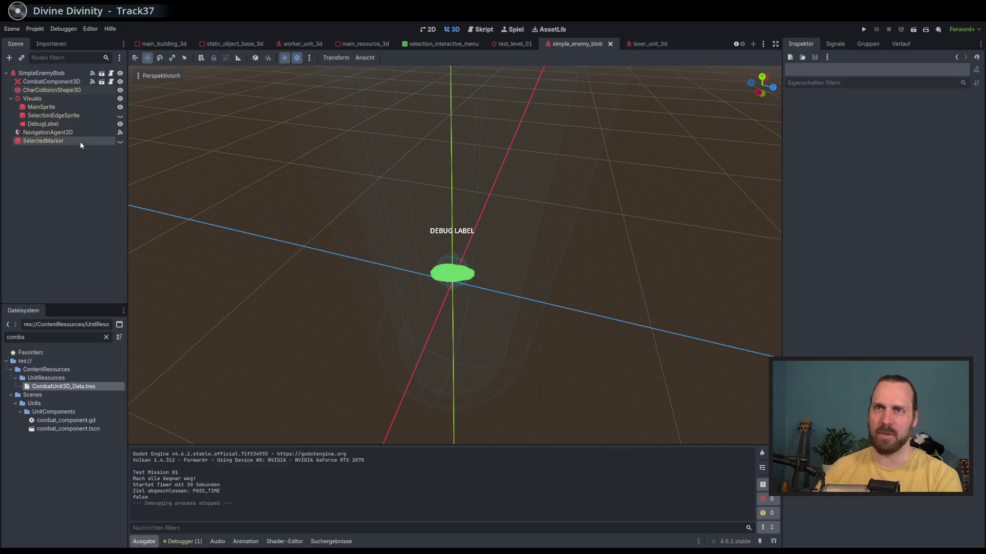
left_click(66, 82)
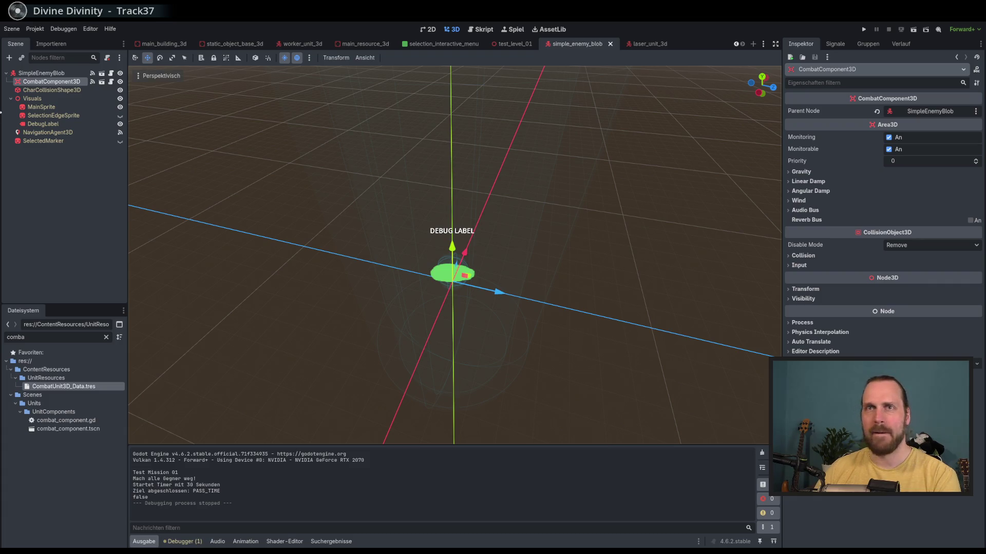
left_click(42, 73)
left_click(51, 81)
left_click_drag(368, 208, 416, 188)
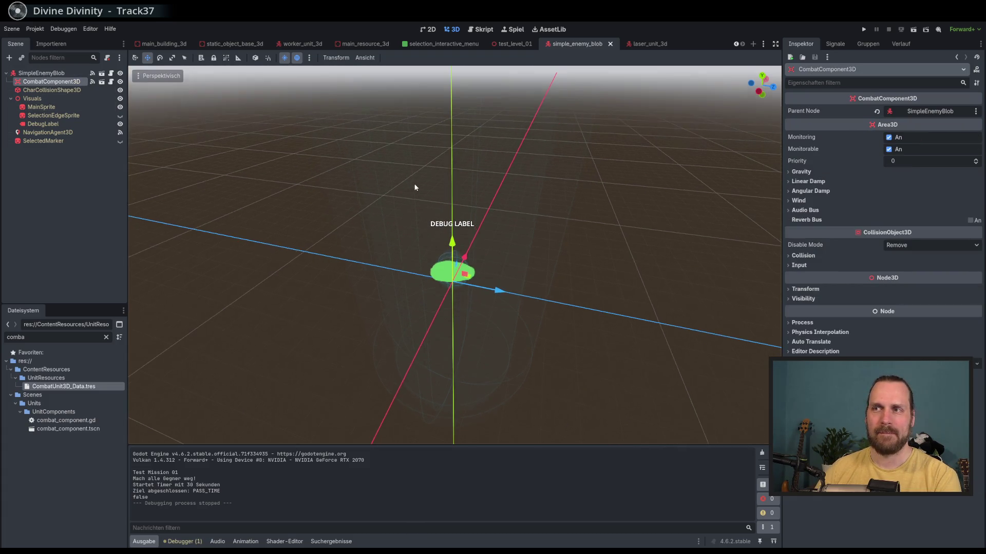
left_click(111, 82)
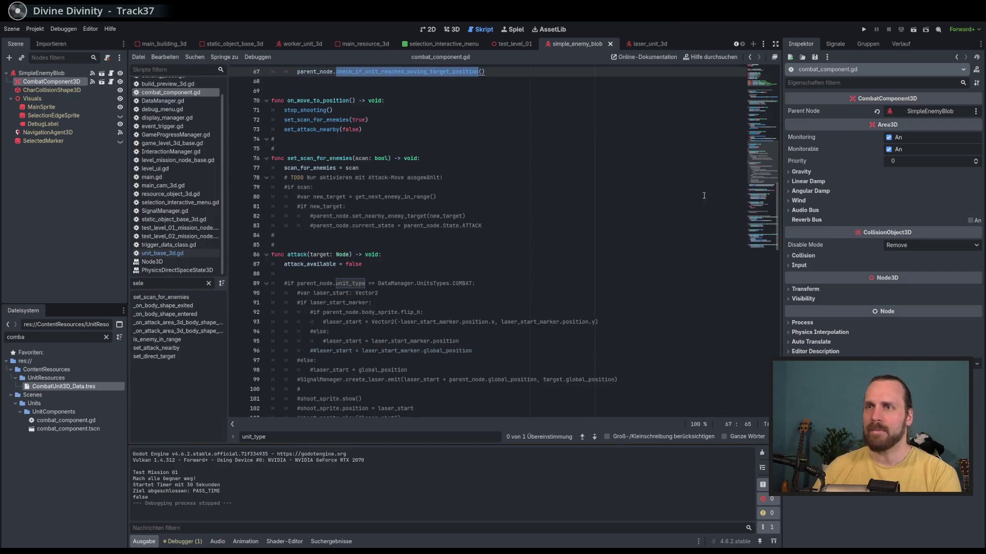
Review the attack function's laser_start_marker check and the is_enemy_in_range function.
scroll(761, 153, "down", 5)
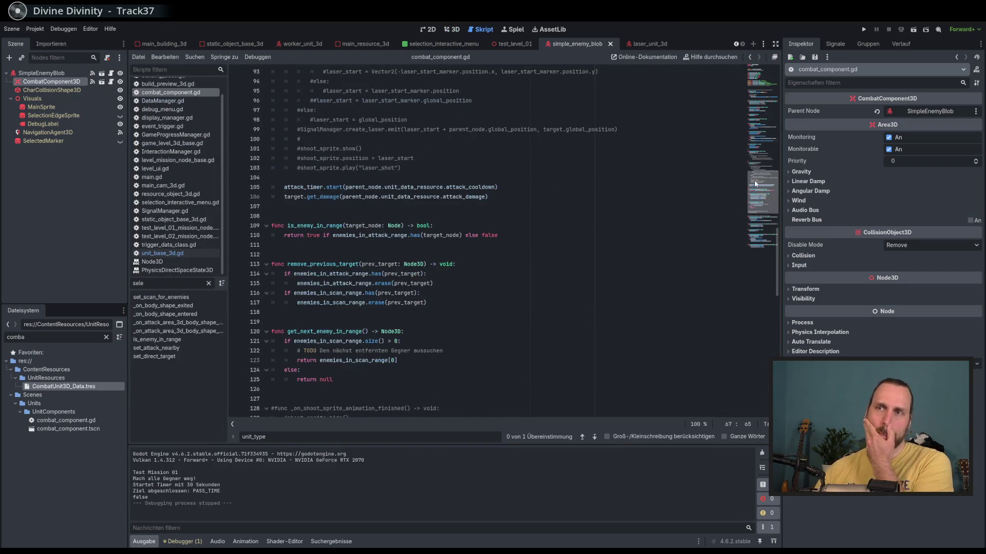
scroll(755, 167, "up", 4)
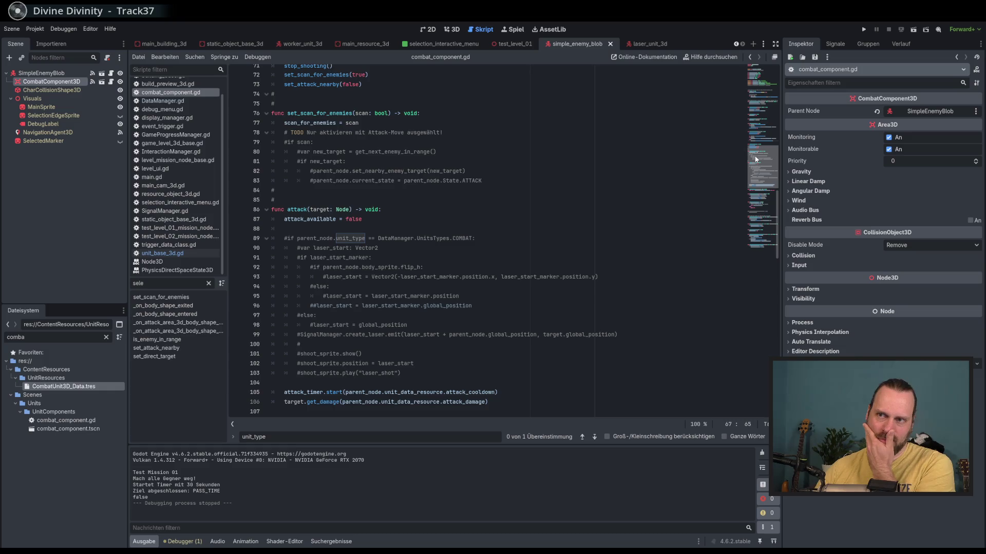
scroll(755, 159, "down", 1)
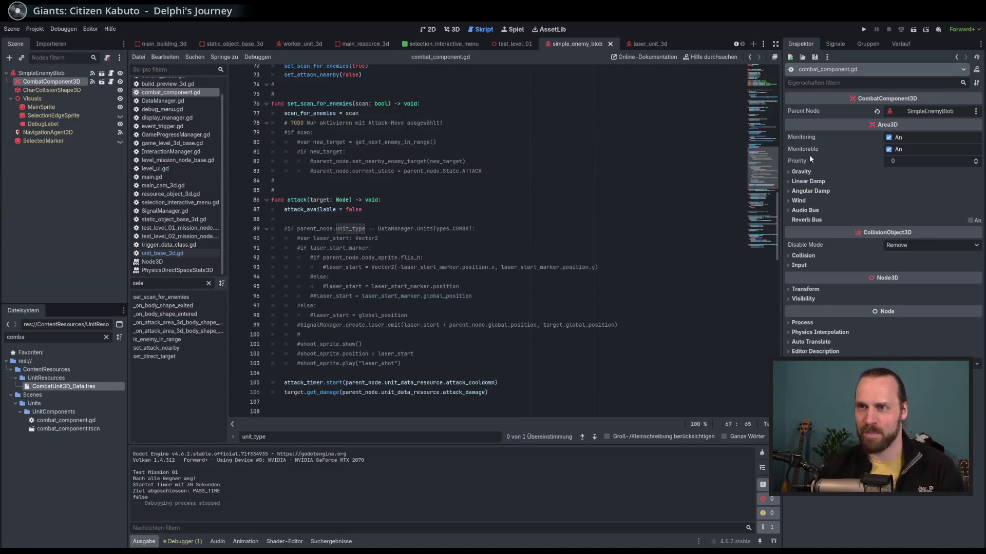
left_click(547, 245)
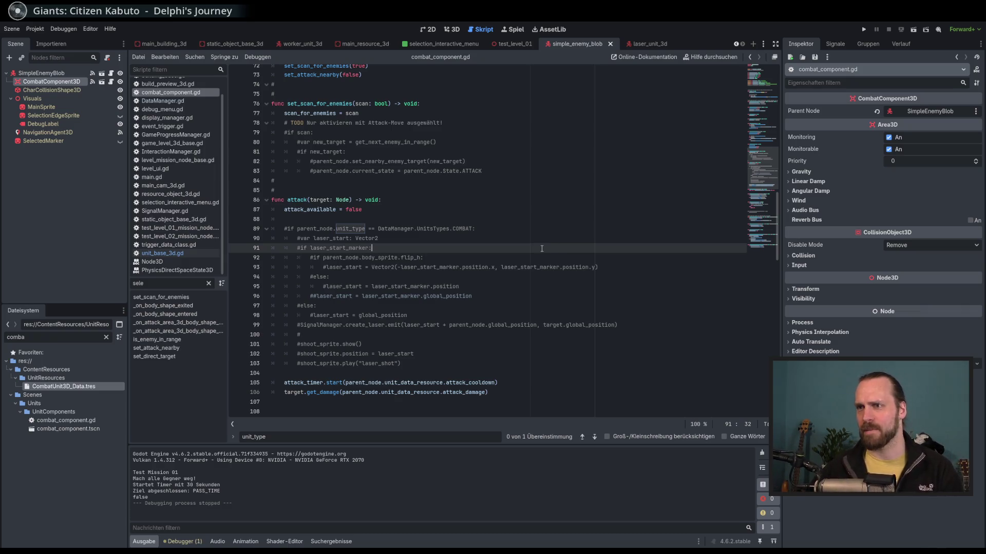
scroll(542, 249, "down", 3)
scroll(540, 254, "down", 1)
left_click(528, 305)
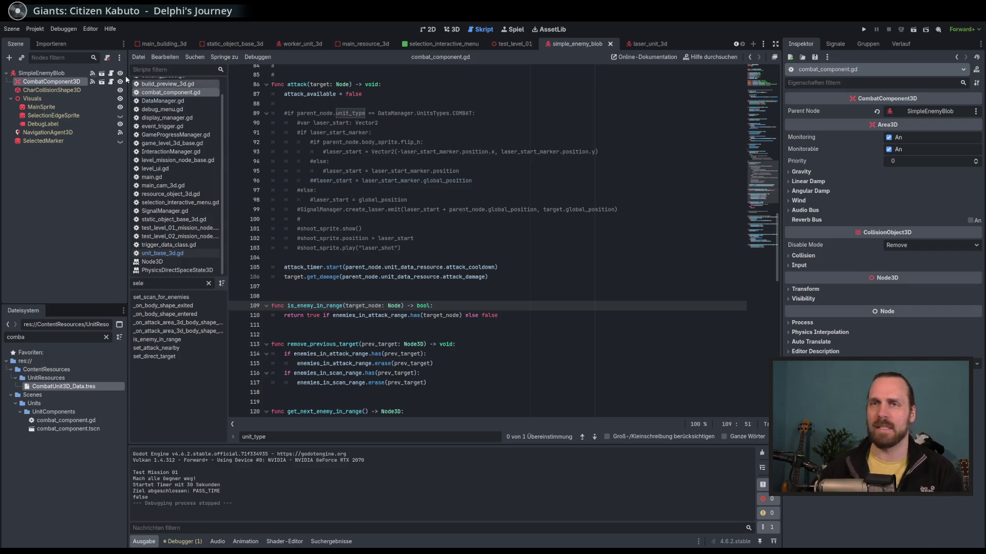
Recheck the CombatComponent3D node's properties, then run the project with F5.
left_click(51, 90)
left_click(51, 82)
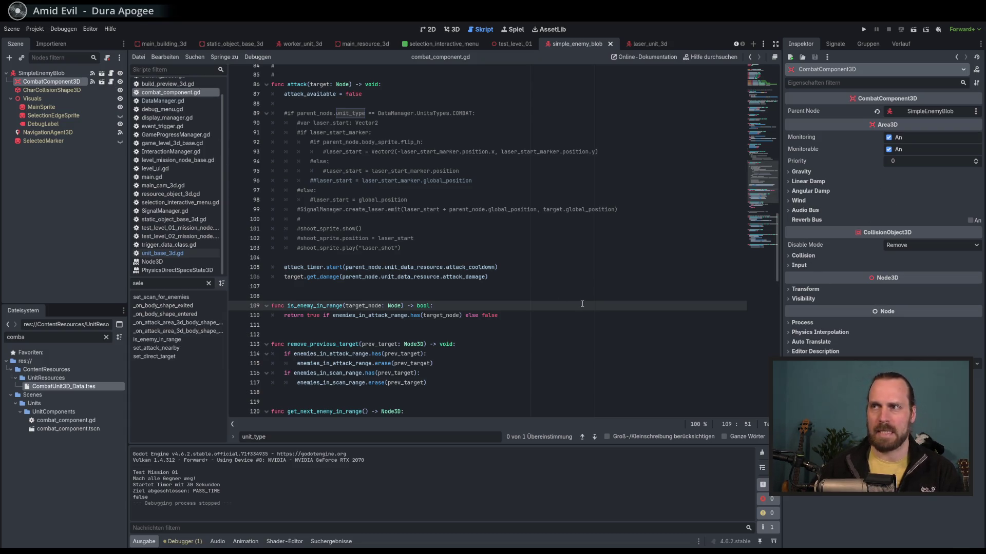
scroll(582, 304, "down", 7)
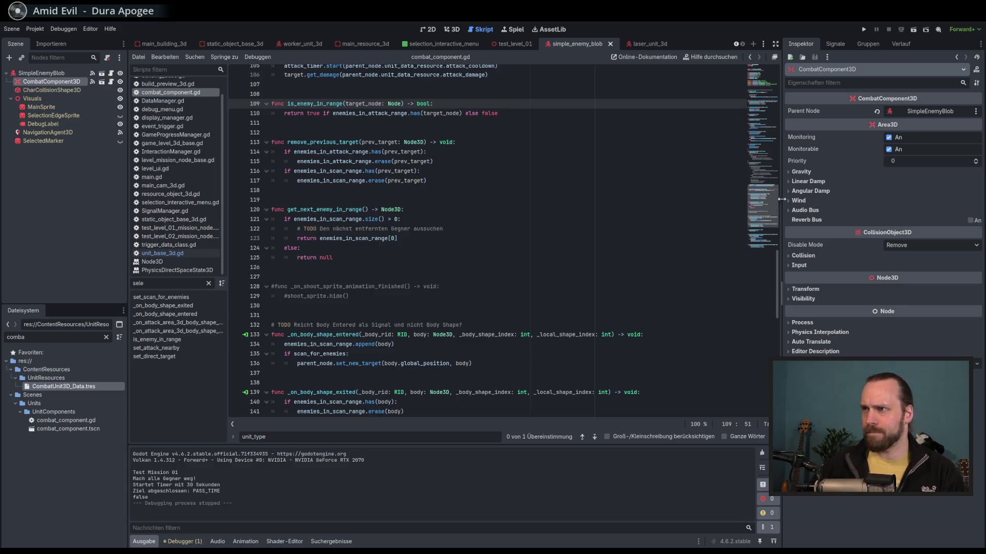
scroll(765, 204, "down", 8)
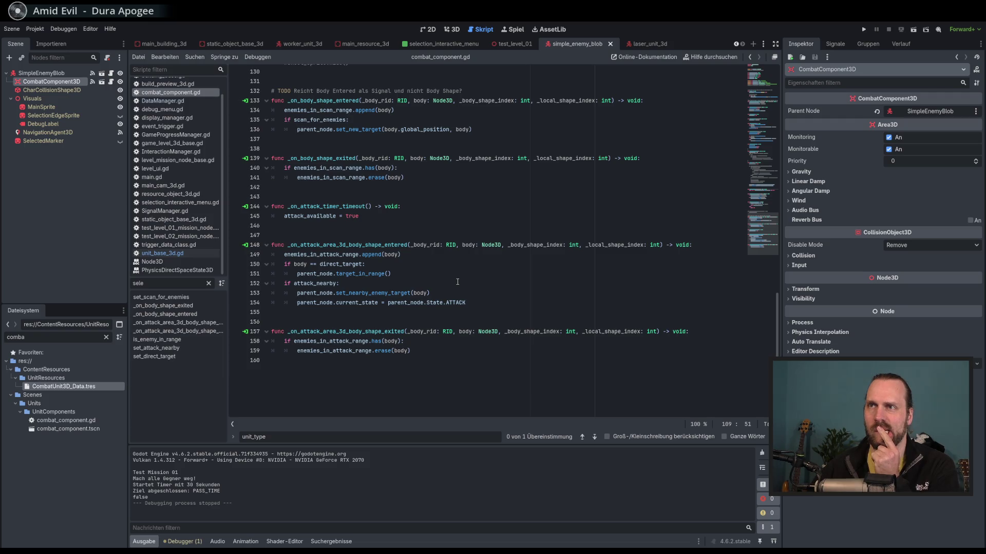
scroll(457, 282, "up", 6)
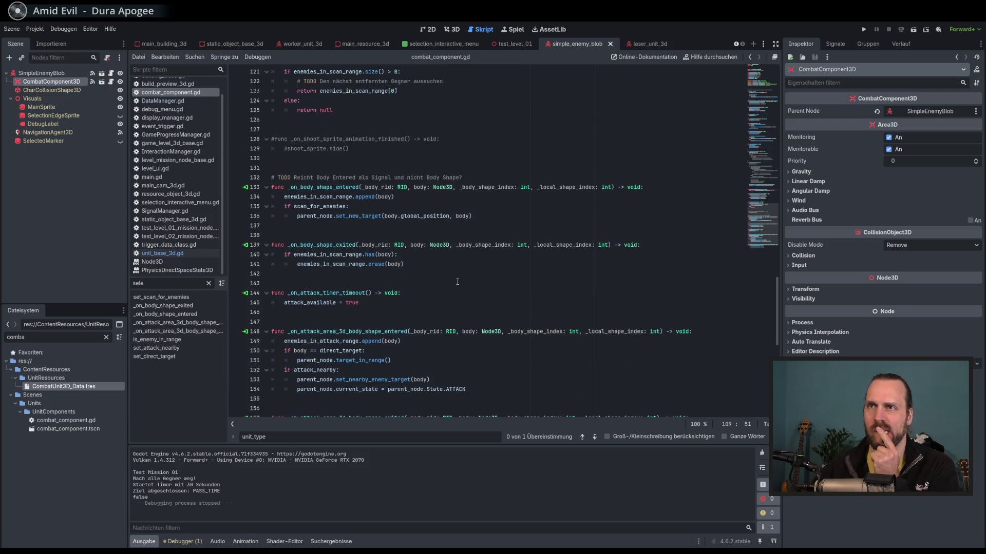
scroll(457, 282, "up", 14)
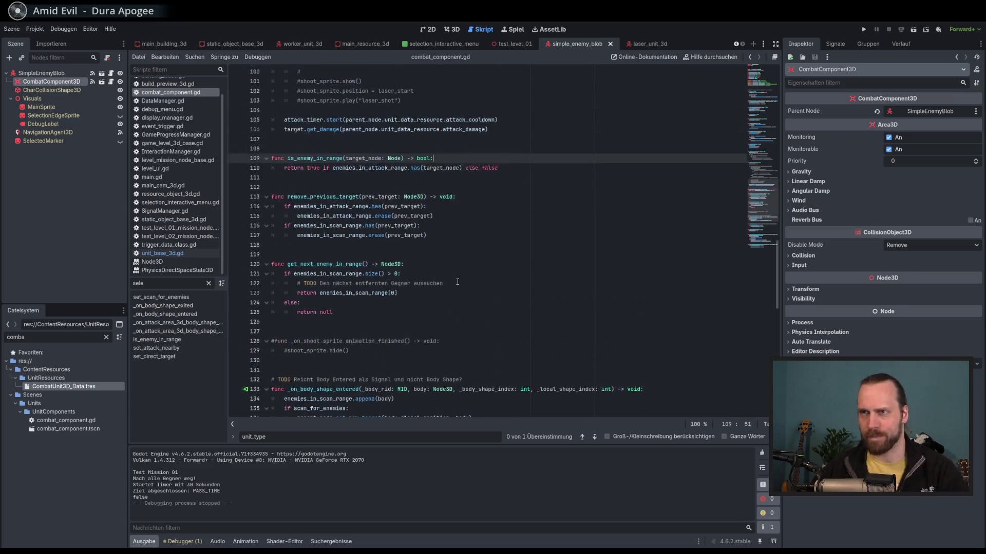
key("F5")
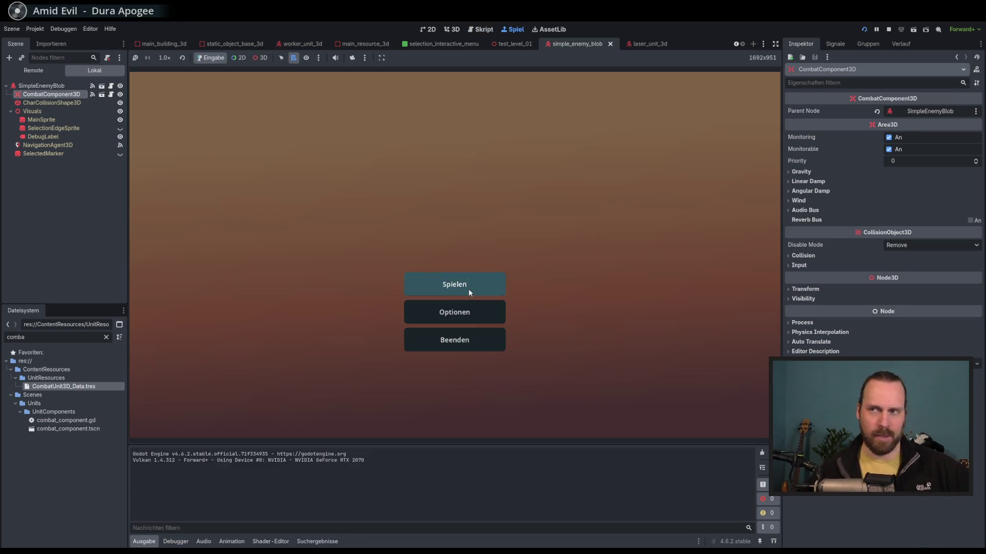
Start Test Mission 01, select an enemy blob, and centre the view on the ship.
left_click(469, 290)
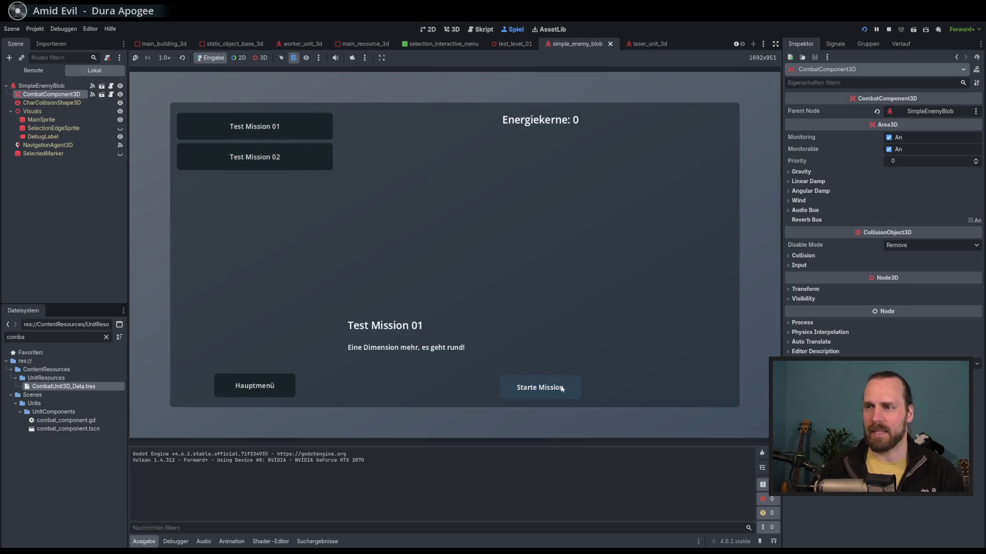
left_click(538, 385)
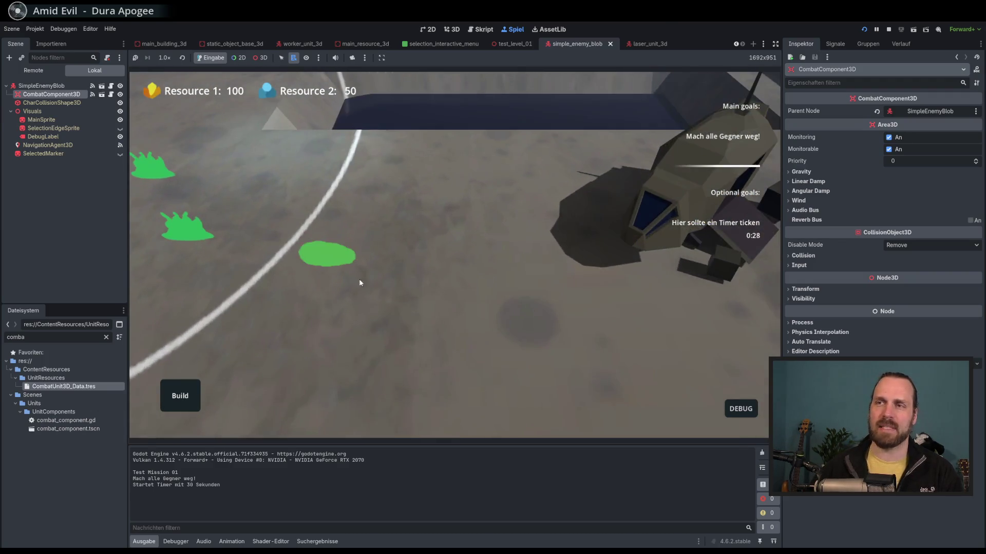
left_click(445, 275)
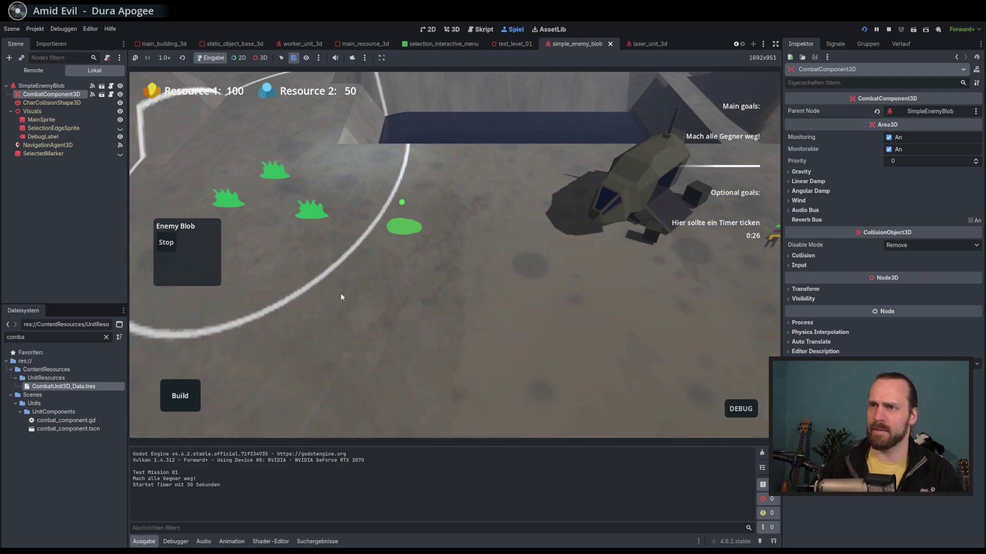
left_click_drag(538, 349, 395, 309)
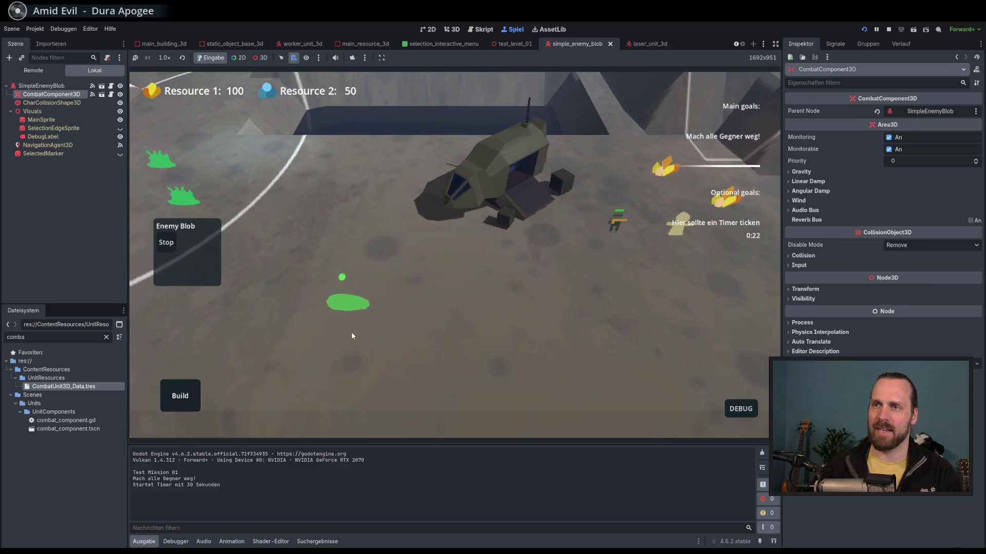
Switch the Scene dock to Remote, expand Main to GameContent, and enable 3D node picking.
left_click(33, 70)
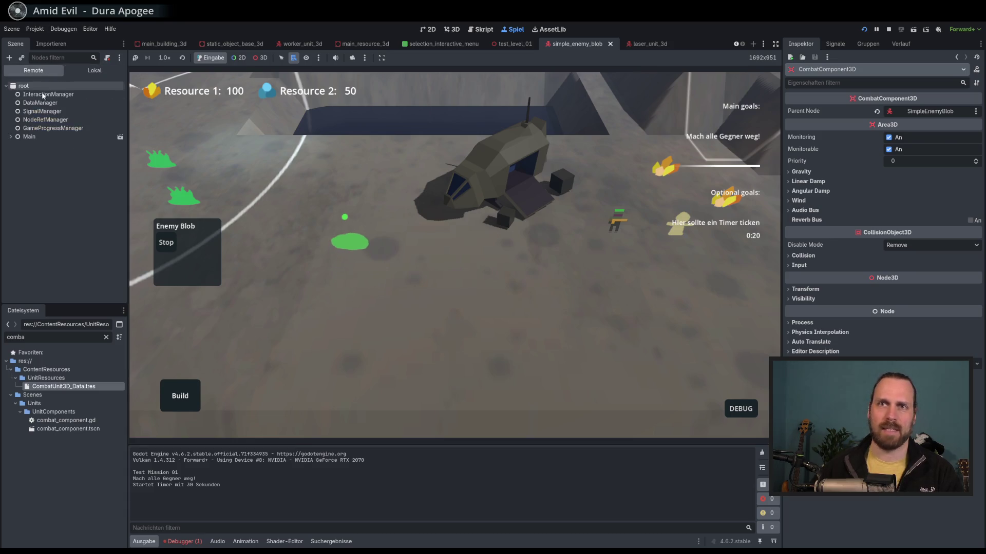
left_click(10, 136)
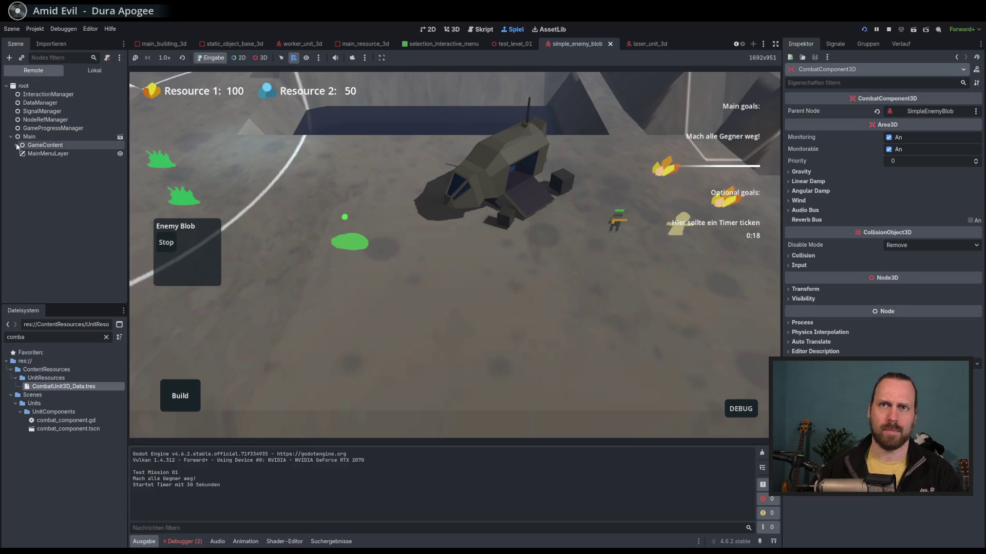
left_click(45, 145)
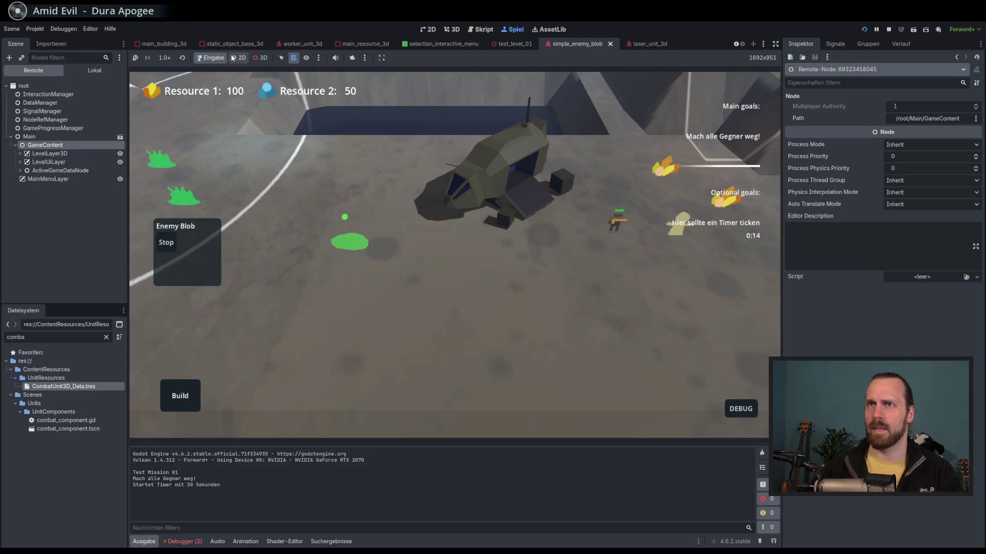
left_click(260, 57)
Pick the SimpleEnemyBlob in the game and inspect its live CombatComponent3D properties.
right_click(355, 244)
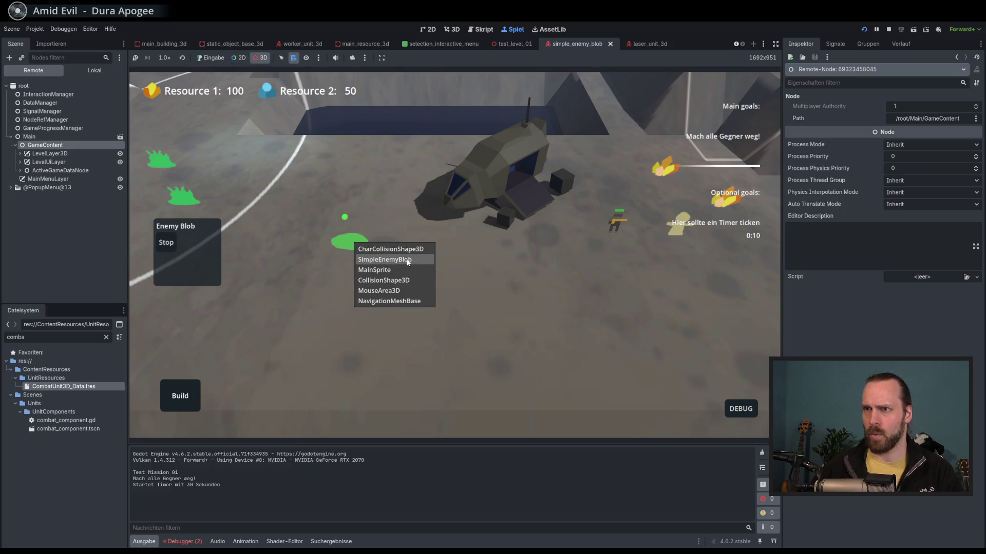
left_click(408, 260)
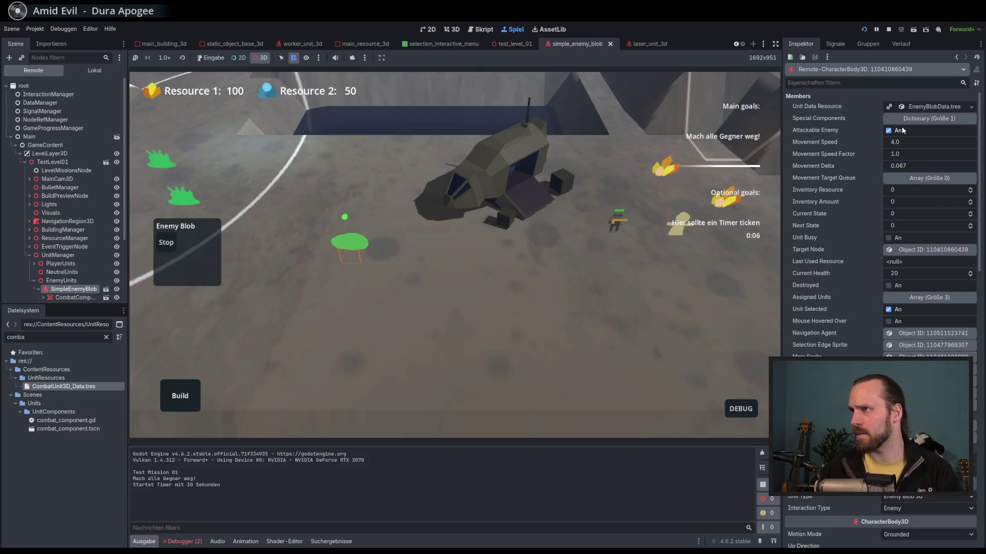
scroll(846, 217, "down", 4)
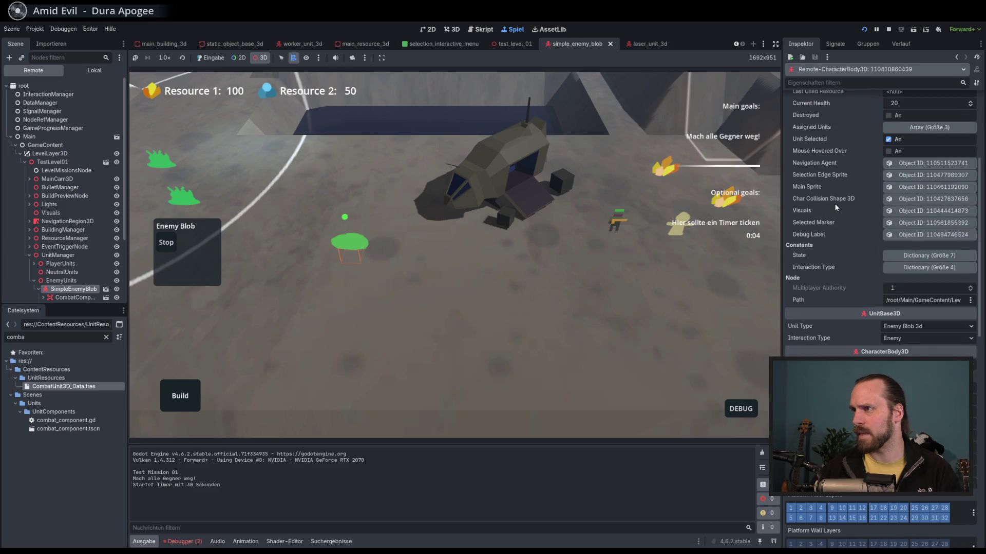
scroll(851, 276, "up", 3)
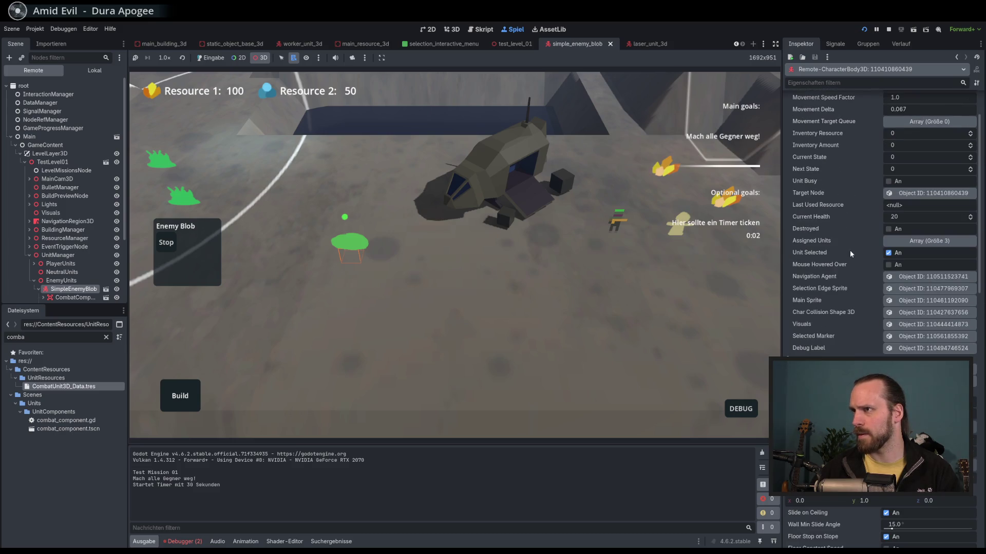
scroll(96, 244, "down", 3)
left_click(78, 244)
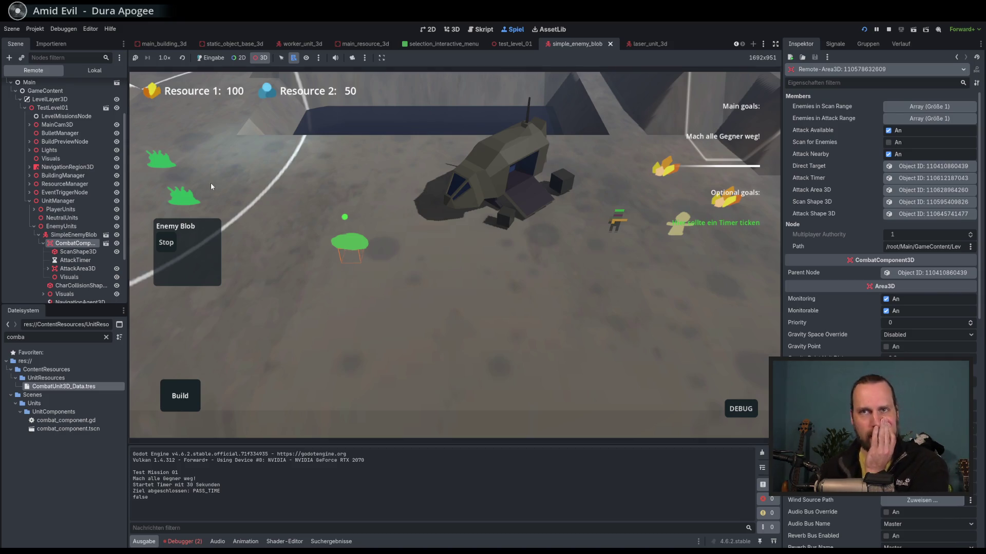
Return to normal play, order Laser Dude to attack the enemy blob, then stop the game.
left_click(210, 57)
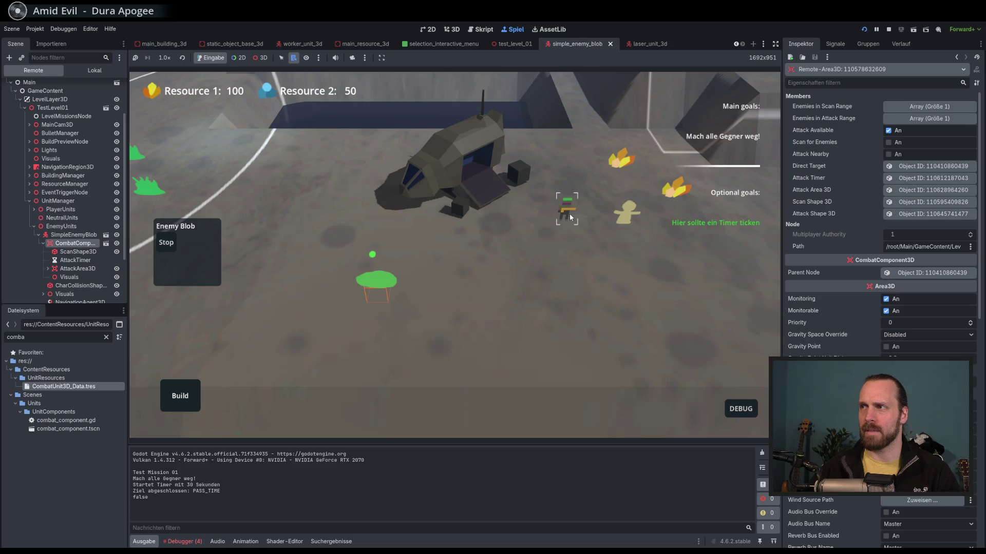
left_click_drag(568, 214, 347, 343)
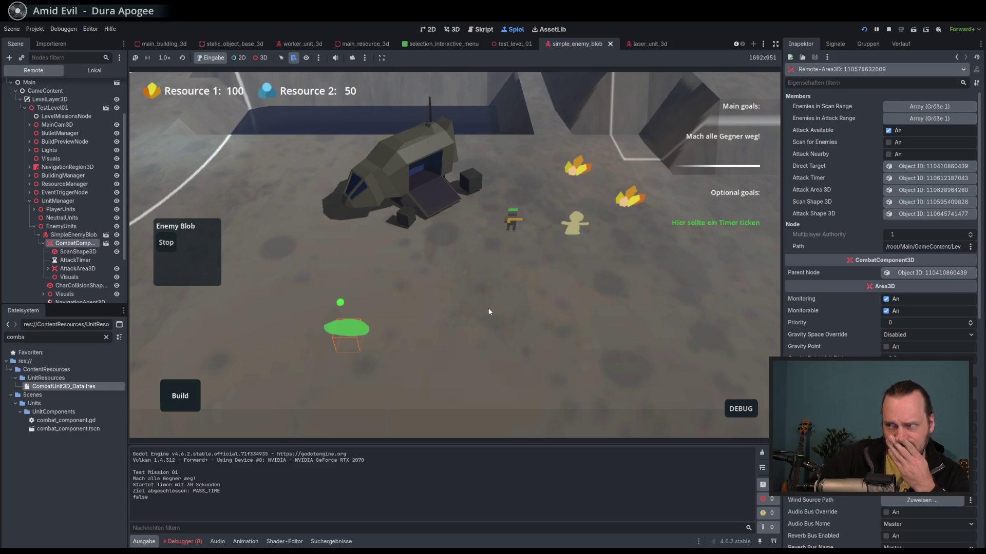
left_click(512, 225)
right_click(510, 285)
right_click(598, 298)
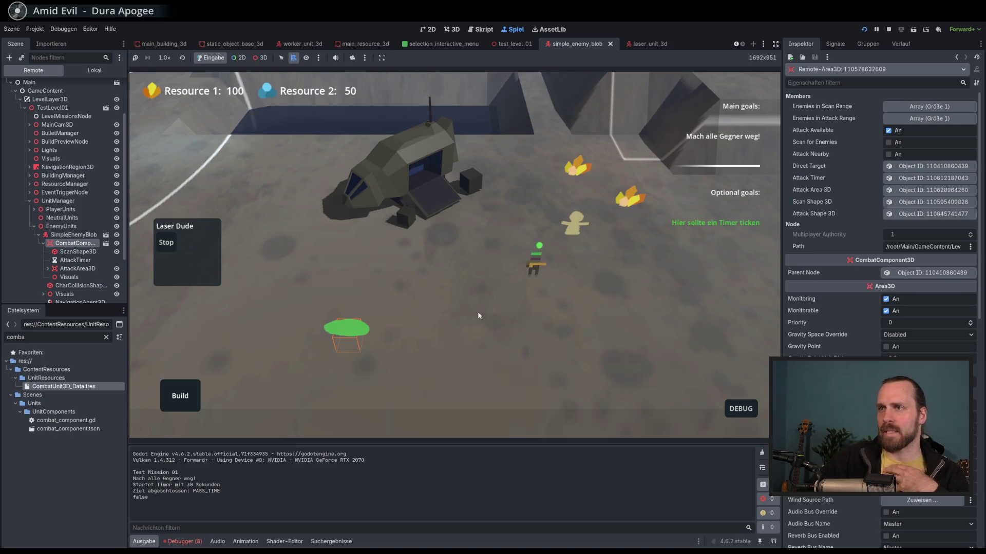
right_click(354, 337)
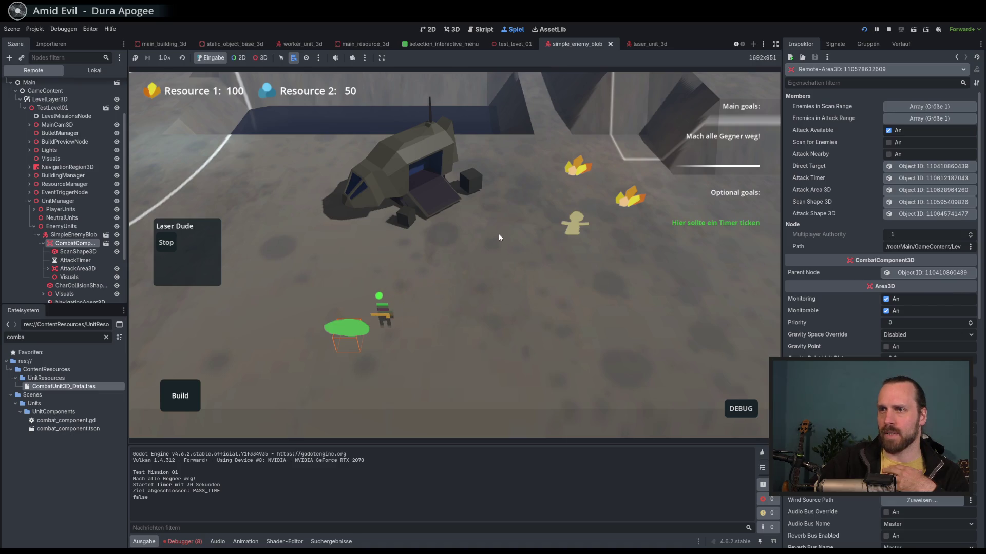
key("a")
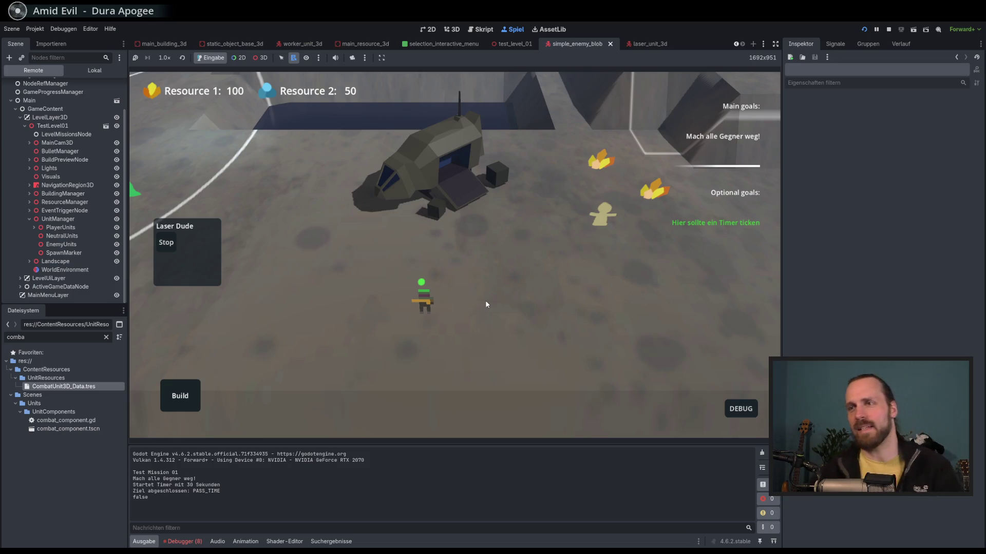
key("F8")
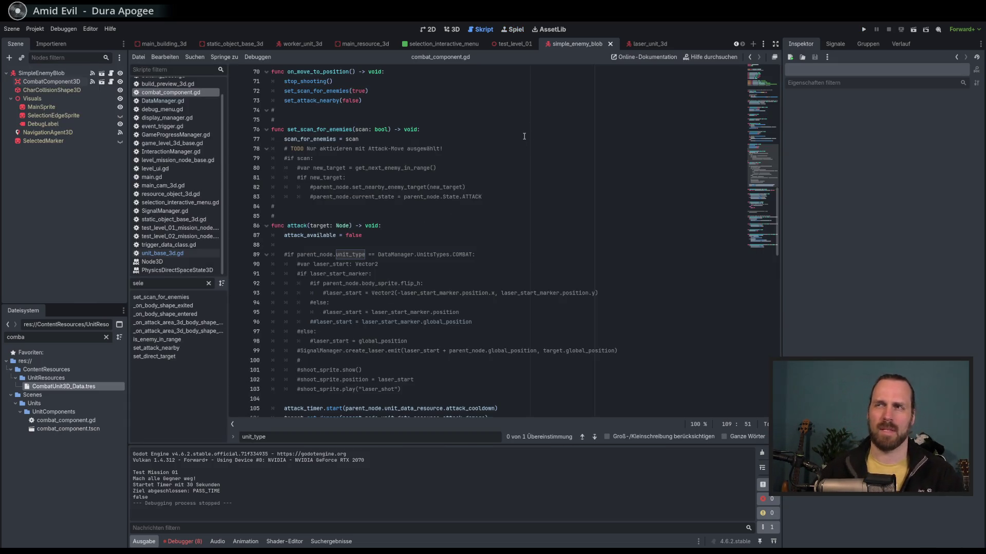
Open the laser_unit_3d scene and its CombatUnit3D_Data.tres unit data.
left_click(652, 43)
left_click(40, 90)
left_click(41, 75)
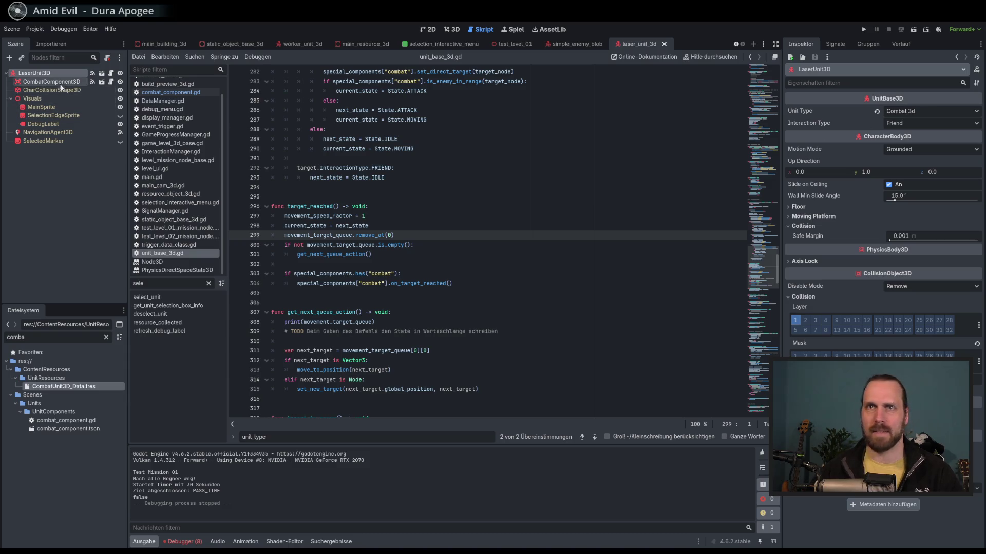
left_click(51, 82)
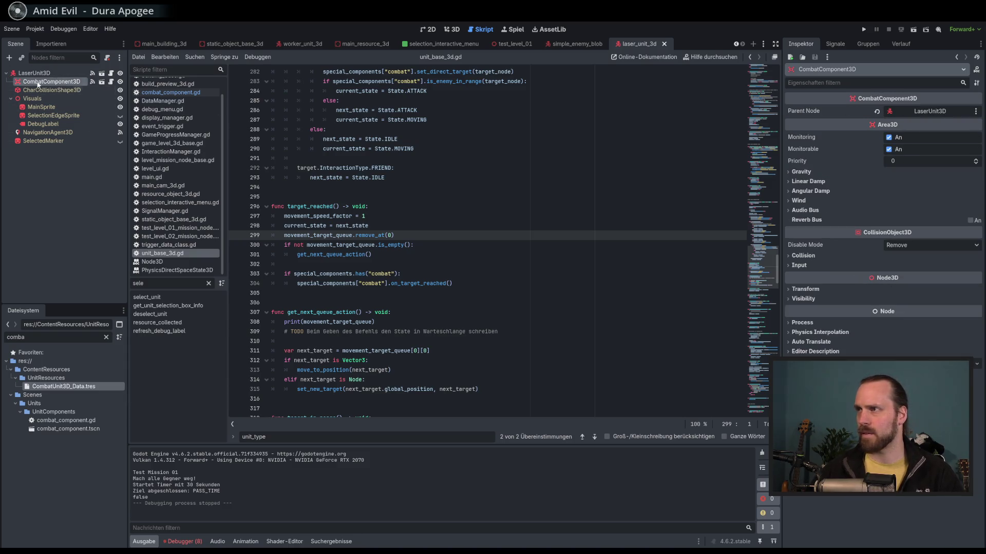
left_click(38, 73)
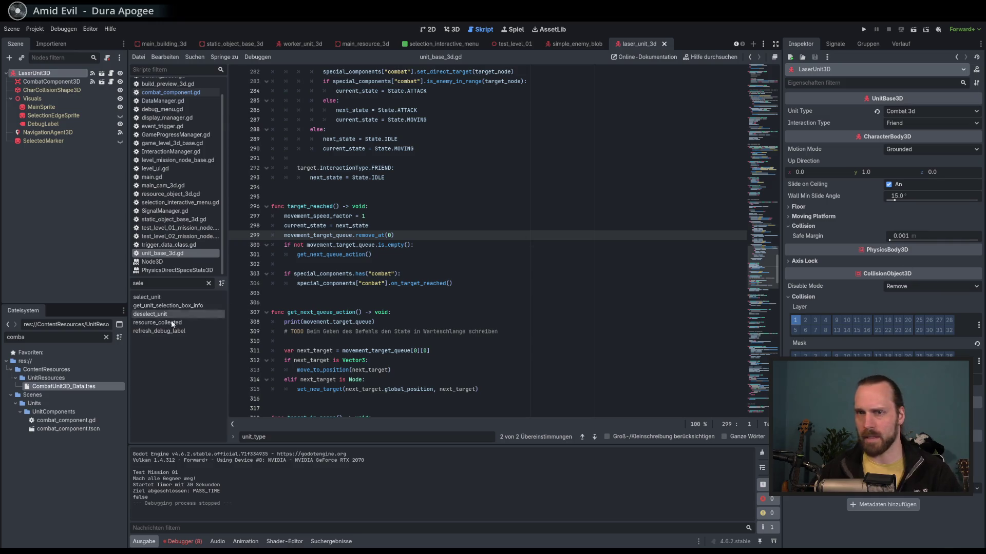
left_click(62, 386)
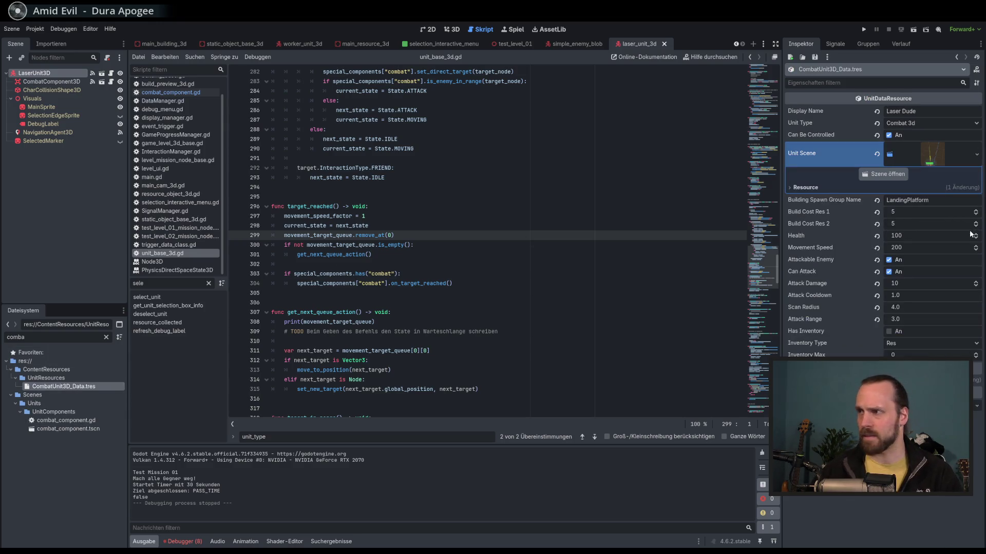
Set Attack Range to 5.0 and Scan Radius to 7.0, then run the game.
left_click(926, 319)
type("5")
left_click(927, 307)
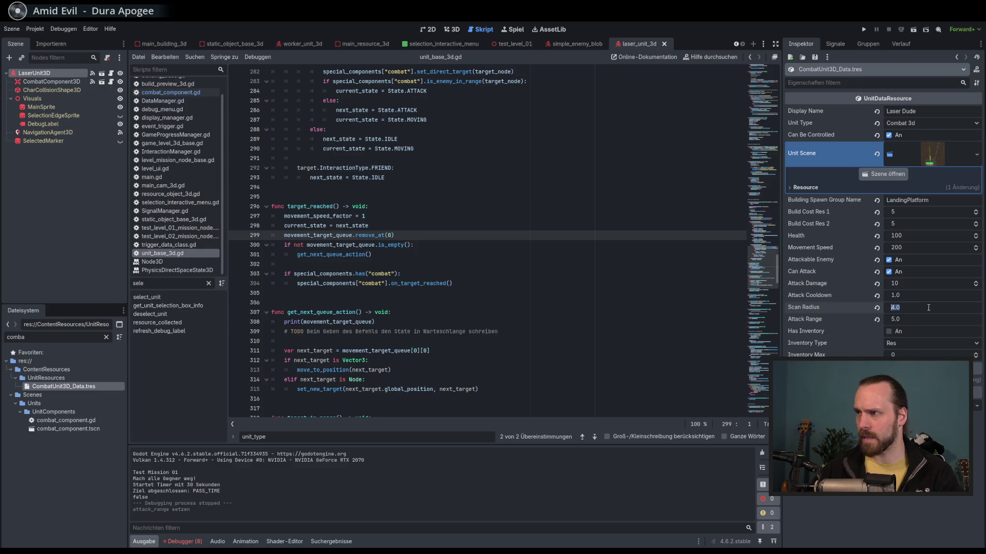
type("7")
key("Return")
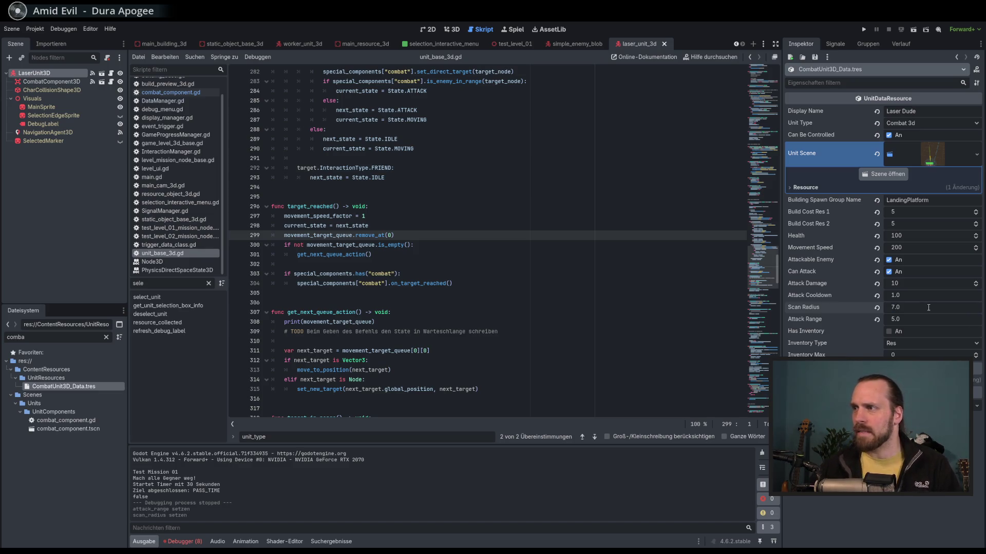
key("F5")
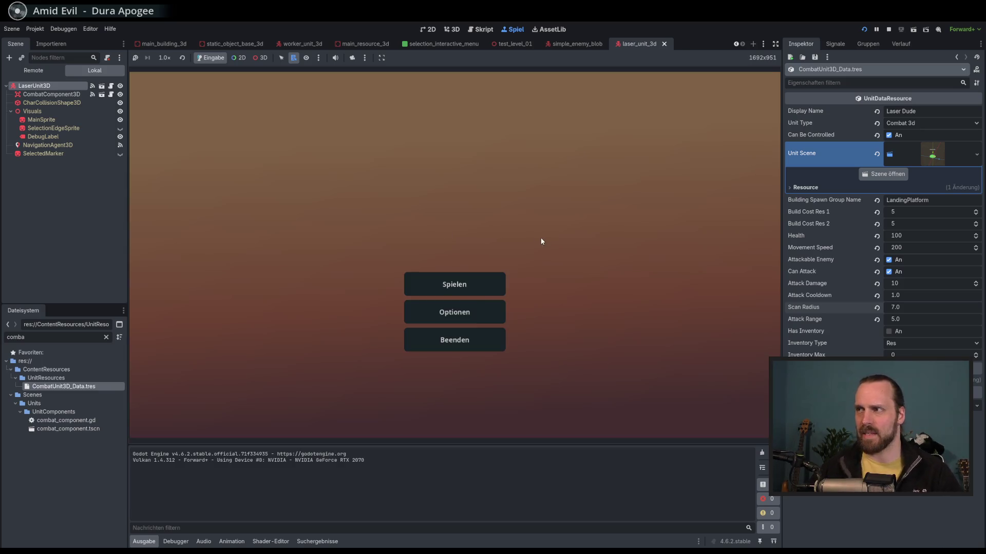
Start the mission from the game menu, watch the units, then stop with F8.
left_click(452, 285)
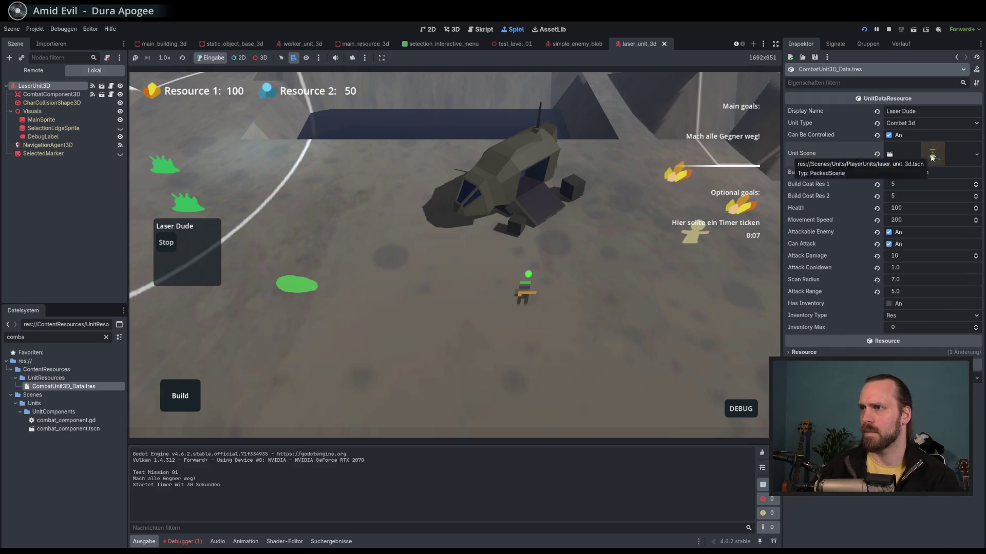
key("F8")
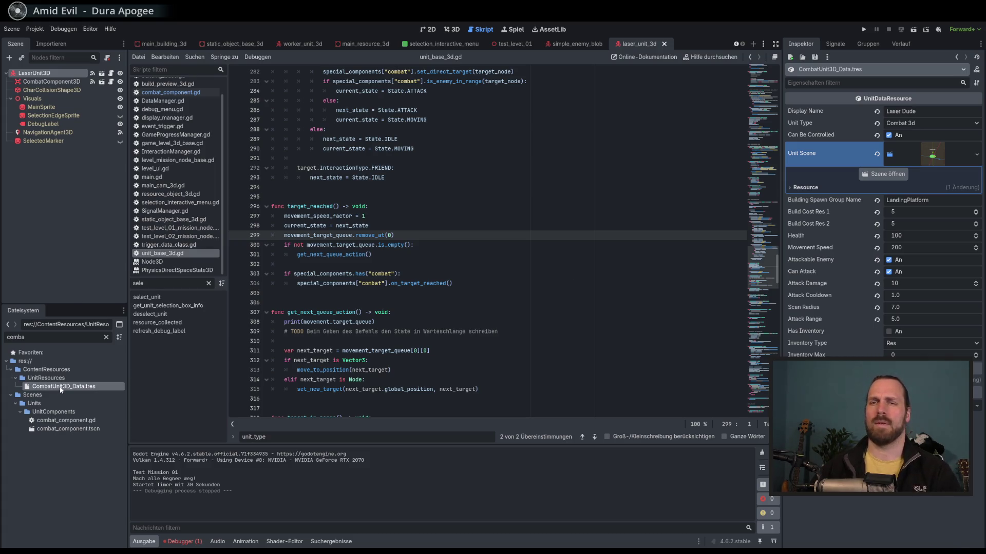
Clear the FileSystem filter, compare unit data files, and pick laser_unit_3d.tscn as Laser Dude's Unit Scene.
left_click(106, 337)
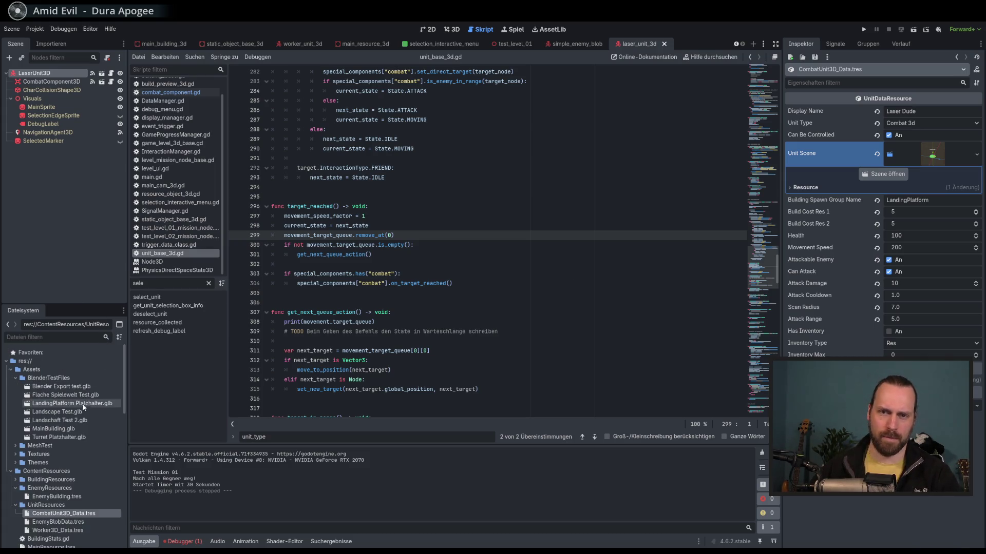
left_click(68, 449)
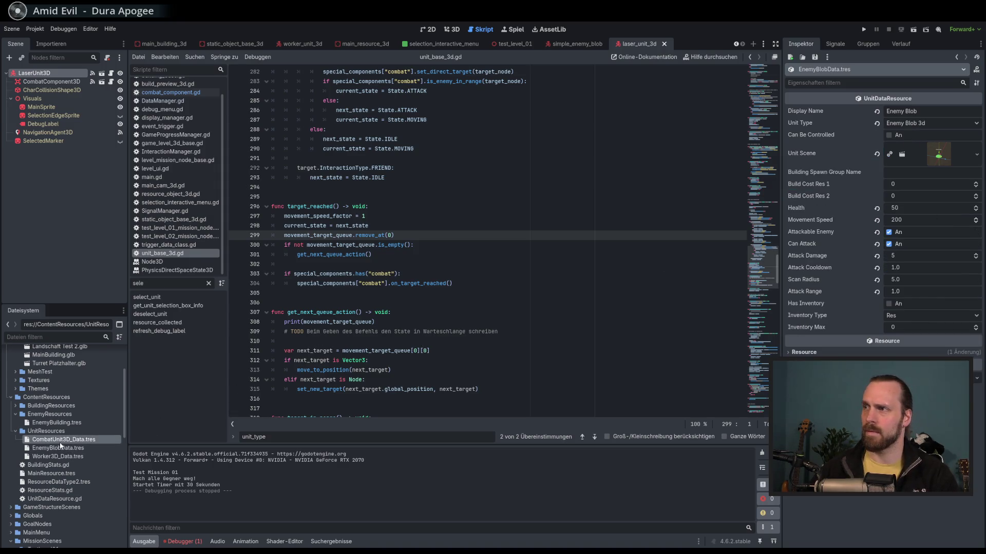
left_click(68, 456)
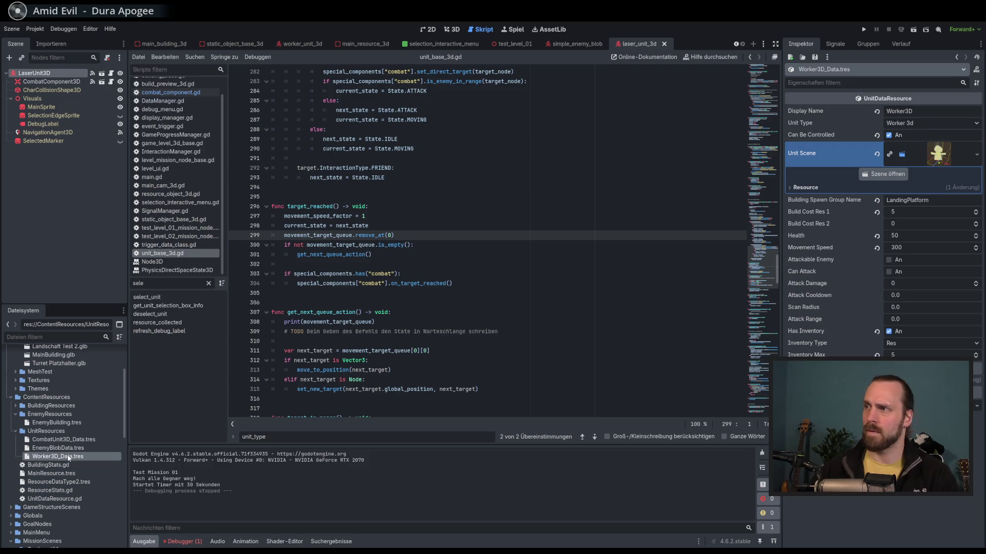
left_click(62, 440)
left_click(975, 156)
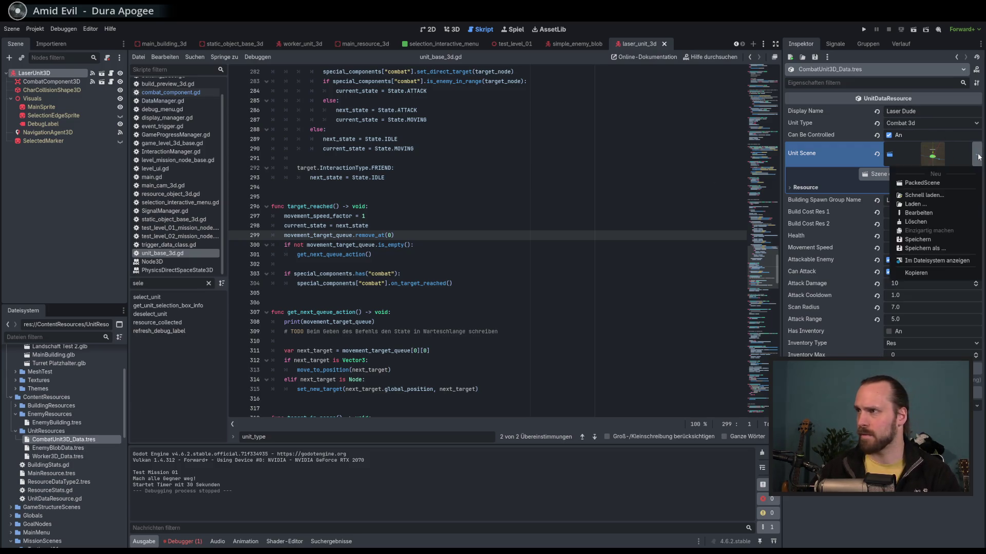
left_click(942, 194)
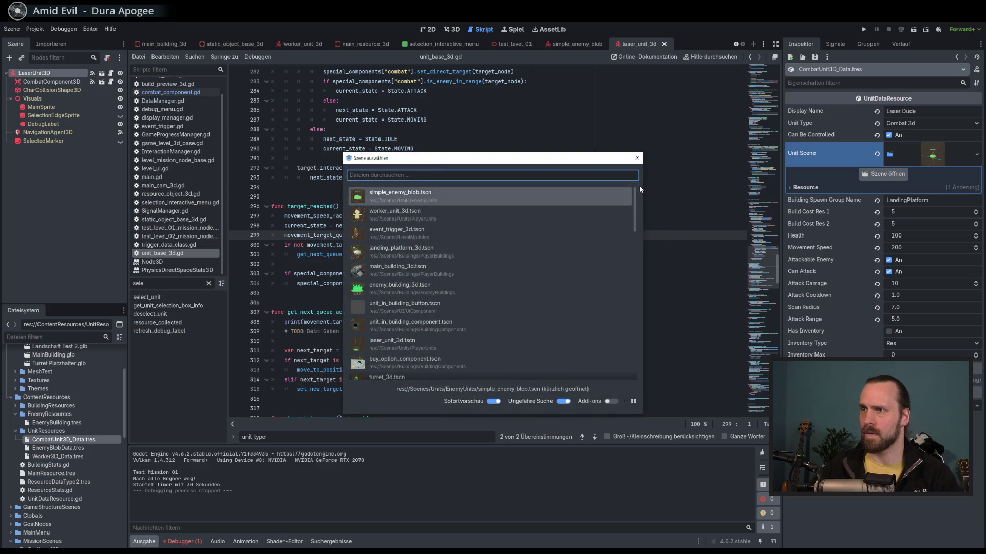
type("laser")
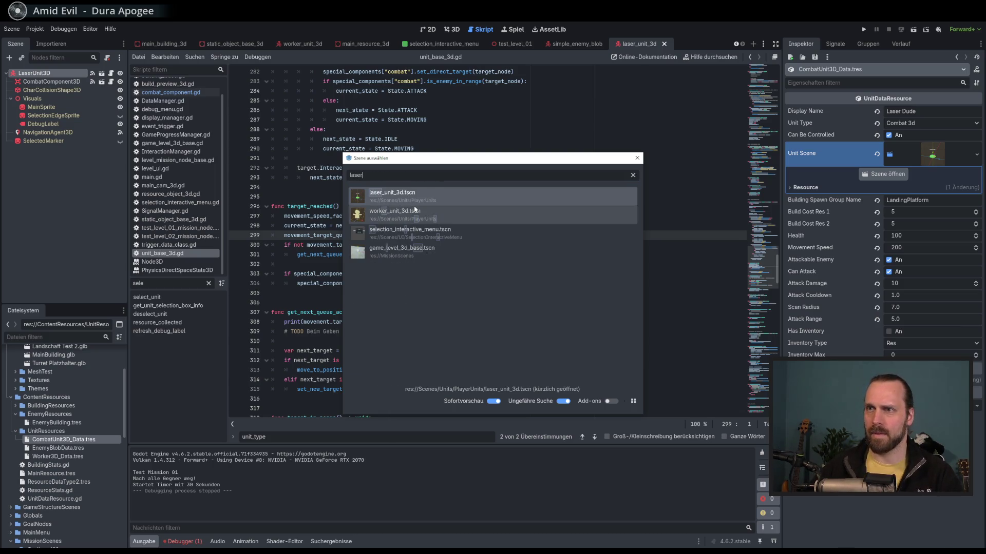
left_click(637, 158)
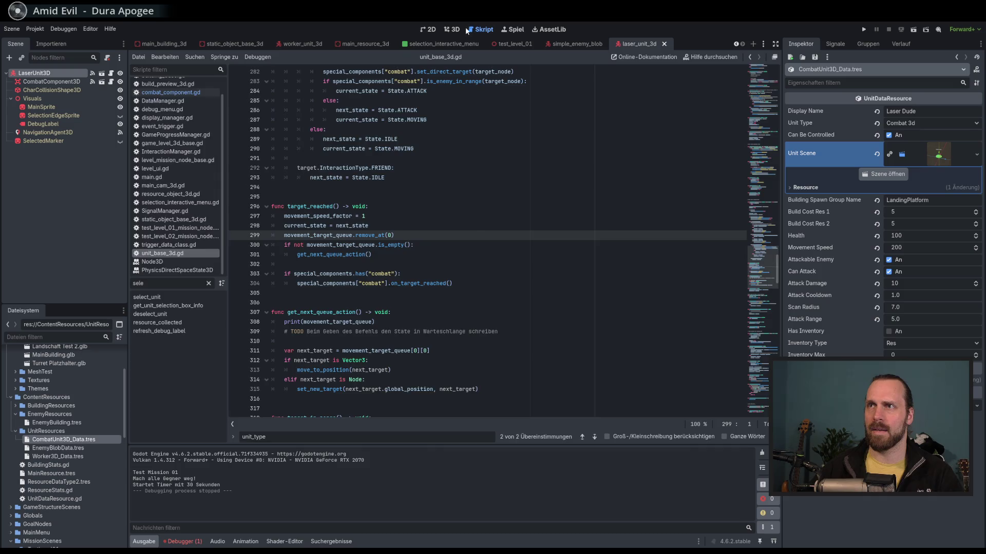
View LaserUnit3D in 3D, reassign laser_unit_3d.tscn via quick load, then open Enemy Blob data.
left_click(452, 29)
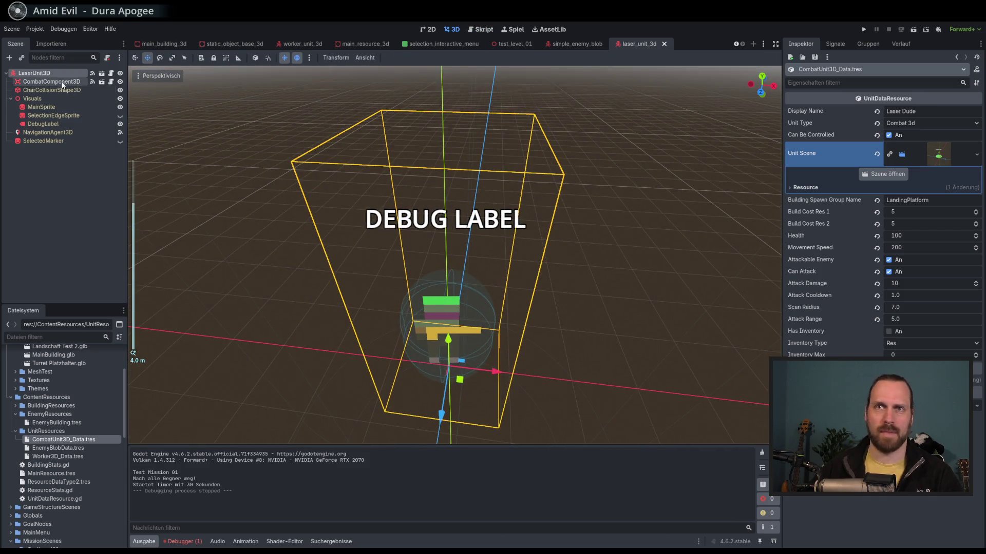
left_click(46, 73)
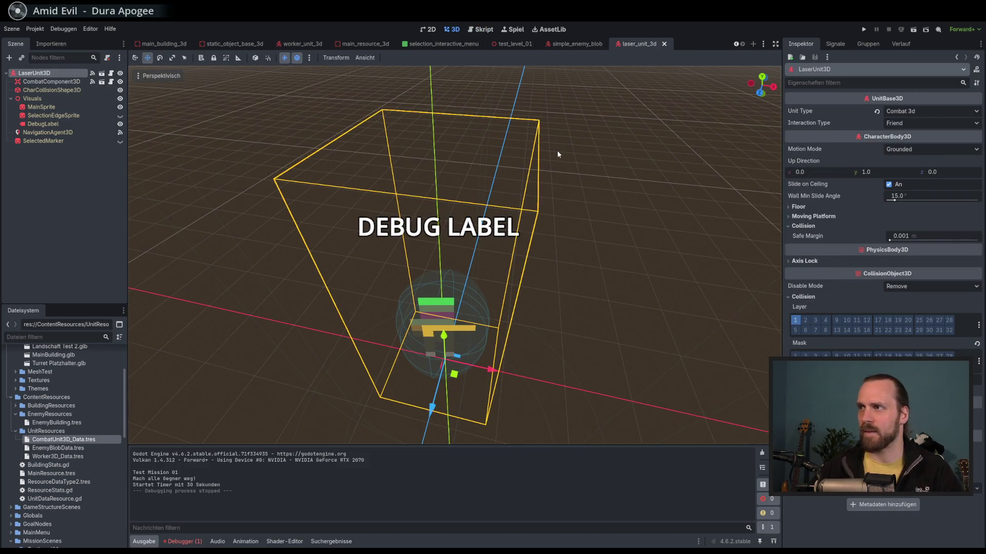
scroll(557, 153, "up", 5)
scroll(519, 206, "up", 3)
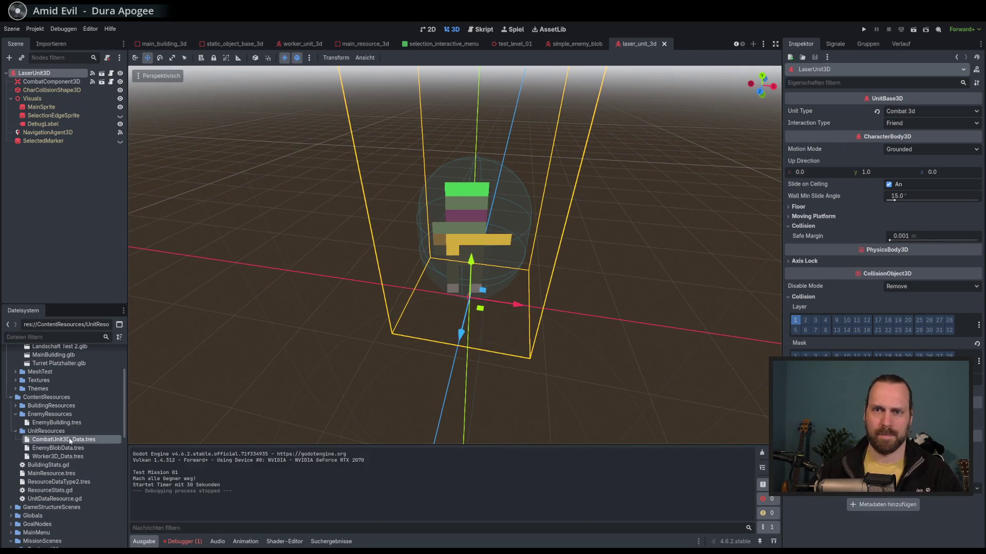
left_click(71, 440)
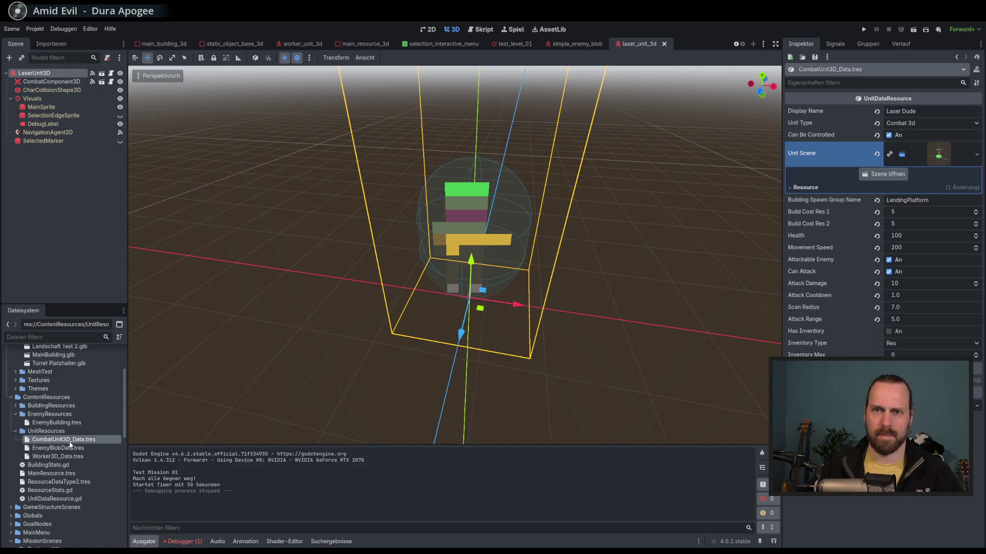
left_click(977, 154)
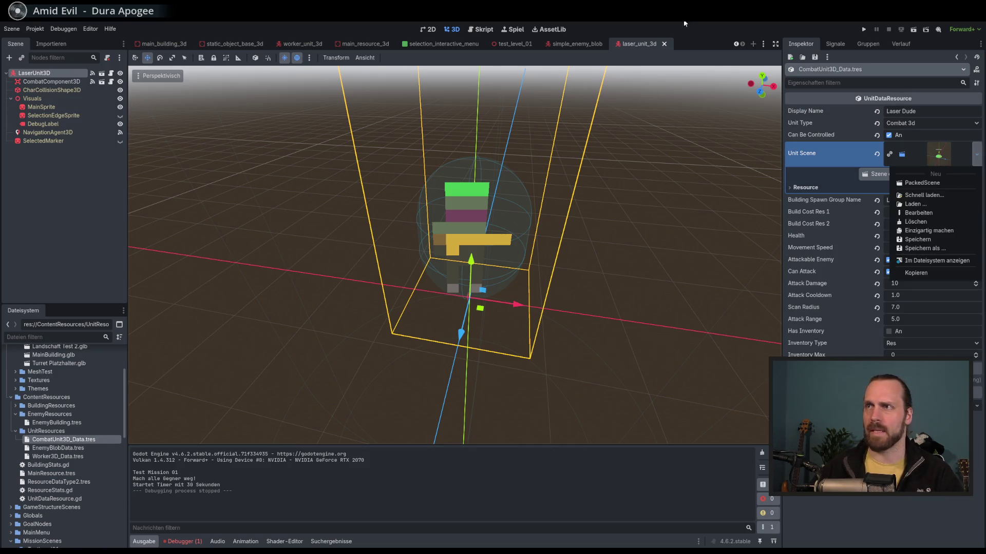
left_click(924, 197)
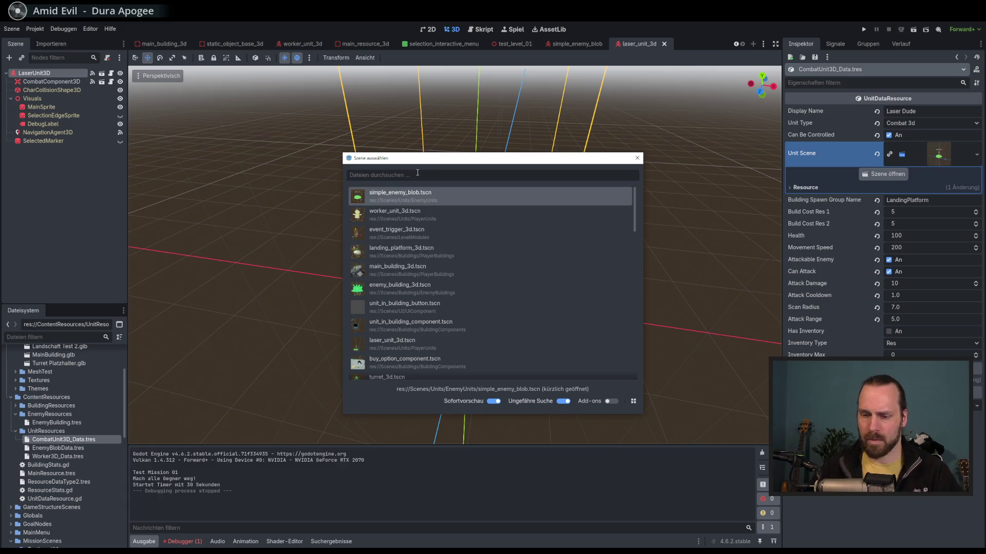
type("laser")
double_click(399, 200)
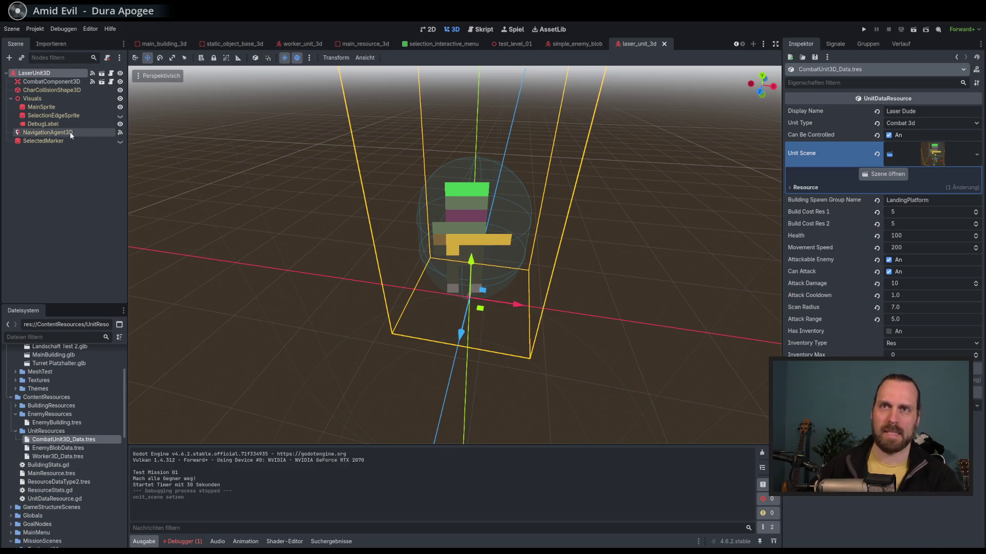
left_click(73, 450)
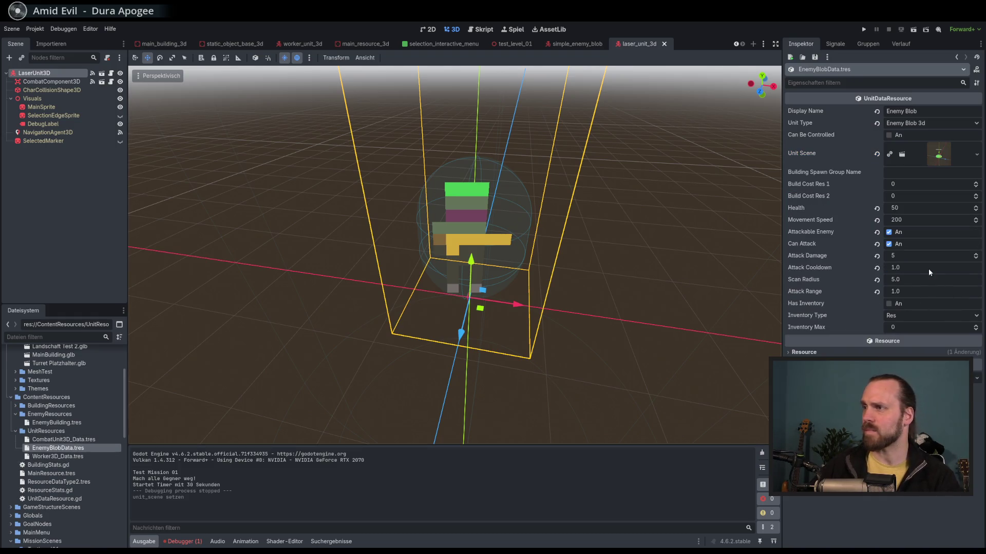
Check the Enemy Blob's Attack Range, then run the game and quit it via Beenden.
left_click(927, 291)
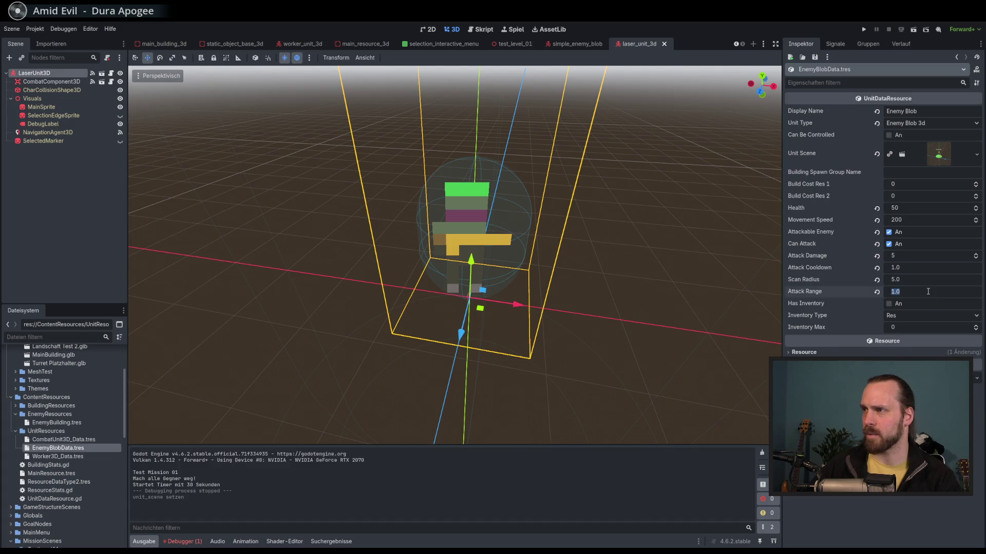
key("F5")
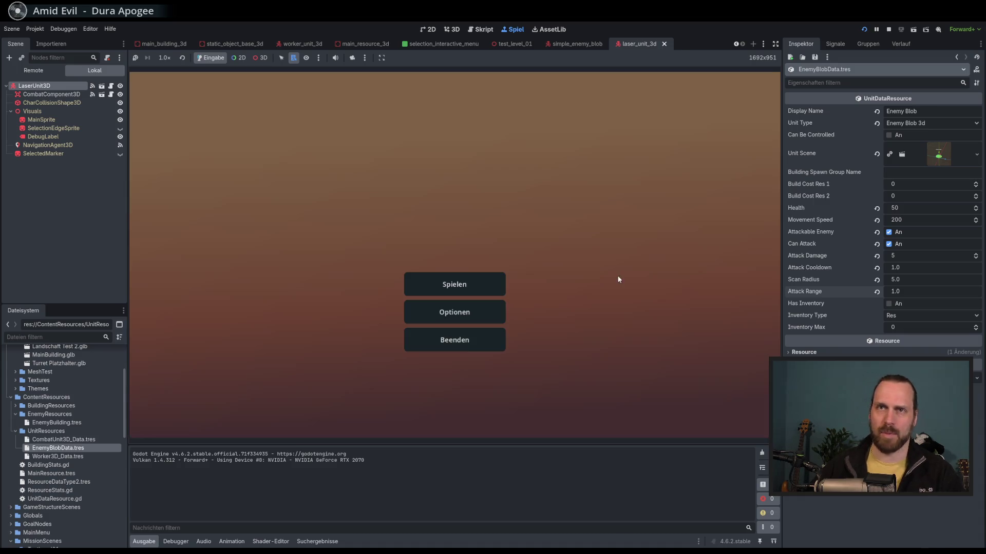
left_click(471, 339)
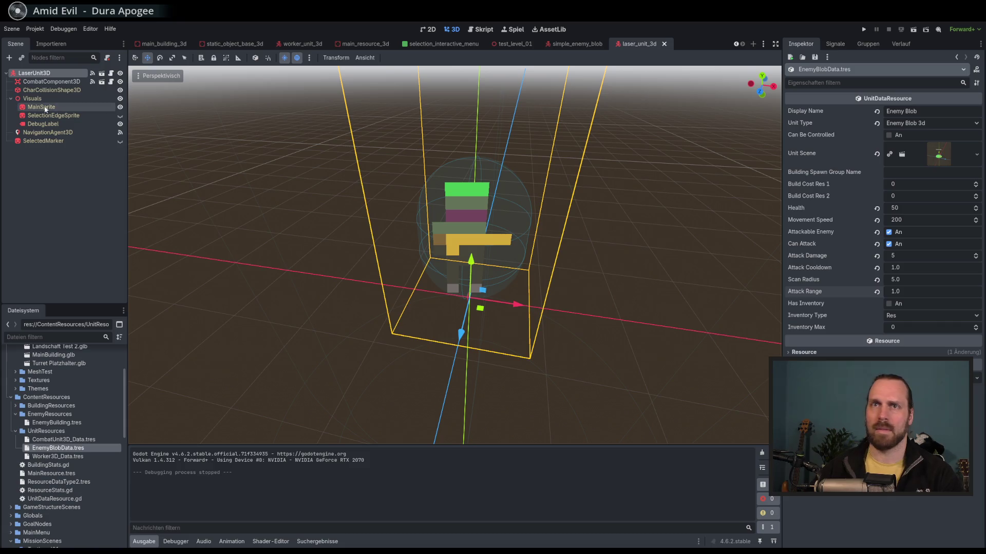
Inspect the laser unit's nodes, then switch to the simple_enemy_blob scene and select its root.
left_click(52, 82)
left_click(54, 73)
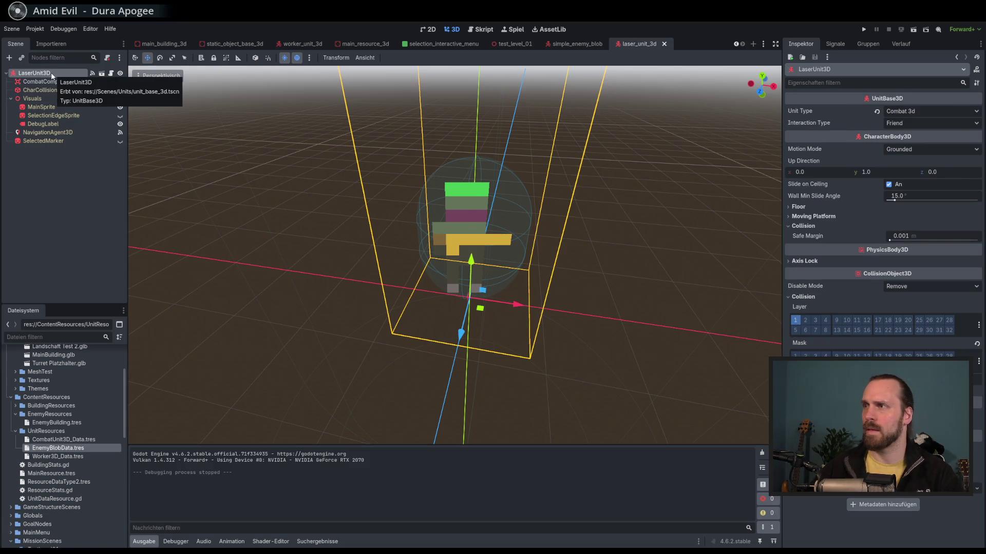
left_click(46, 82)
left_click(45, 74)
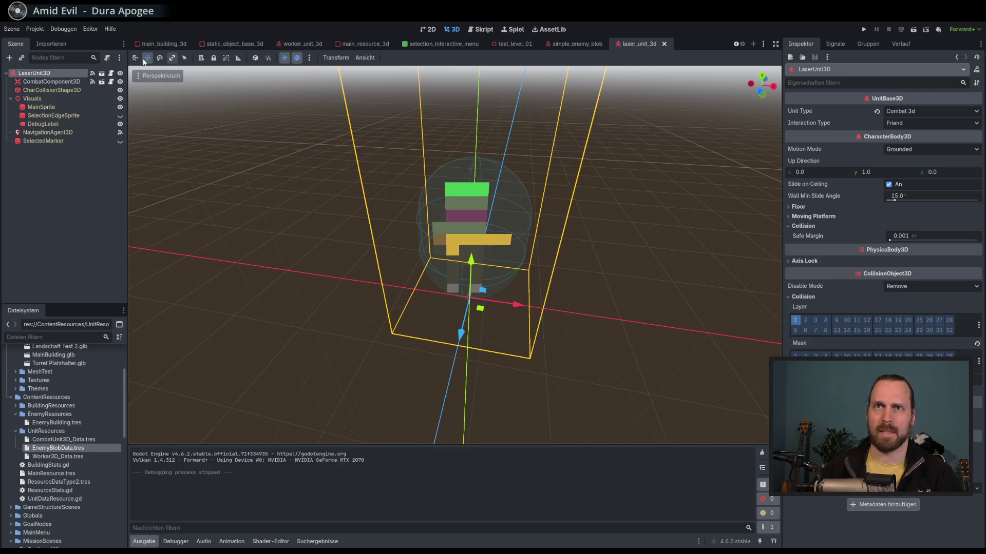
left_click(762, 45)
left_click(573, 43)
left_click(51, 73)
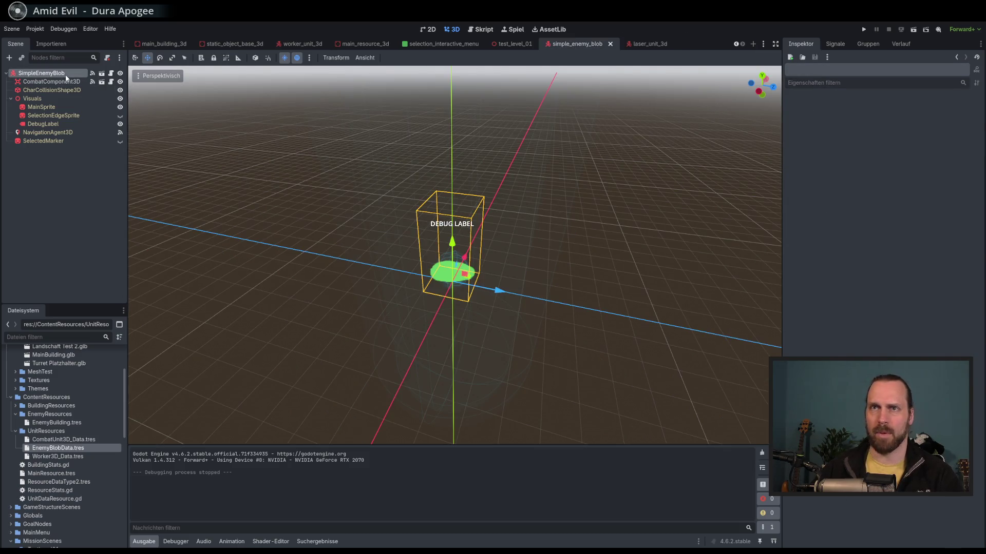
From the SimpleEnemyBlob root node, open unit_base_3d.gd and scroll up to around line 167.
left_click(54, 81)
left_click(56, 74)
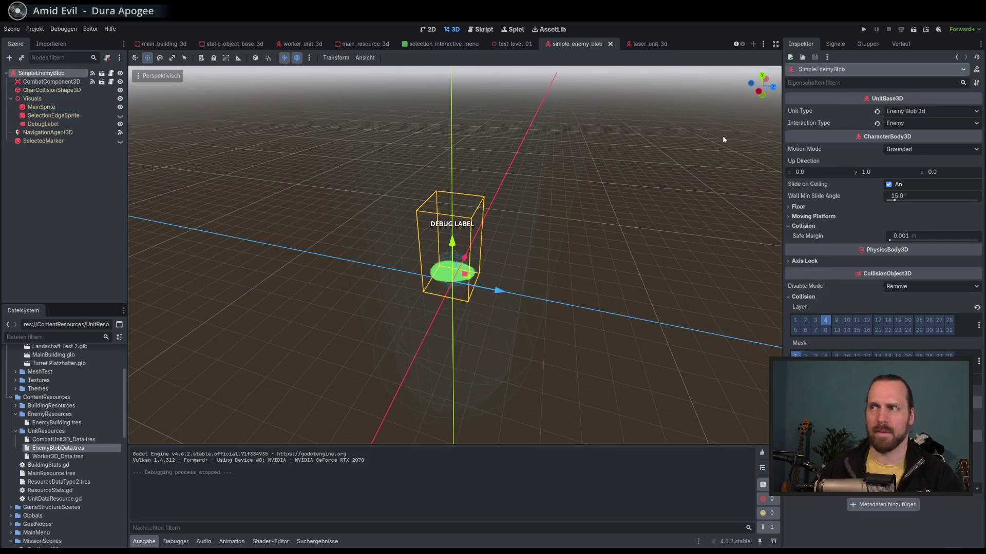
left_click(111, 73)
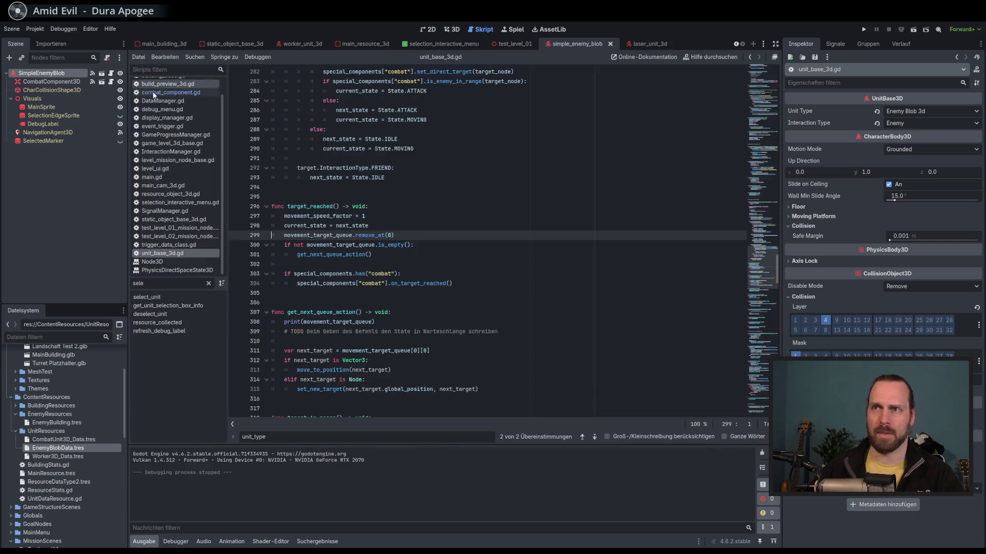
left_click(512, 234)
scroll(512, 234, "up", 3)
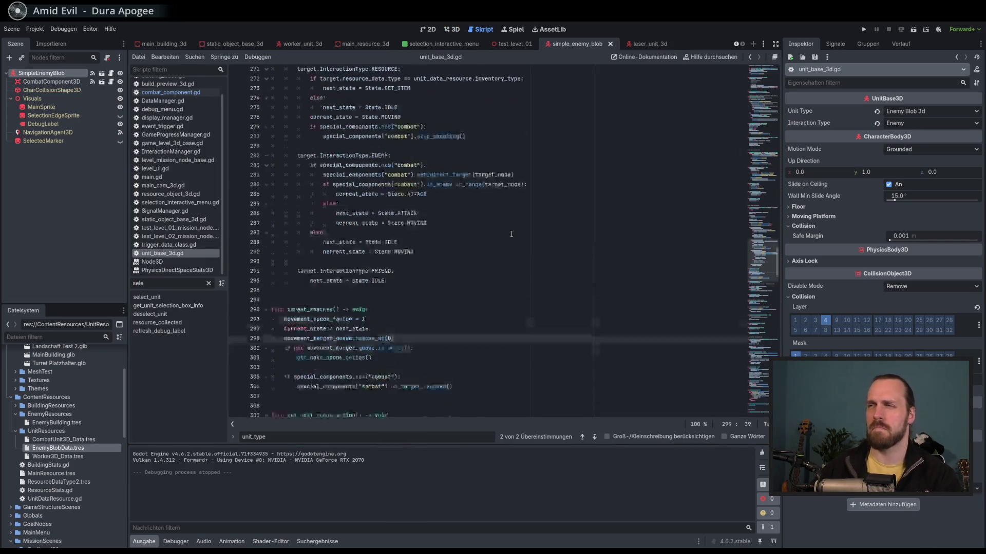
left_click(764, 158)
left_click_drag(763, 159, 763, 69)
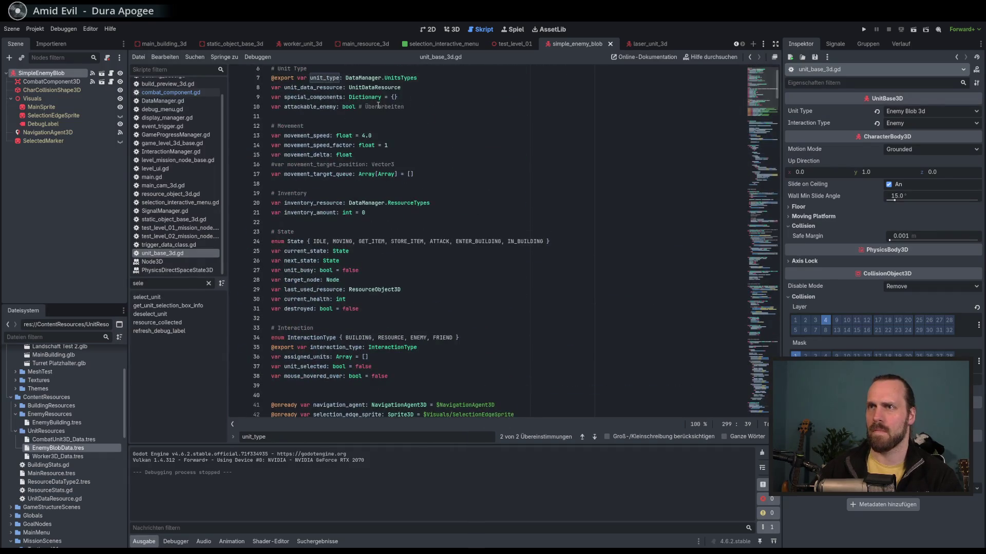
Jump to UnitsTypes in DataManager.gd, inspect the ENEMY_BLOB3D uid on line 16, and run the project.
left_click(399, 130, "ctrl")
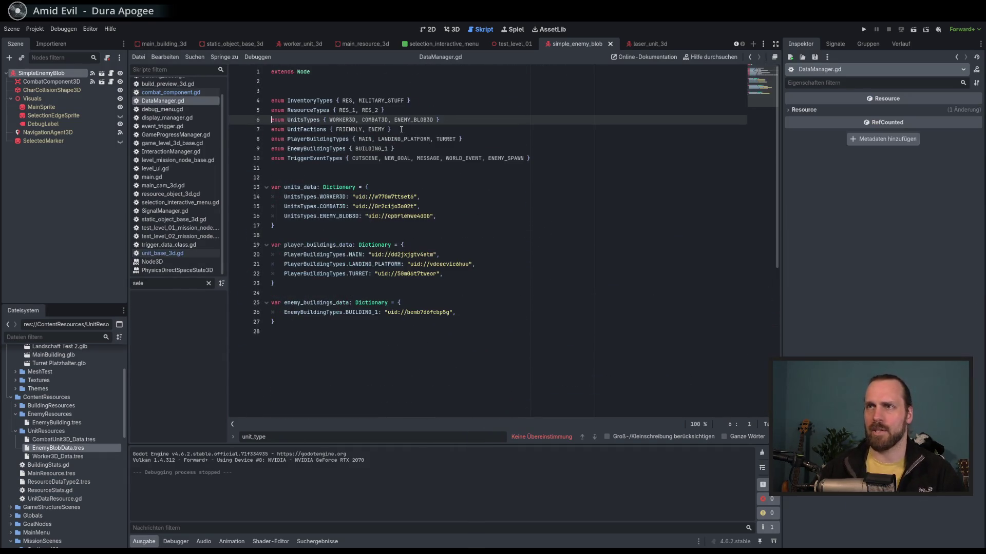
double_click(393, 216)
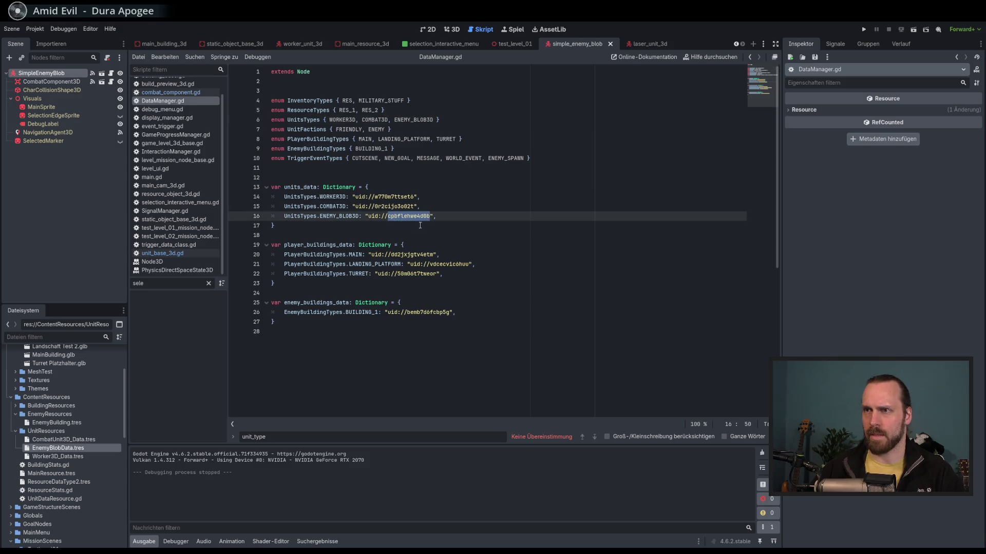
left_click(453, 218)
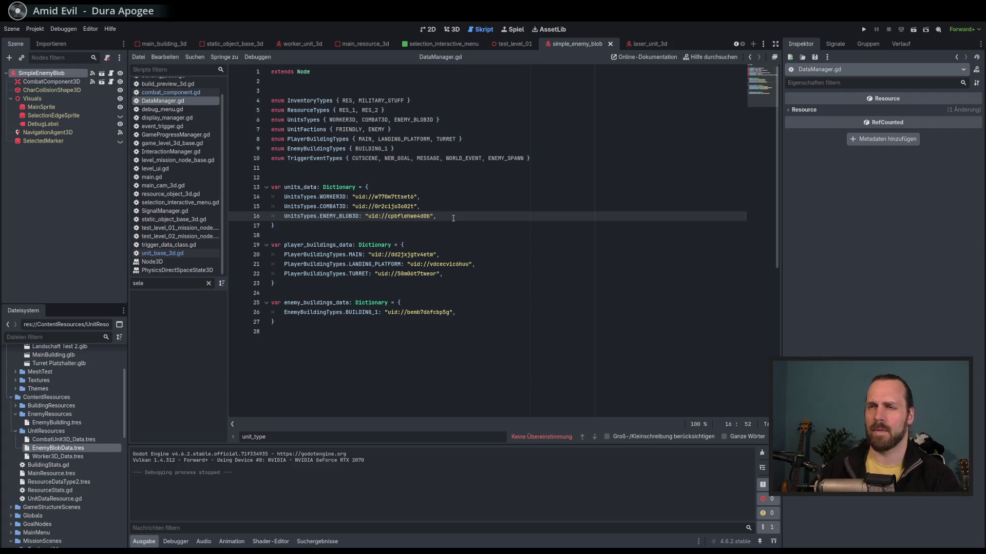
key("F5")
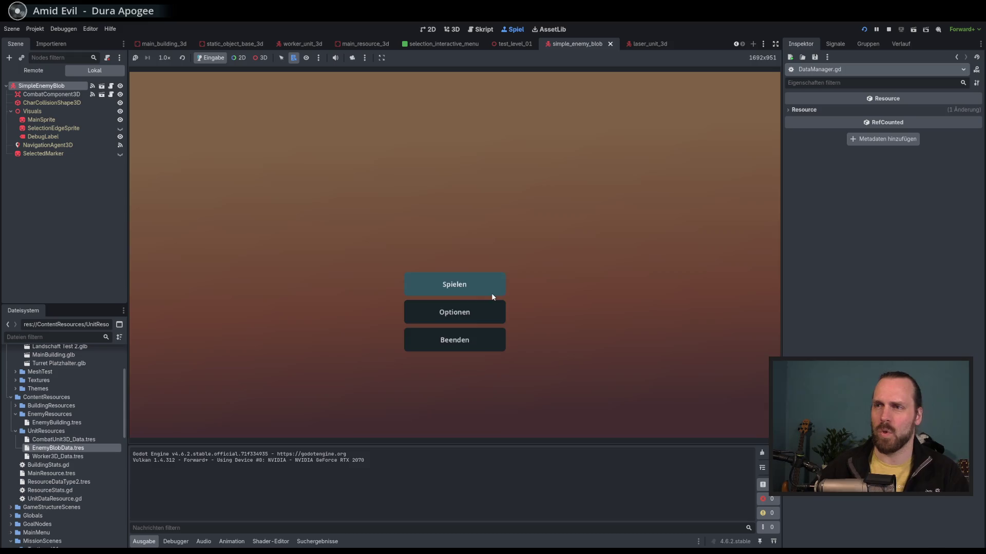
Start Test Mission 01 via Spielen and Starte Mission, and select the Laser Dude.
left_click(490, 287)
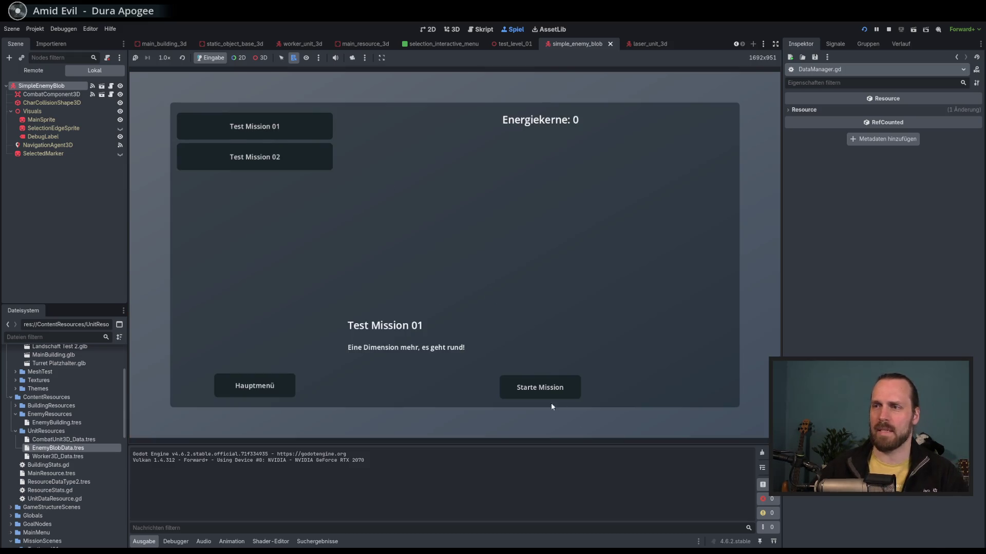
left_click(548, 385)
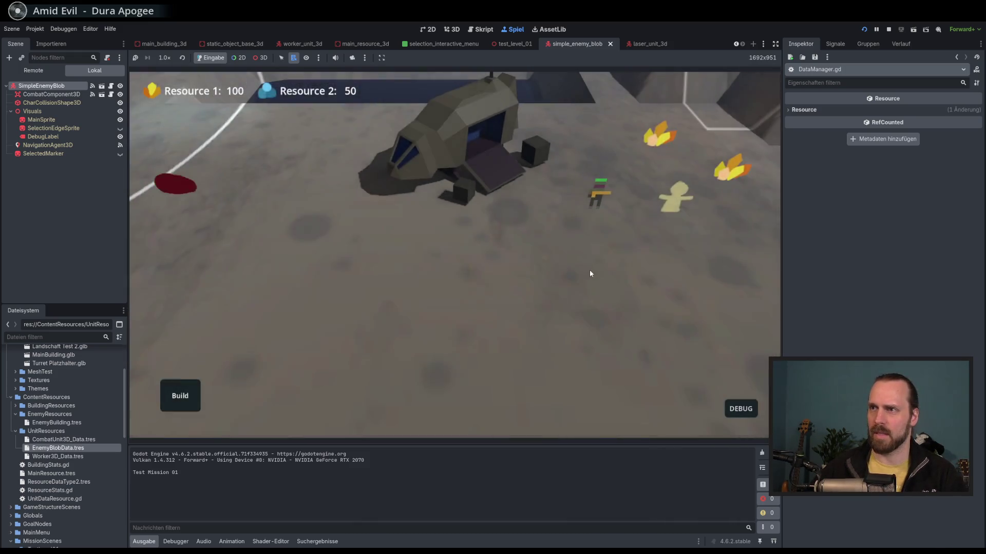
left_click(262, 226)
left_click(604, 217)
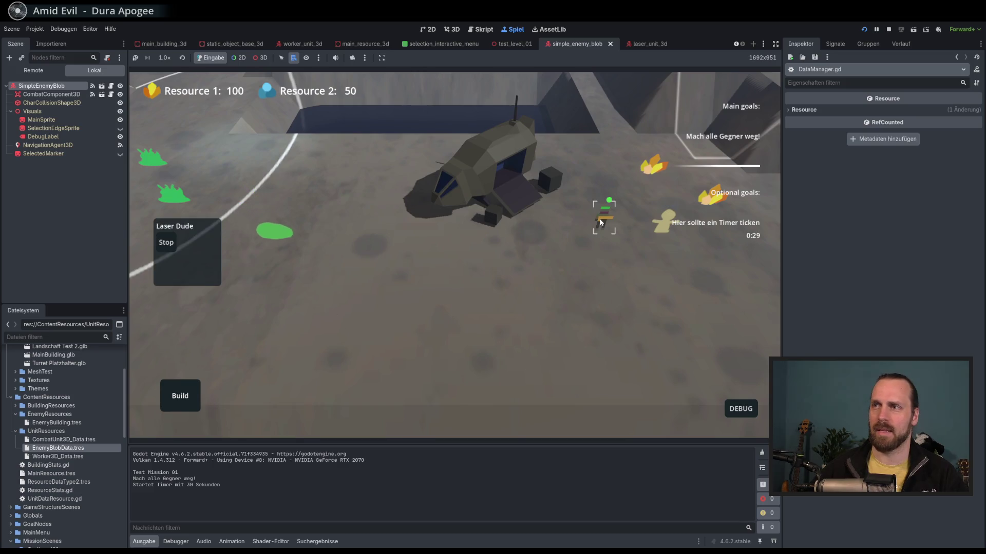
Send the Laser Dude against the green blobs and back while panning the view, then stop the game.
right_click(313, 307)
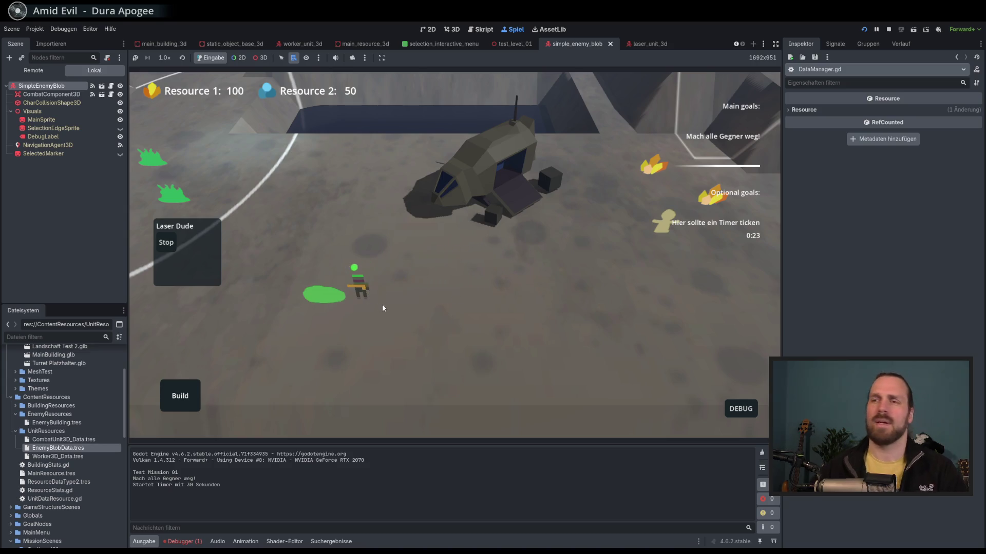
right_click(430, 269)
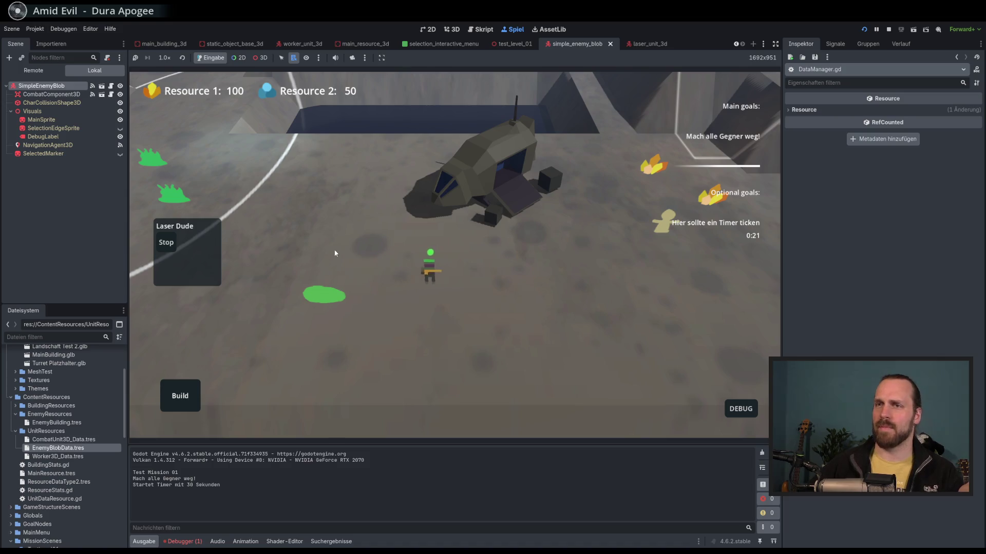
key("a")
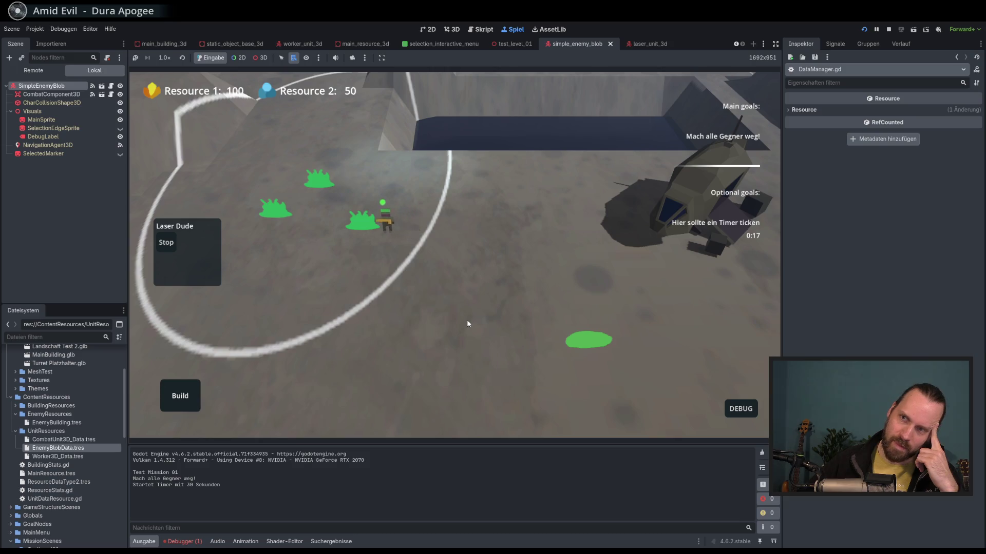
right_click(499, 251)
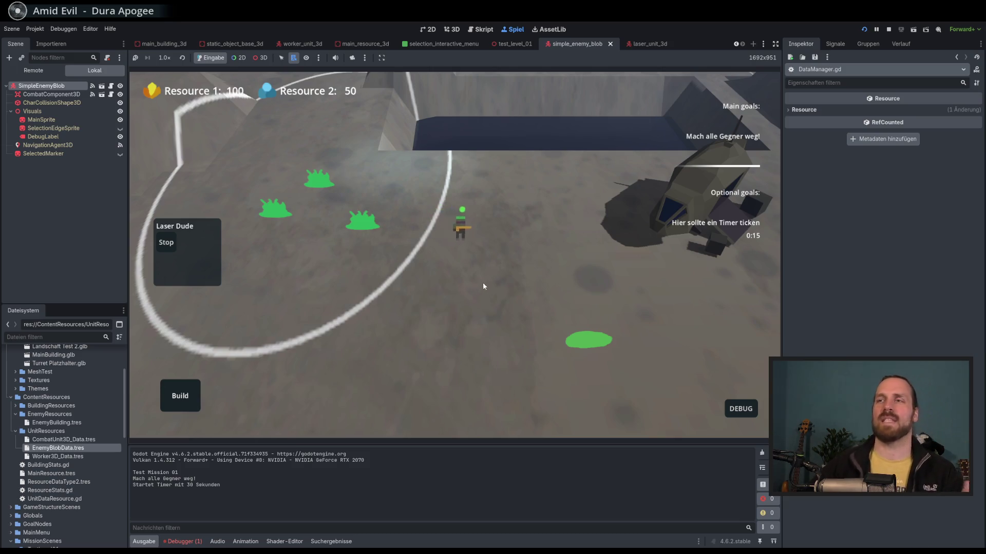
key("d")
key("a")
right_click(636, 308)
right_click(333, 302)
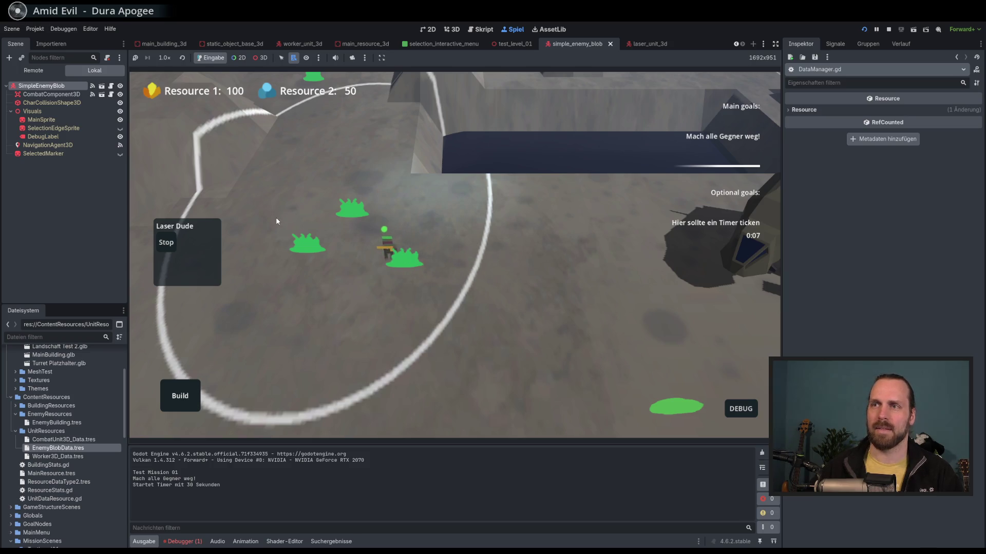
double_click(331, 245)
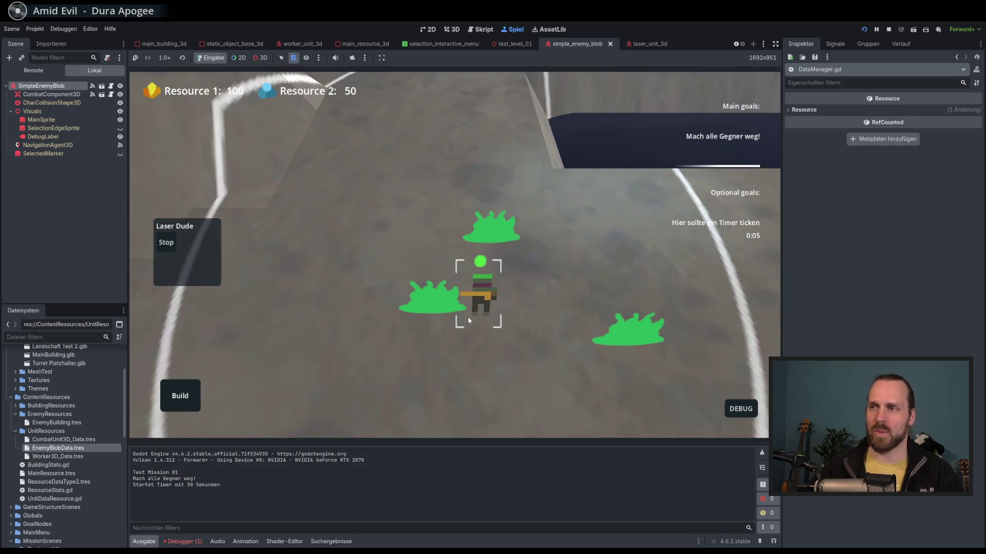
key("F8")
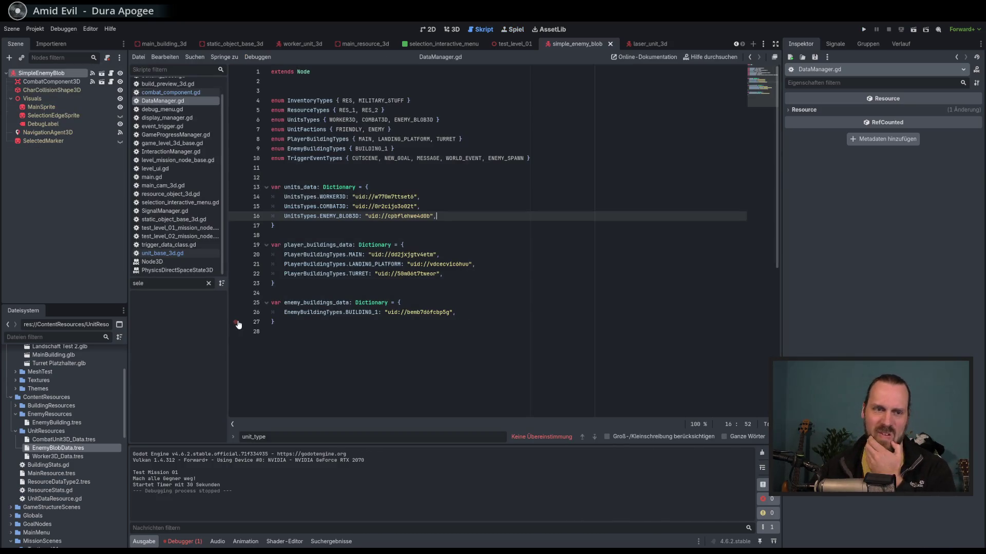
In CombatUnit3D_Data.tres set Attack Range 50.0 and Scan Radius 59.0, then relaunch with F5.
left_click(72, 449)
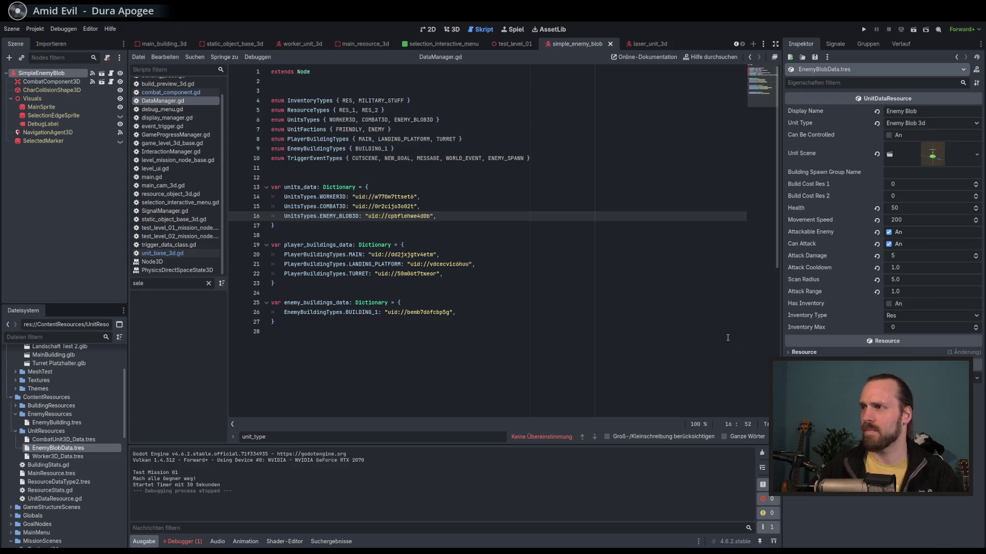
left_click(67, 440)
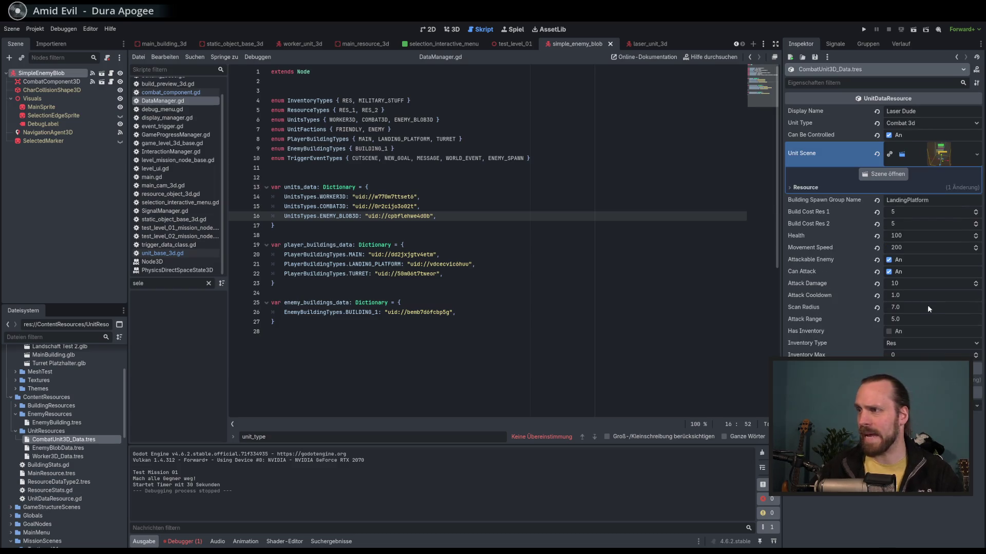
left_click(924, 321)
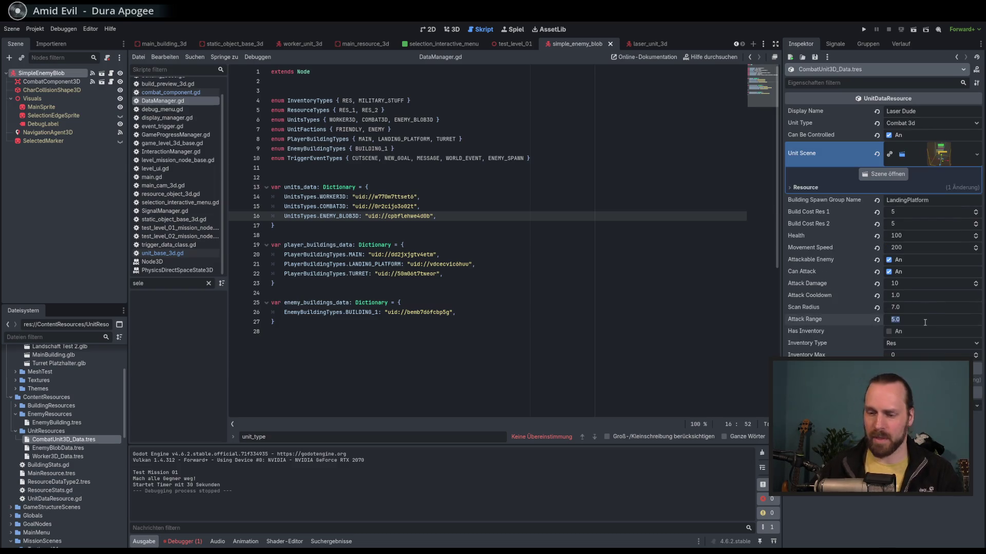
type("50")
key("Return")
left_click(918, 309)
type("59")
key("Return")
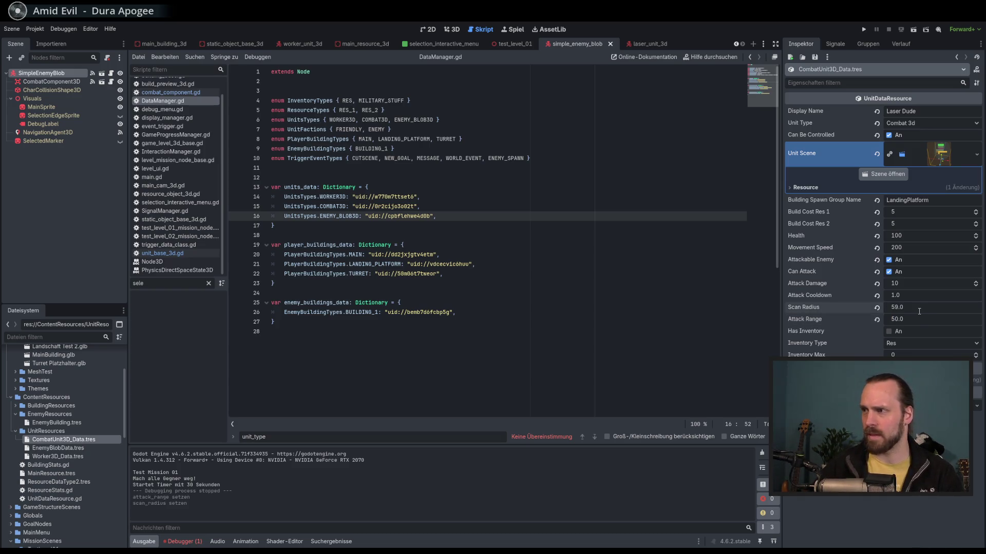
key("F5")
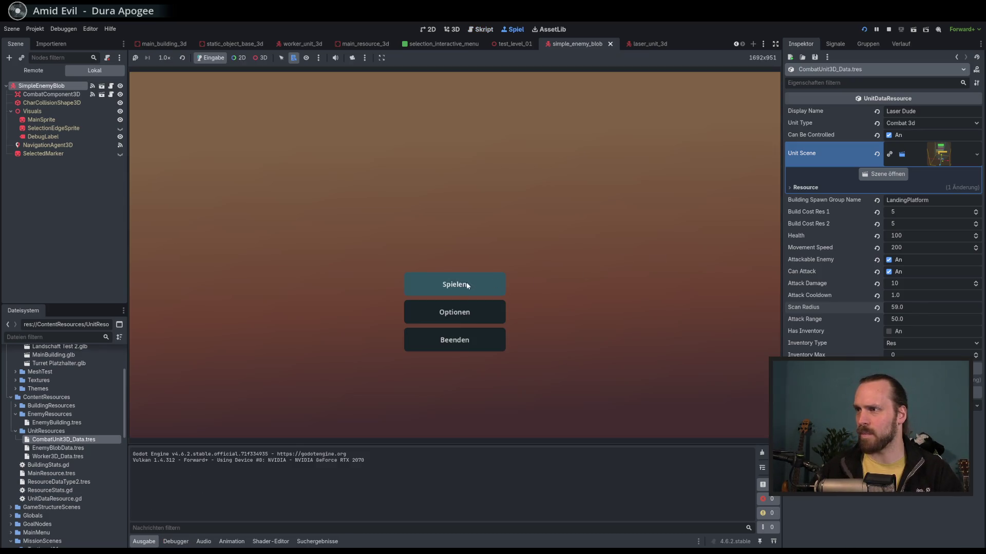
Stop the game, uncheck Attackable Enemy in the Laser Dude's CombatUnit3D_Data, and save.
left_click(466, 293)
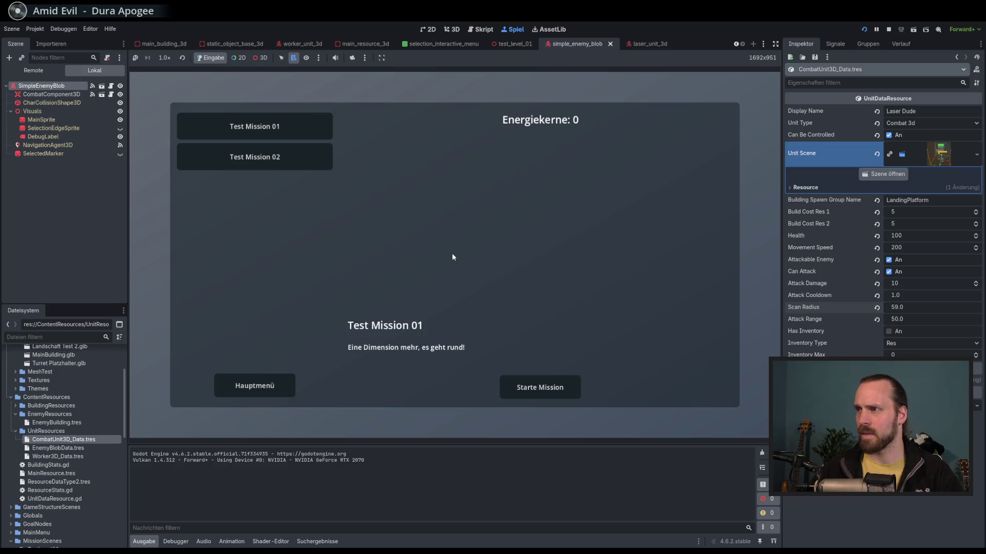
key("F8")
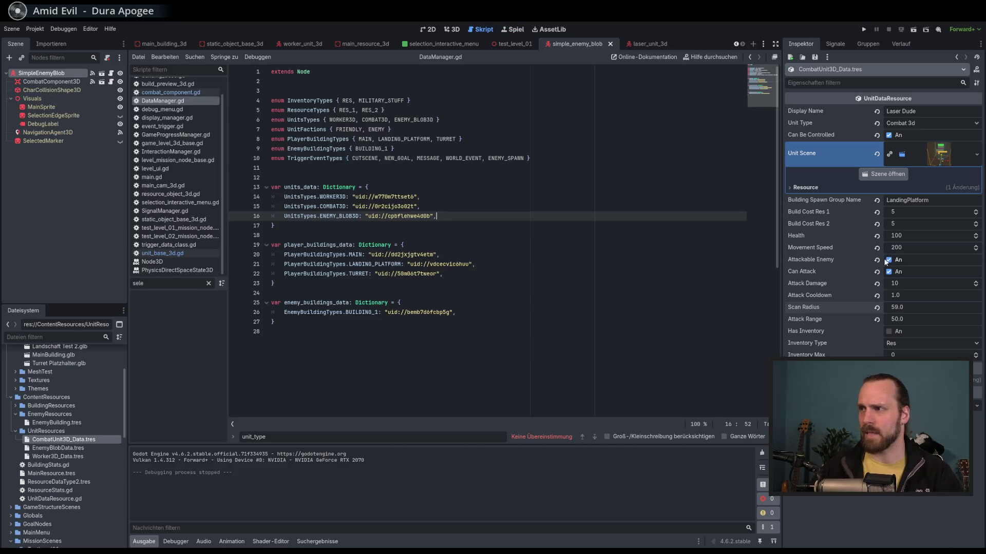
left_click(889, 260)
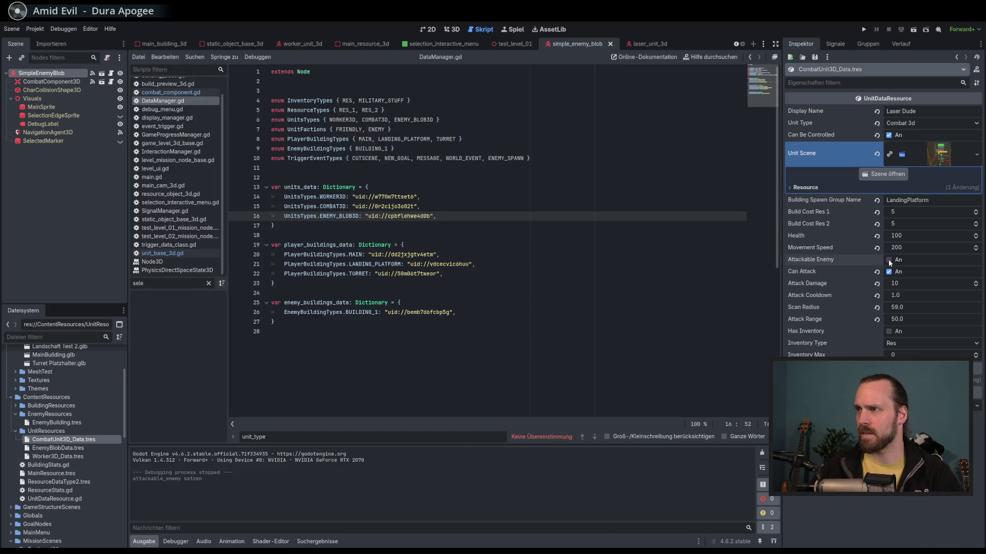
left_click(568, 249)
key("ctrl+s")
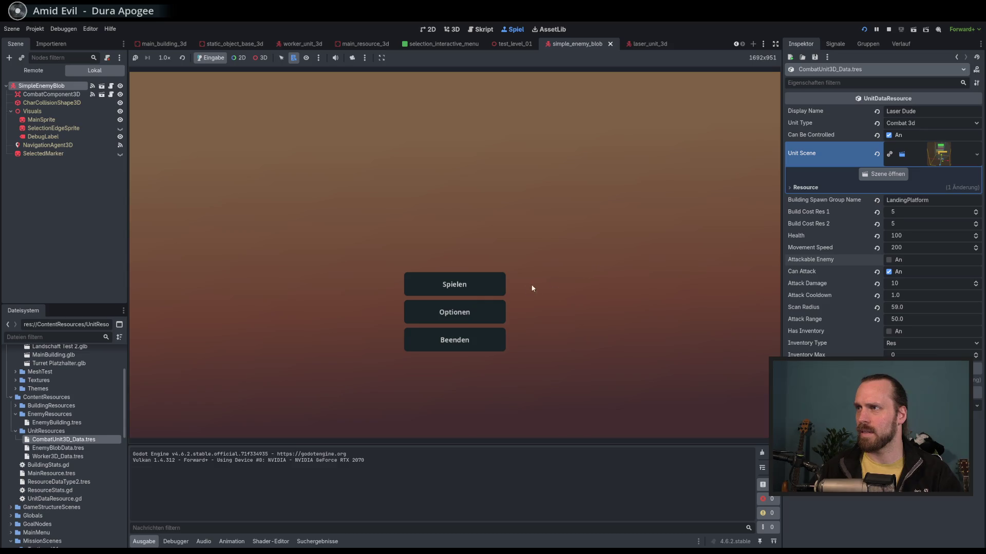
Start Test Mission 01 again and order the Laser Dude toward the lower right.
left_click(453, 285)
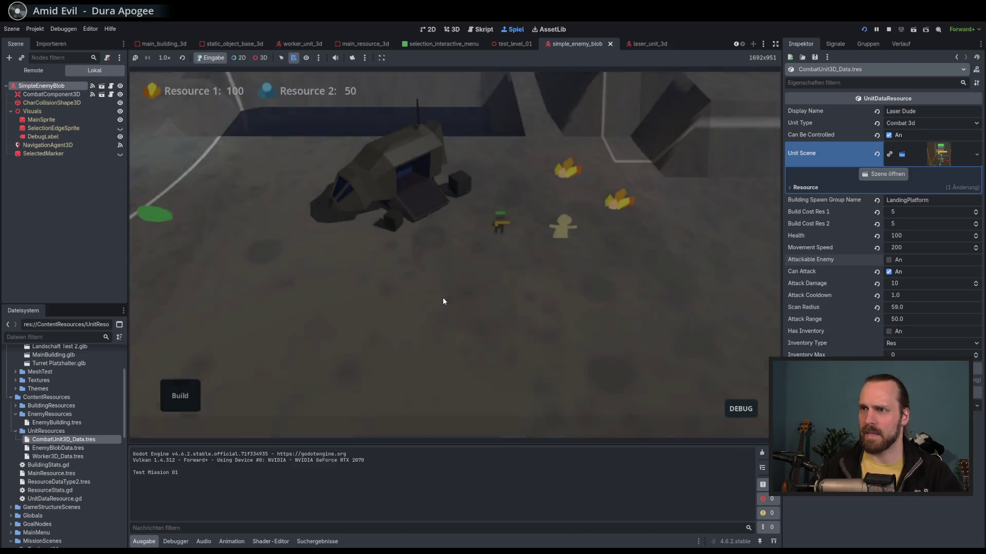
left_click(257, 226)
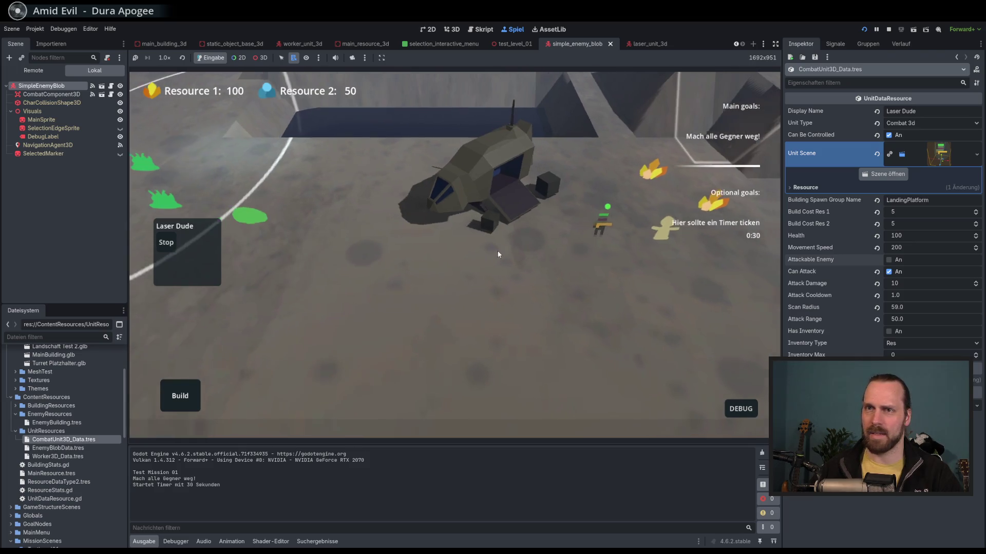
right_click(458, 318)
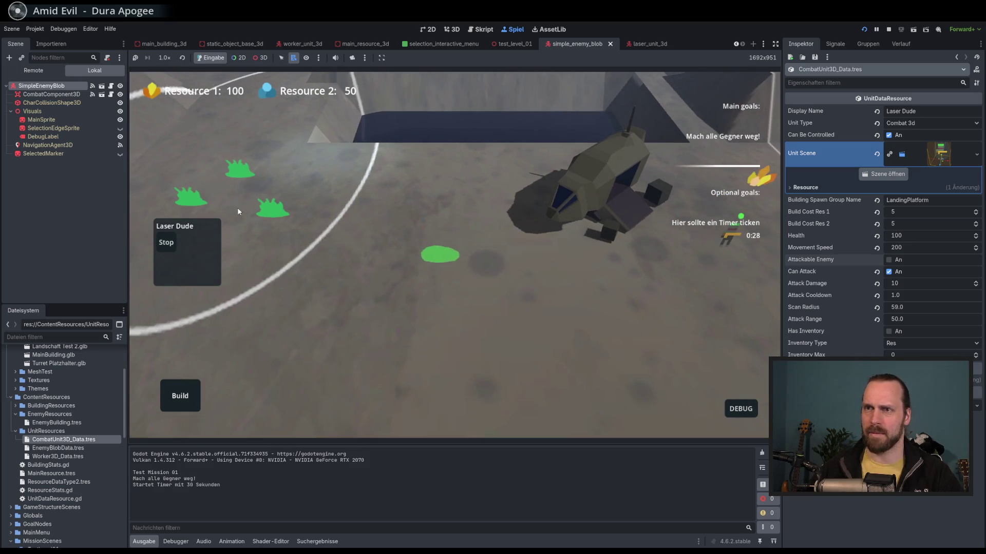
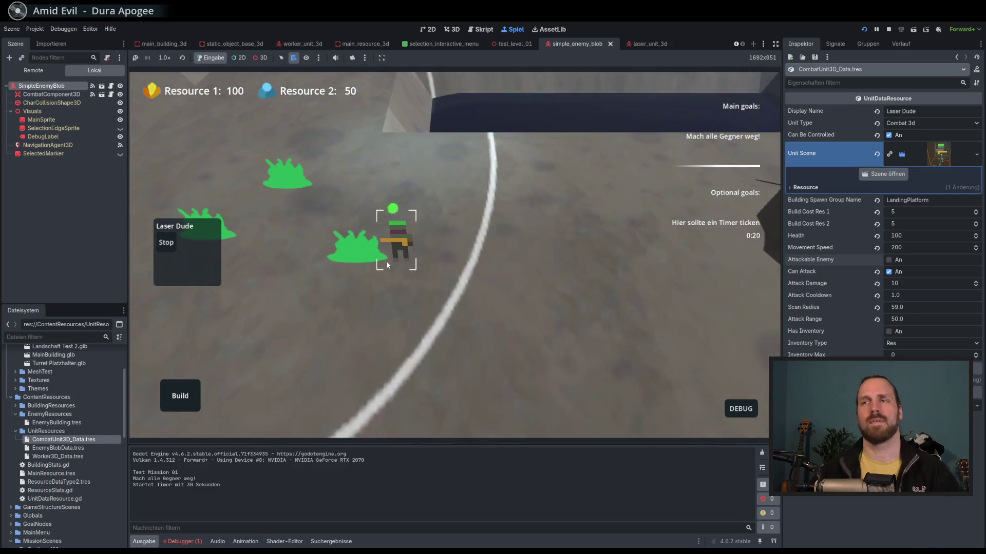
Stop the running game and open the CombatComponent3D scene for editing.
key("F8")
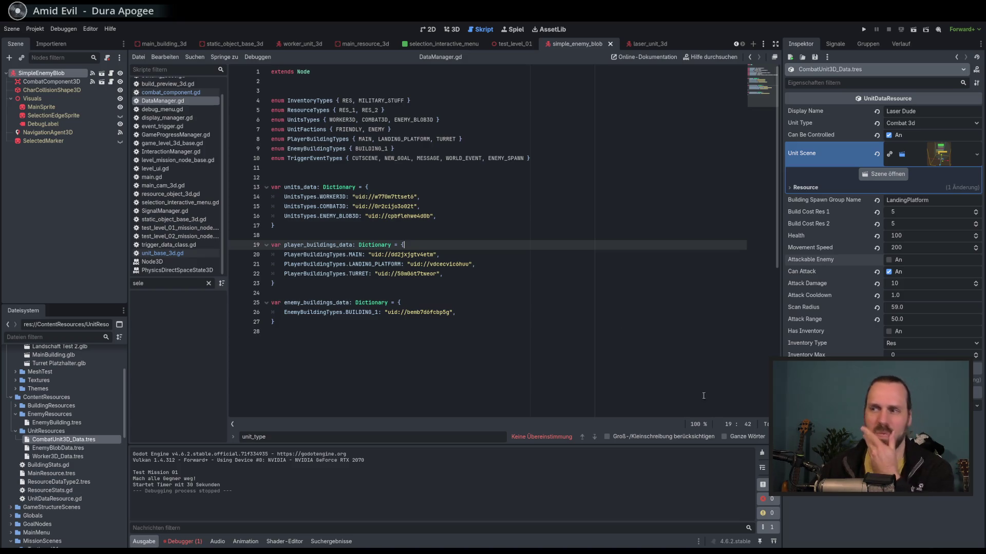
key("Escape")
left_click(62, 82)
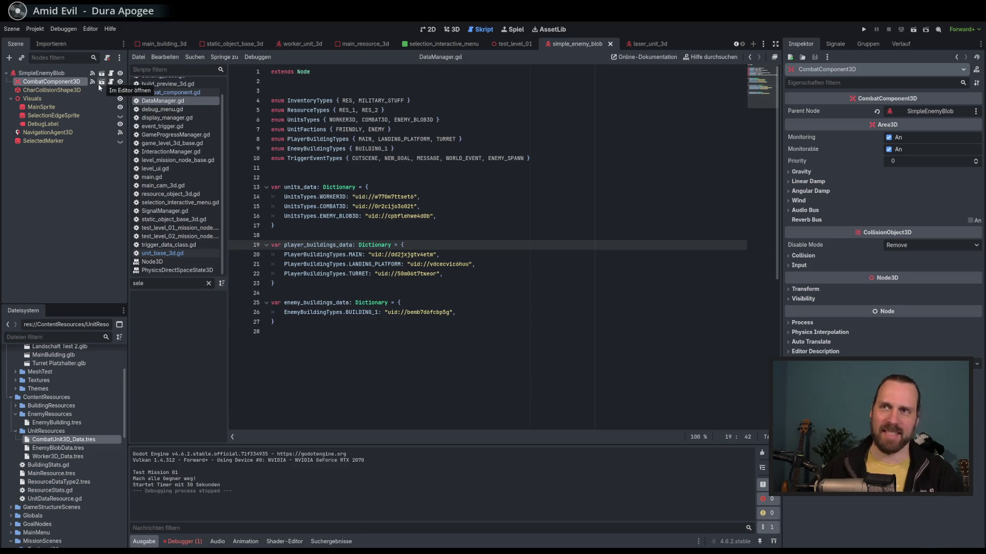
left_click(101, 82)
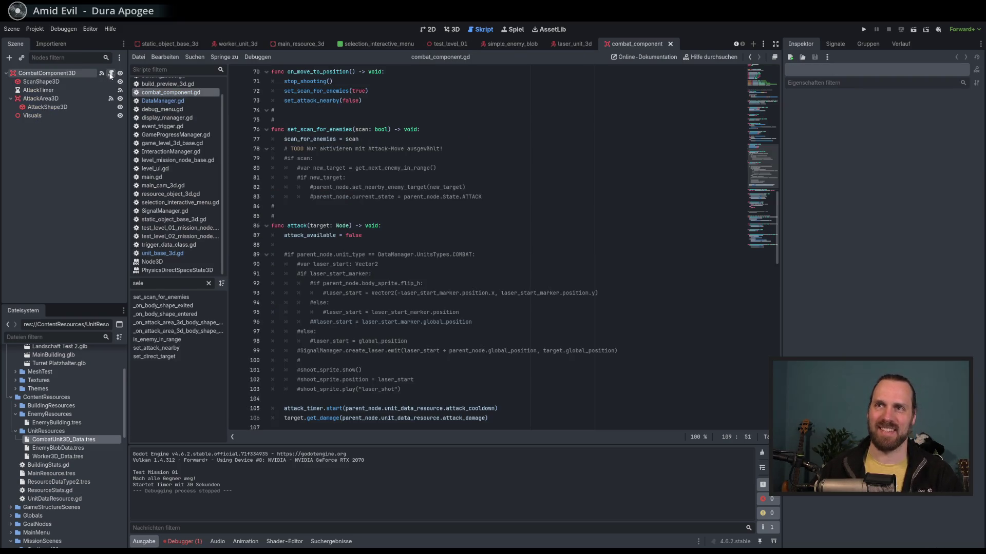
Review combat_component.gd, checking where parent_node is used, then run the project again.
scroll(606, 239, "up", 6)
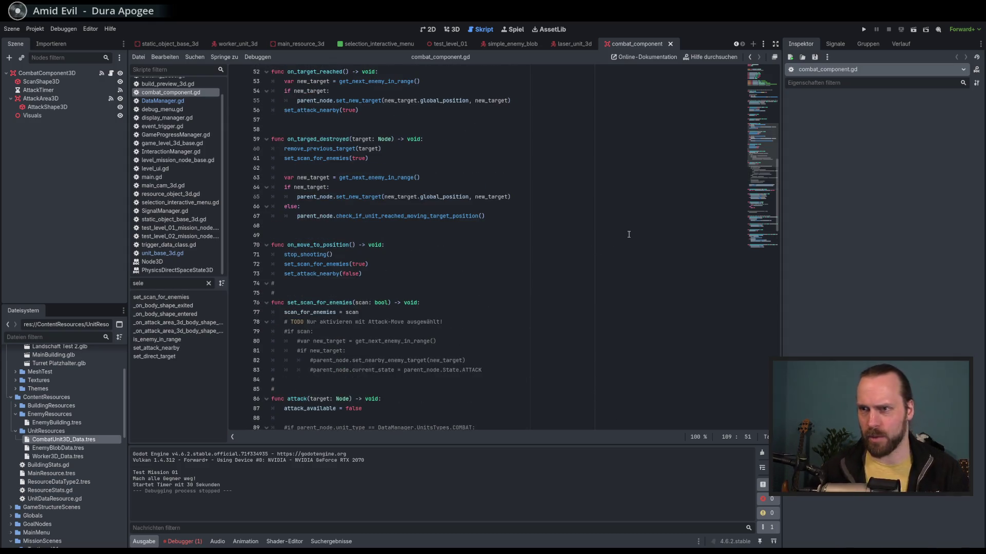
scroll(765, 143, "up", 15)
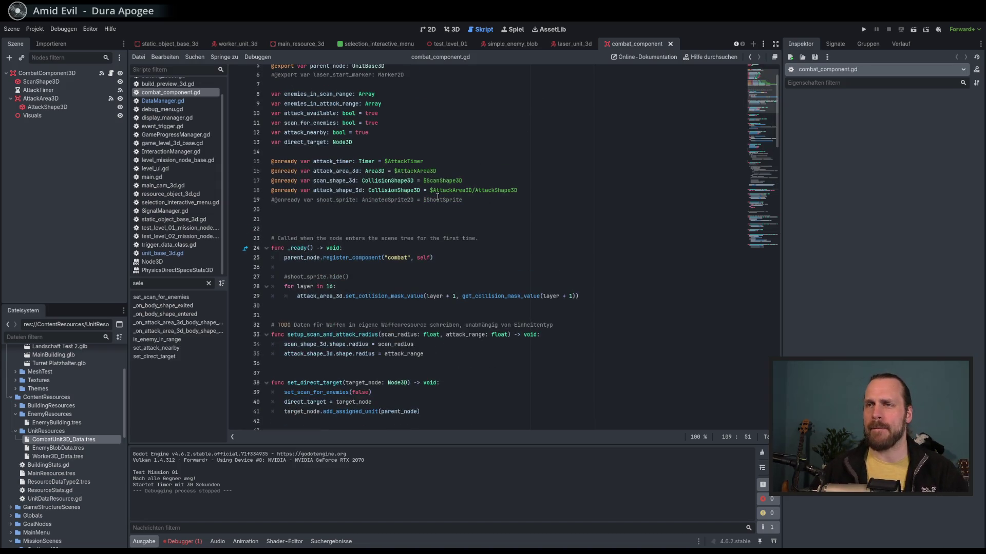
scroll(307, 135, "up", 2)
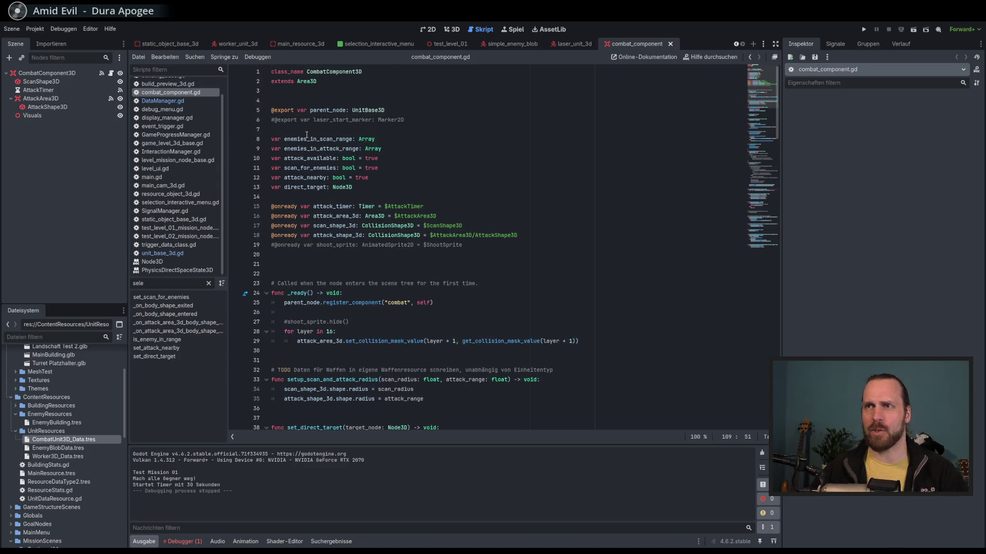
double_click(335, 109)
scroll(380, 237, "down", 3)
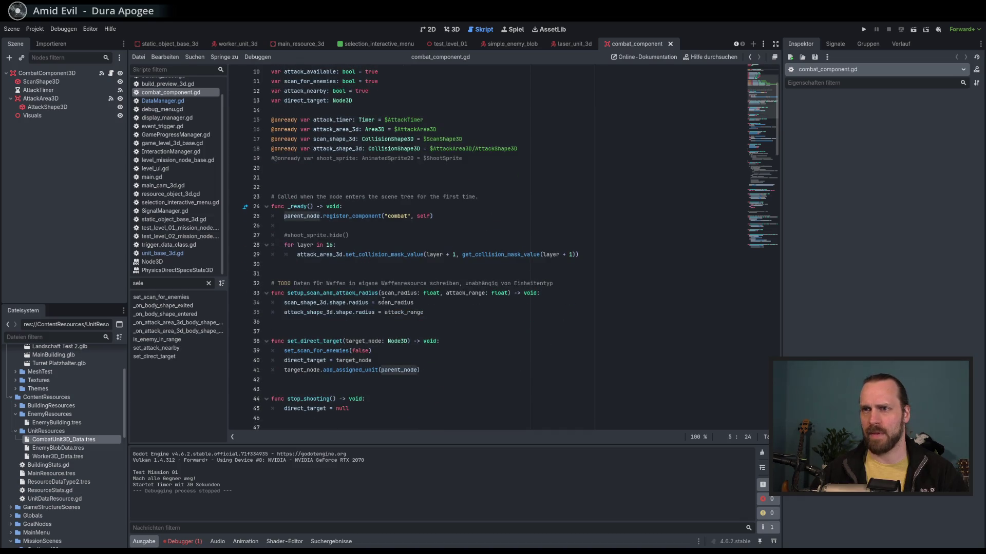
scroll(378, 320, "down", 3)
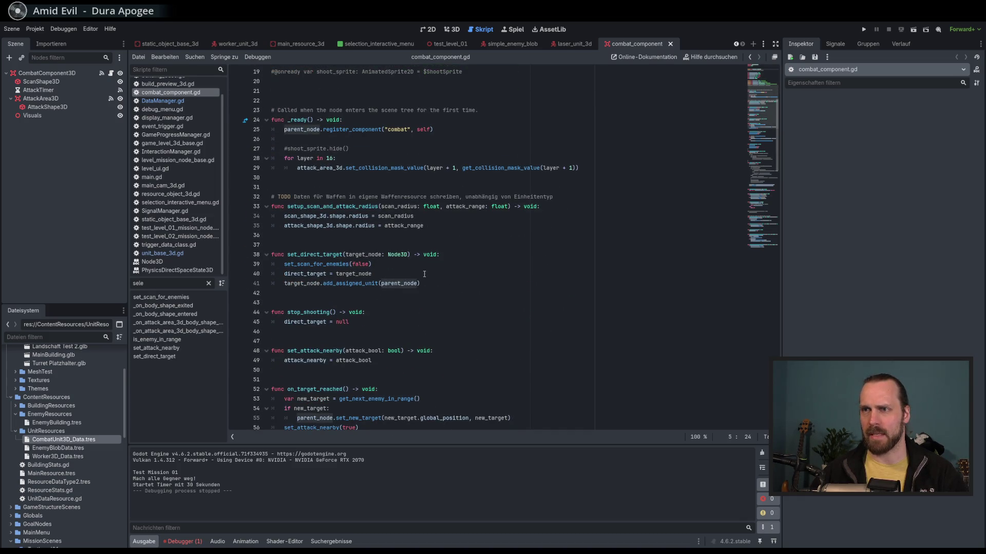
key("F5")
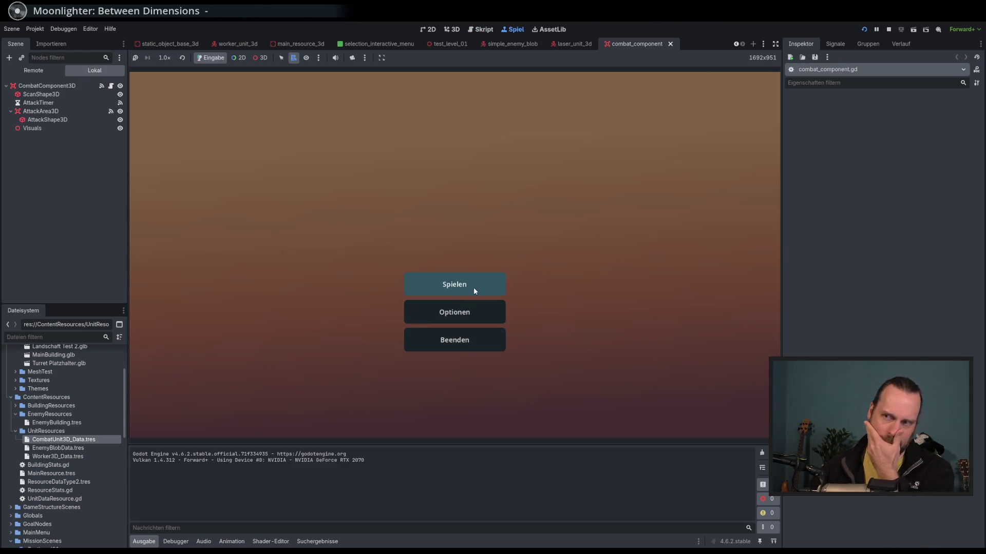
Start Test Mission 01 and select enemy blobs to inspect them.
left_click(473, 291)
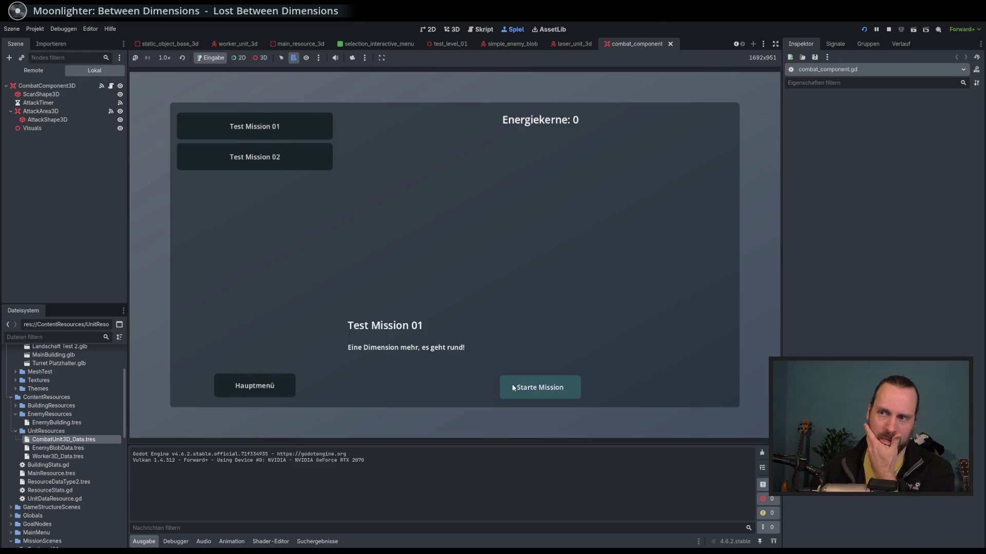
left_click(539, 387)
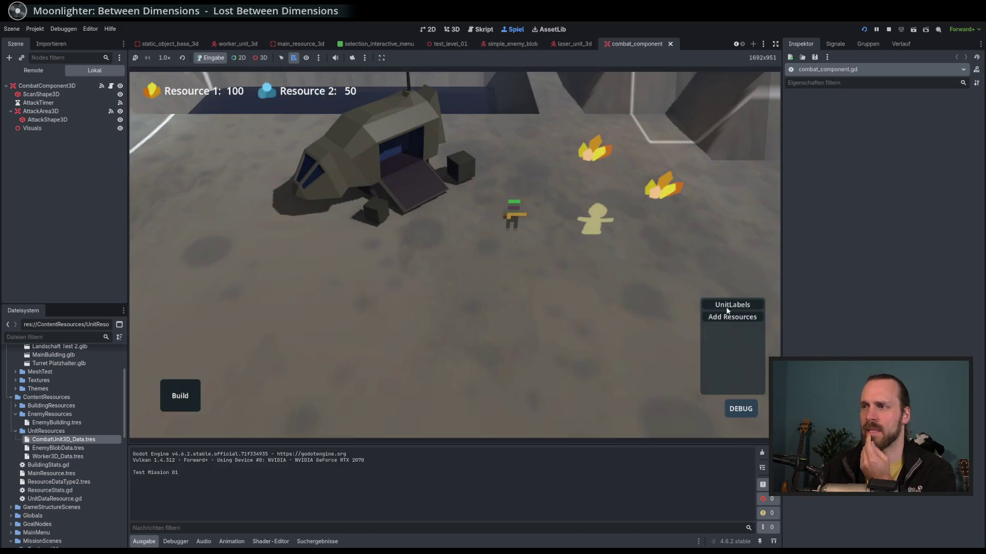
left_click(513, 228)
key("a")
left_click(261, 235)
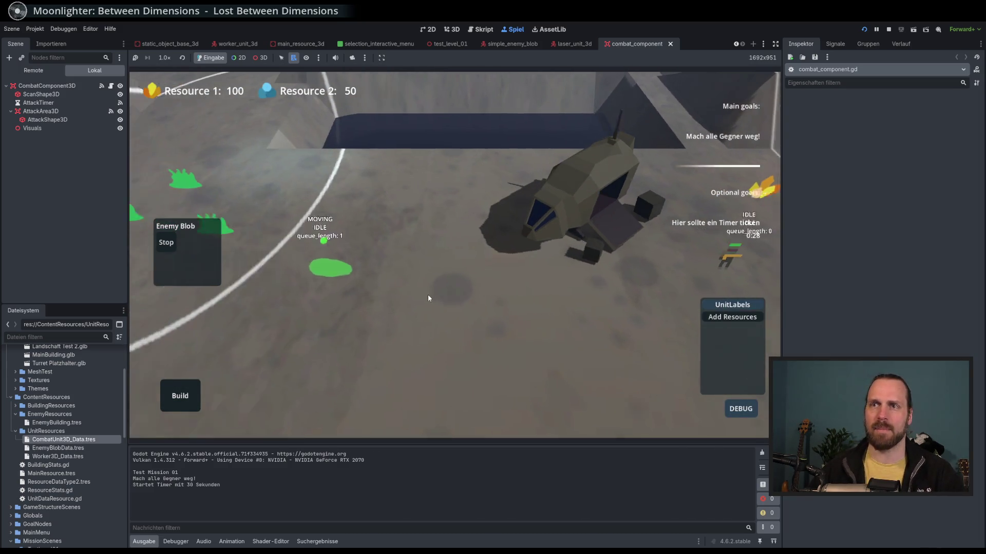
key("a")
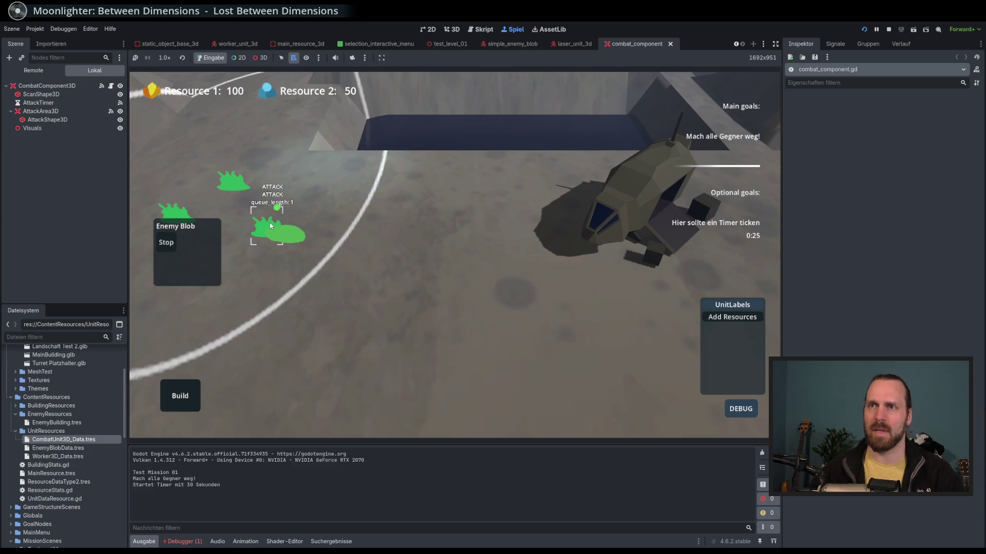
scroll(531, 325, "up", 3)
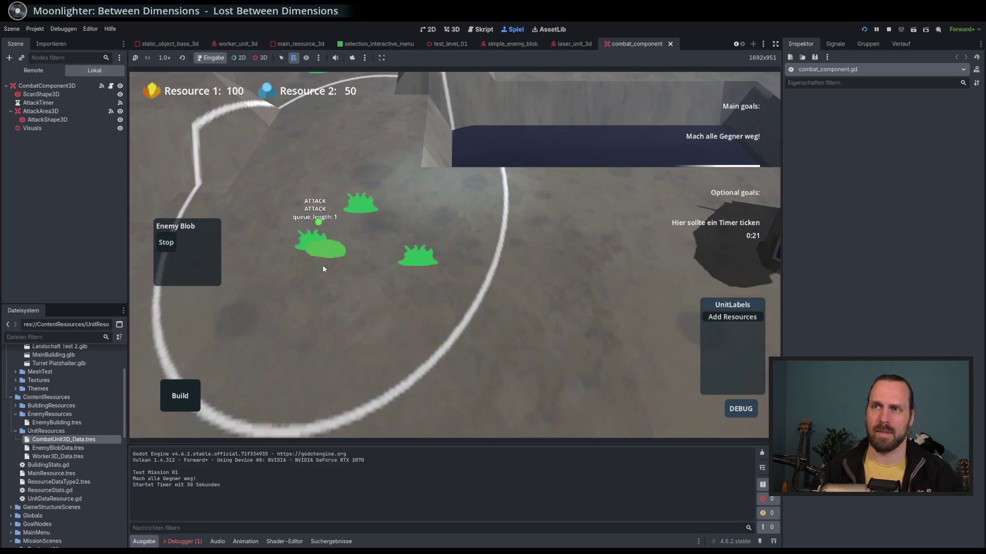
Send the unit below the ship, watch the green blobs fight, then stop the game.
key("d")
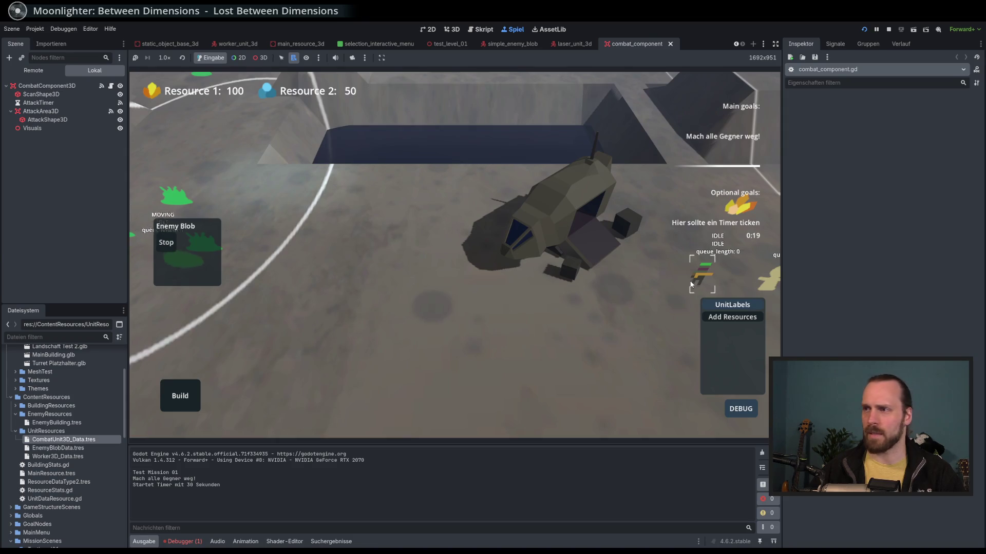
key("a")
key("d")
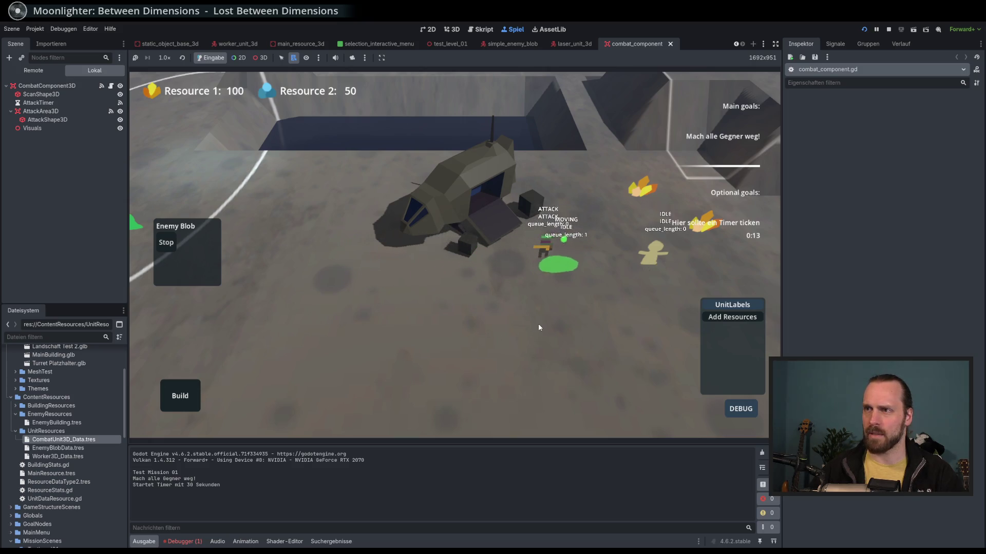
key("d")
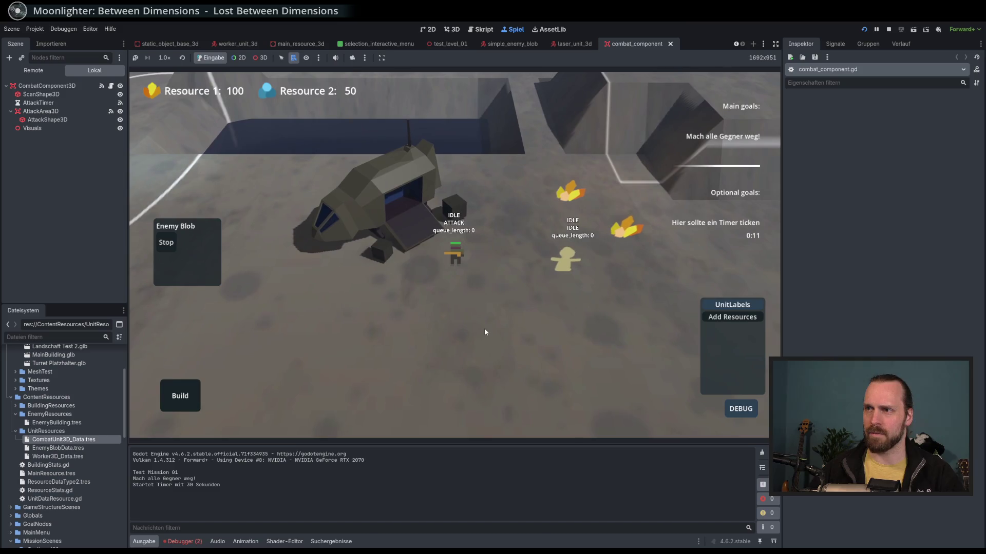
right_click(418, 322)
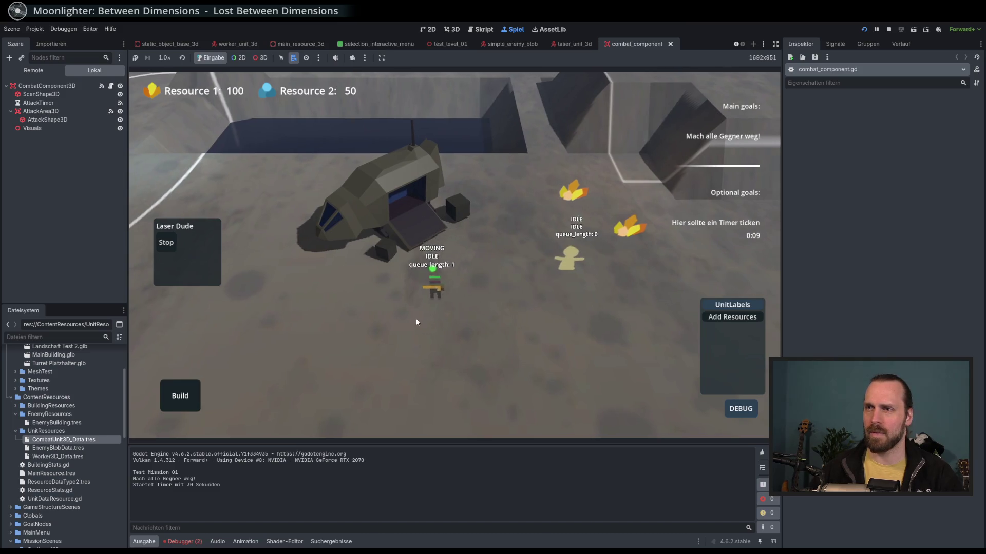
key("a")
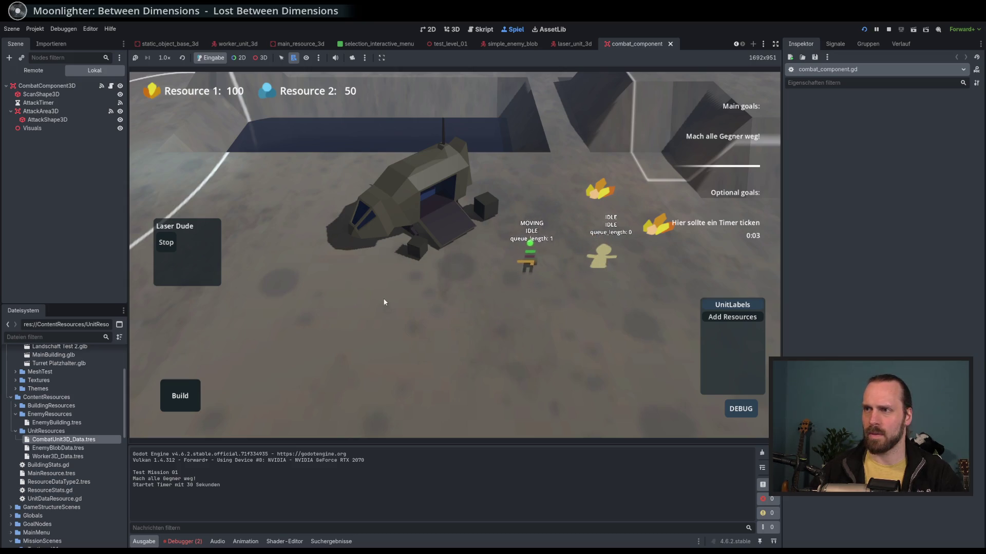
key("Left")
key("Left")
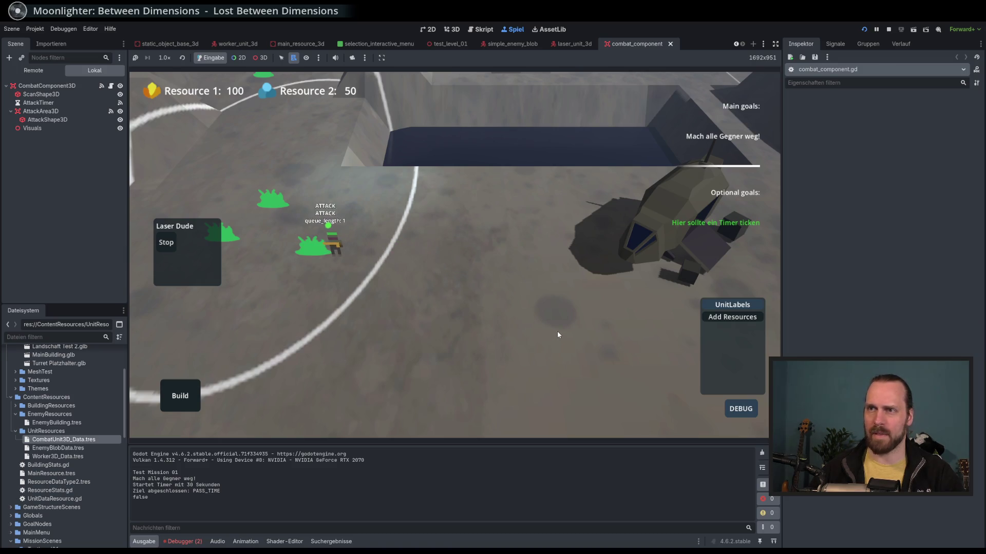
key("Right")
key("Right")
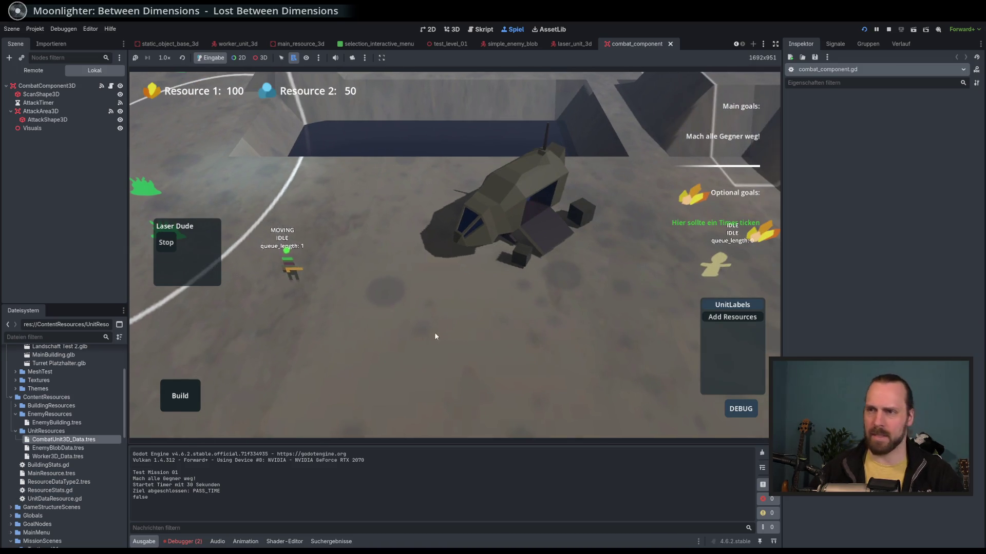
key("Right")
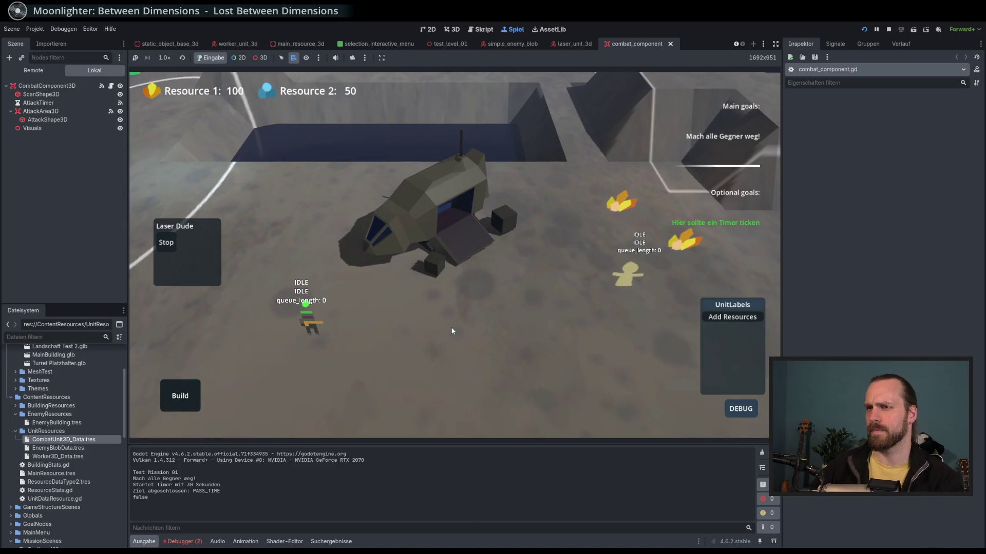
key("F8")
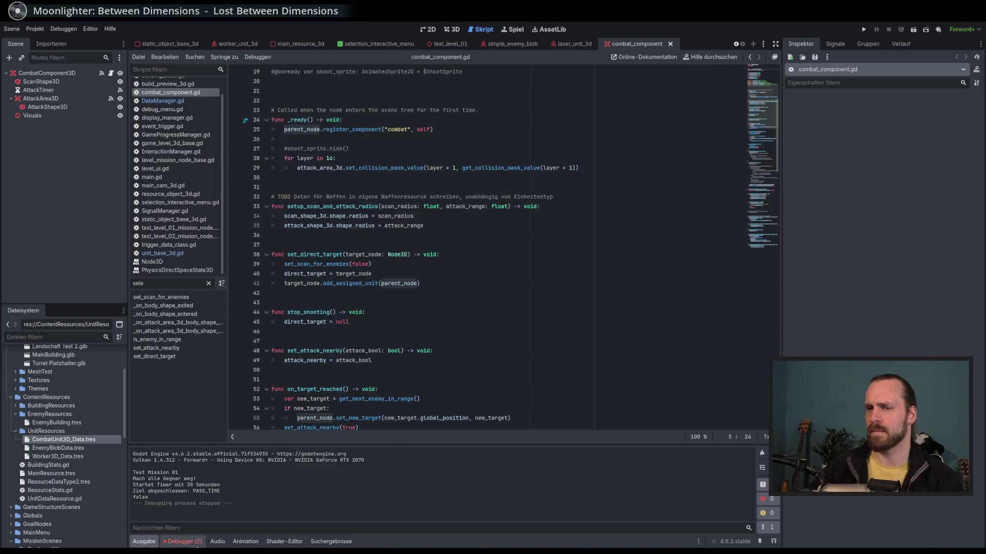
Check the debugger's error list, return to the output log, and scroll through combat_component.gd.
left_click(195, 542)
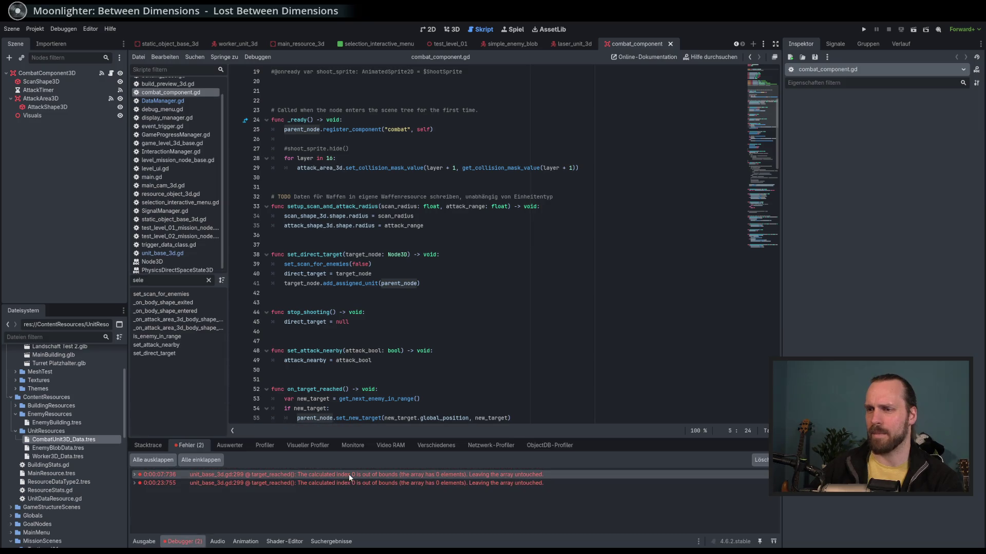
left_click(144, 543)
left_click(563, 313)
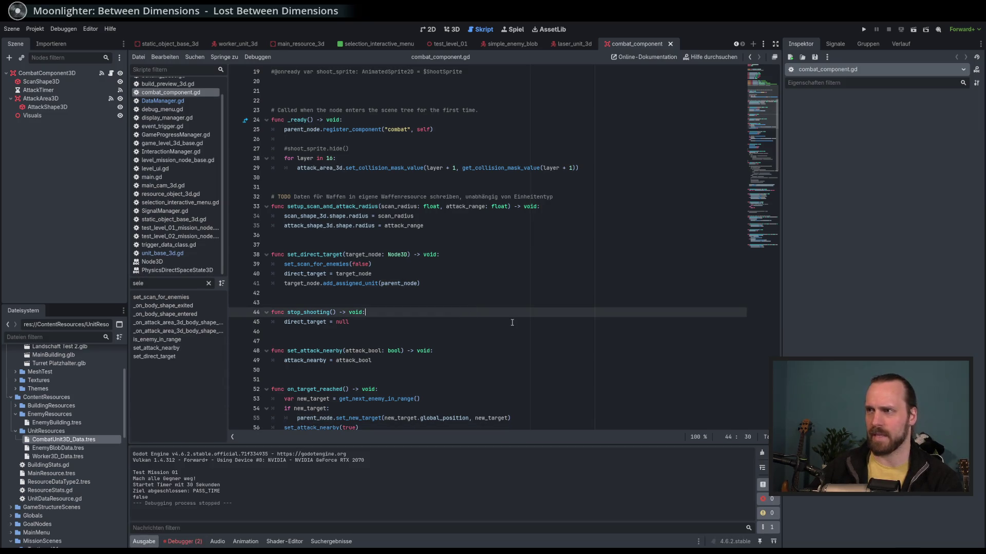
scroll(563, 317, "down", 6)
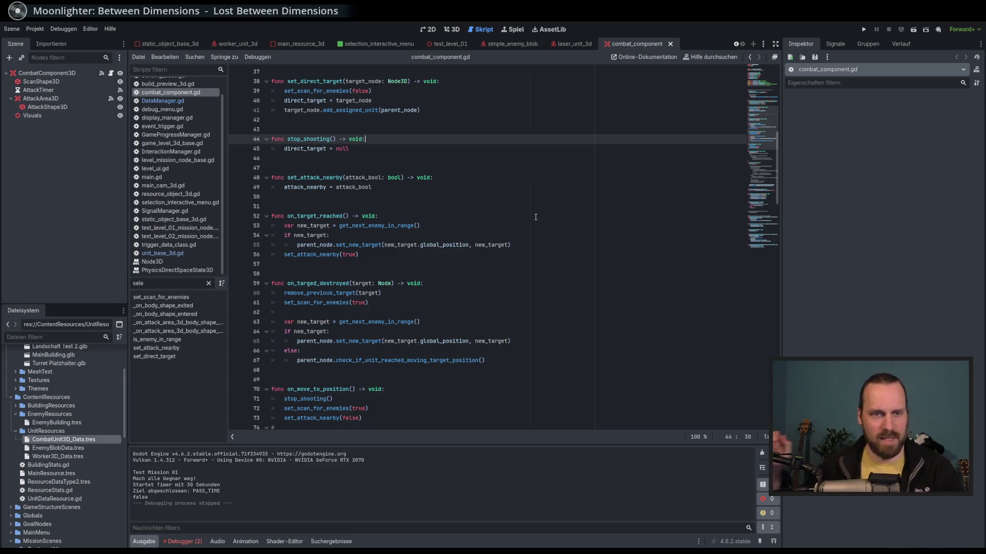
scroll(516, 270, "up", 3)
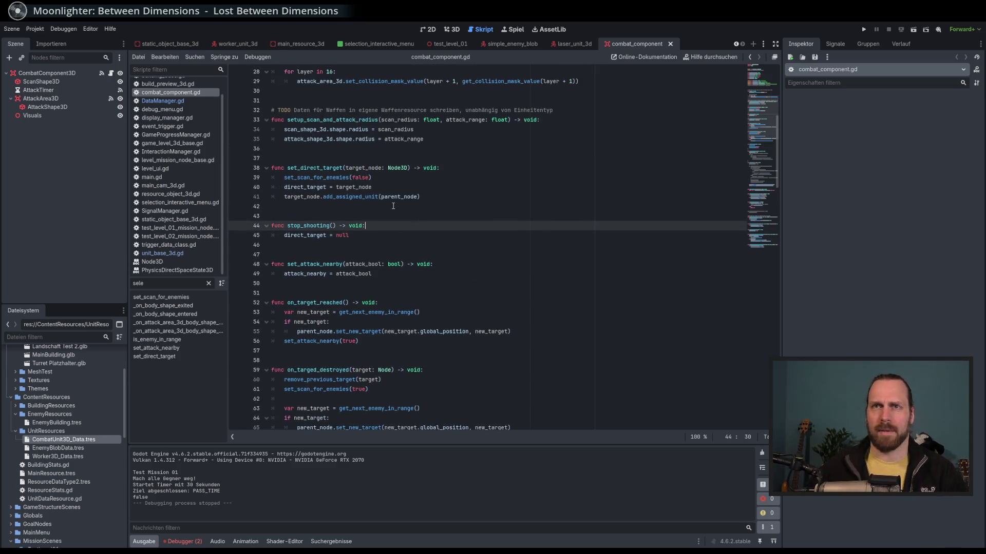
scroll(414, 208, "up", 4)
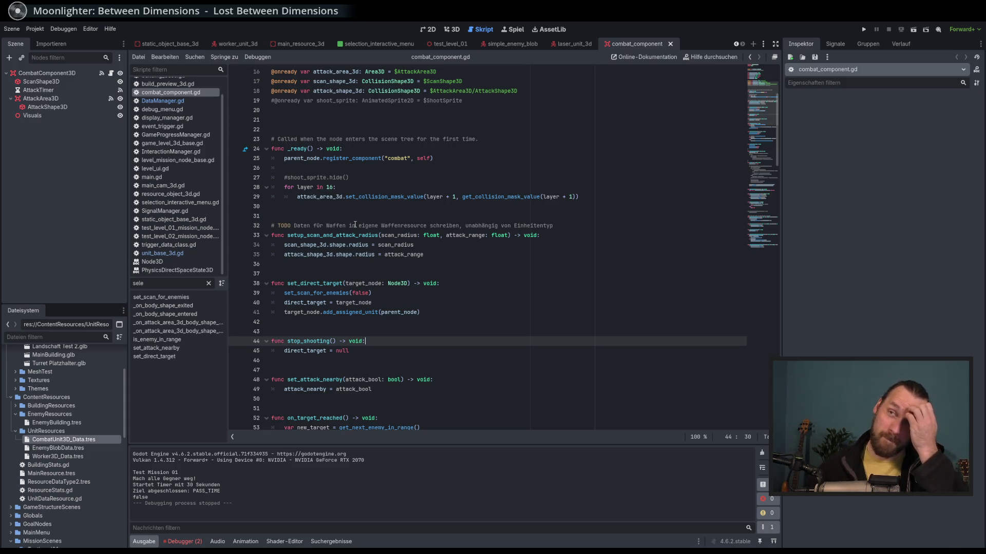
scroll(355, 225, "up", 5)
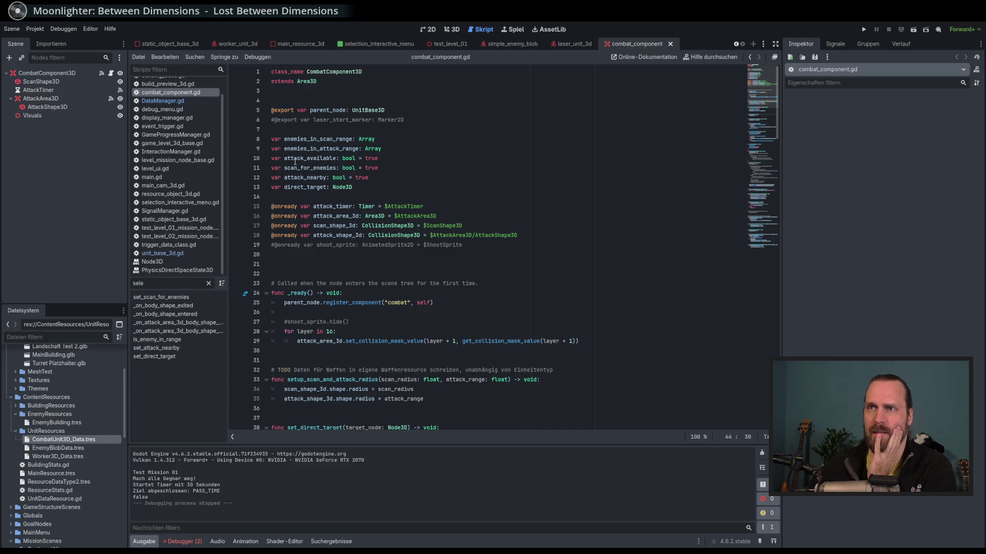
scroll(430, 265, "down", 3)
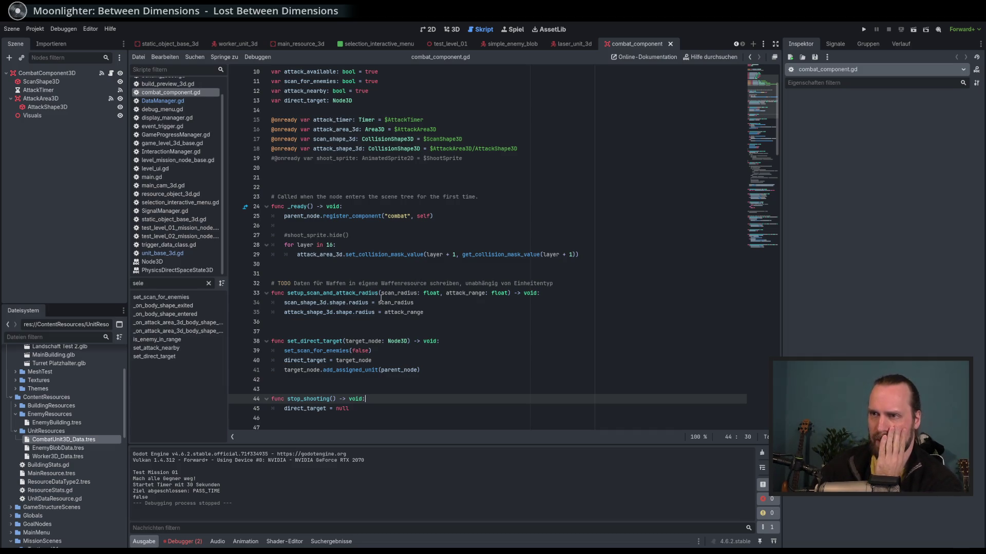
Review the attack_range parameter on lines 33–34, then run the project to test combat ranges.
left_click(395, 302)
left_click(394, 302, "ctrl")
left_click(411, 312, "ctrl")
left_click(440, 294)
left_click(440, 303)
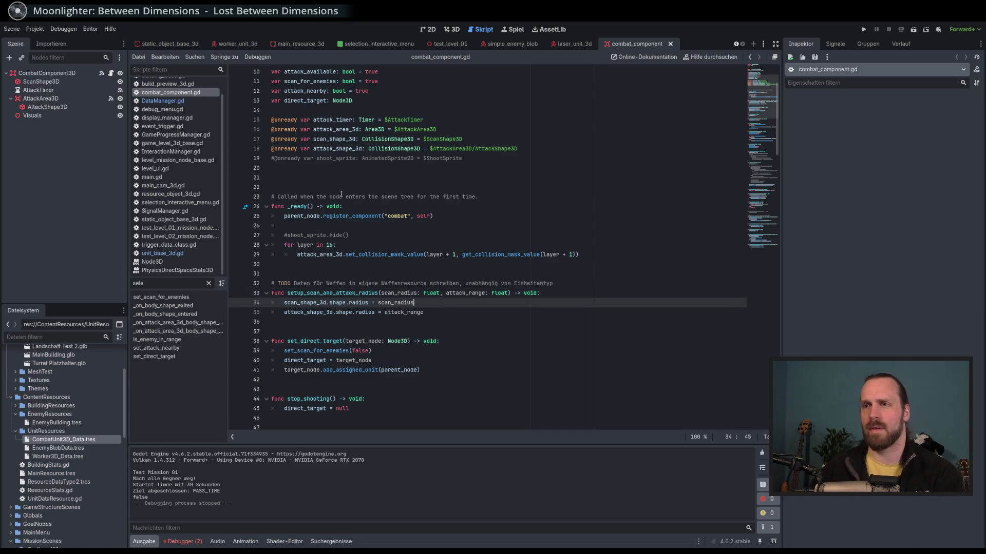
left_click(63, 28)
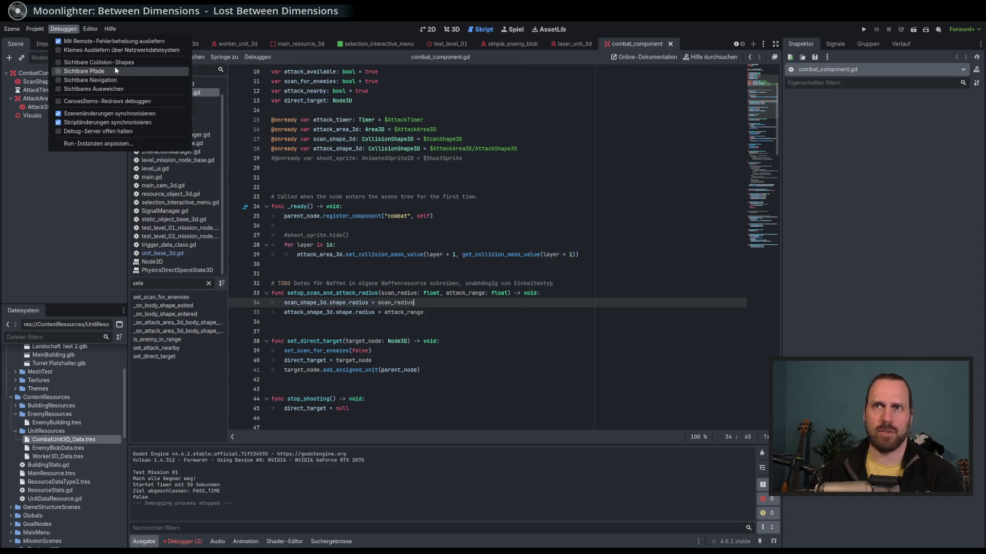
key("F5")
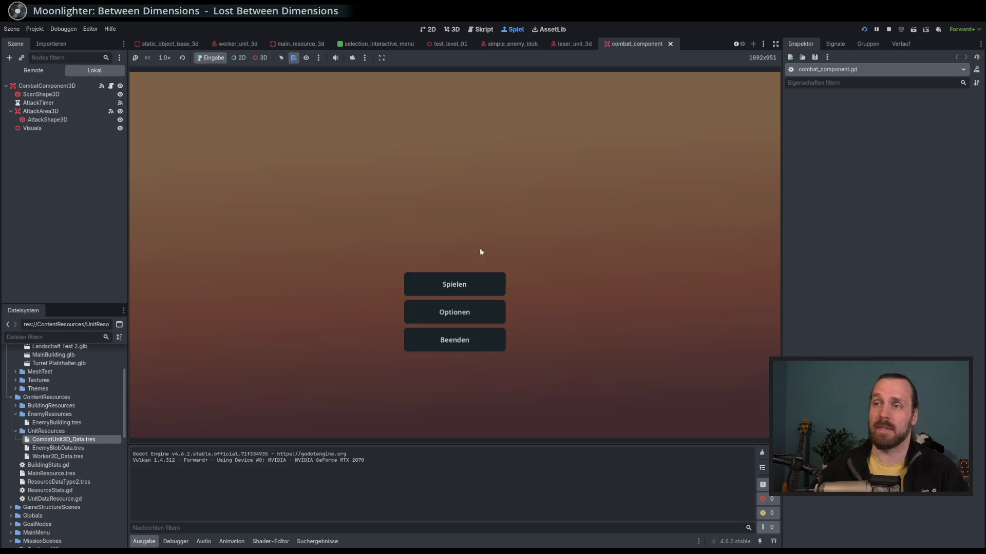
Start the mission, walk the Laser Dude toward an enemy blob, and show the Remote scene tree.
left_click(468, 280)
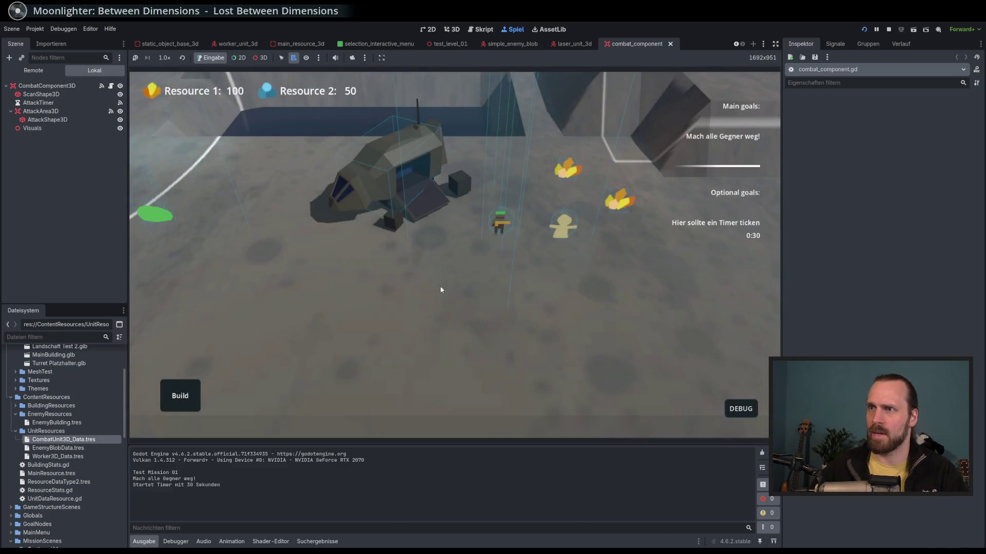
left_click(464, 267)
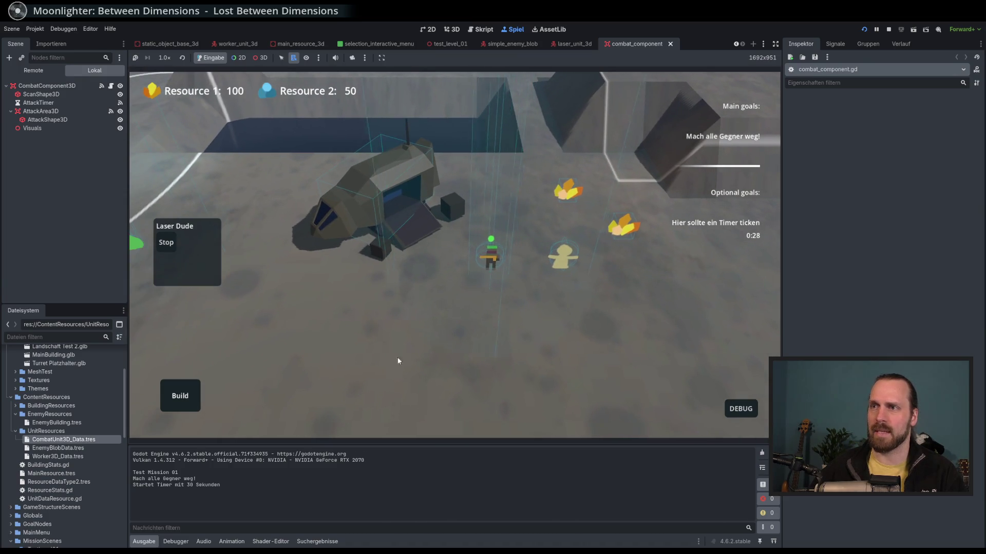
right_click(412, 316)
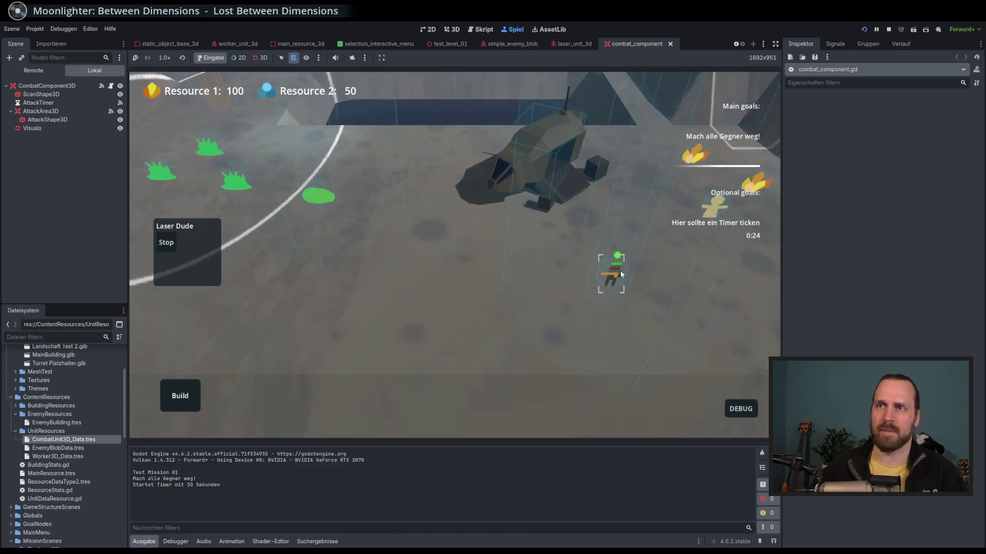
left_click(385, 271)
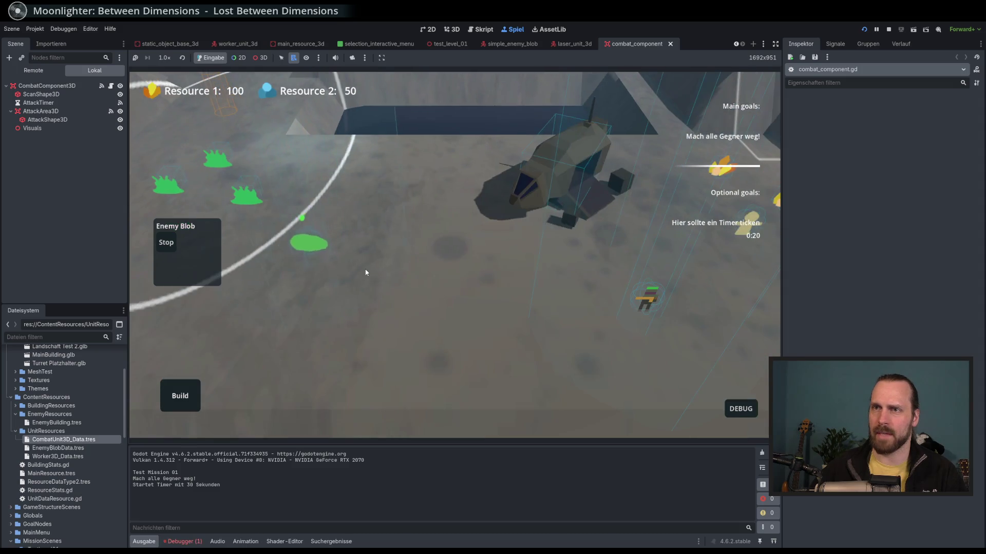
left_click(469, 249)
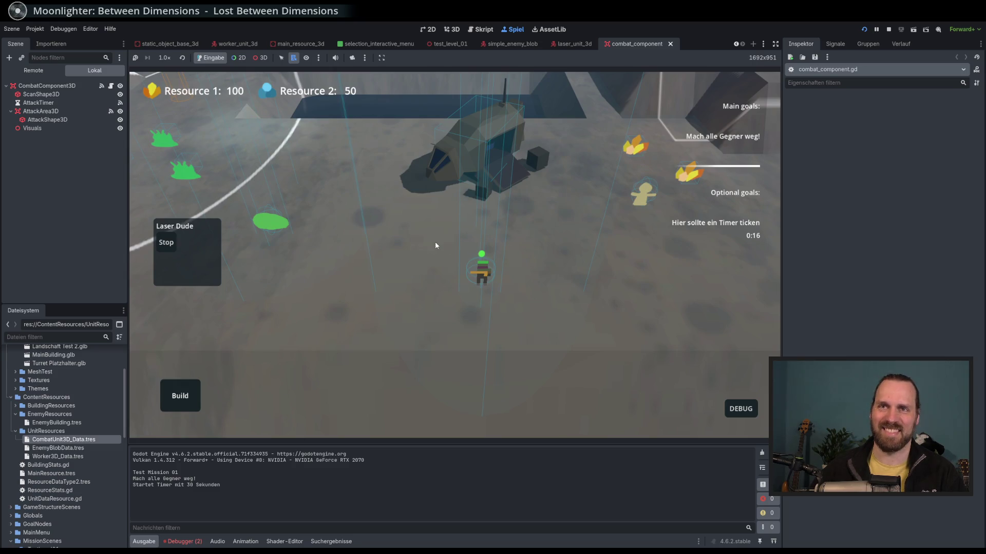
left_click(61, 72)
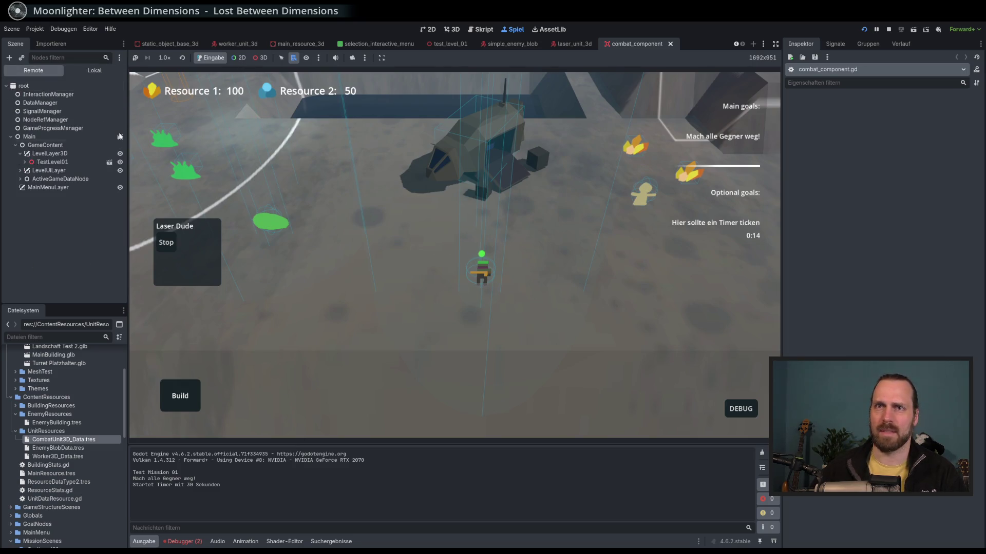
Pick the running Laser Dude's LaserUnit3D node and expand CombatComponent to ScanShape3D.
left_click(260, 57)
right_click(485, 277, "alt")
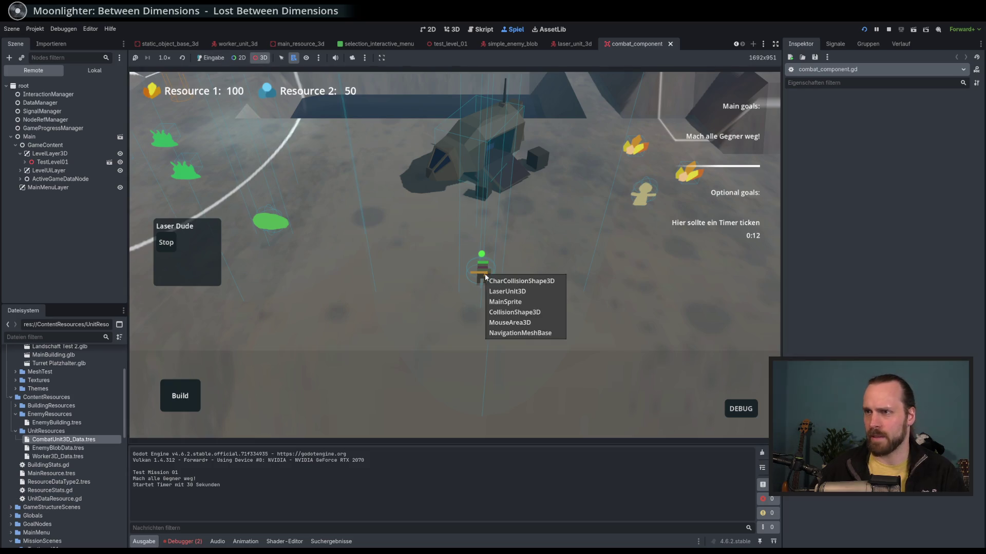
left_click(508, 291)
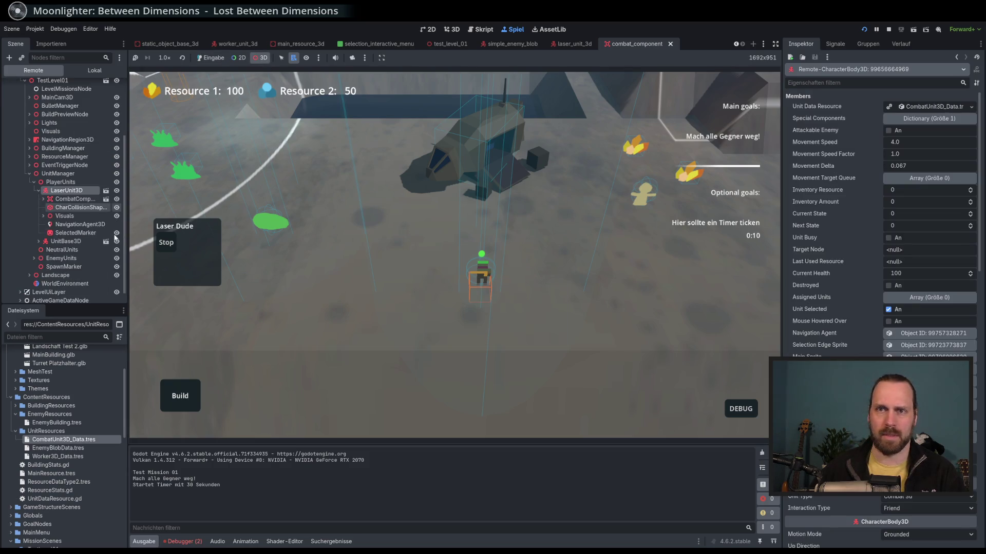
double_click(71, 199)
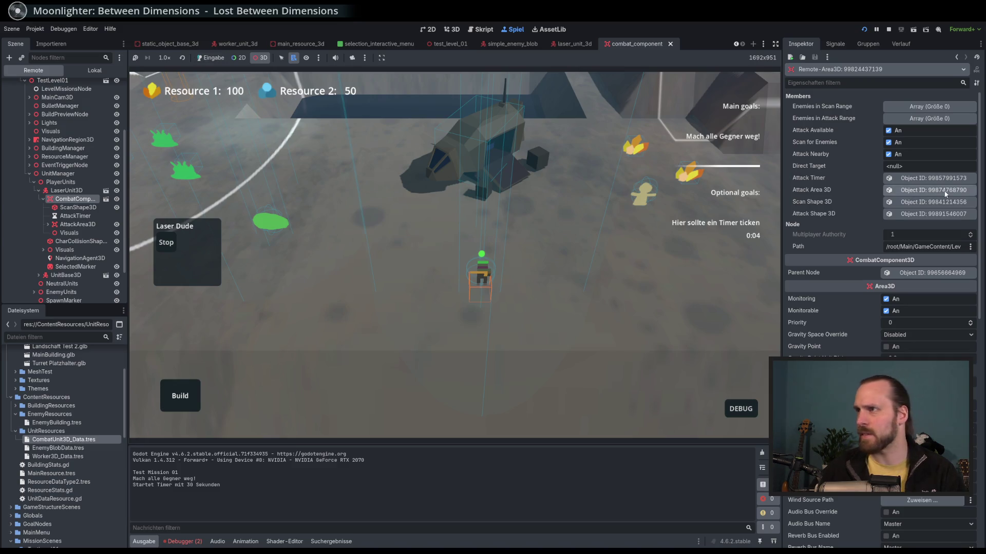
left_click(77, 207)
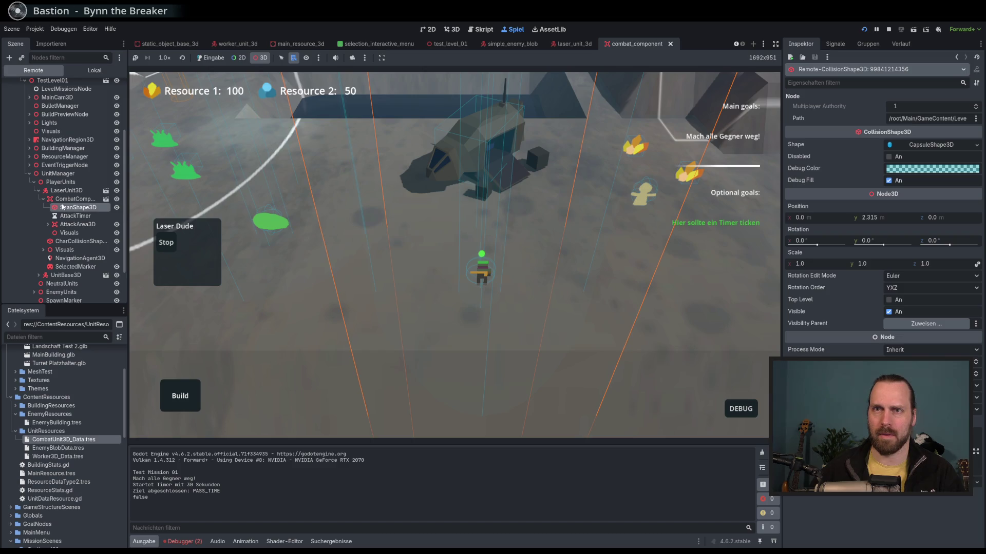
Compare ScanShape3D with AttackShape3D and set the attack capsule radius to 3.0 m.
left_click(49, 225)
left_click(87, 233)
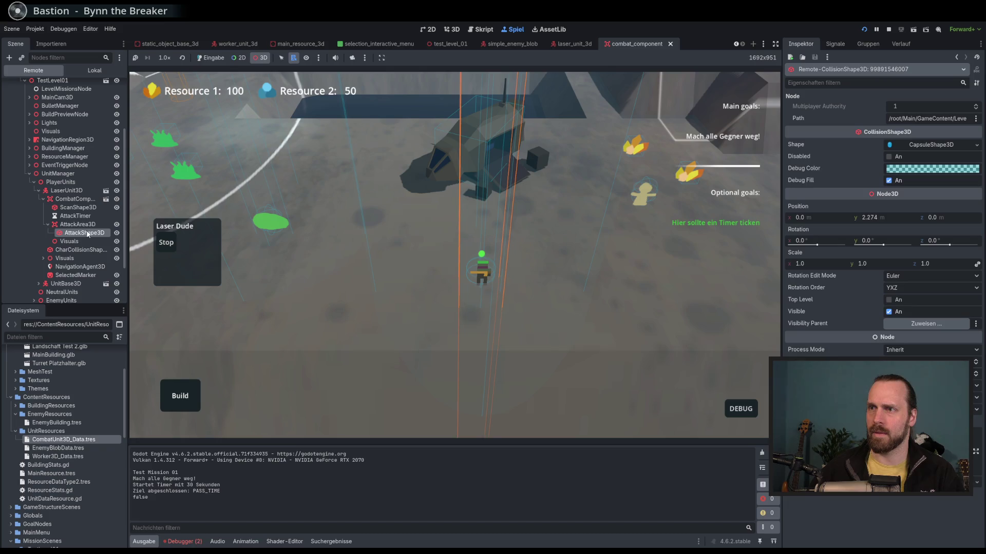
left_click(80, 208)
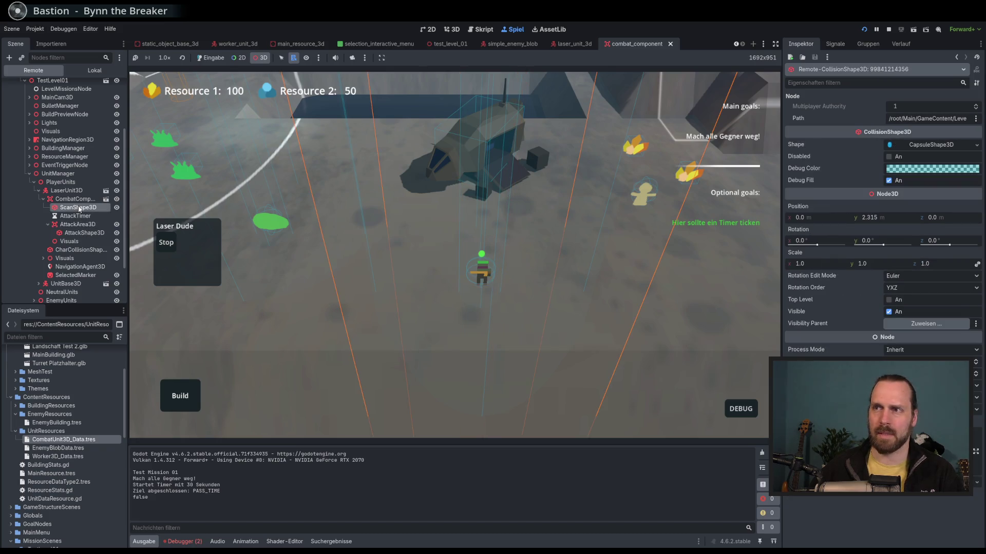
left_click(84, 233)
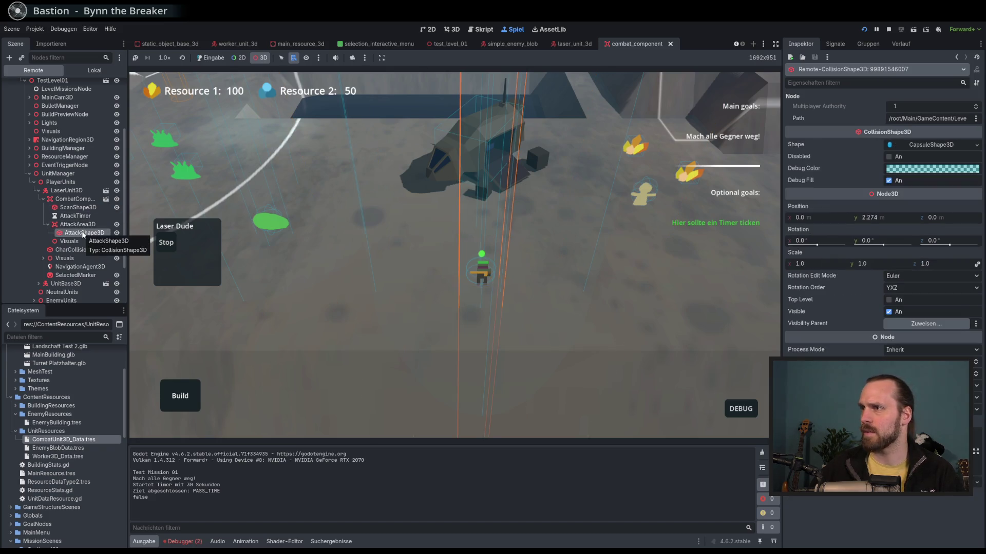
left_click(920, 145)
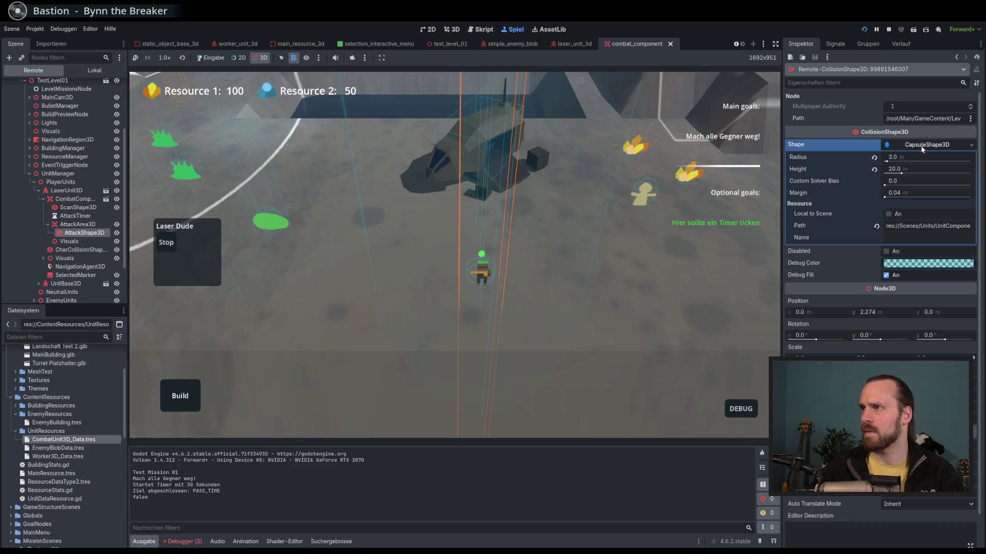
left_click(875, 158)
left_click(913, 157)
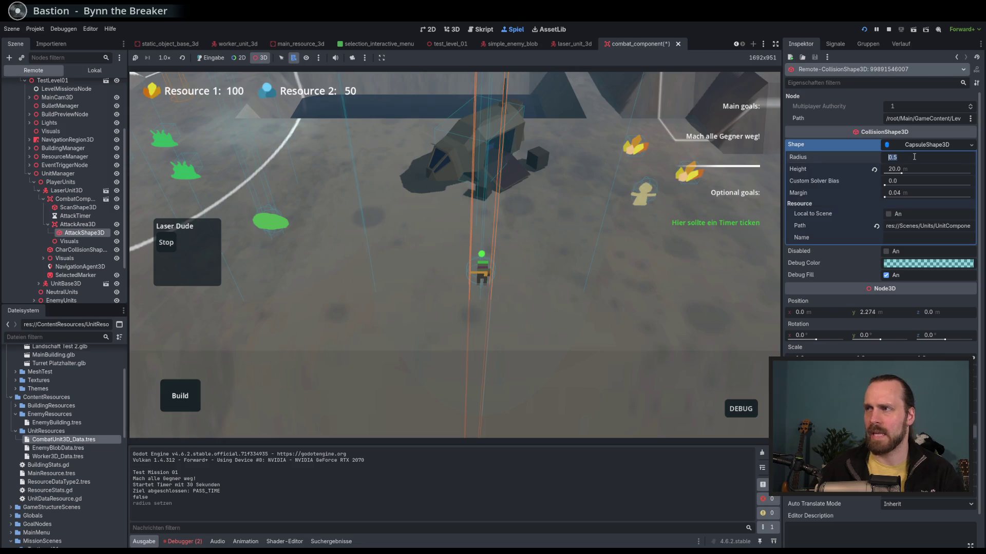
type("3")
key("Return")
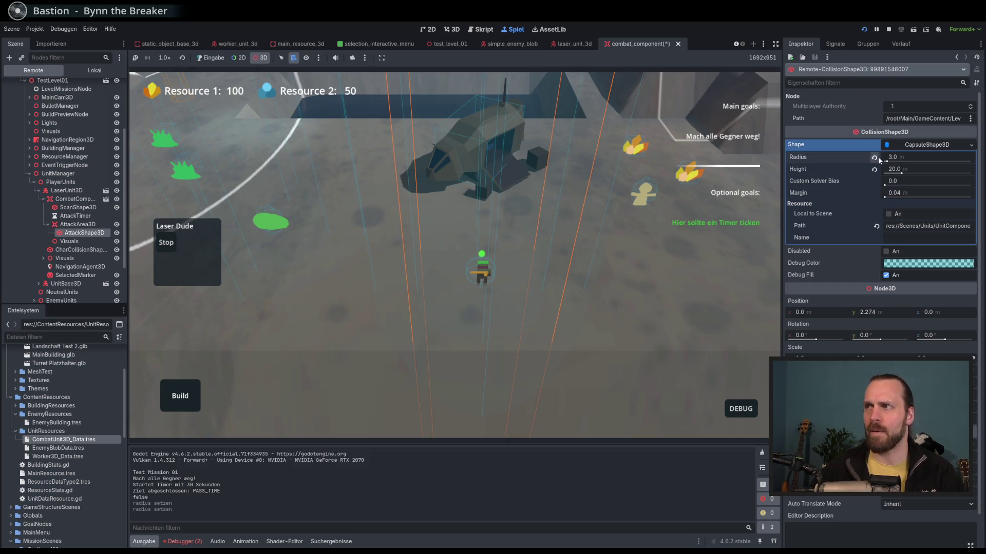
Hide the AttackShape3D debug shape and select ScanShape3D.
left_click(117, 234)
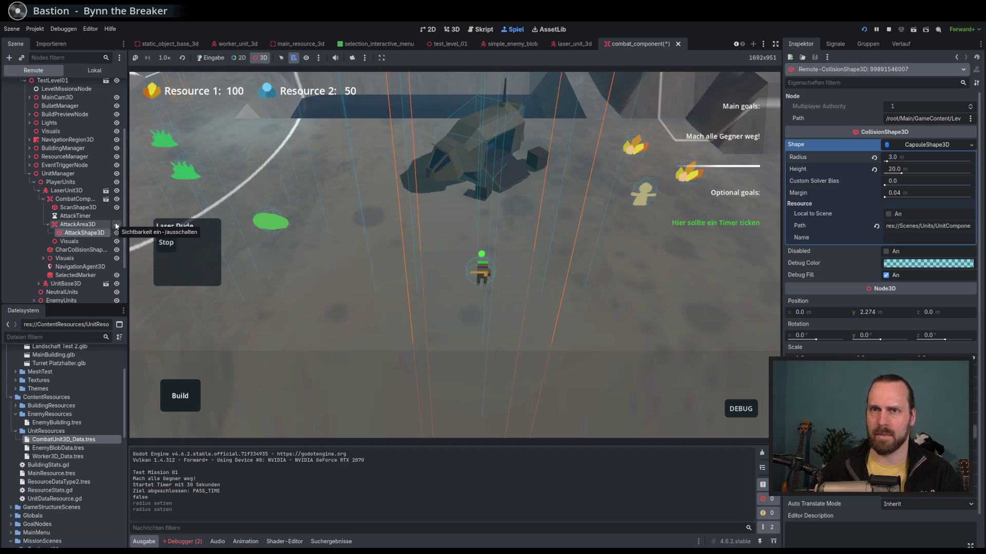
left_click(82, 224)
left_click(85, 234)
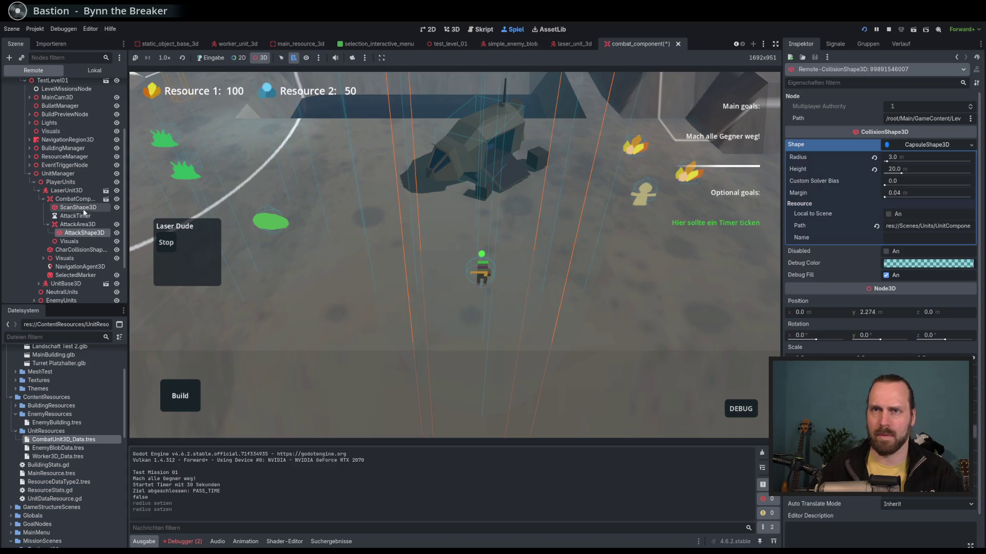
left_click(82, 208)
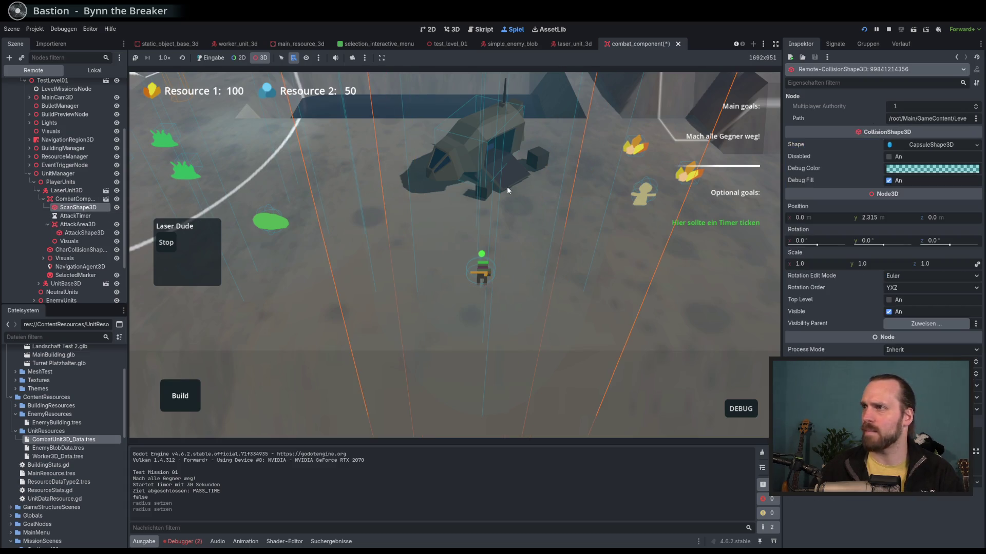
Try scan capsule radii of 5.0 and 3.0 m, settling on 4.0 m.
left_click(943, 146)
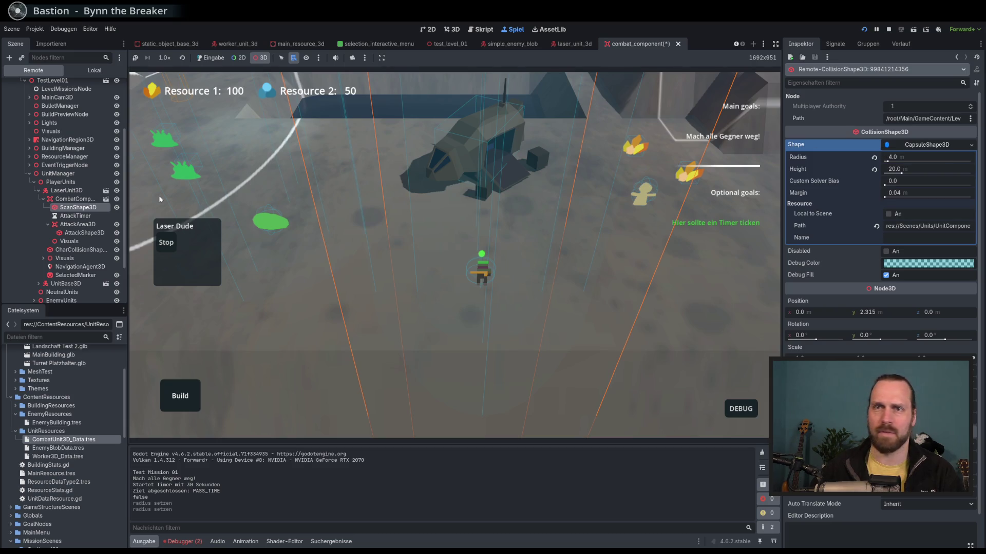
left_click(913, 156)
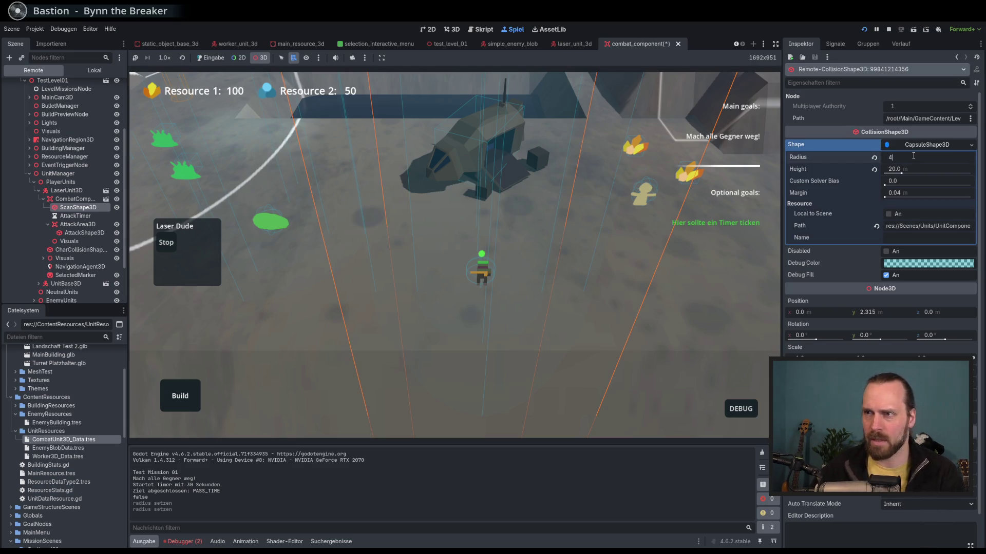
left_click(913, 155)
key("Return")
key("Return")
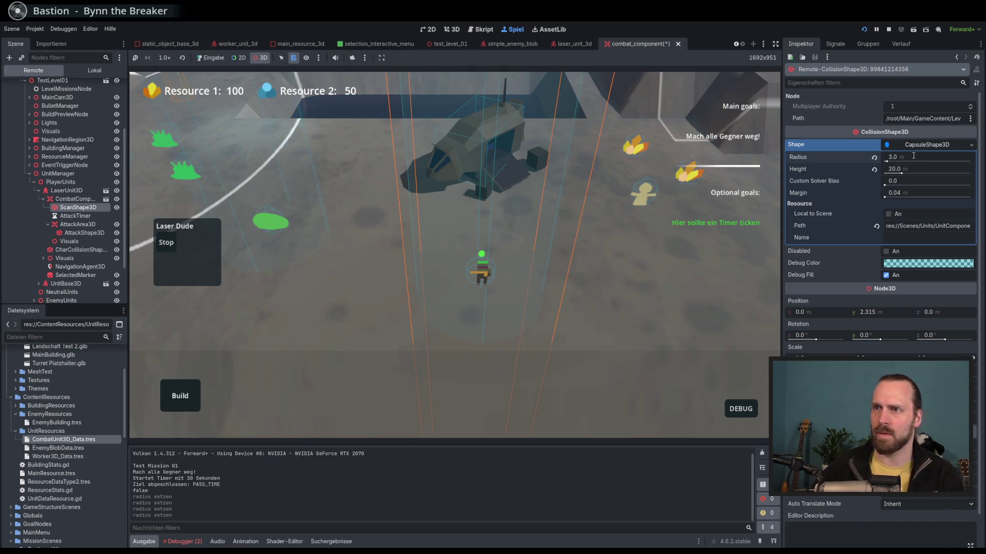
key("Return")
left_click(913, 156)
type("5")
key("Return")
left_click(914, 155)
key("Return")
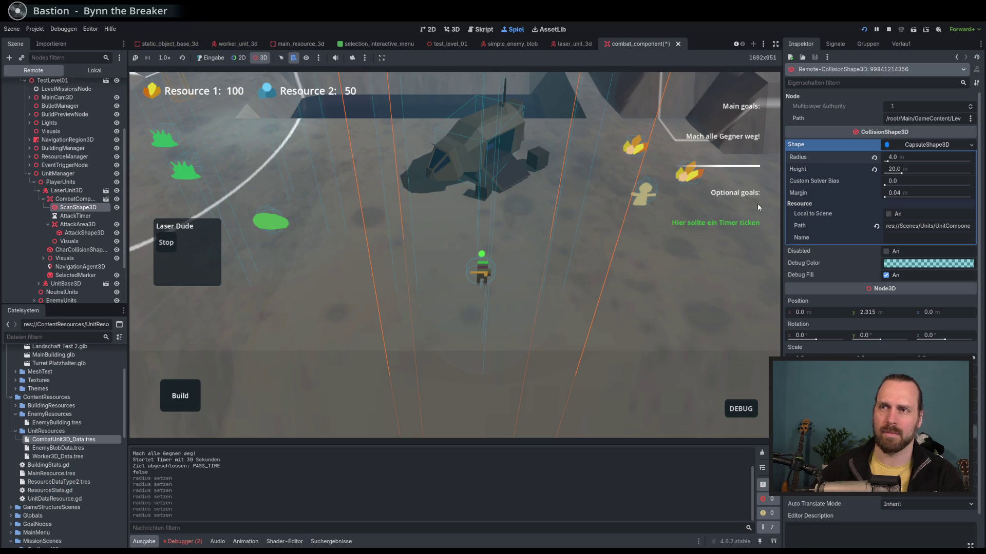
left_click(211, 58)
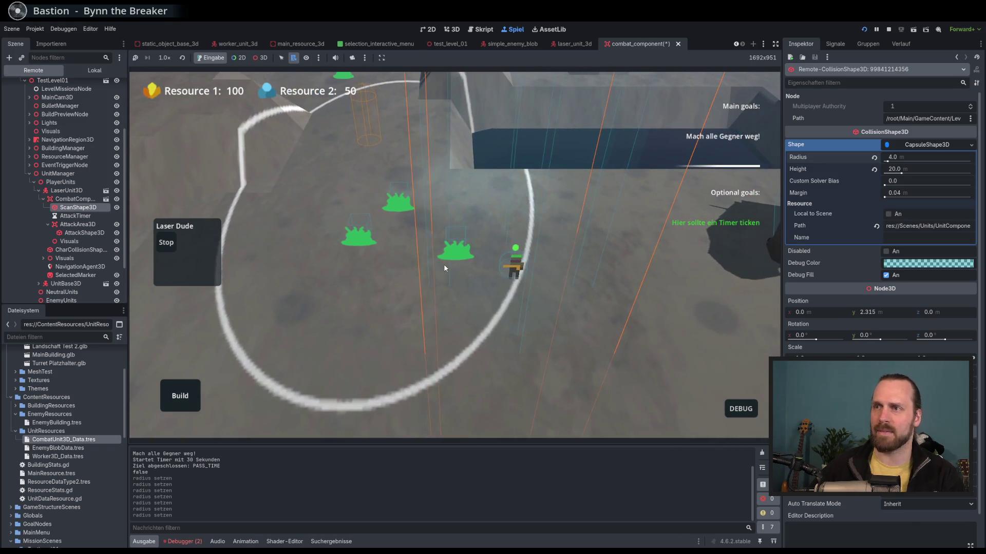
Set AttackShape3D's capsule radius to 5.0 m, test the Laser Dude's range, and stop the game.
left_click(82, 224)
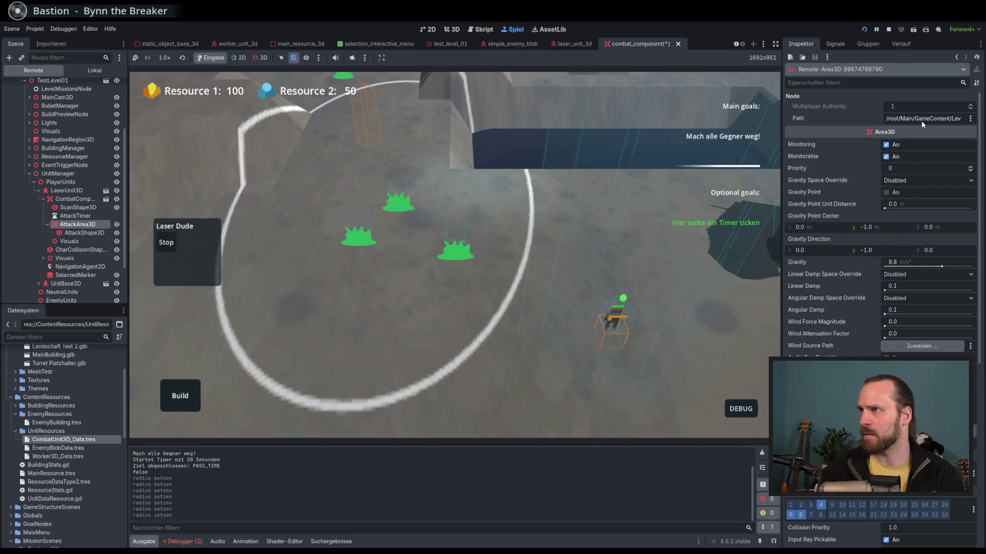
left_click(84, 233)
left_click(921, 156)
type("5")
key("Return")
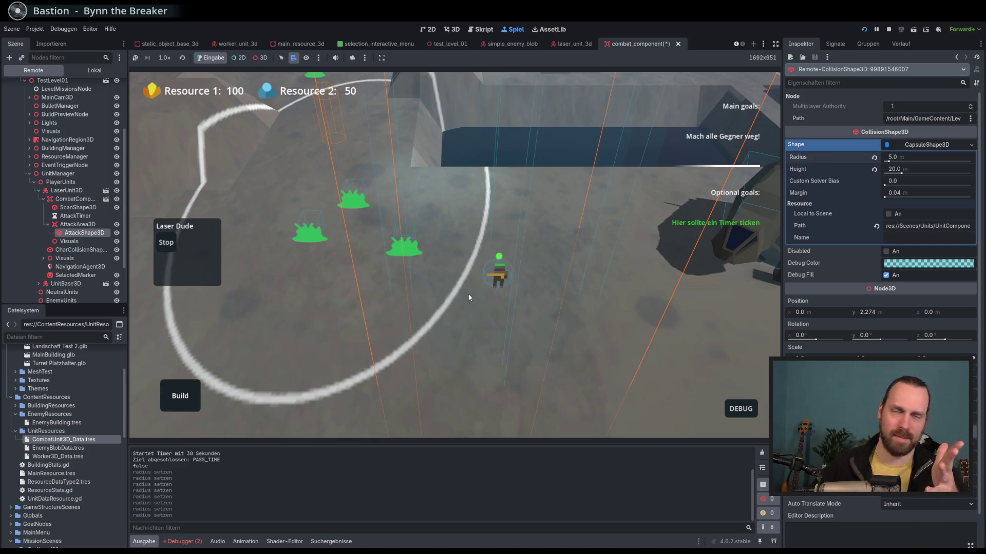
right_click(559, 336)
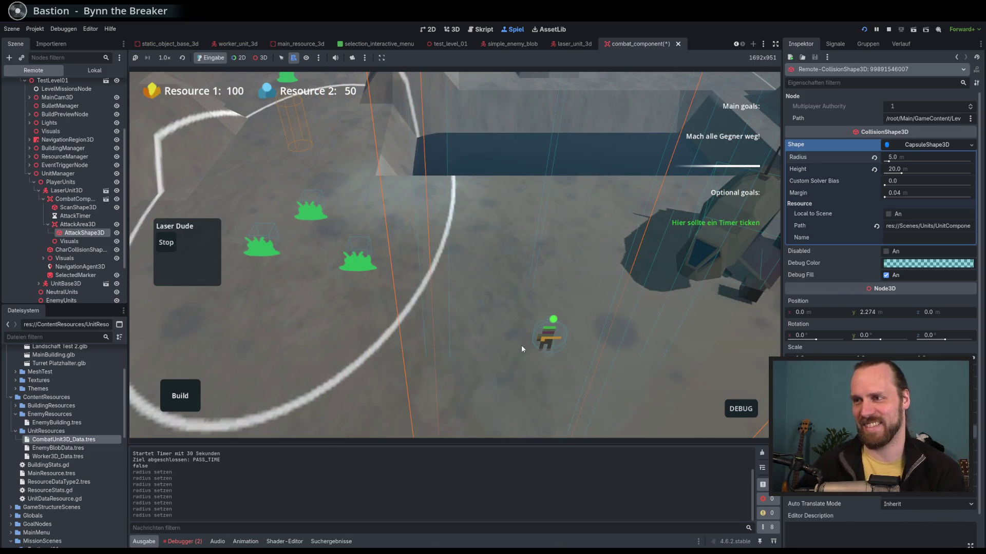
key("F8")
left_click(536, 315)
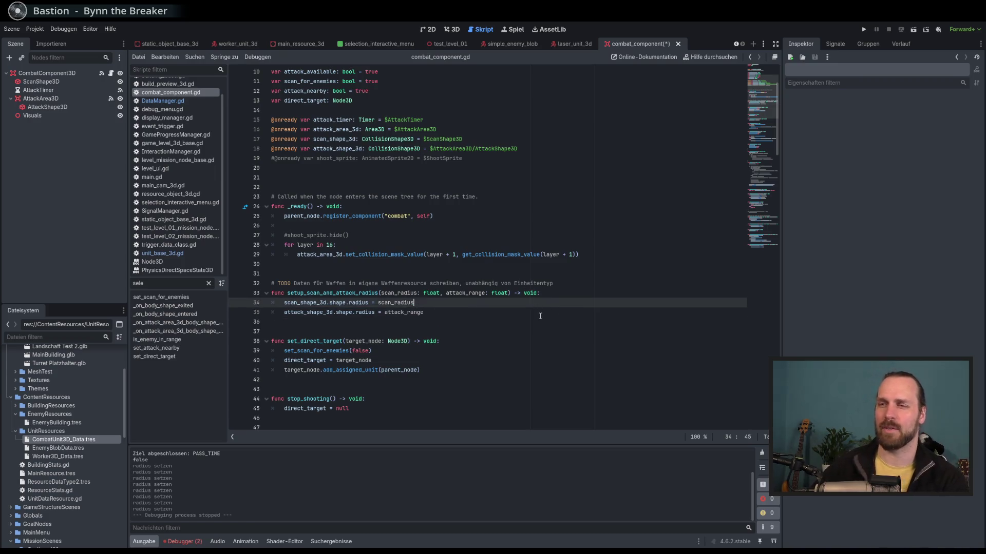
Rerun the project and inspect ScanShape3D and AttackShape3D in the Remote tree before stopping.
key("F5")
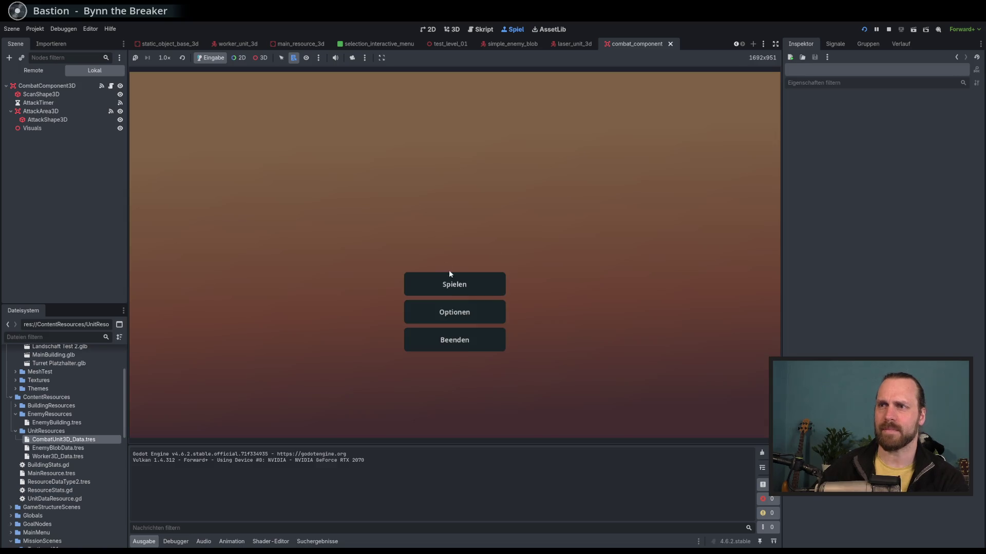
left_click(450, 280)
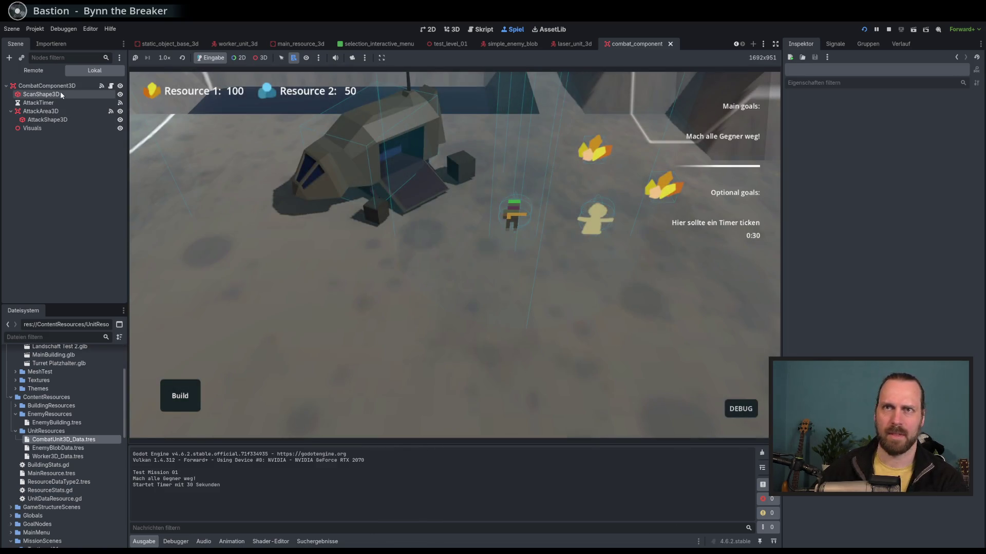
left_click(60, 93)
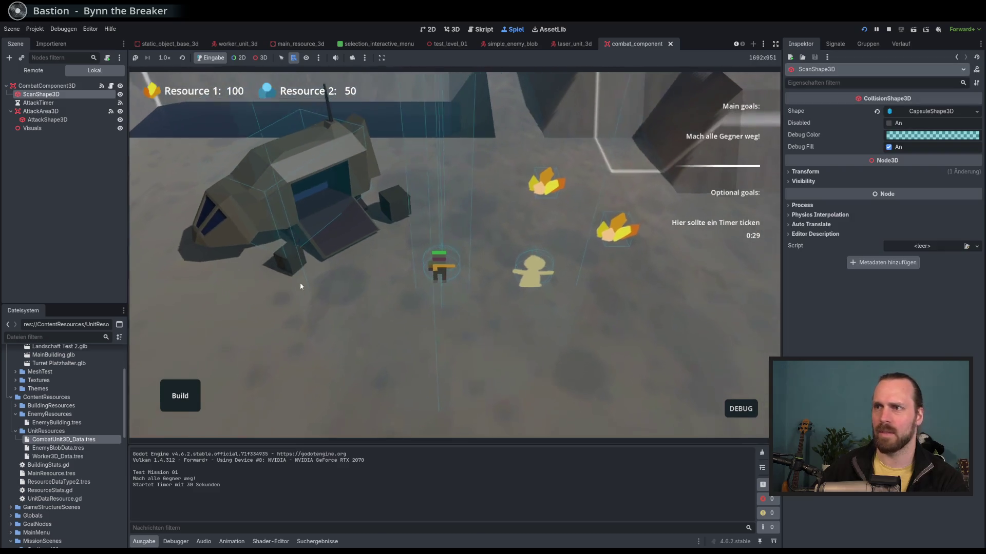
left_click(433, 286)
left_click(41, 111)
left_click(47, 120)
key("F8")
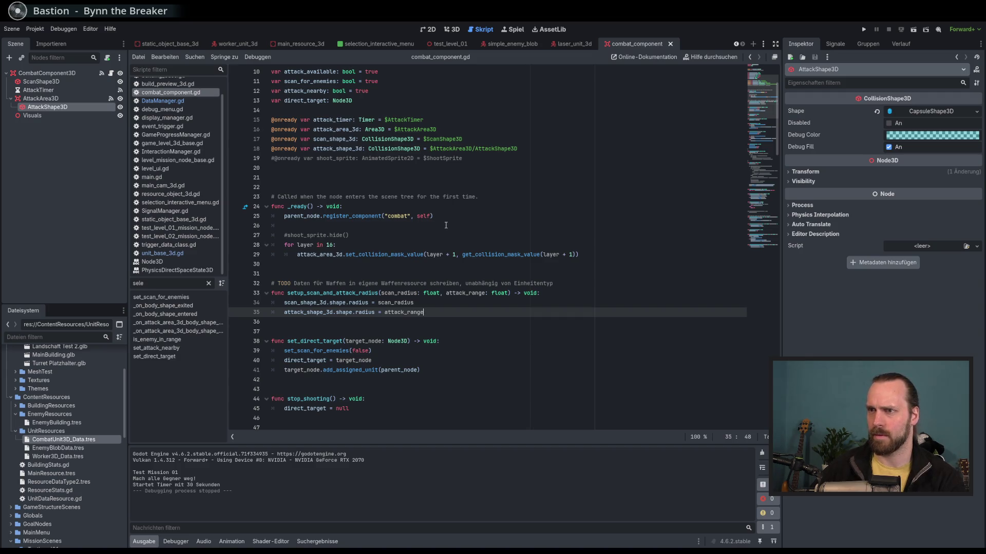
Check the unit data resources, then playtest Test Mission 01 selecting the Laser Dude, worker and blob.
scroll(446, 225, "down", 4)
scroll(445, 225, "up", 5)
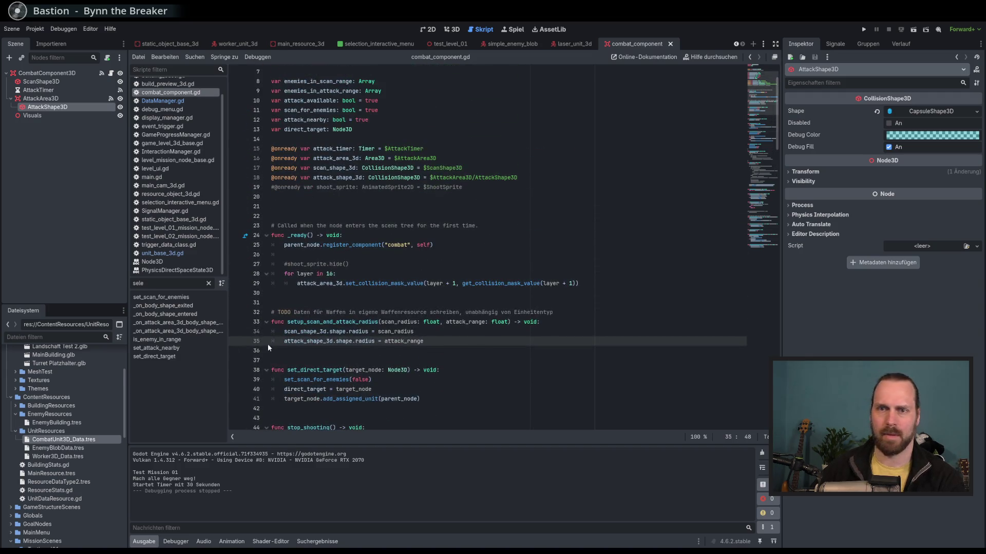
left_click(74, 450)
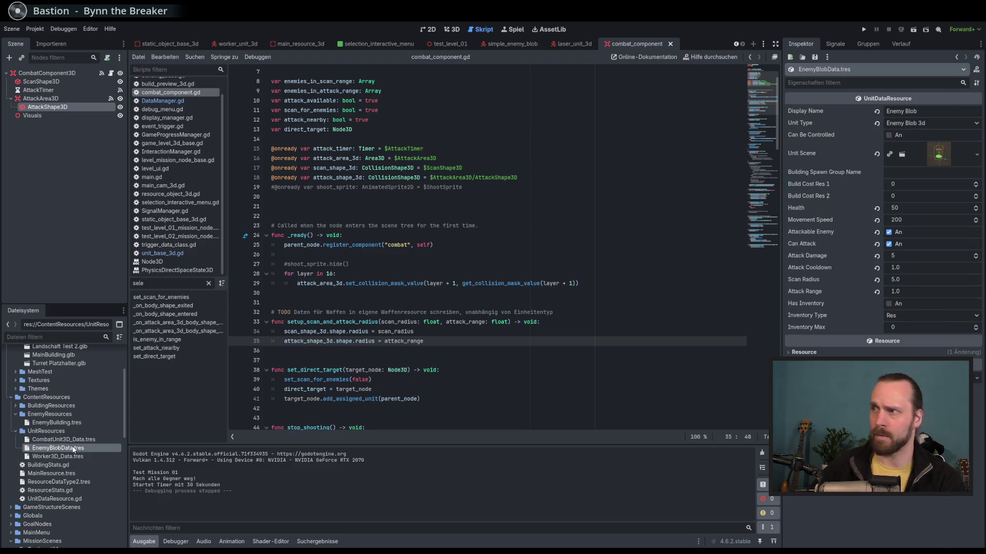
left_click(76, 441)
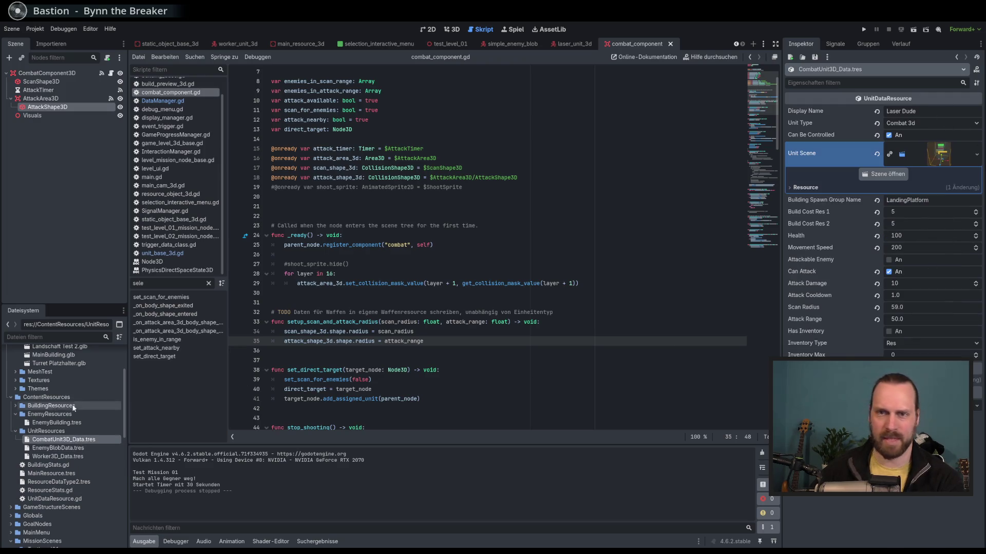
left_click(917, 111)
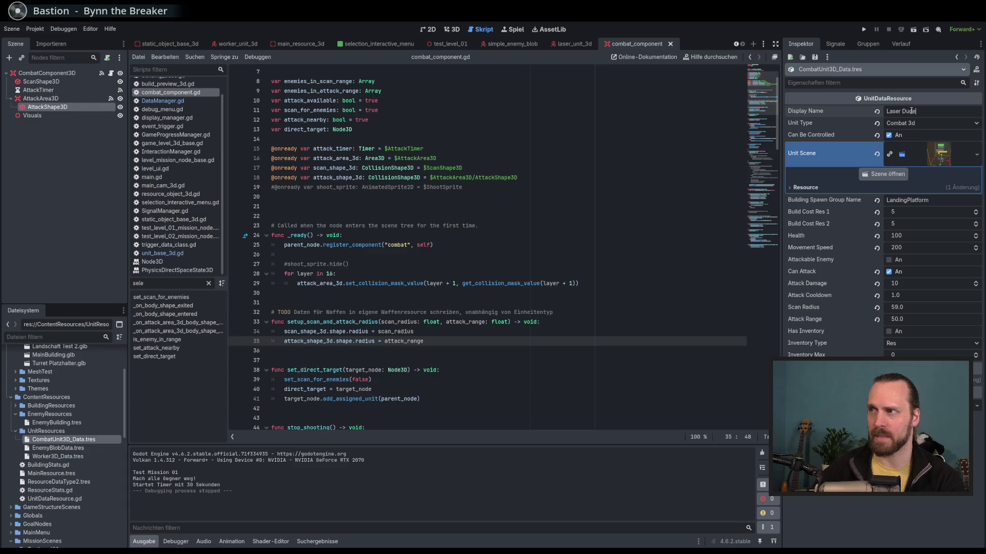
key("F5")
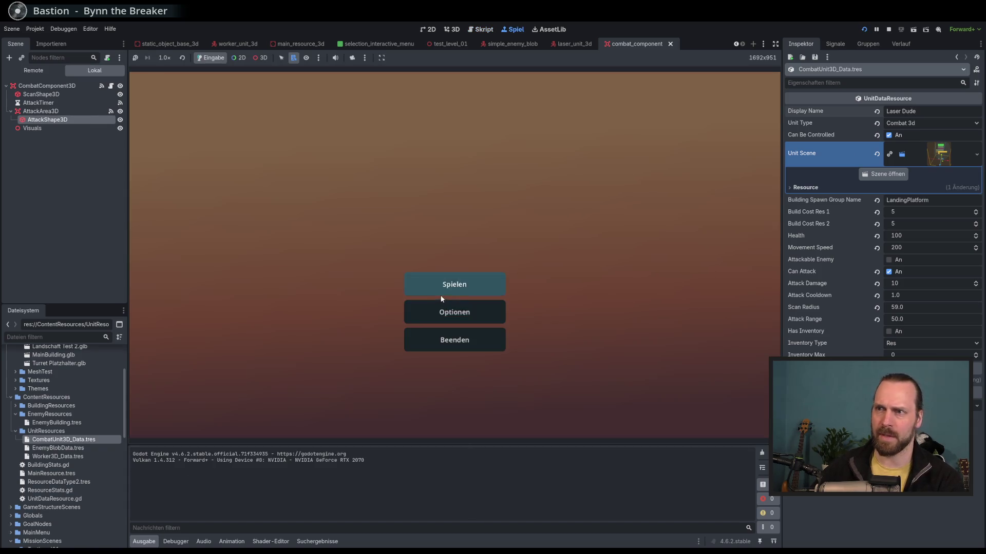
left_click(441, 295)
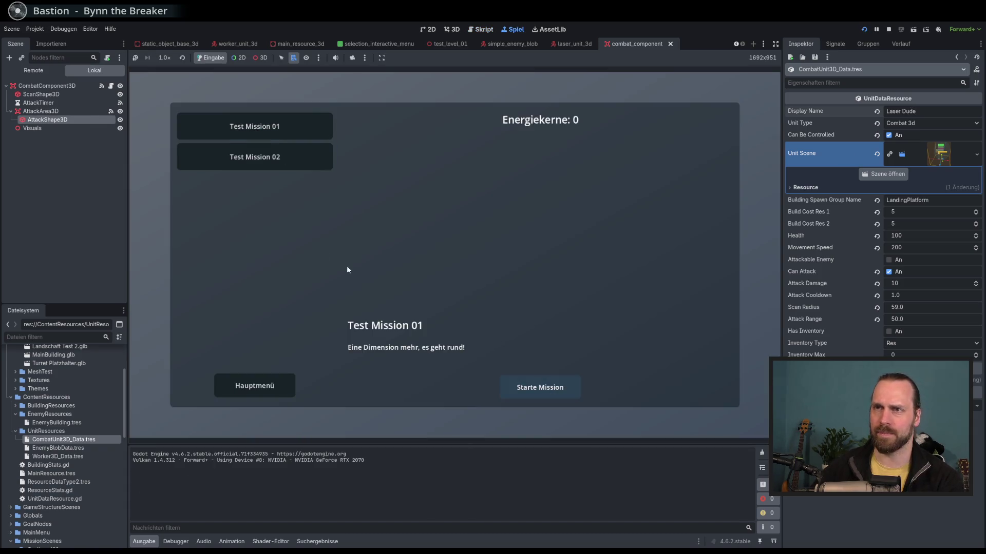
left_click(540, 387)
left_click(511, 215)
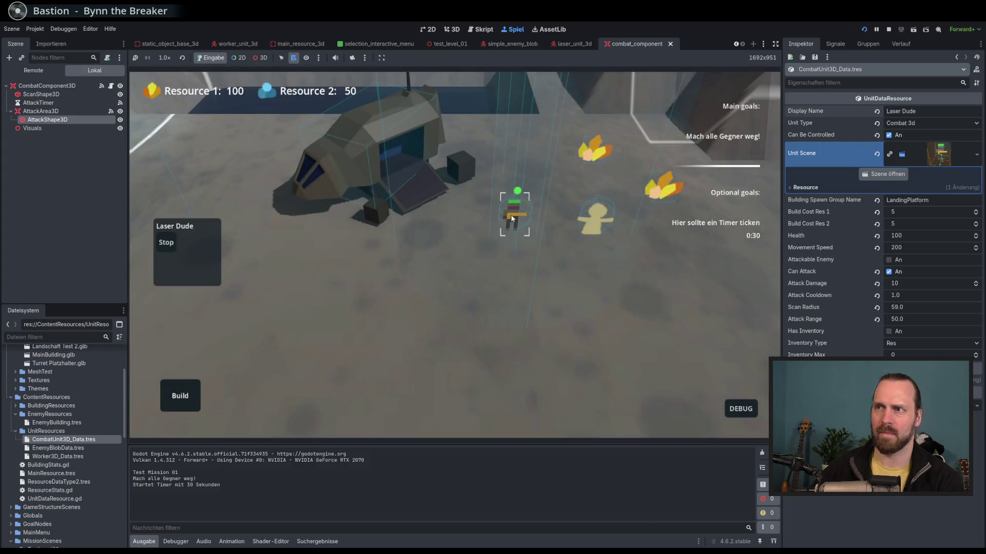
left_click(633, 249)
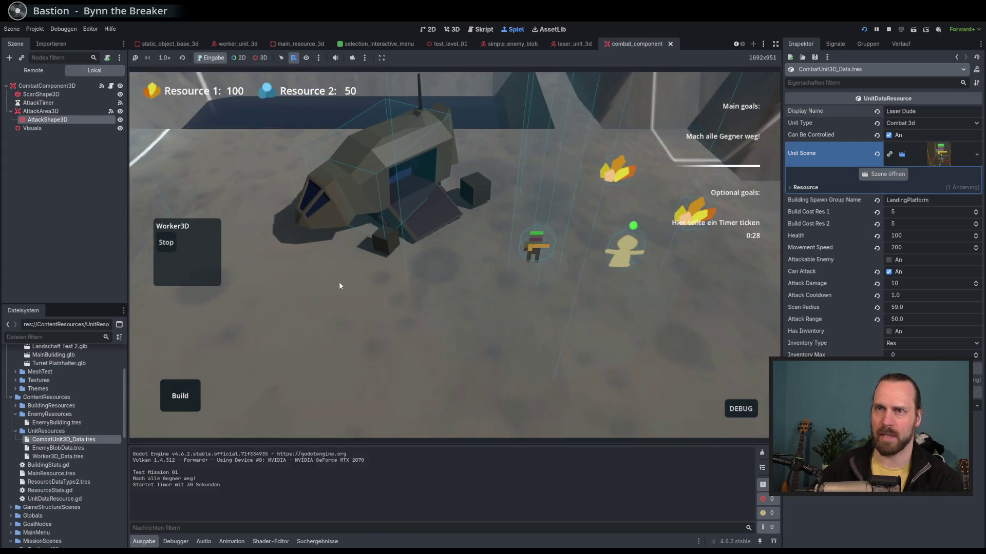
left_click(386, 231)
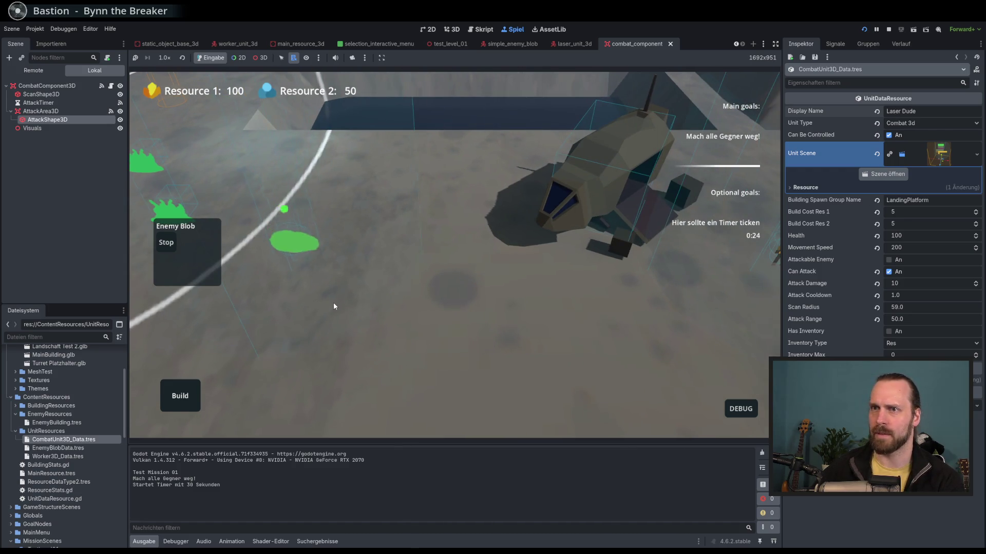
key("F8")
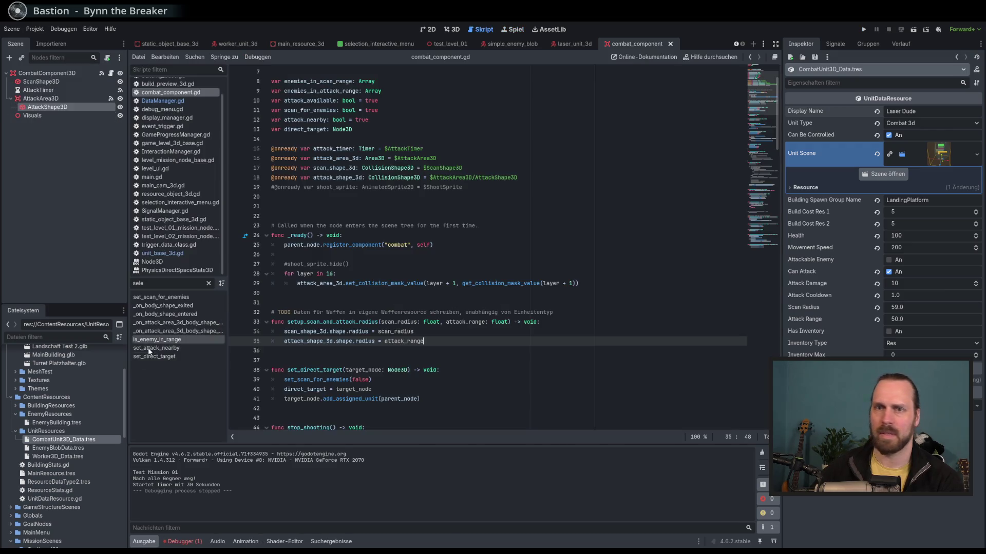
Append 'GHFDSH' to the Enemy Blob display name, verify it in-game, then remove it.
left_click(80, 449)
left_click(924, 112)
type("GHFDSH")
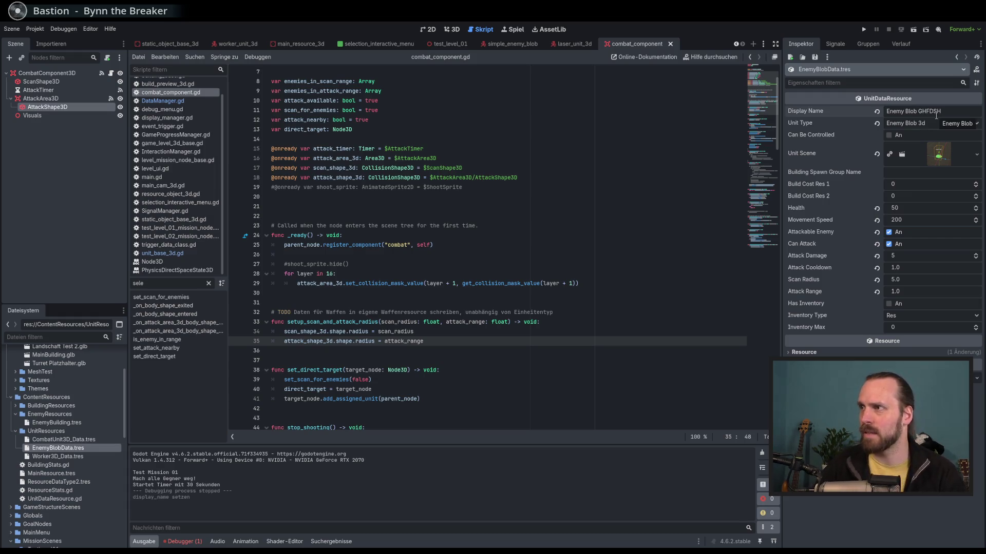
key("F5")
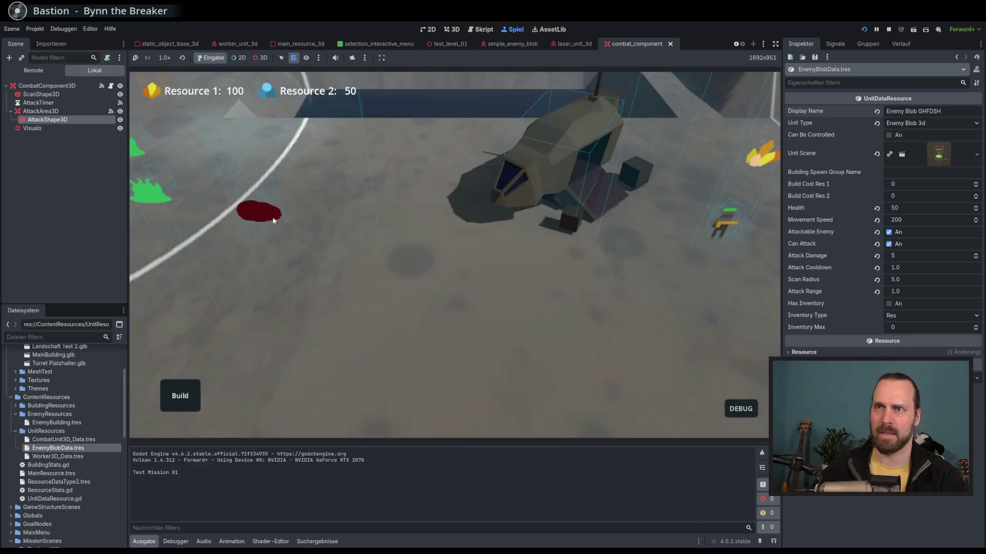
left_click(154, 194)
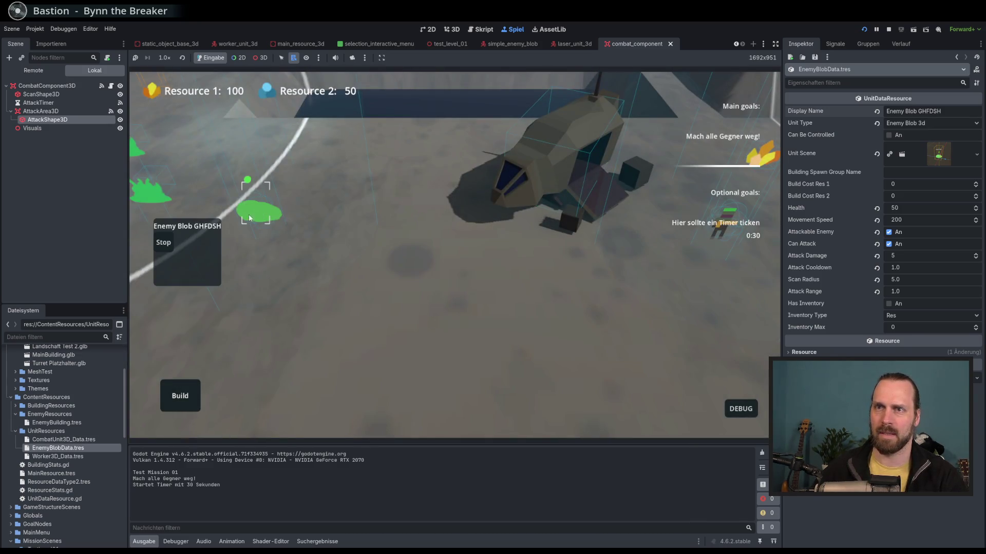
key("F8")
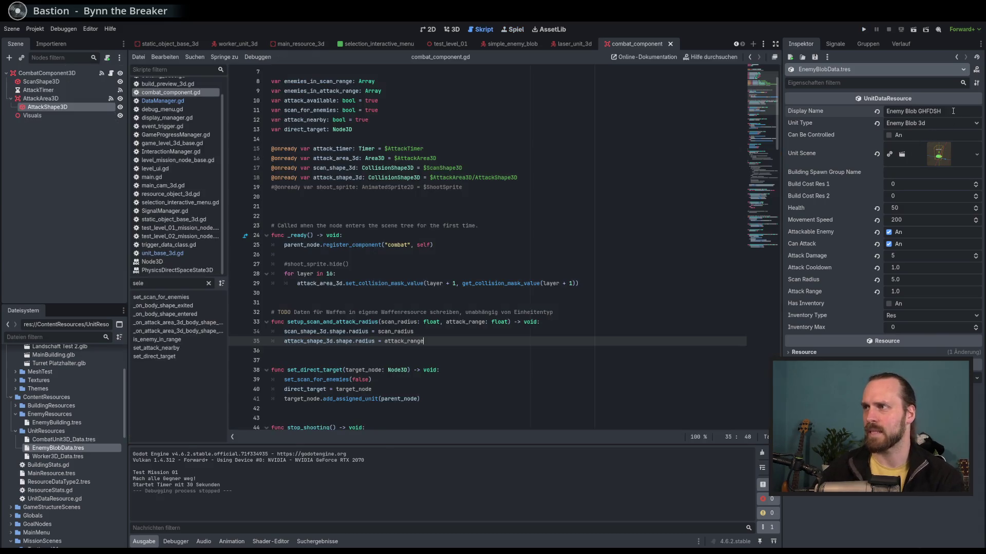
left_click_drag(928, 119, 919, 119)
key("BackSpace")
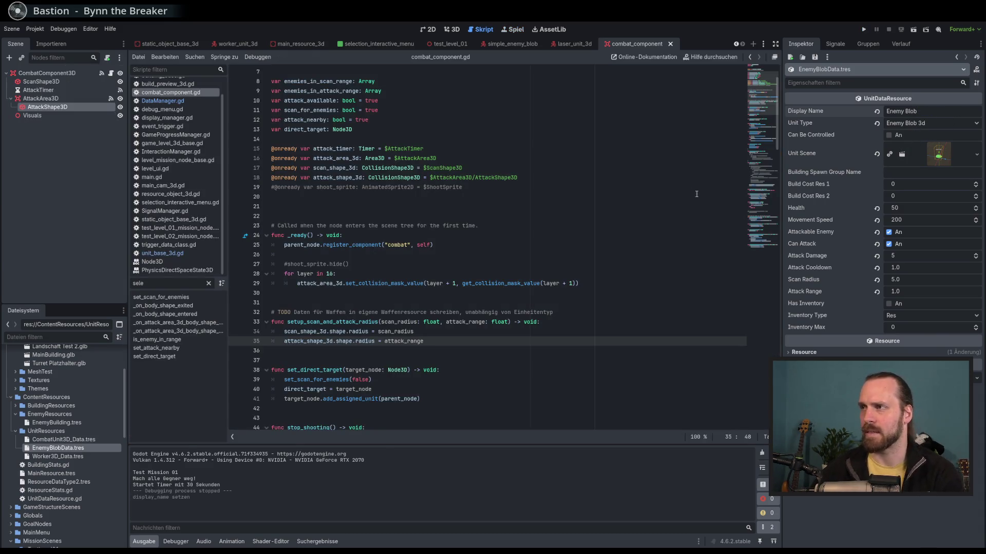
Confirm the restored Enemy Blob name and browse the worker, blob and combat unit data.
key("Return")
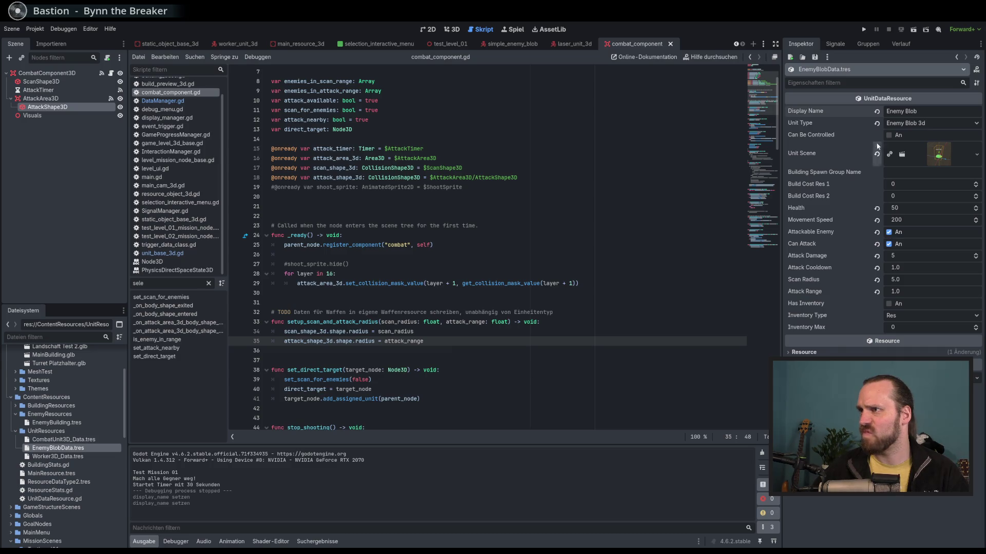
scroll(569, 247, "down", 1)
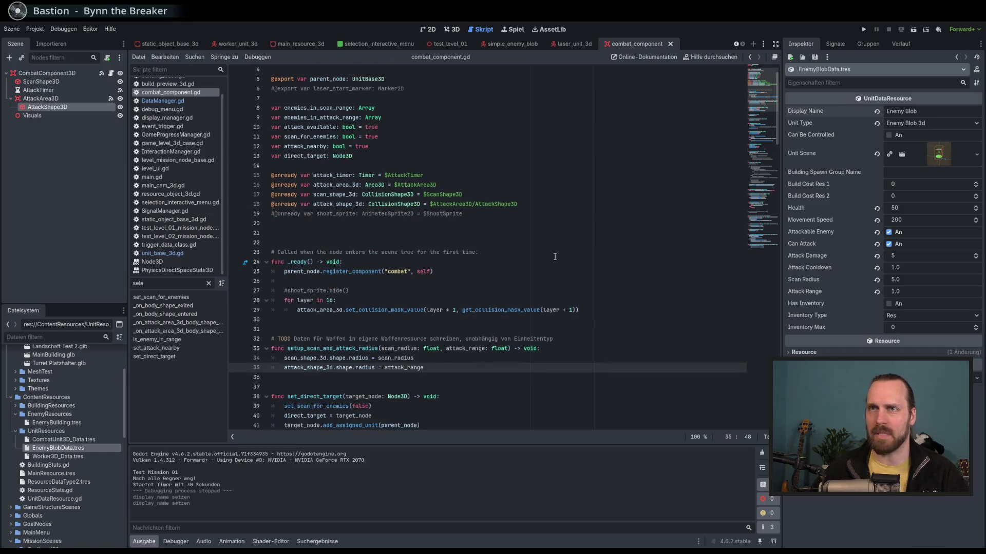
left_click(586, 45)
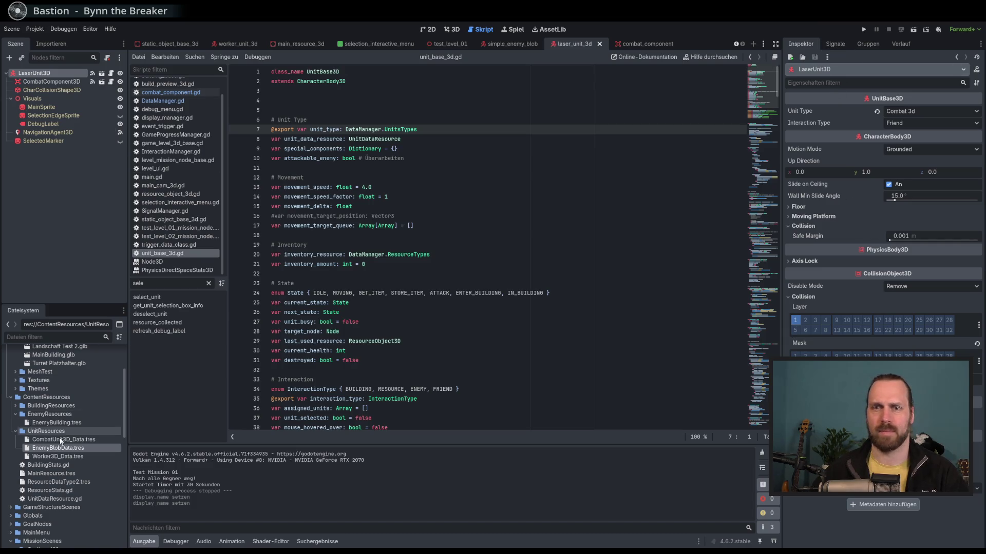
left_click(62, 457)
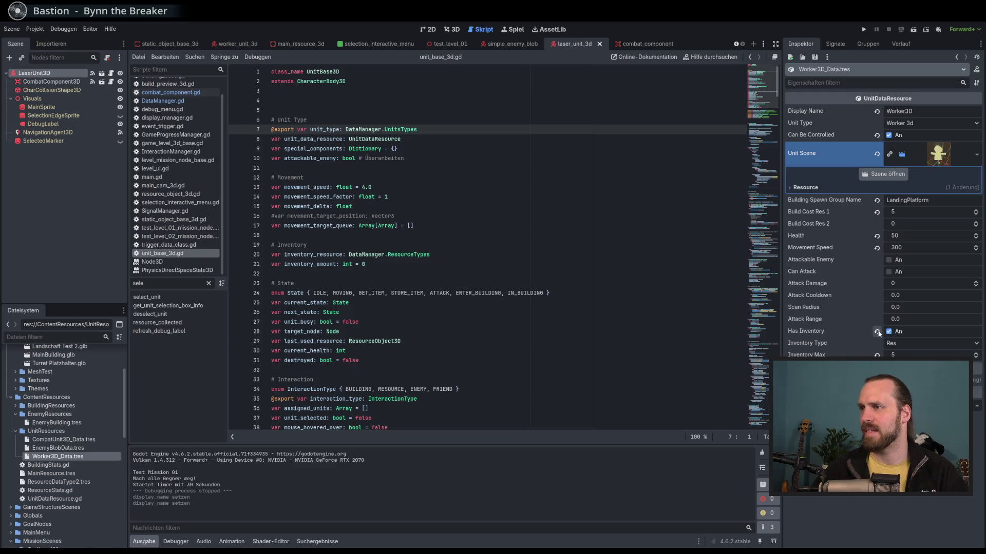
left_click(56, 449)
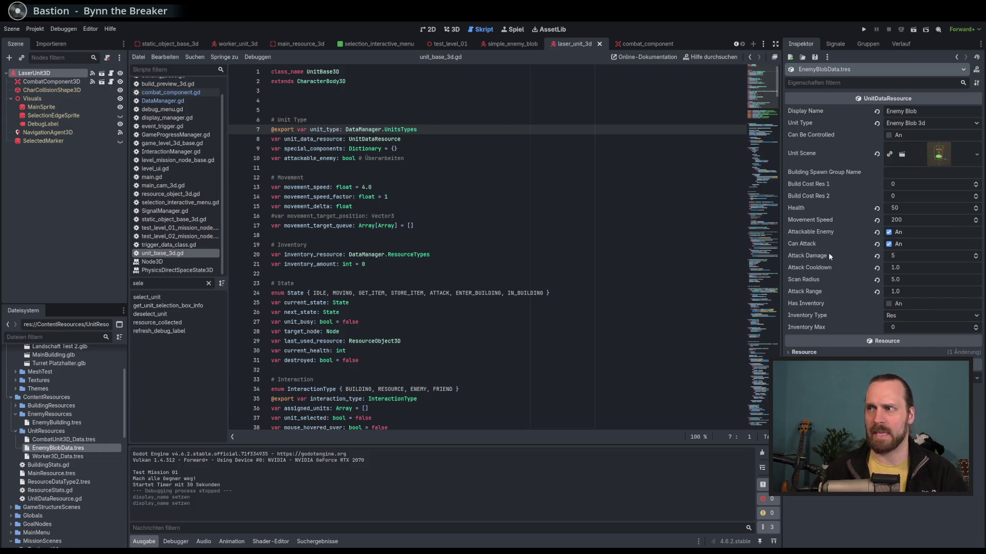
left_click(64, 439)
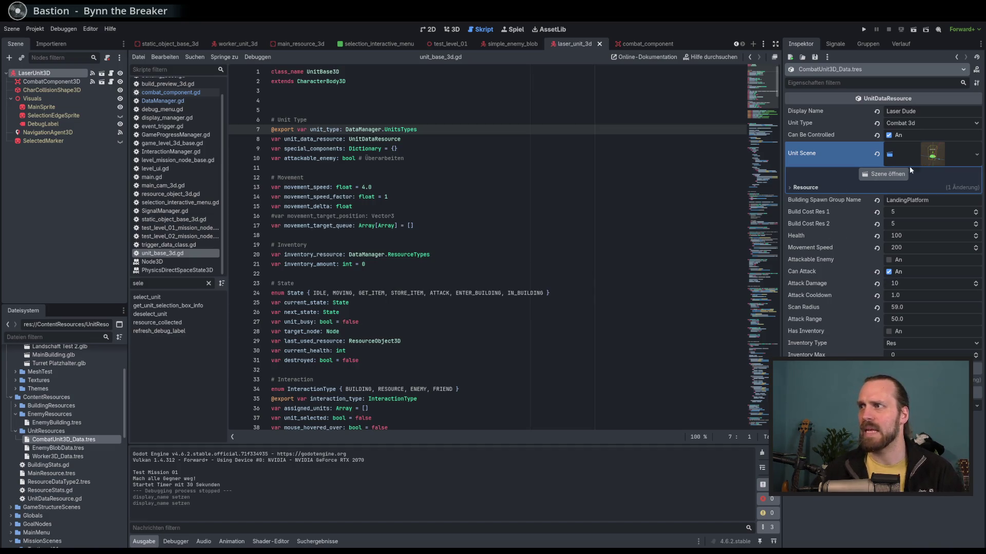
Assign laser_unit_3d.tscn as CombatUnit3D_Data's unit scene via Quick Load.
left_click(976, 154)
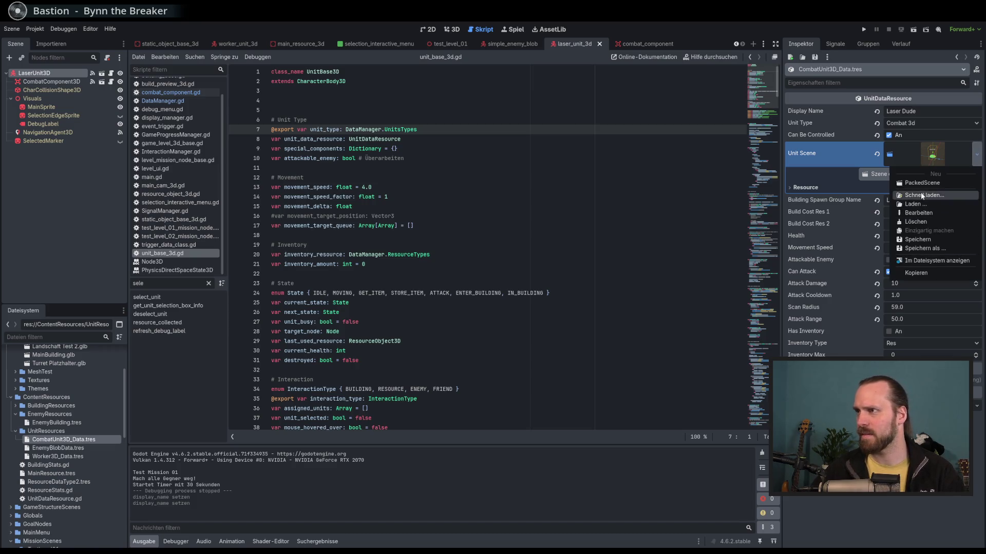
left_click(923, 195)
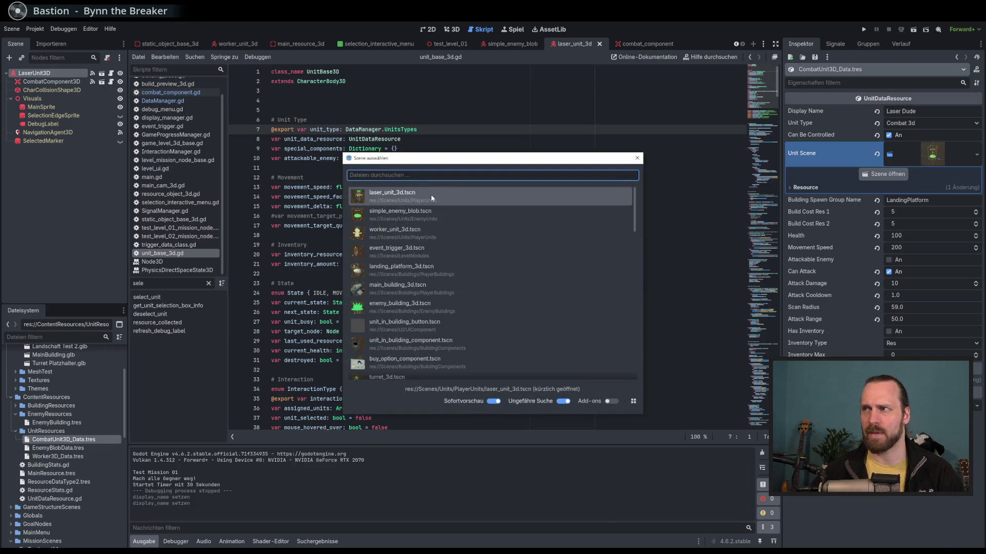
left_click(430, 195)
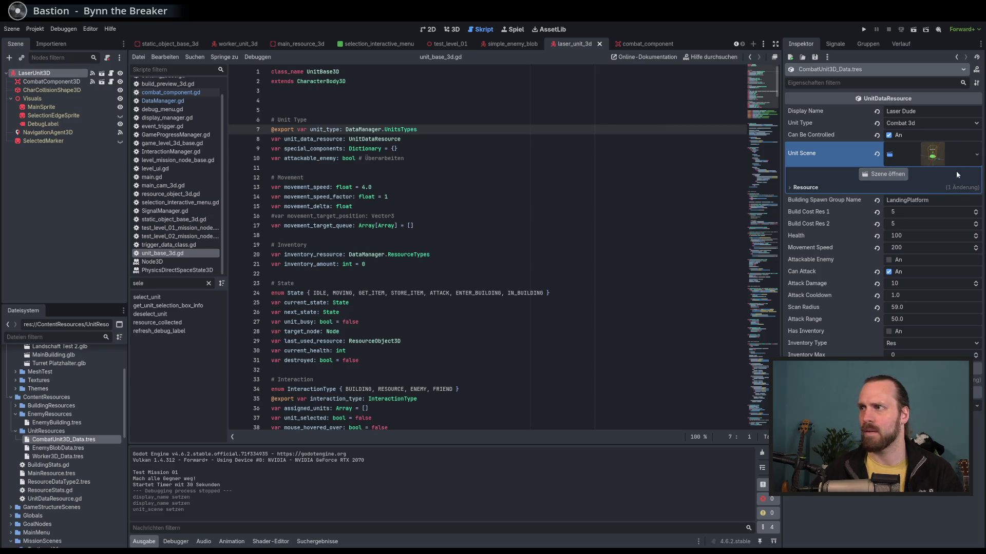
left_click(645, 45)
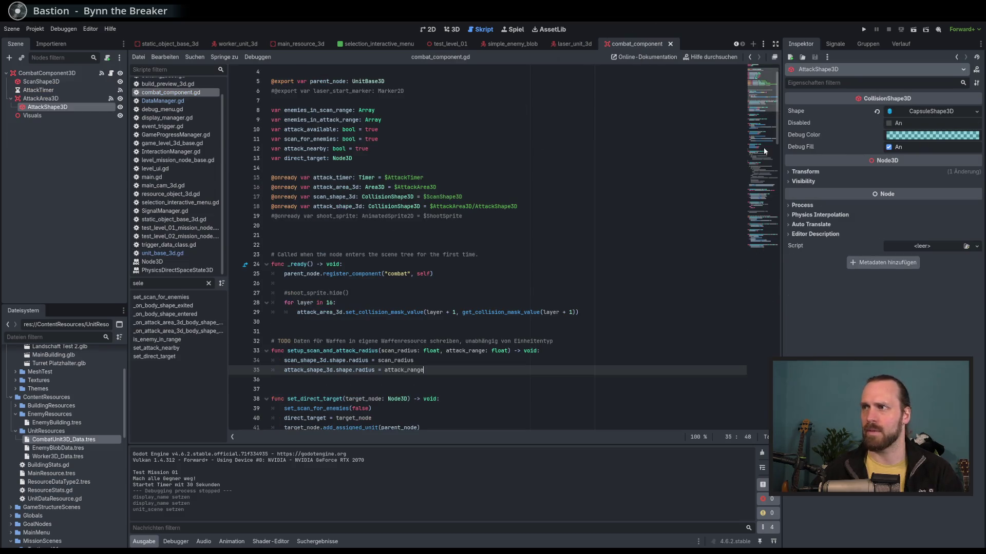
Open the laser_unit_3d scene, inspect its CombatComponent3D, then show Worker3D_Data.tres.
left_click(77, 440)
left_click(893, 178)
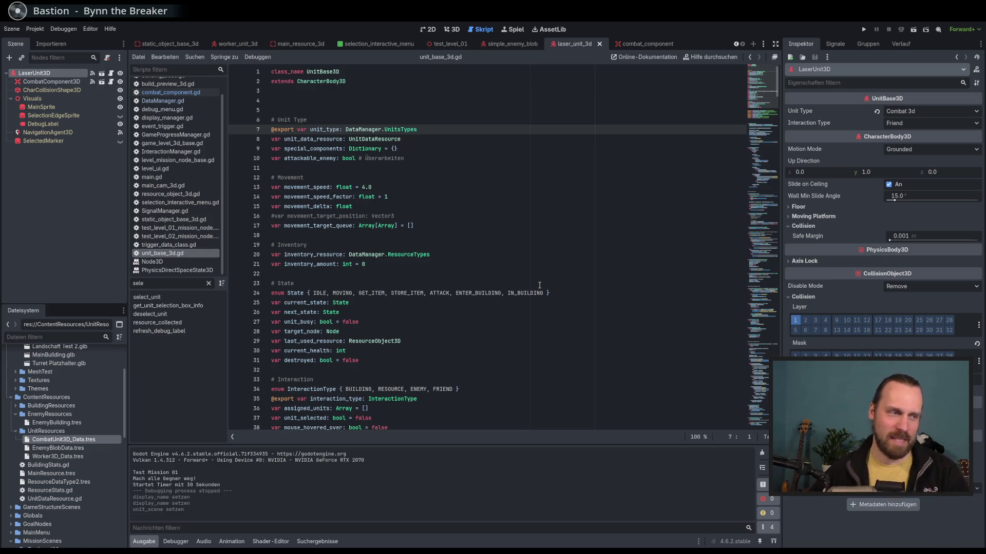
left_click(57, 82)
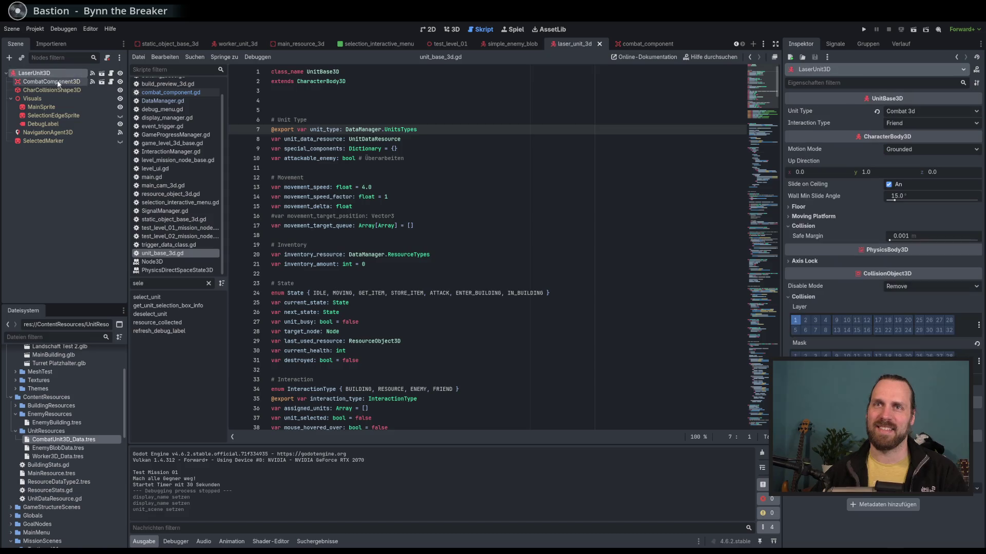
scroll(616, 129, "down", 3)
scroll(616, 129, "up", 3)
left_click(561, 147)
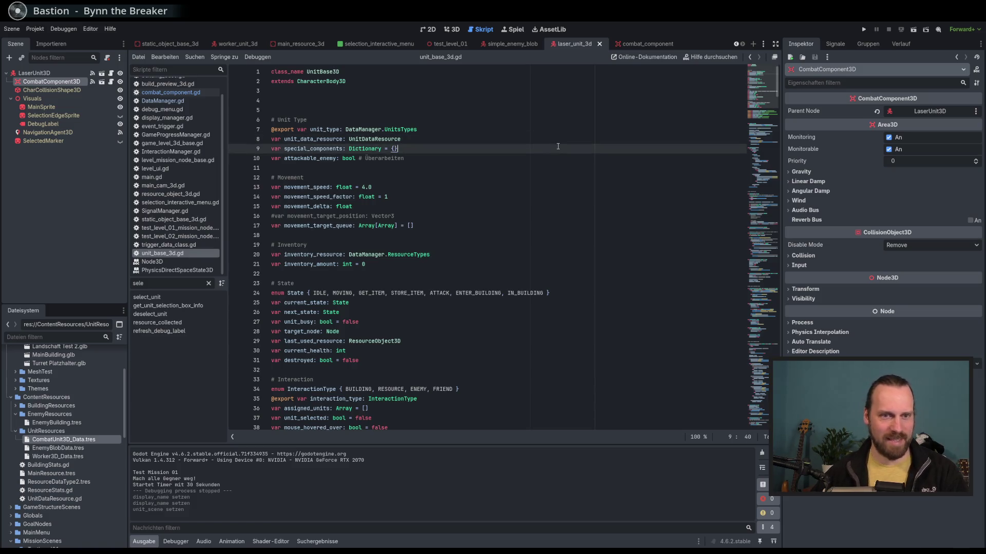
left_click(52, 89)
left_click(52, 82)
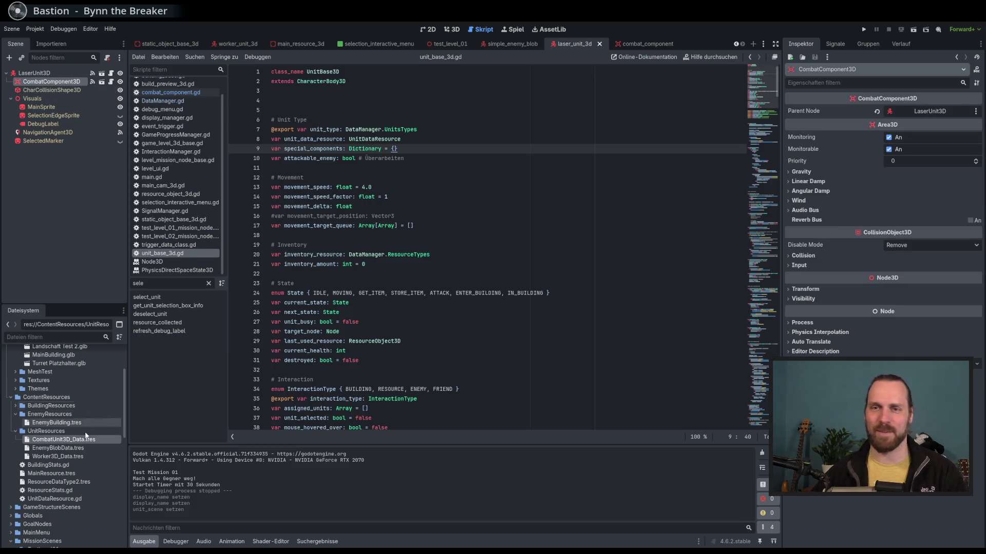
left_click(74, 456)
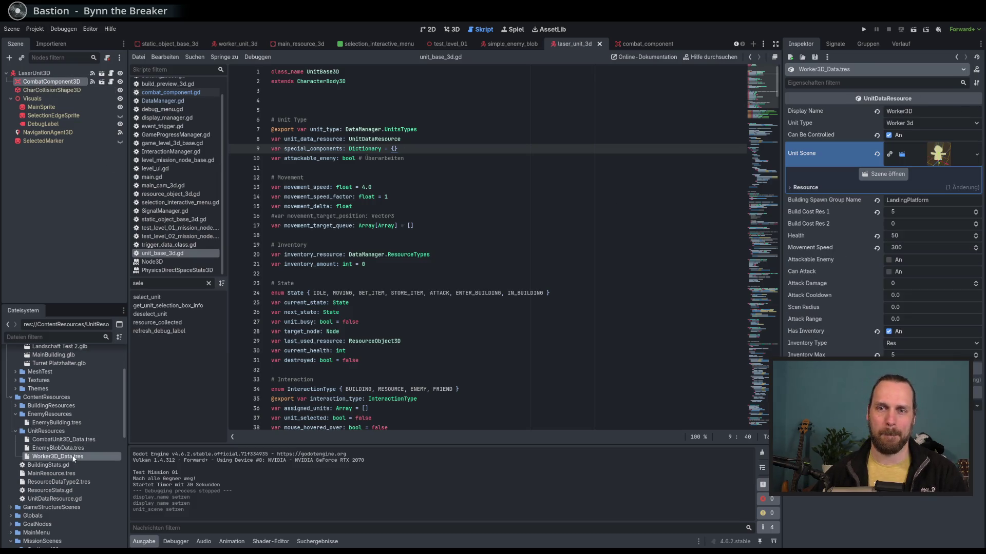
Search the project for setup_scan_and_attack_radius and open its call in unit_base_3d.gd.
left_click(111, 81)
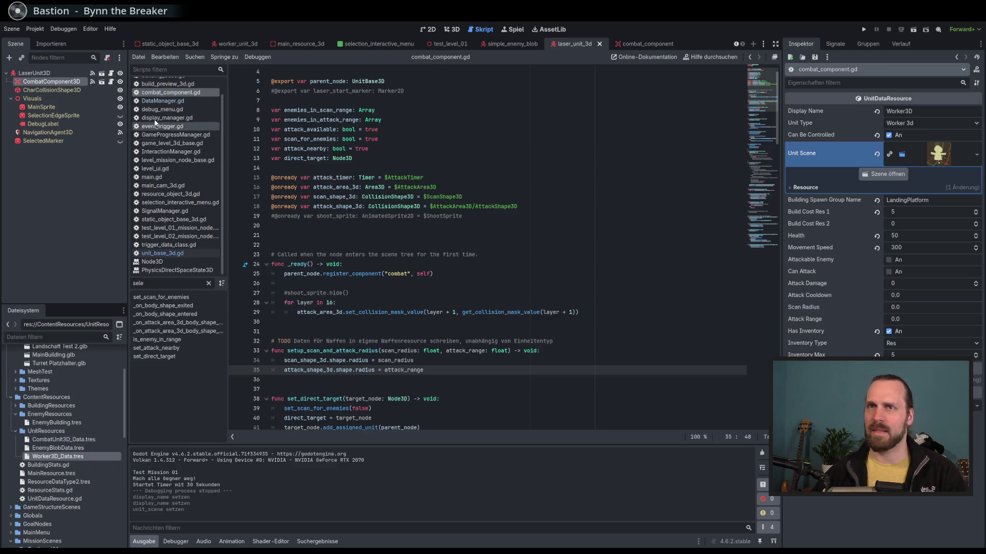
scroll(317, 266, "down", 1)
double_click(328, 322)
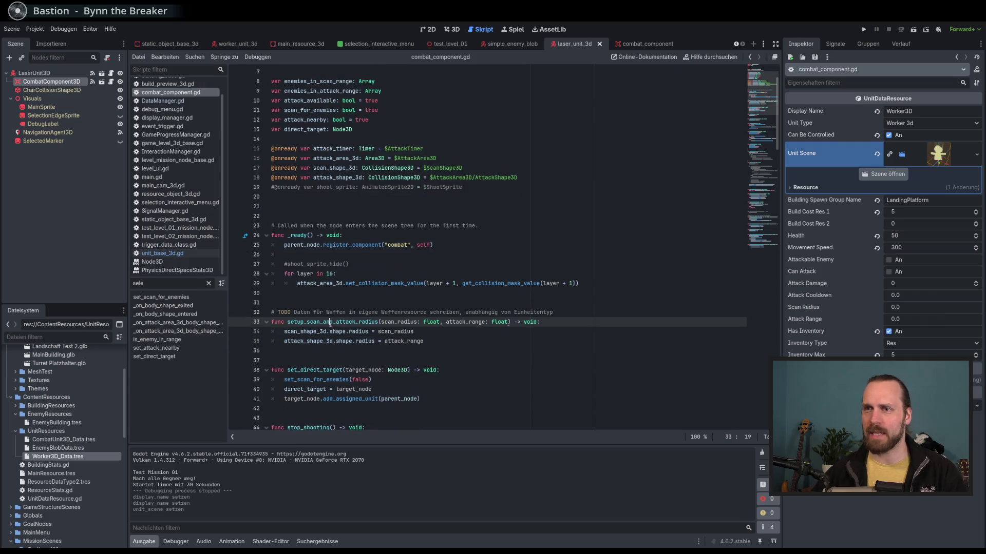
scroll(407, 291, "down", 3)
key("ctrl+shift+f")
key("Return")
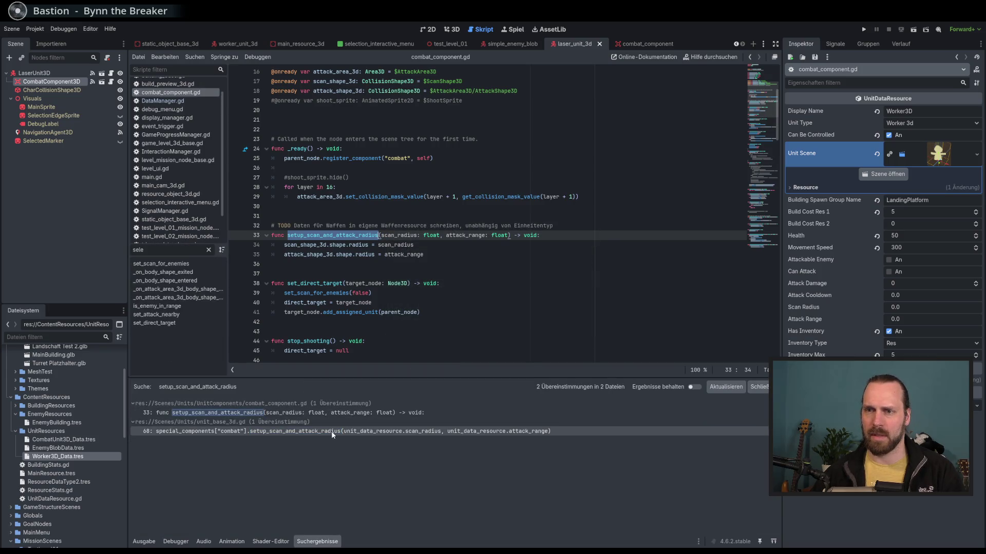
left_click(300, 433)
Examine the call and its unit_data_resource argument, then set a breakpoint on line 68.
scroll(502, 265, "down", 3)
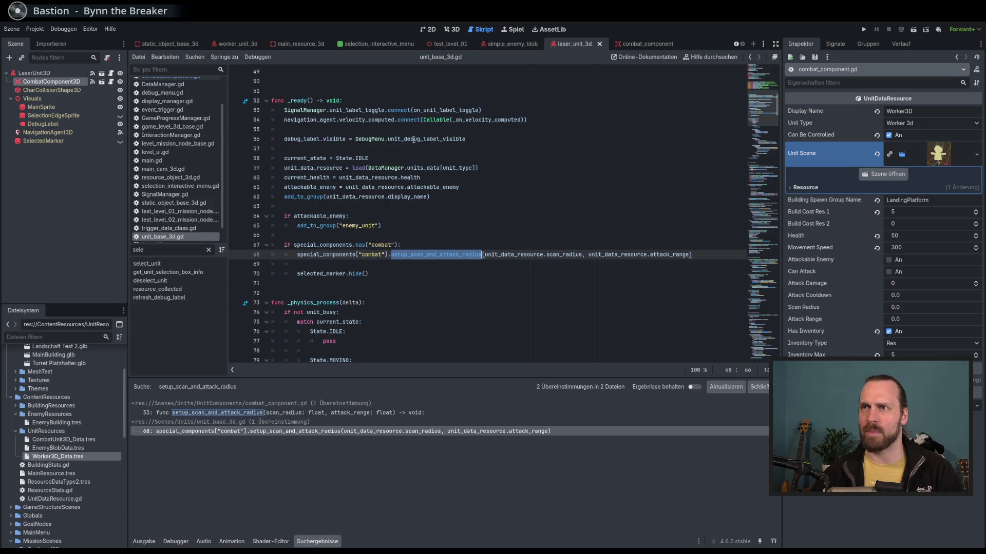
double_click(335, 168)
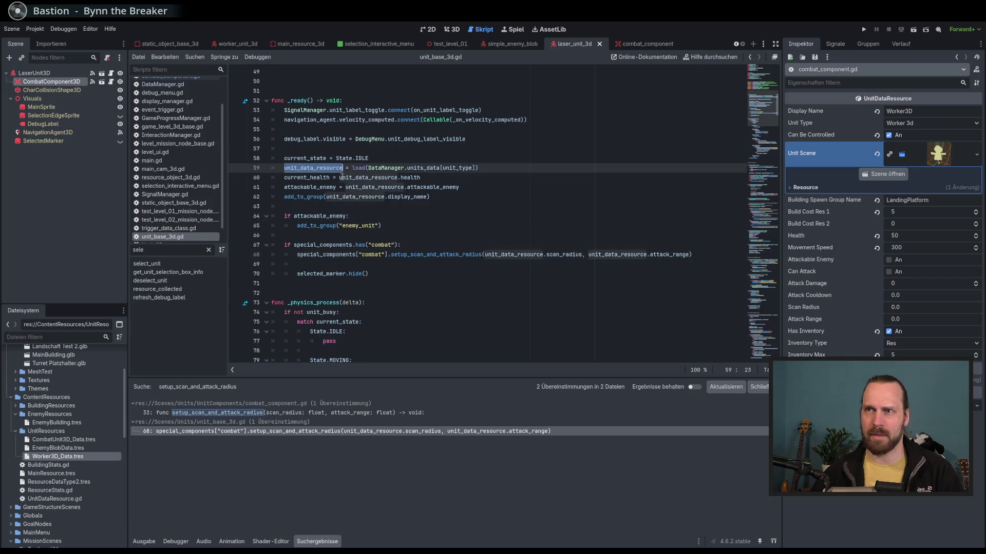
double_click(454, 255)
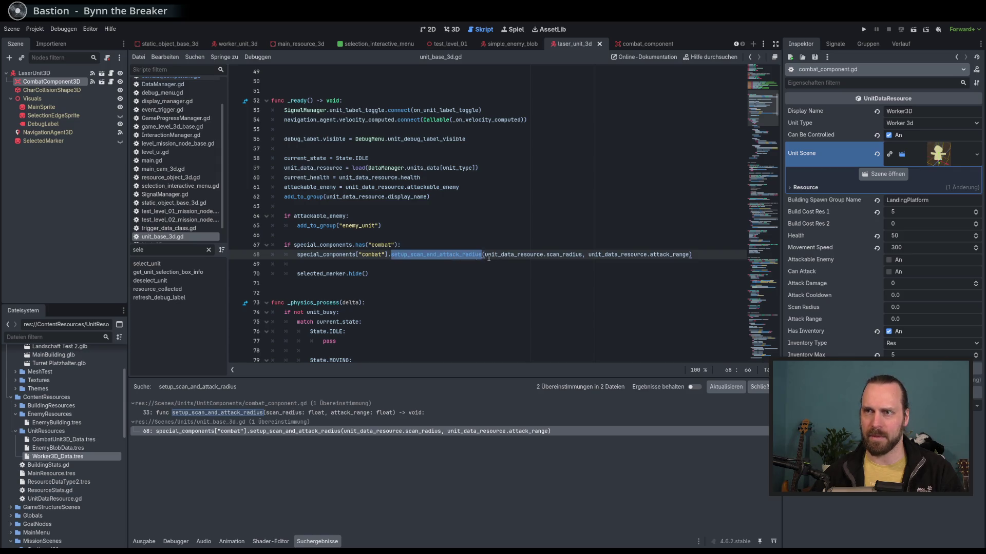
double_click(382, 245)
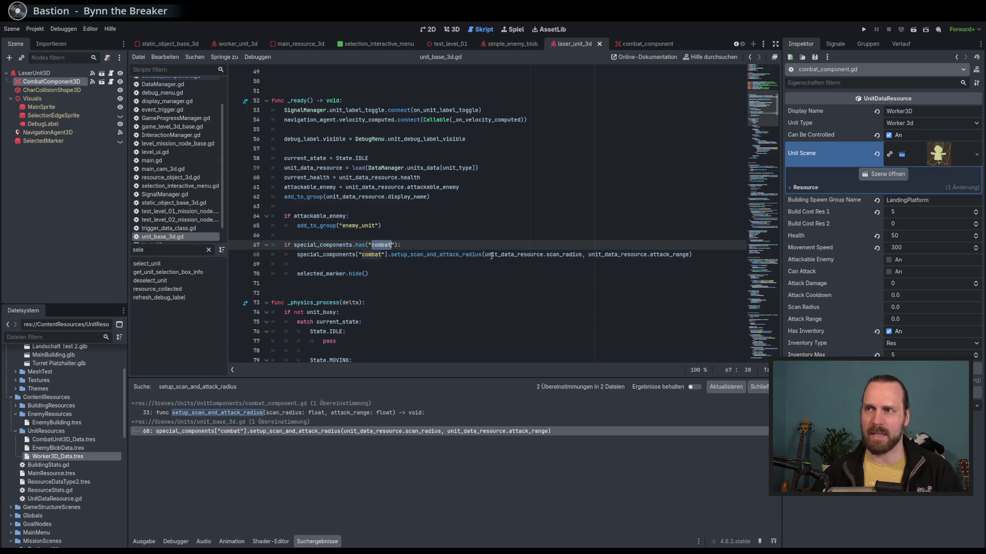
left_click(517, 255)
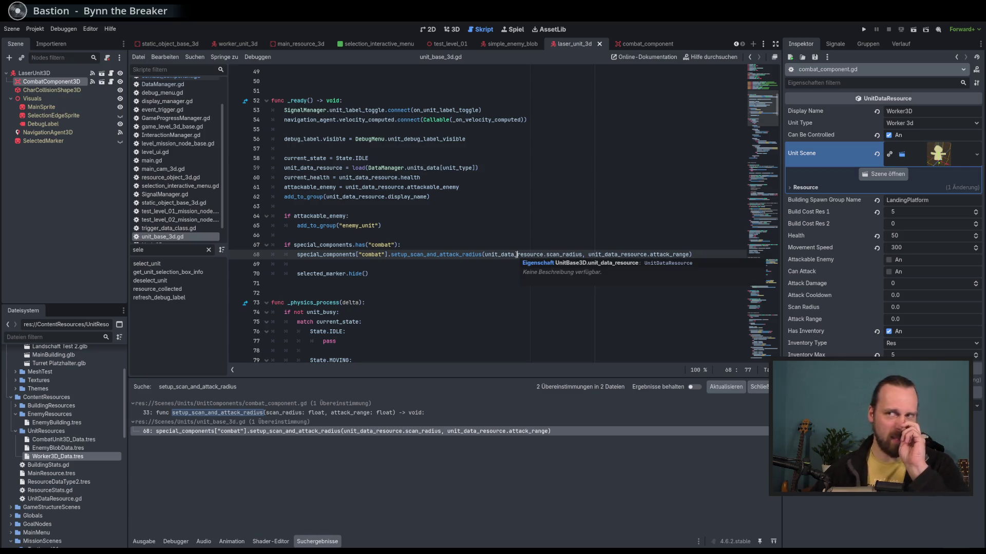
scroll(516, 255, "down", 5)
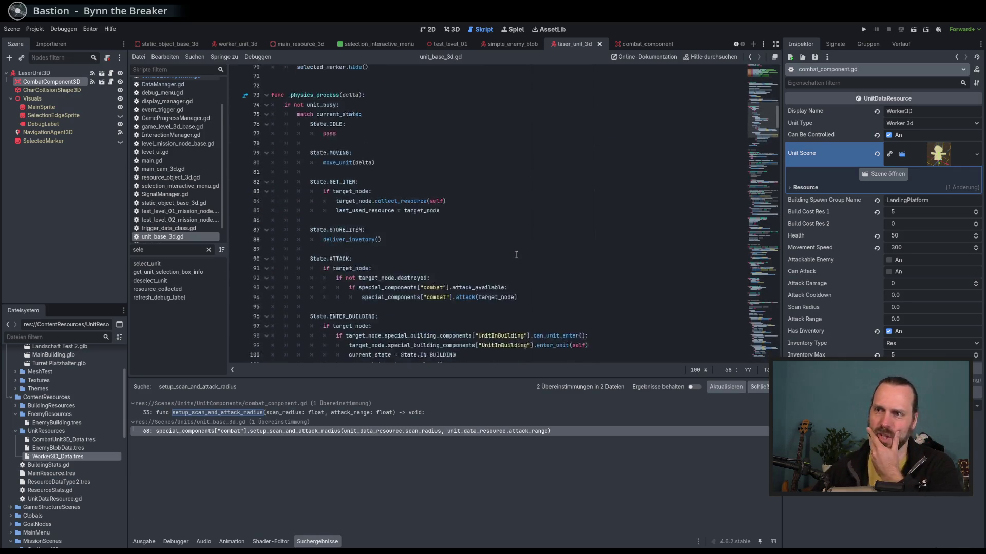
scroll(516, 255, "up", 4)
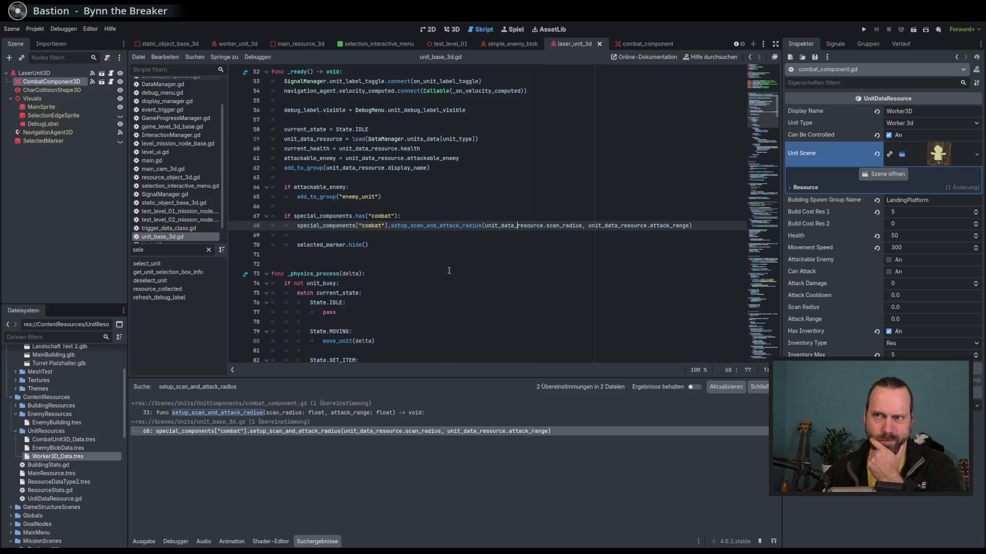
left_click(237, 225)
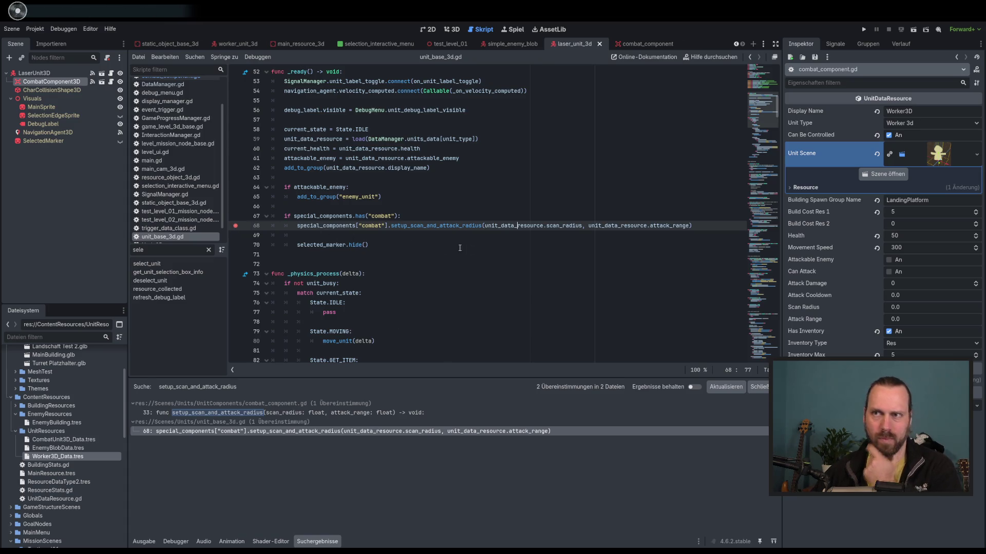
Debug-run the game and start Test Mission 01.
key("F5")
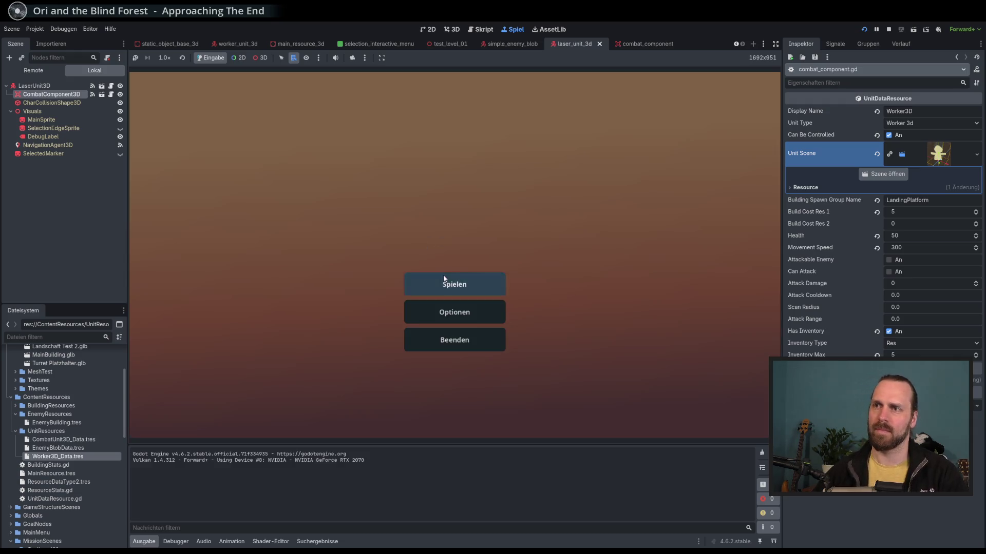
left_click(444, 278)
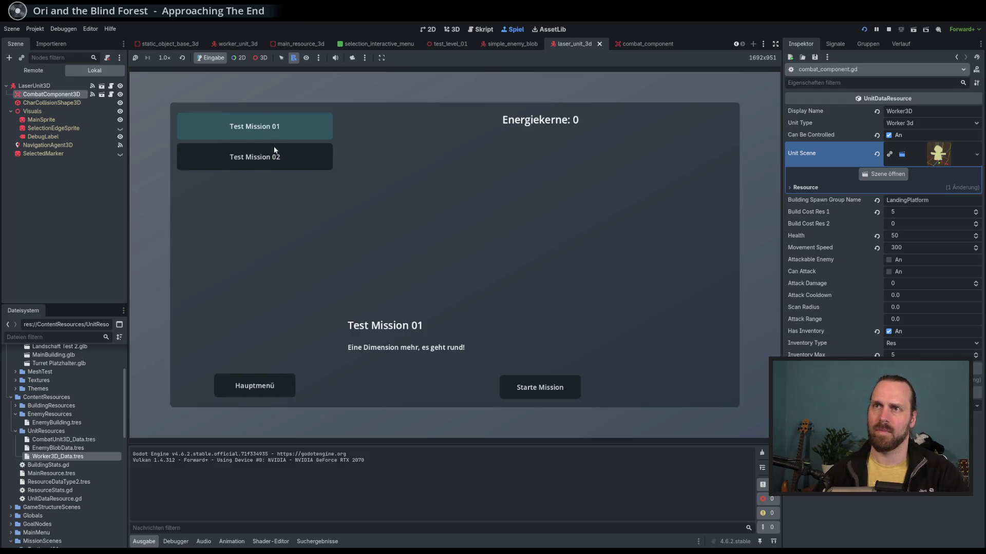
left_click(512, 380)
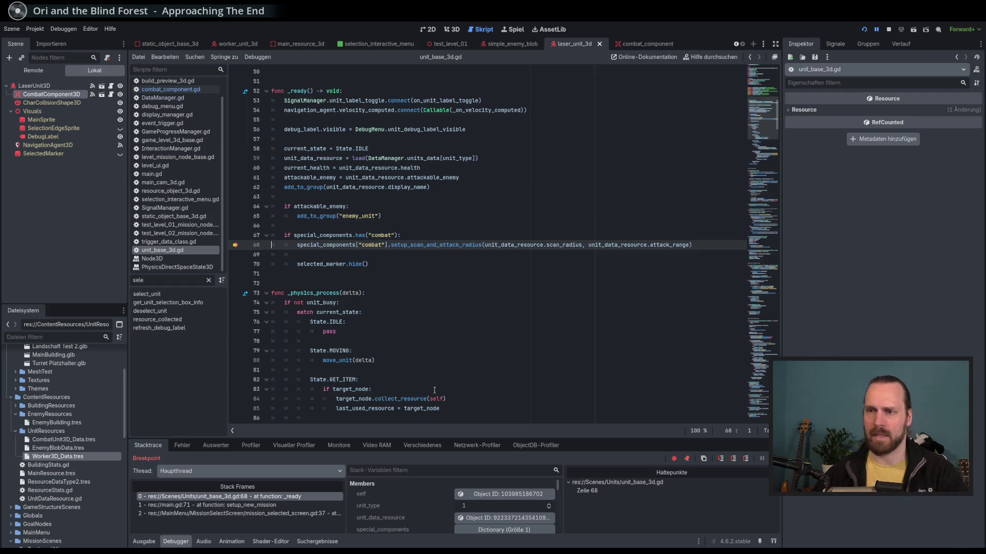
Browse the mission_selected_screen.gd, main.gd and unit_base_3d.gd stack frames, continue past the breakpoint, then stop.
left_click(300, 514)
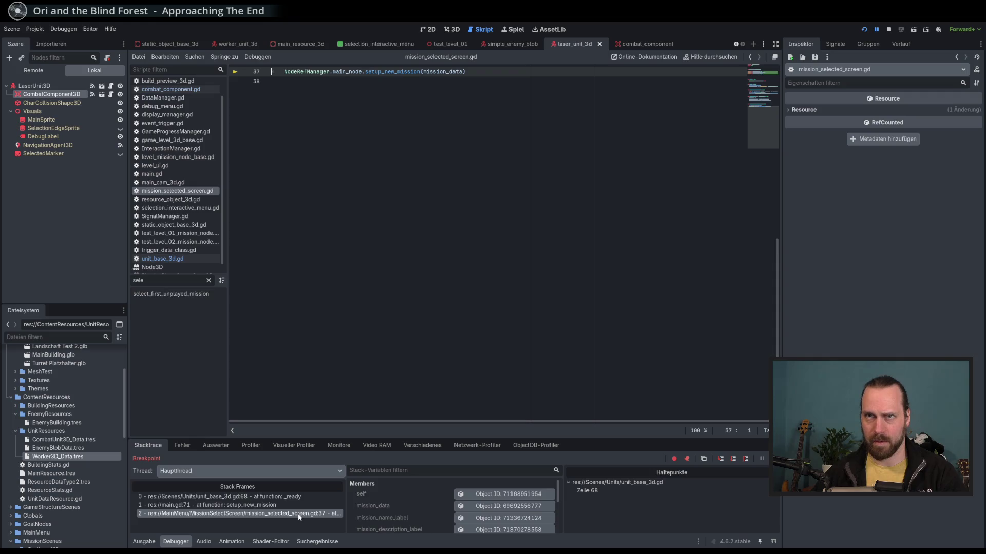
left_click(303, 505)
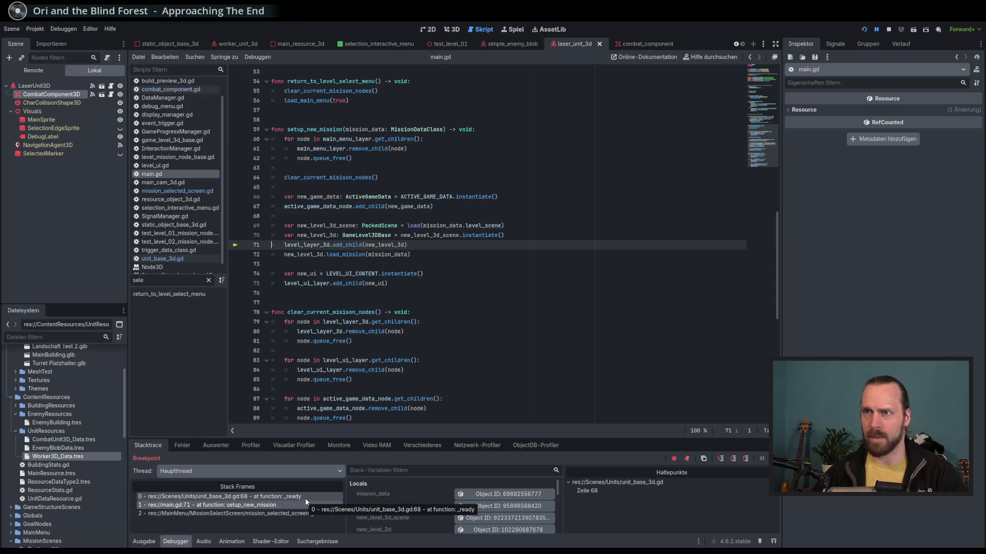
left_click(306, 498)
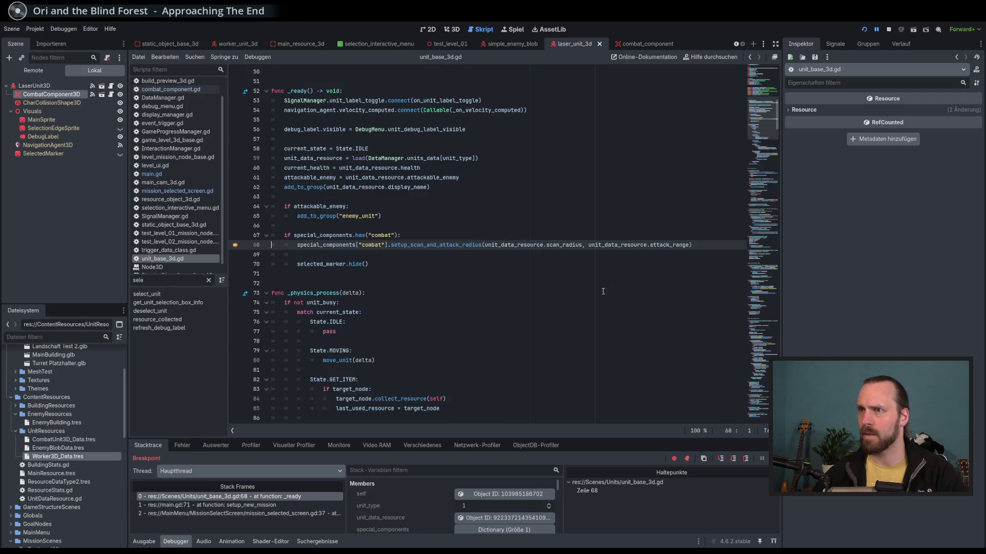
scroll(597, 289, "up", 8)
scroll(587, 134, "down", 9)
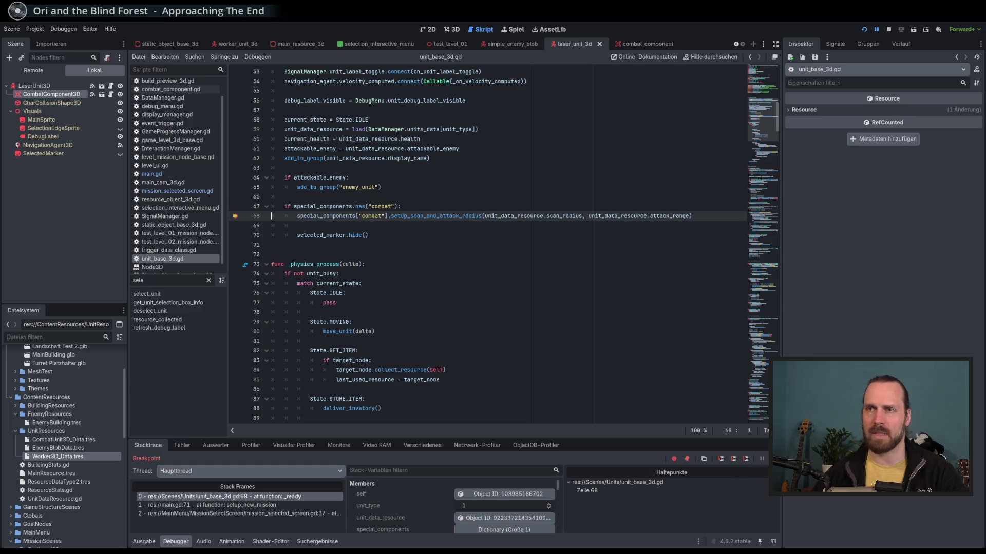
key("F12")
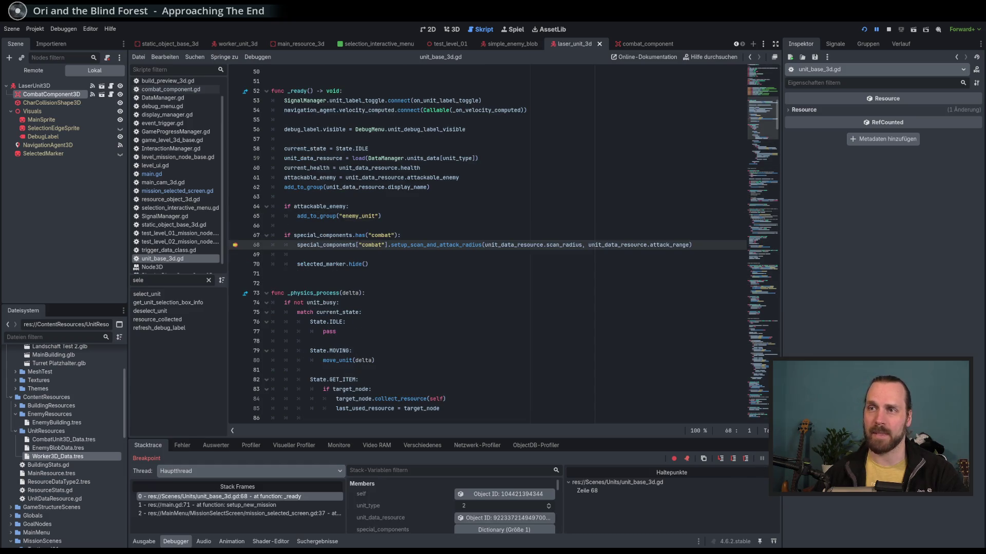
key("F12")
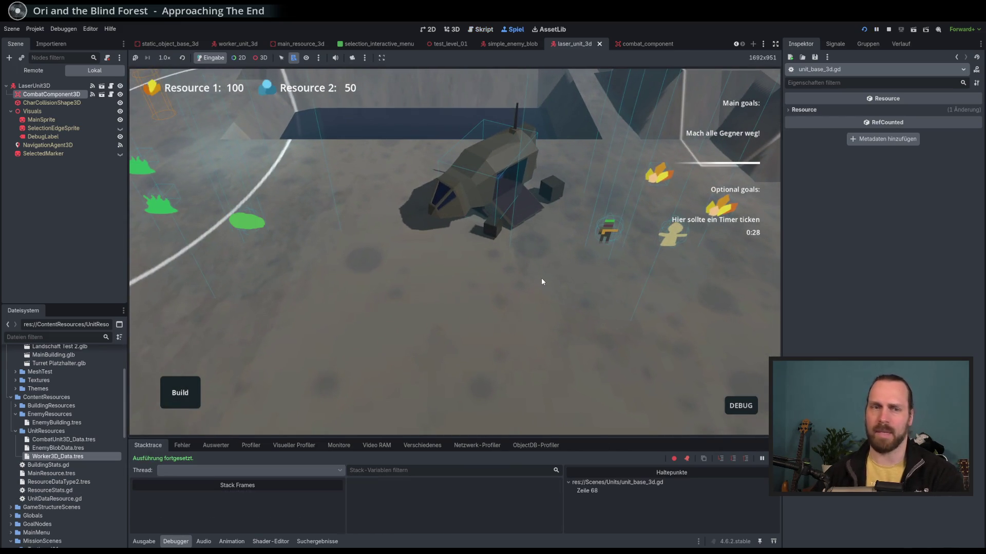
key("F8")
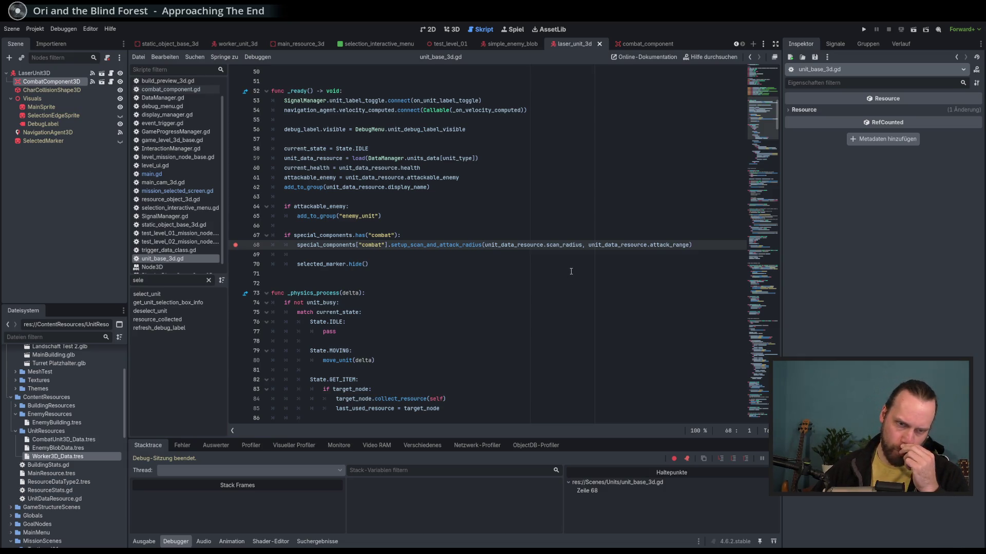
Remove the line 68 breakpoint in unit_base_3d.gd and review lines 67-70.
left_click_drag(609, 437, 608, 429)
left_click(236, 245)
left_click(481, 245)
left_click(477, 236)
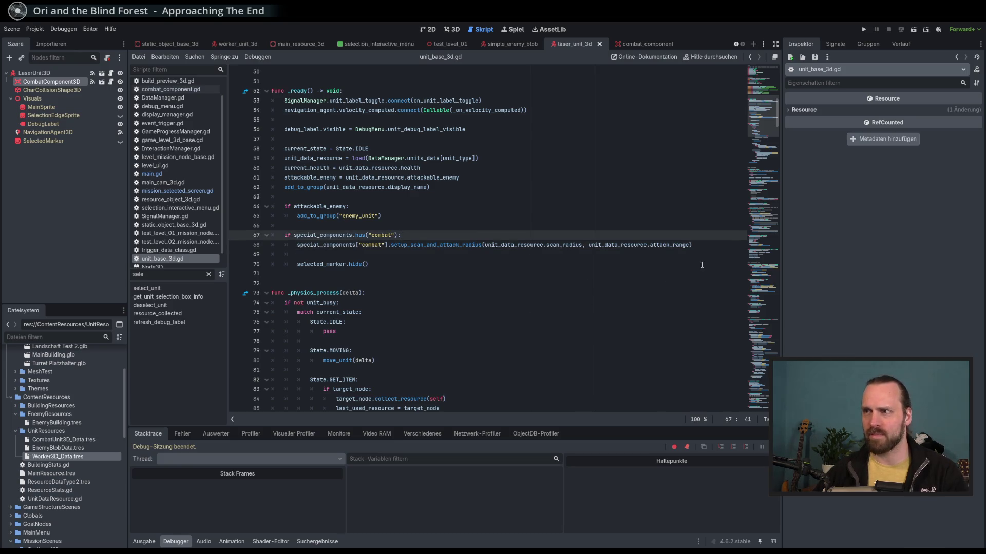
left_click(709, 242)
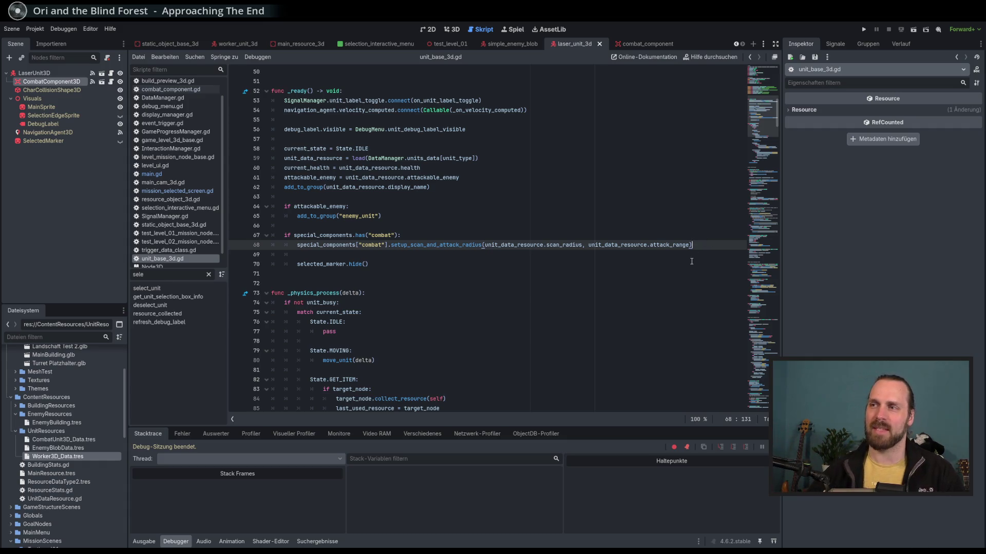
left_click(675, 251)
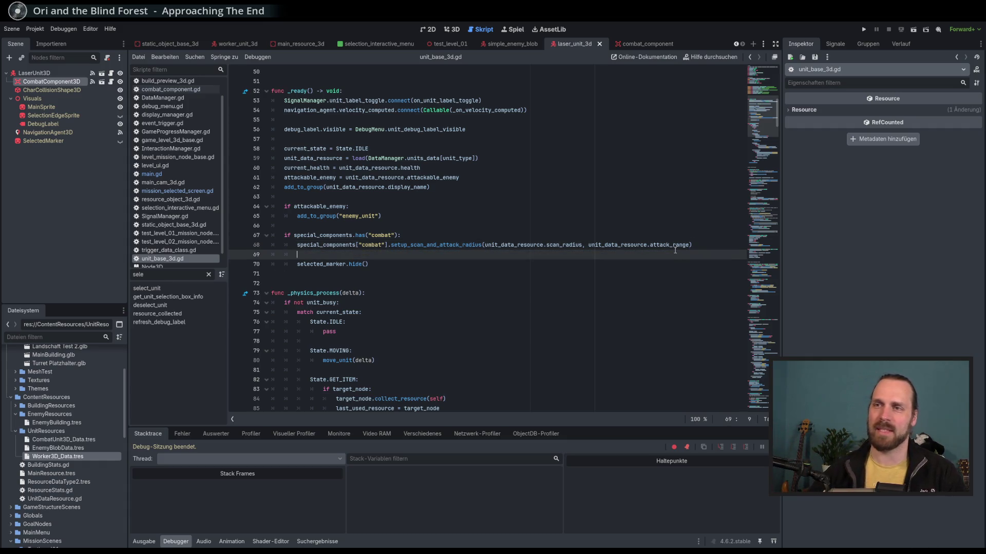
left_click(637, 260)
scroll(510, 294, "up", 1)
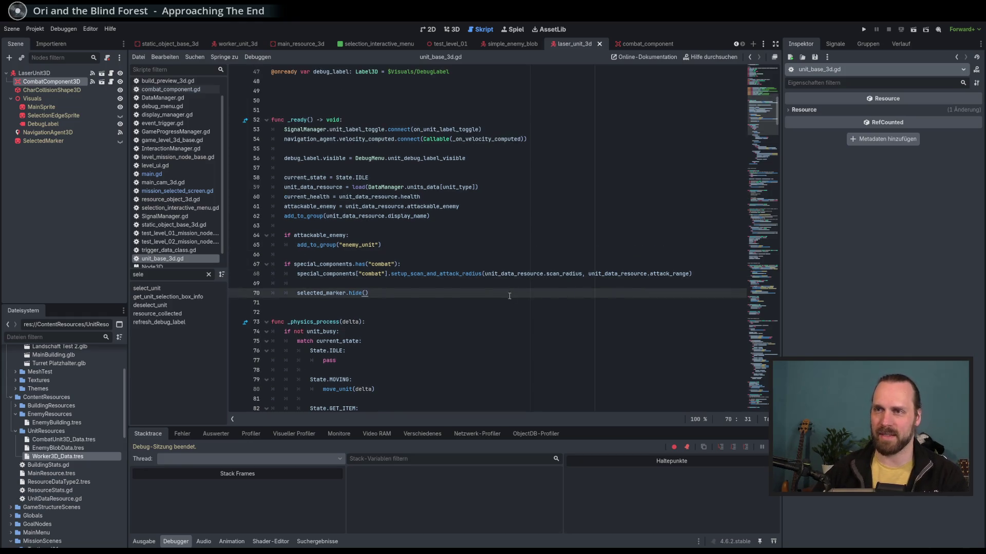
scroll(527, 287, "up", 2)
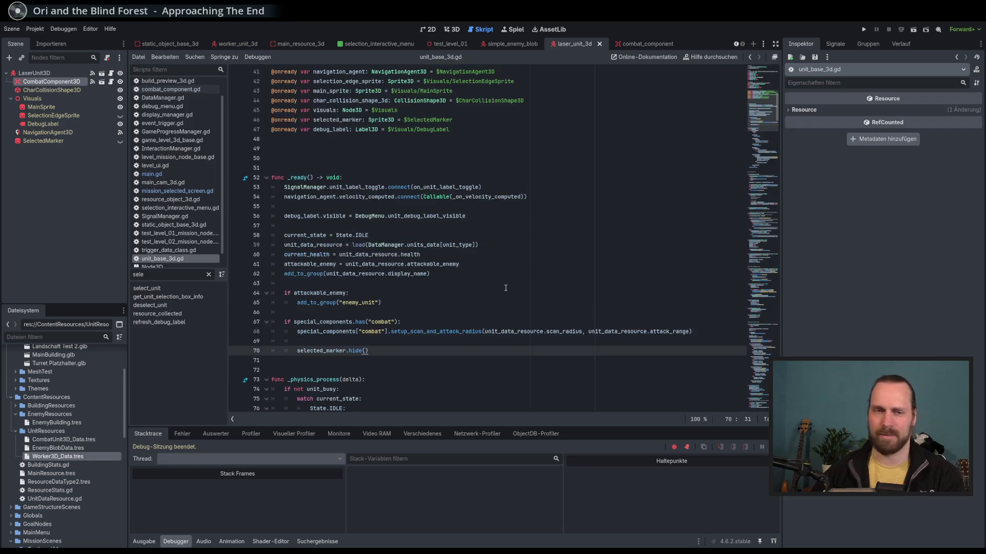
left_click_drag(530, 428, 530, 424)
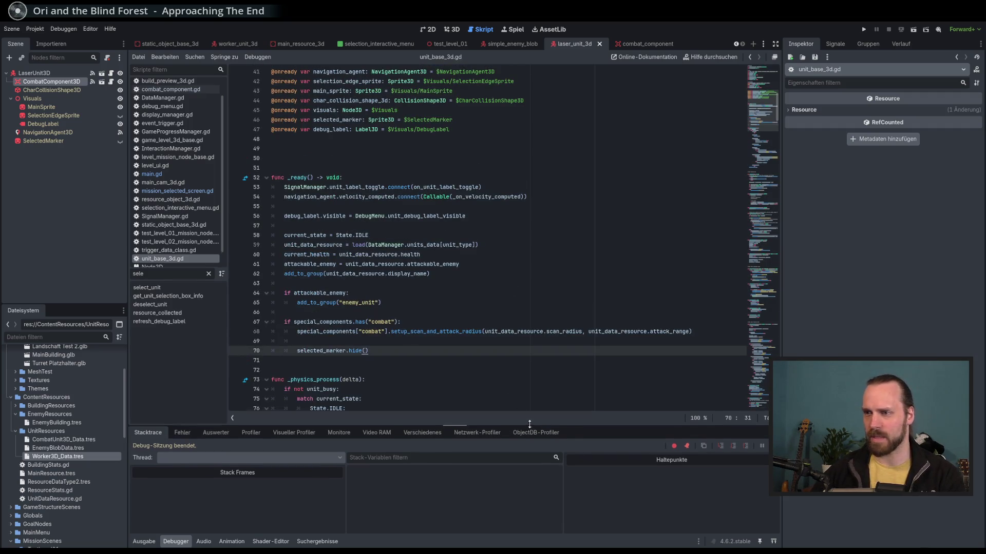
left_click(509, 341)
scroll(480, 282, "down", 3)
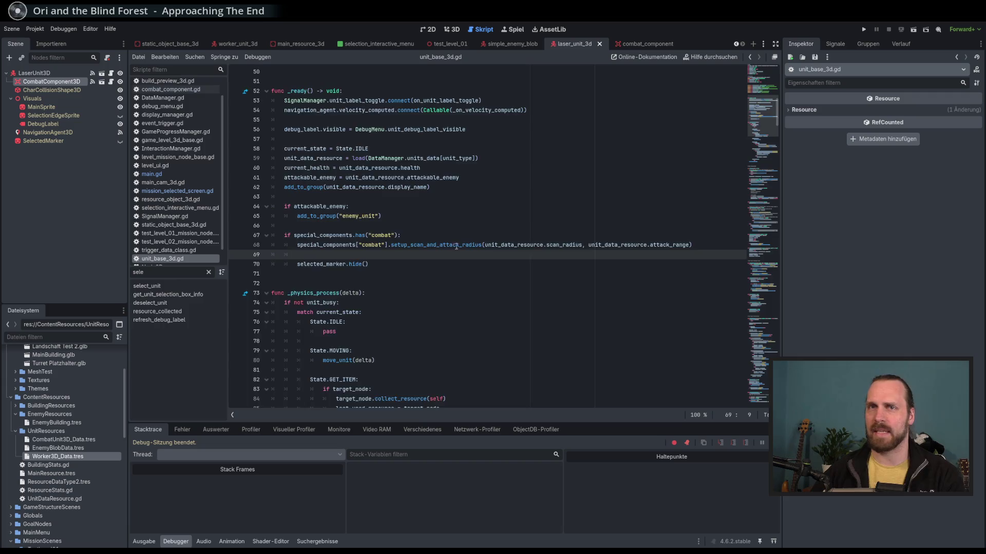
scroll(456, 246, "up", 4)
left_click_drag(749, 98, 749, 128)
scroll(544, 159, "up", 4)
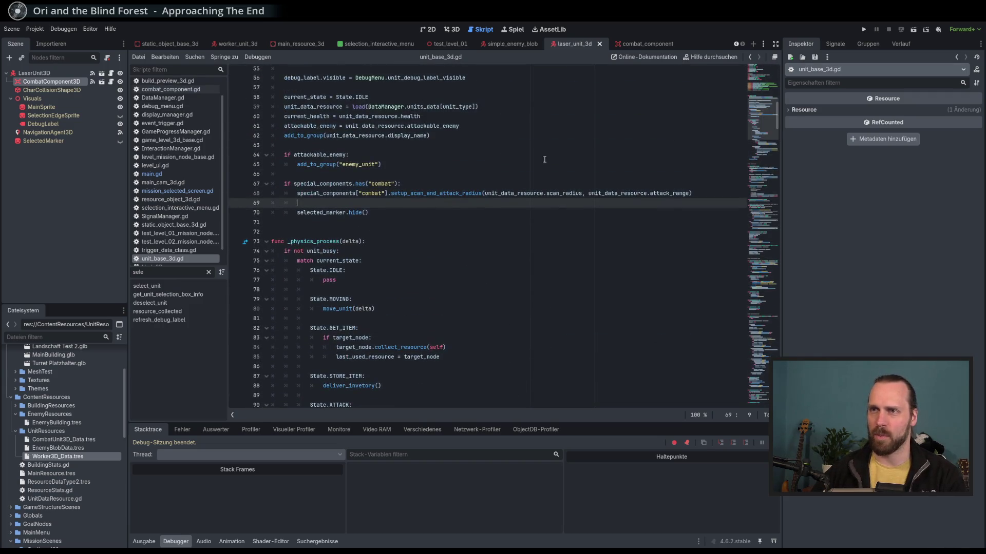
Jump to the setup_scan_and_attack_radius definition in combat_component.gd and break on line 35.
double_click(419, 194)
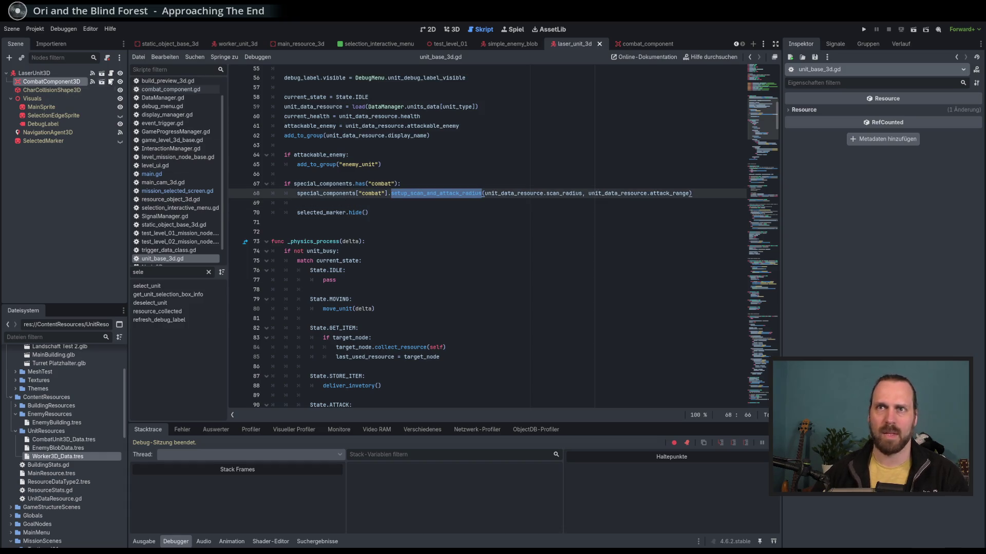
left_click(110, 84)
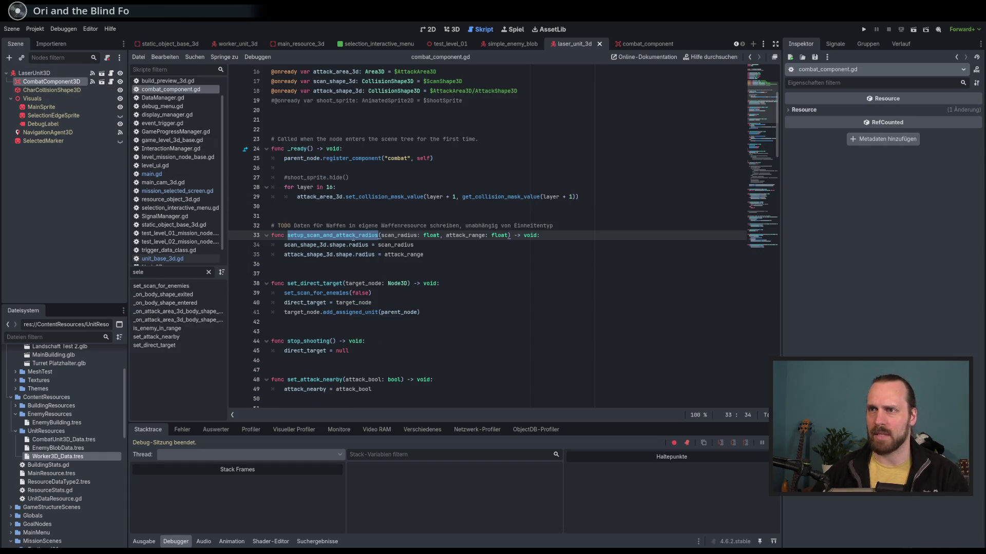
double_click(398, 236)
left_click(319, 245)
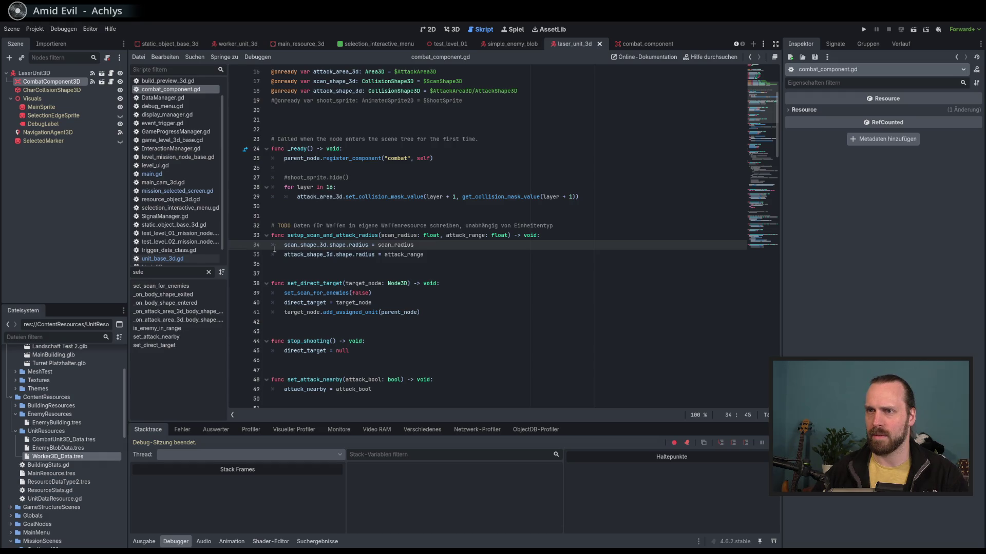
left_click(236, 255)
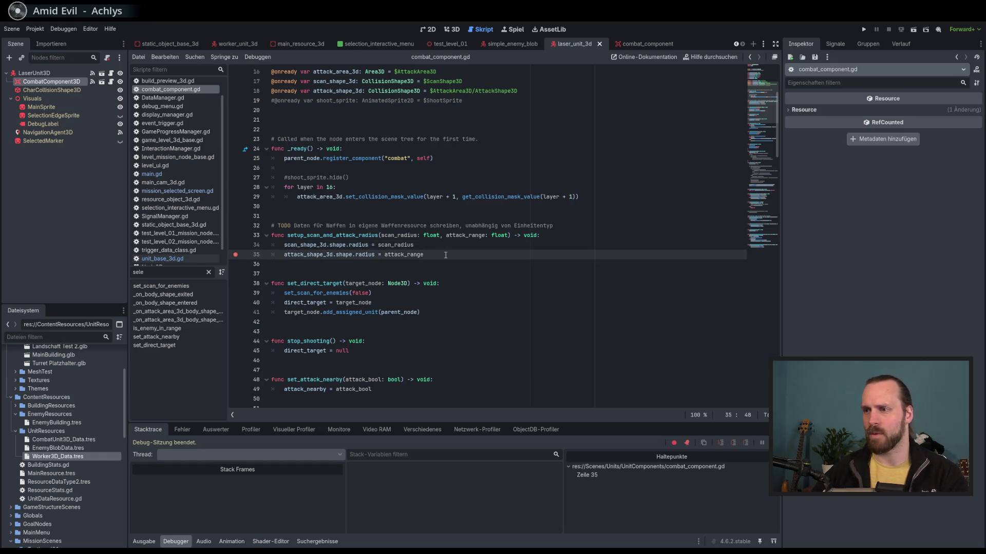
Run Test Mission 01 to the line 35 break, showing locals scan_radius 59.0 and attack_range 50.0.
key("F5")
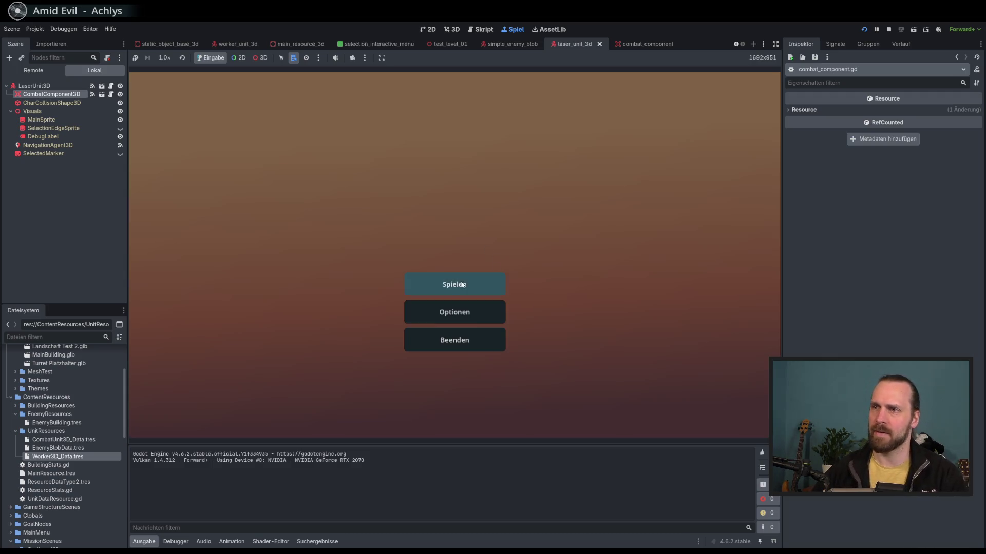
left_click(455, 284)
left_click(529, 386)
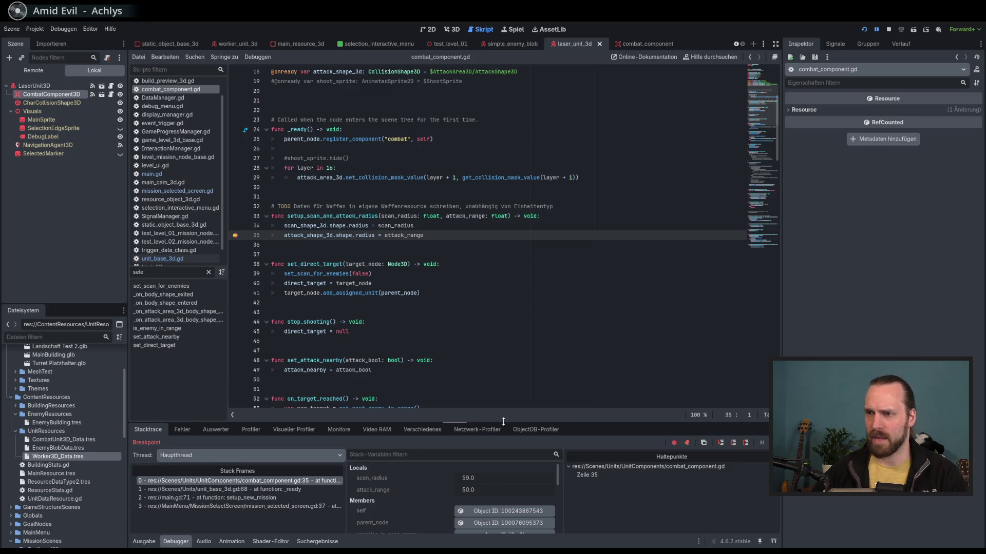
mouse_move(501, 422)
left_mouse_down()
mouse_move(502, 383)
mouse_move(503, 406)
left_mouse_up()
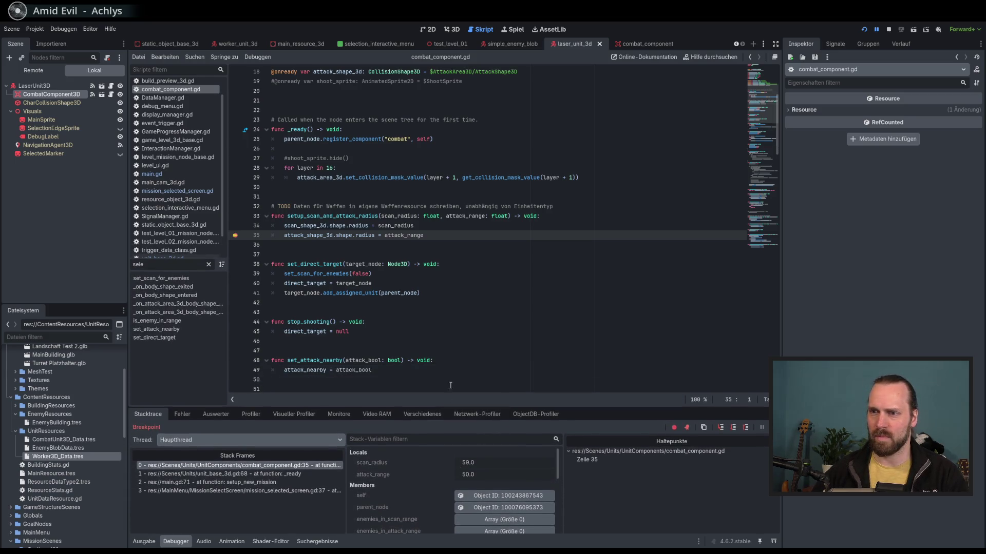
scroll(411, 231, "down", 1)
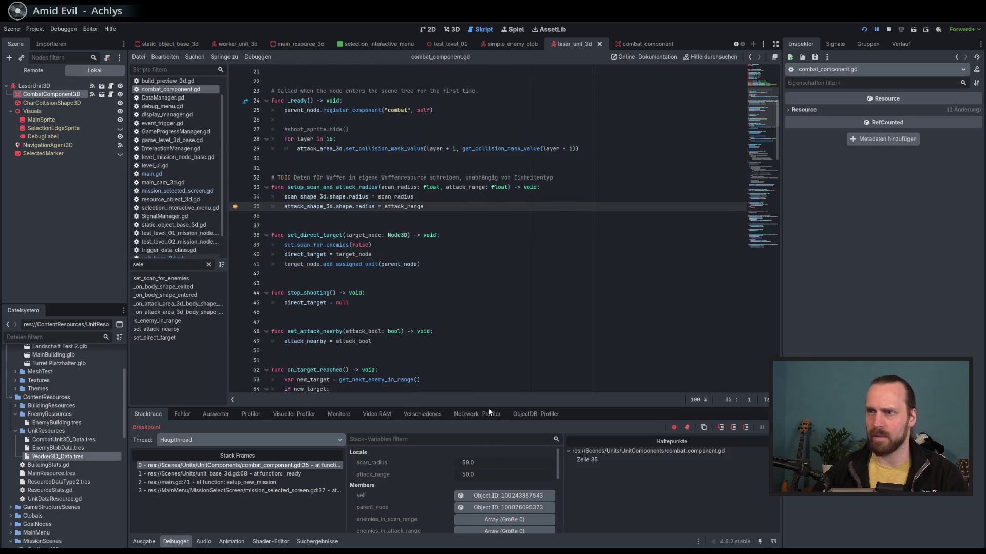
scroll(508, 472, "down", 1)
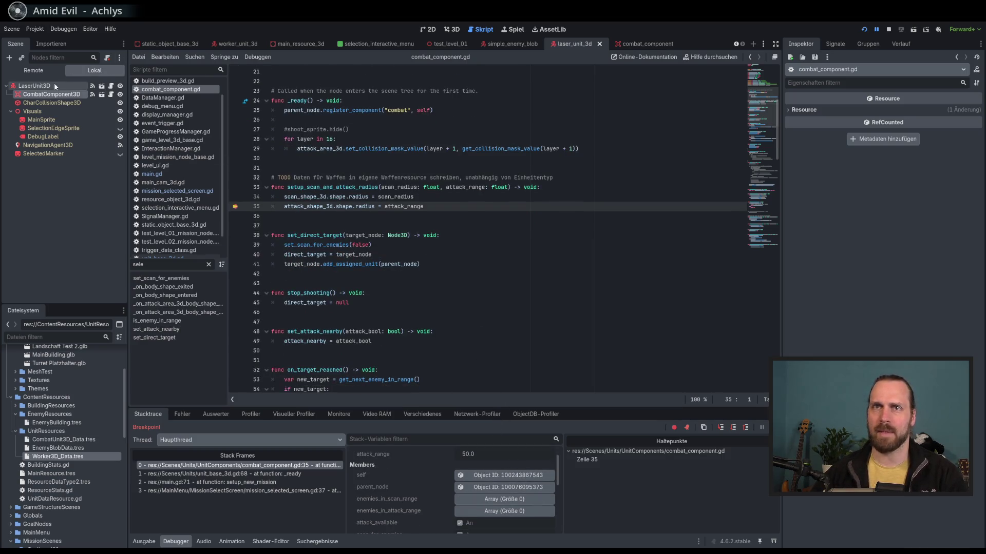
left_click(39, 71)
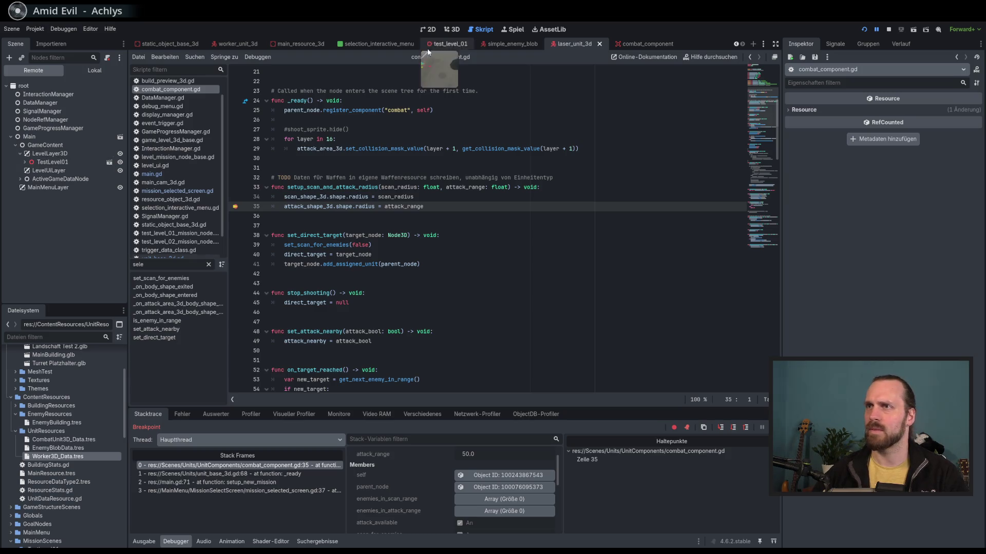
In the remote tree, inspect the laser unit's ScanShape3D and AttackShape3D capsule radii.
left_click(451, 29)
left_click(478, 31)
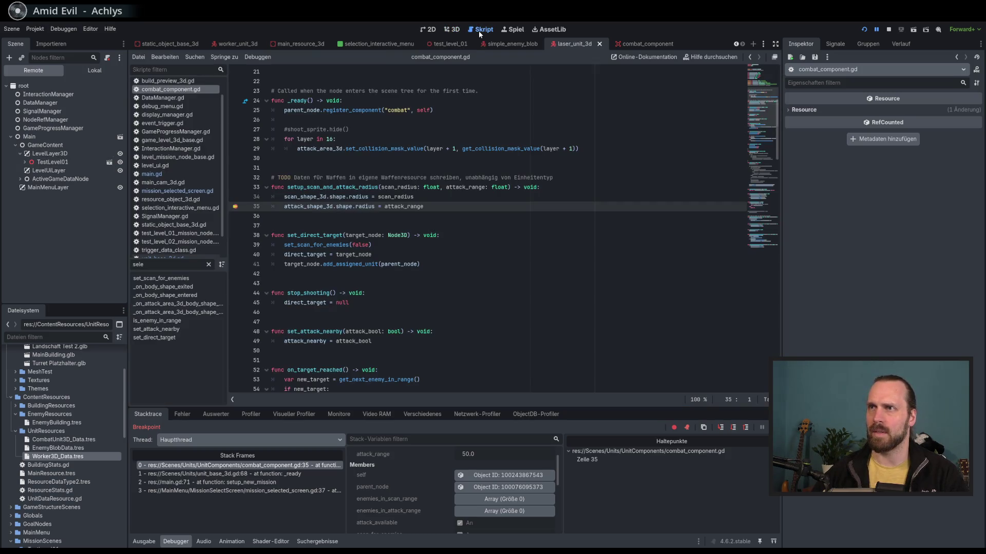
left_click(513, 30)
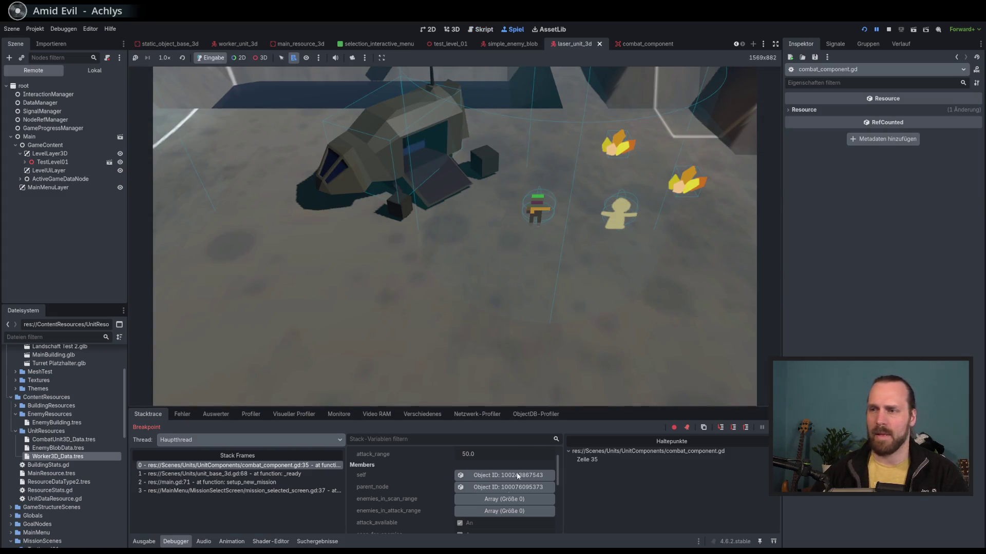
mouse_move(513, 408)
left_mouse_down()
mouse_move(538, 201)
mouse_move(530, 339)
left_mouse_up()
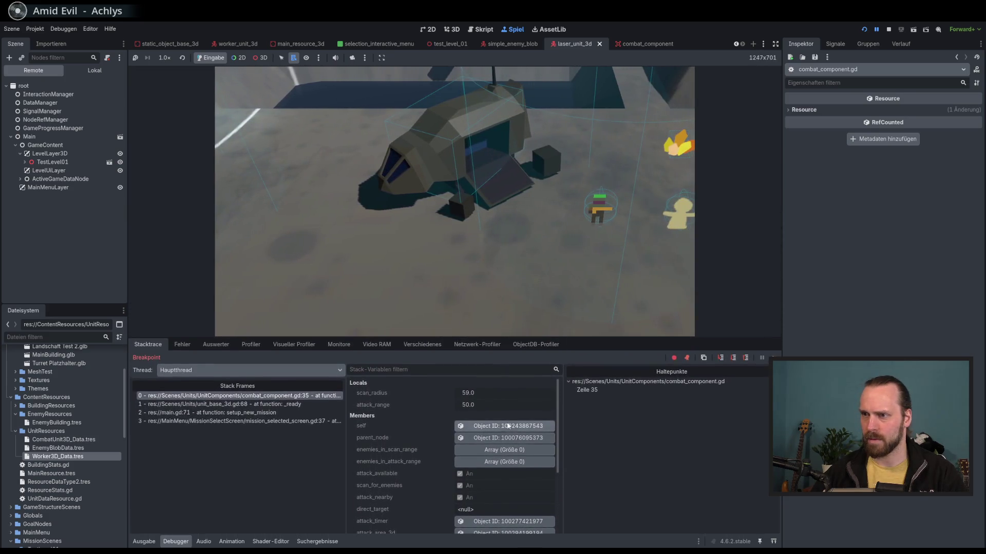
left_click(500, 427)
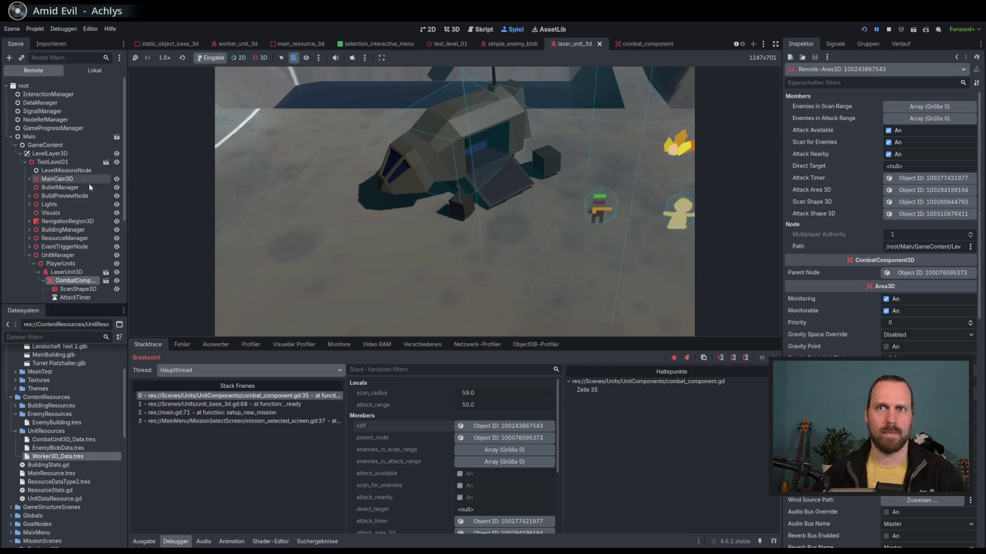
scroll(72, 206, "down", 3)
left_click(77, 207)
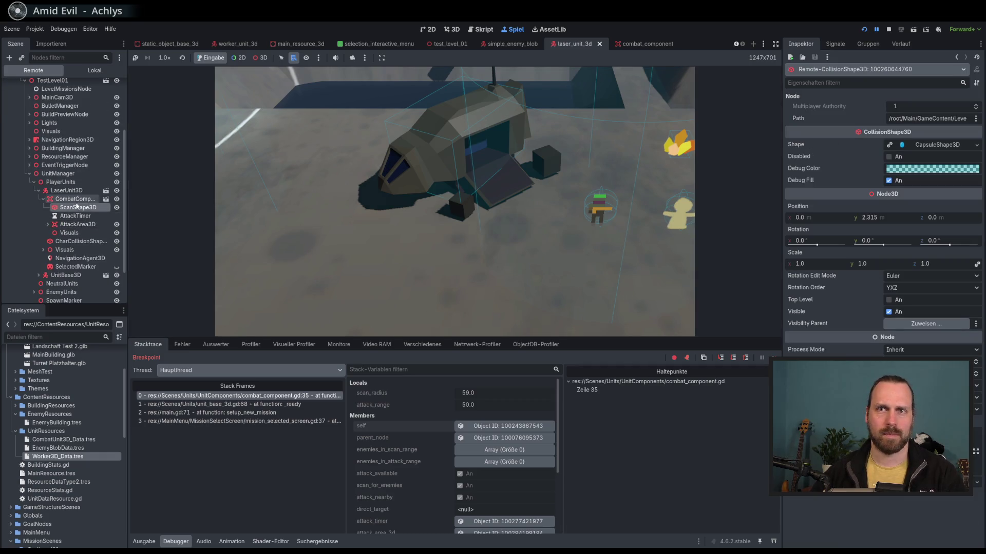
left_click(927, 146)
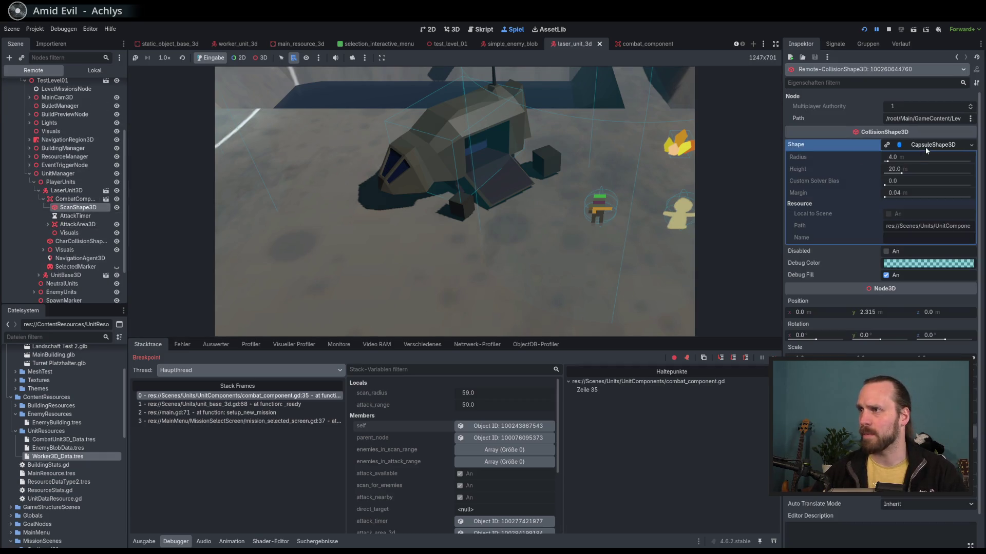
left_click(48, 224)
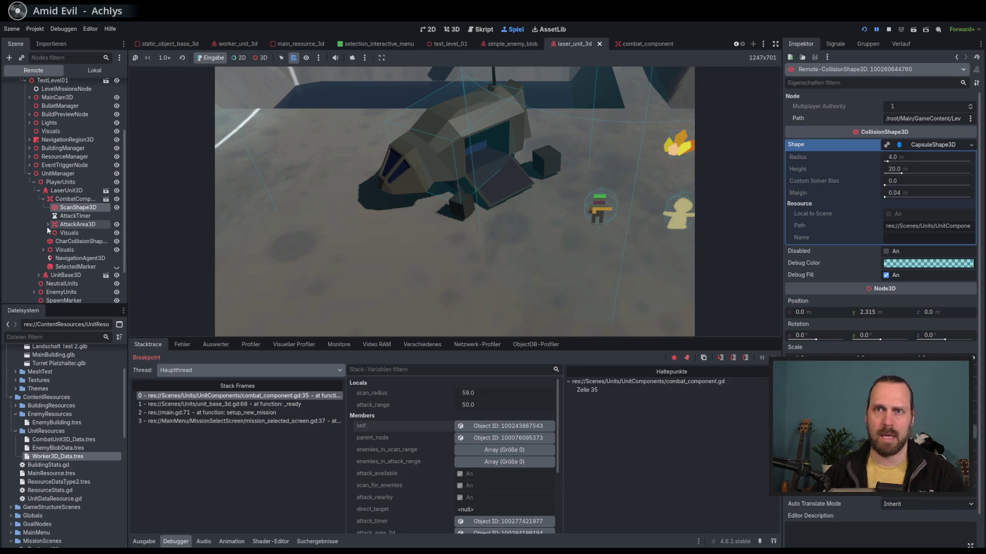
left_click(84, 232)
left_click(927, 146)
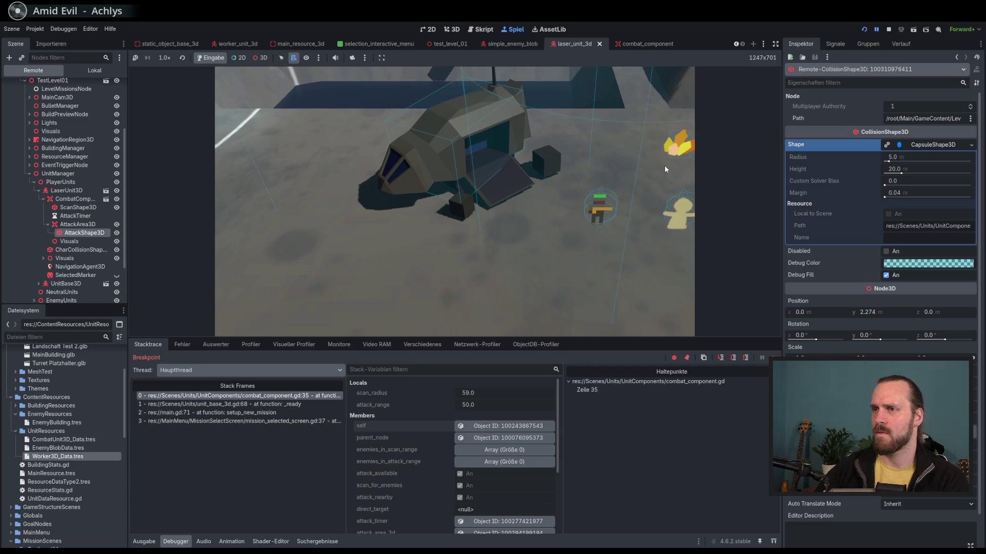
Continue to the enemy blob, compare its scan and attack capsule radii with the laser unit's, then stop.
left_click(876, 29)
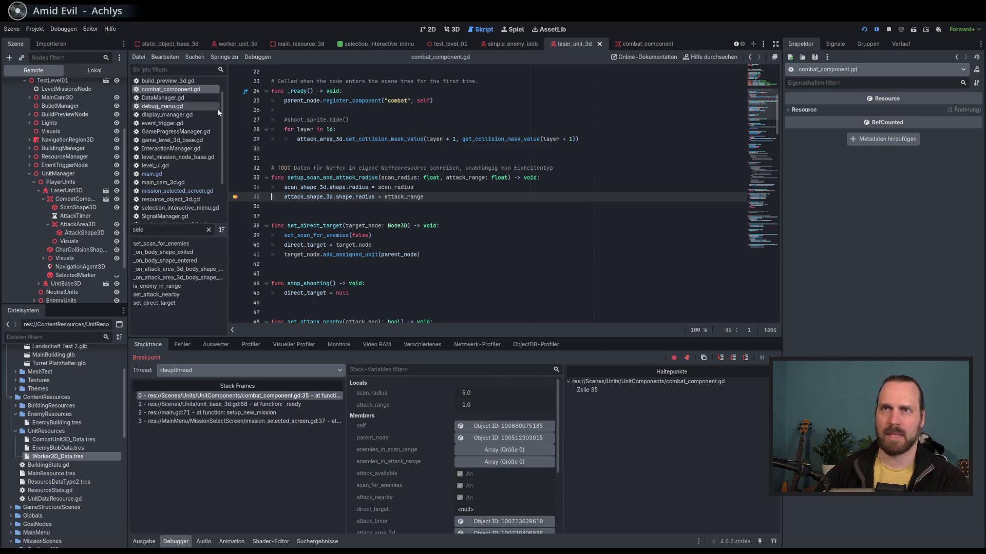
left_click(506, 430)
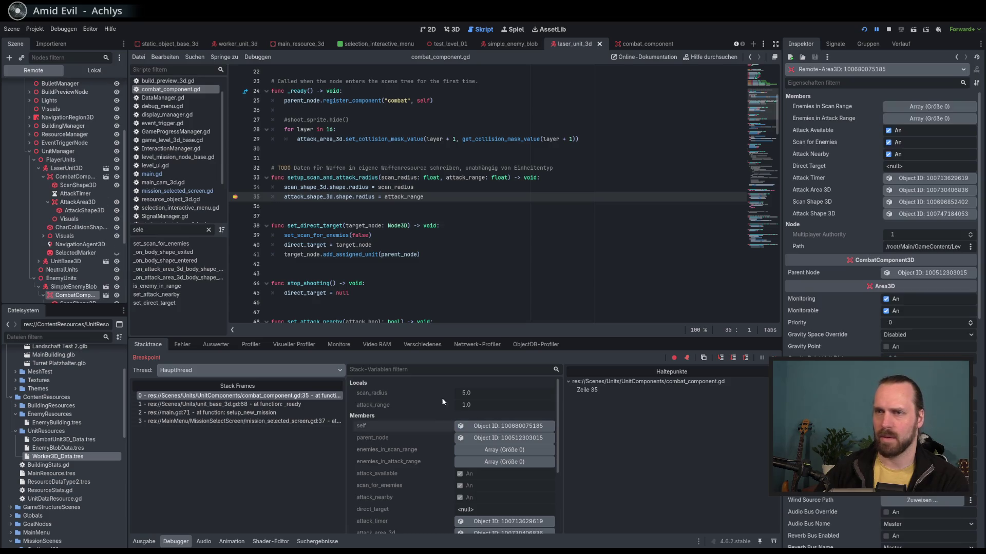
scroll(104, 281, "down", 3)
left_click(78, 222)
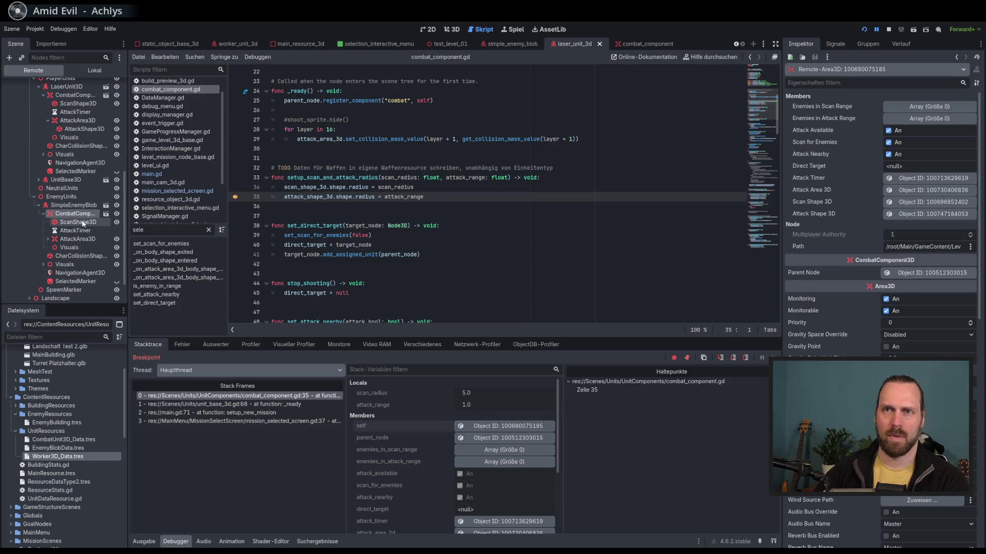
left_click(919, 145)
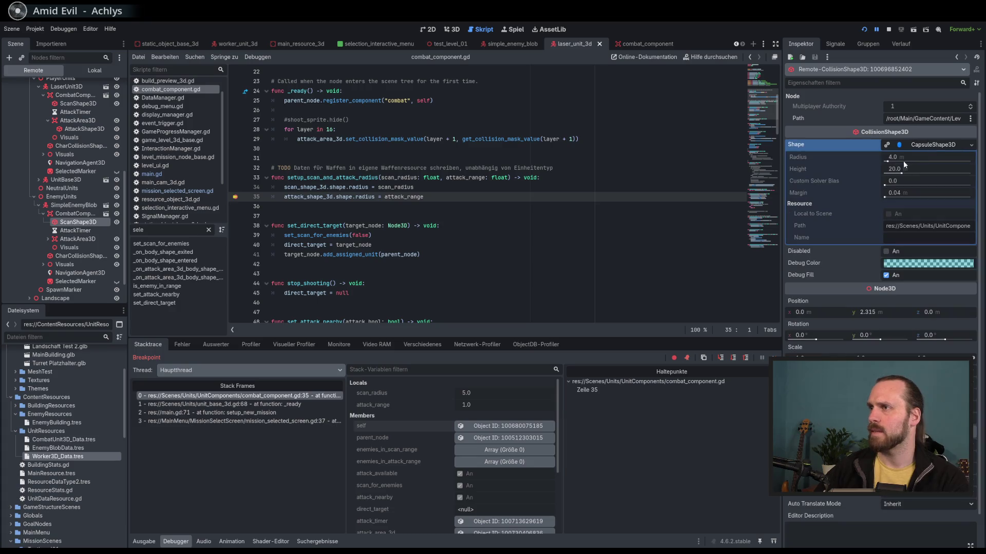
left_click(48, 239)
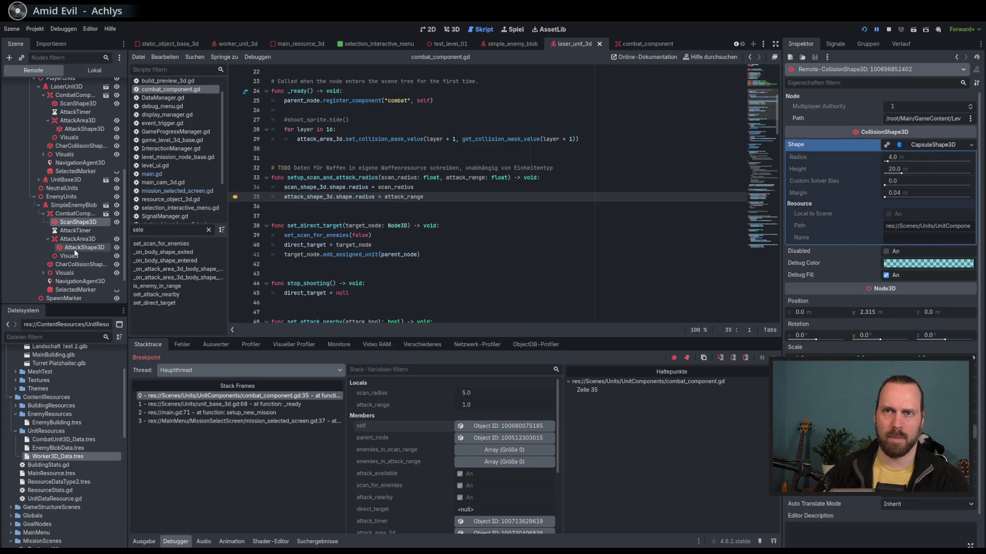
left_click(85, 248)
left_click(909, 145)
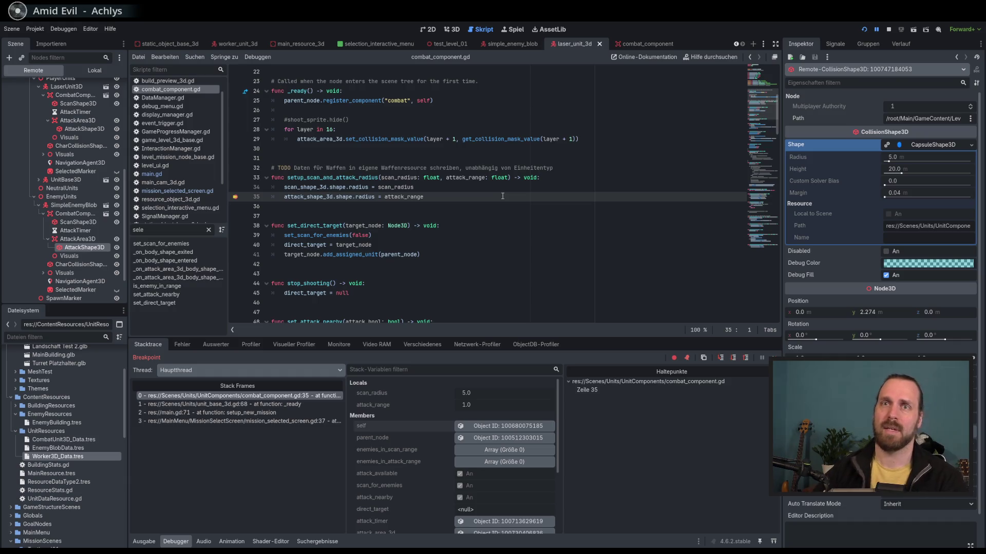
left_click(77, 129)
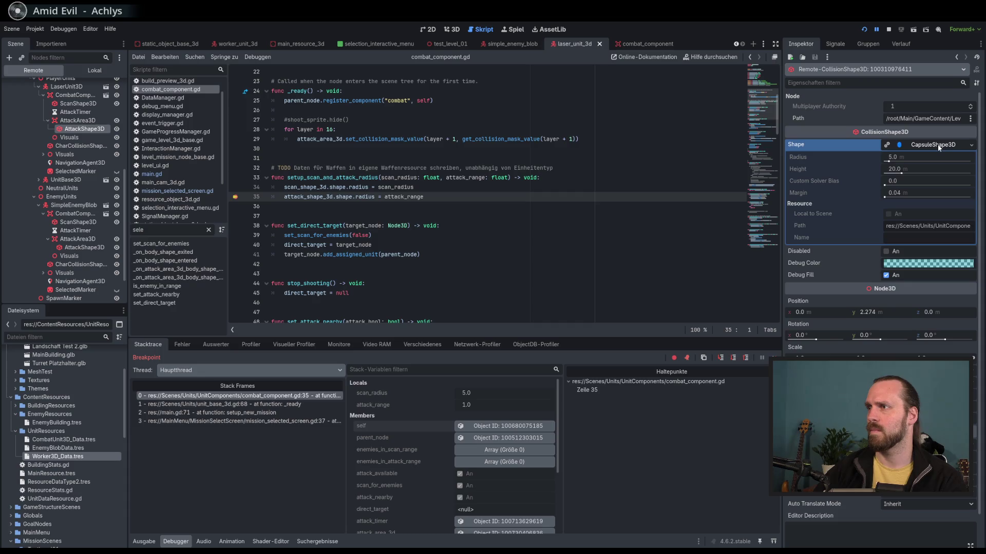
left_click(77, 103)
left_click(920, 145)
left_click(920, 145)
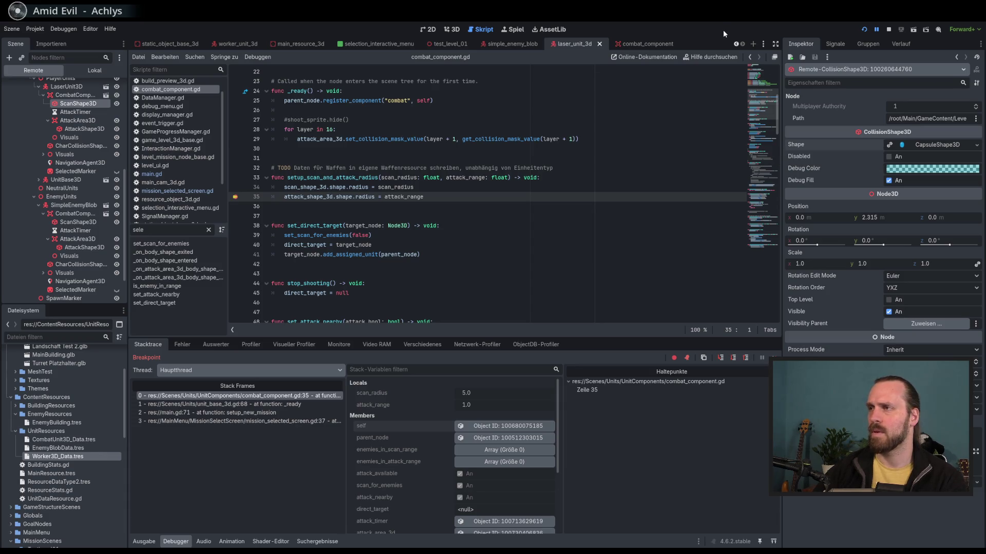
key("F8")
Open the laser unit's combat component scene and inspect the ScanShape3D capsule resource.
left_click(454, 30)
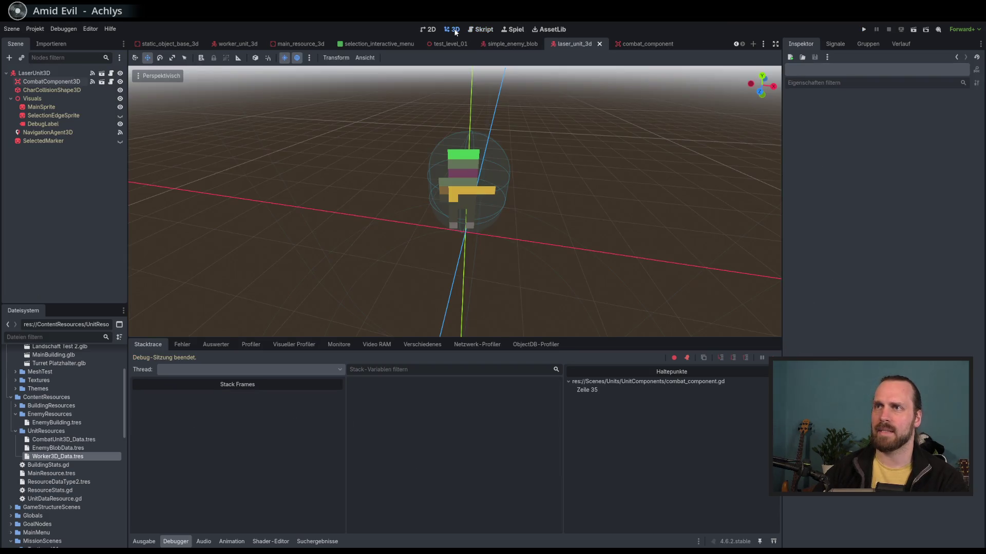
scroll(483, 85, "down", 4)
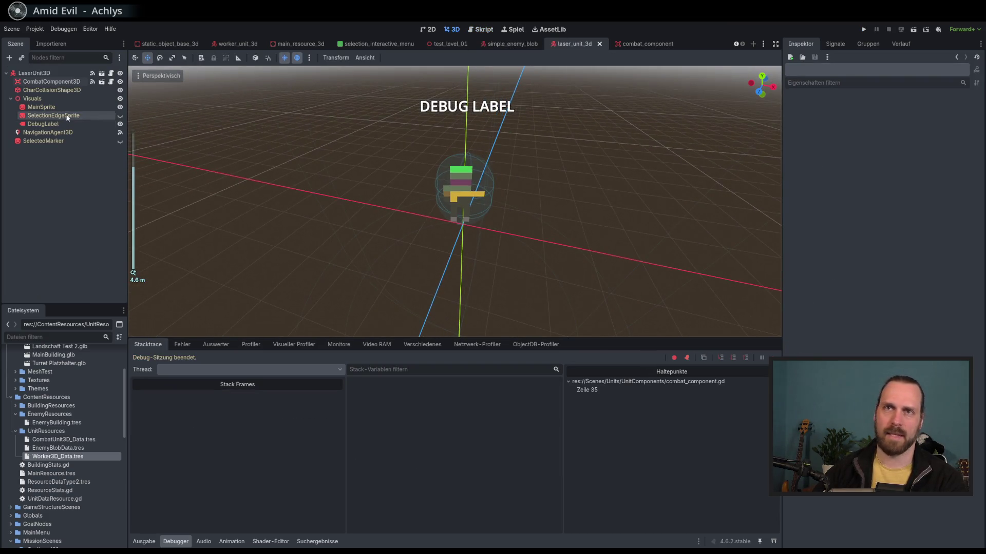
left_click(52, 83)
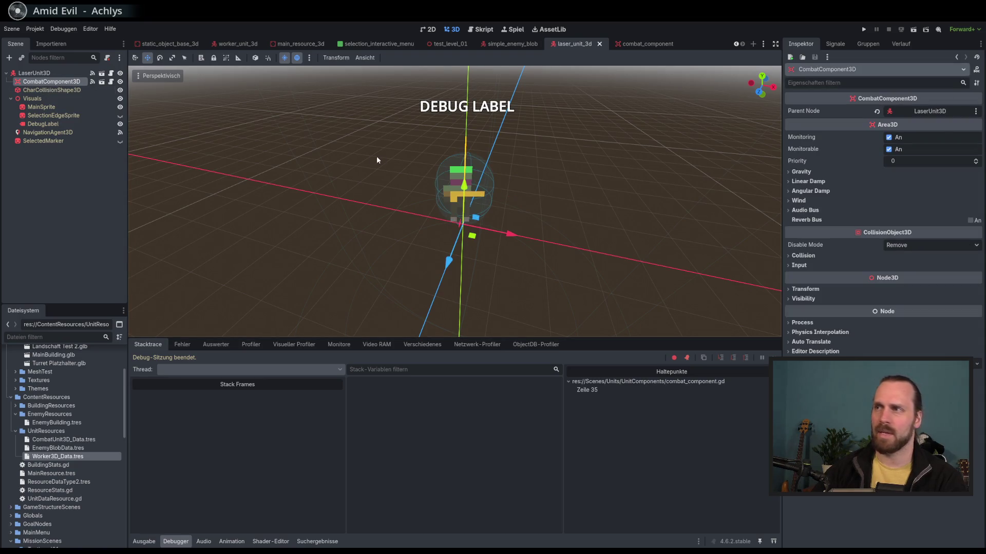
left_click(101, 82)
left_click(54, 82)
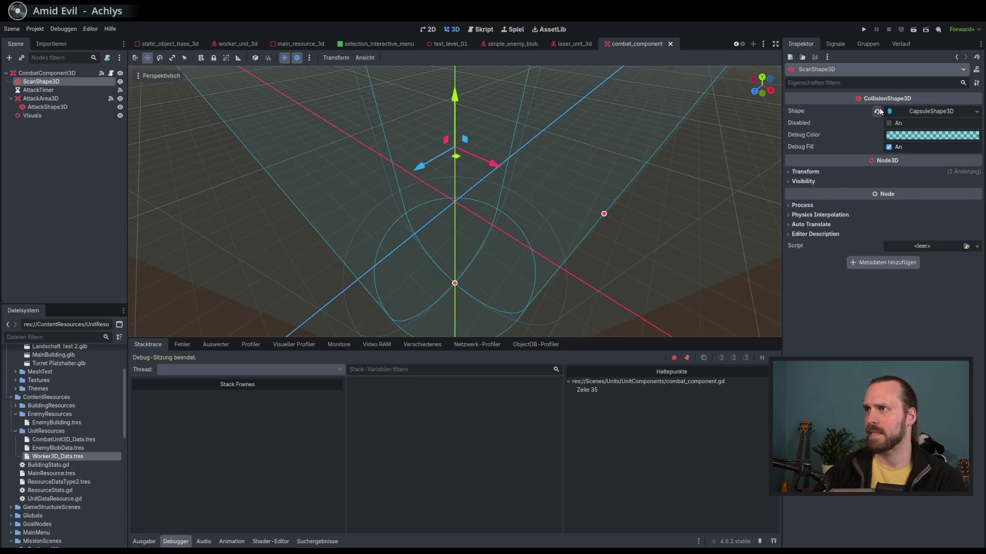
left_click(934, 112)
left_click(934, 111)
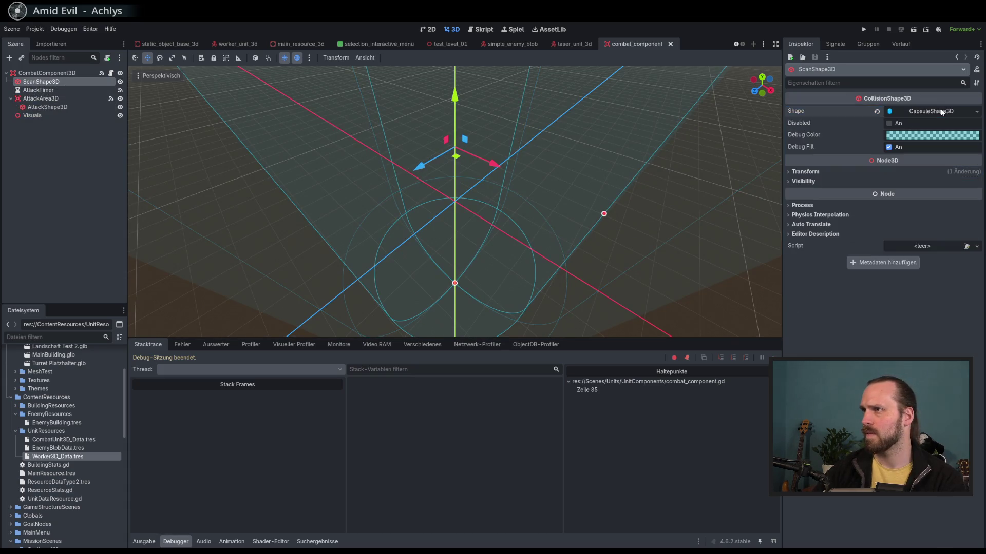
Check the AttackShape3D shape options without changes, then bring up the laser_unit_3d scene.
left_click(976, 112)
left_click(977, 112)
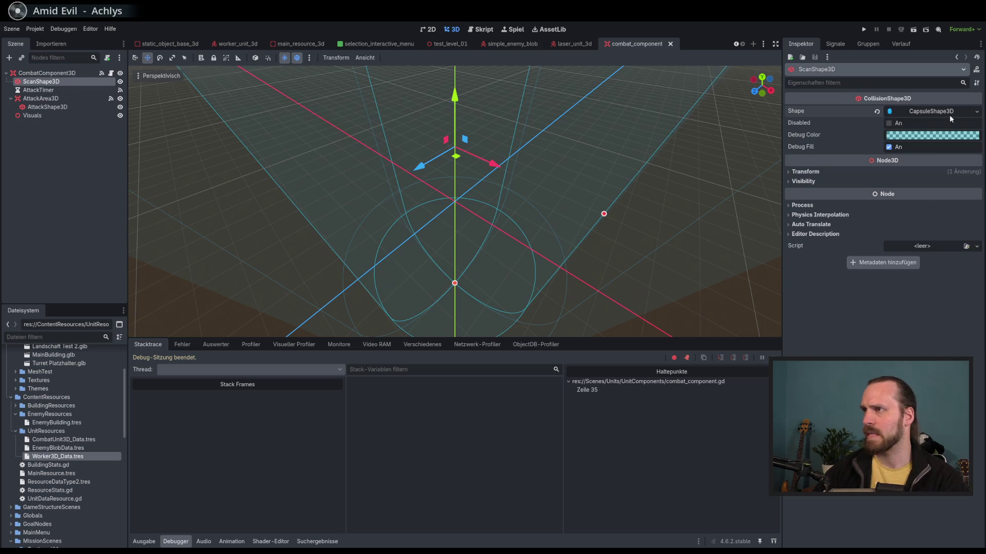
left_click(77, 107)
left_click(977, 112)
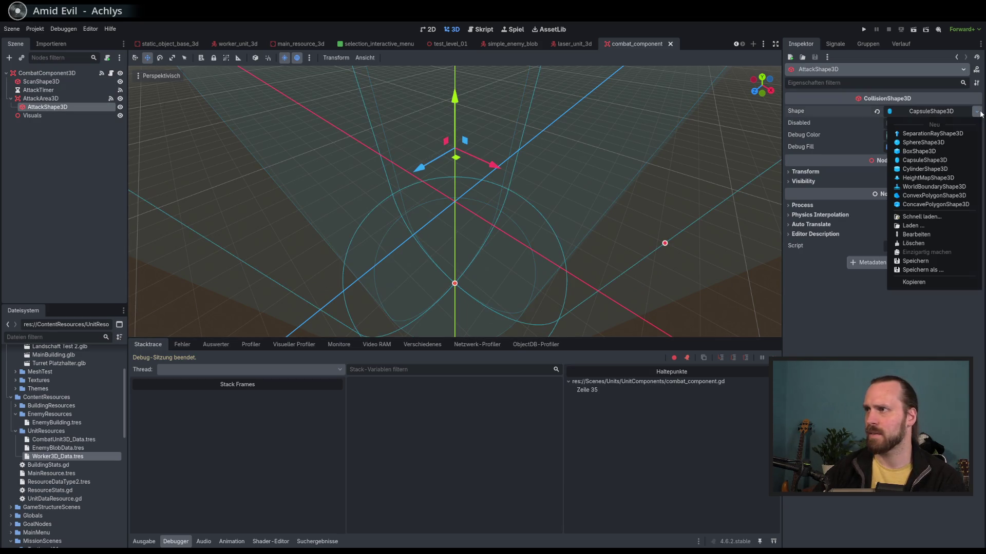
left_click(976, 111)
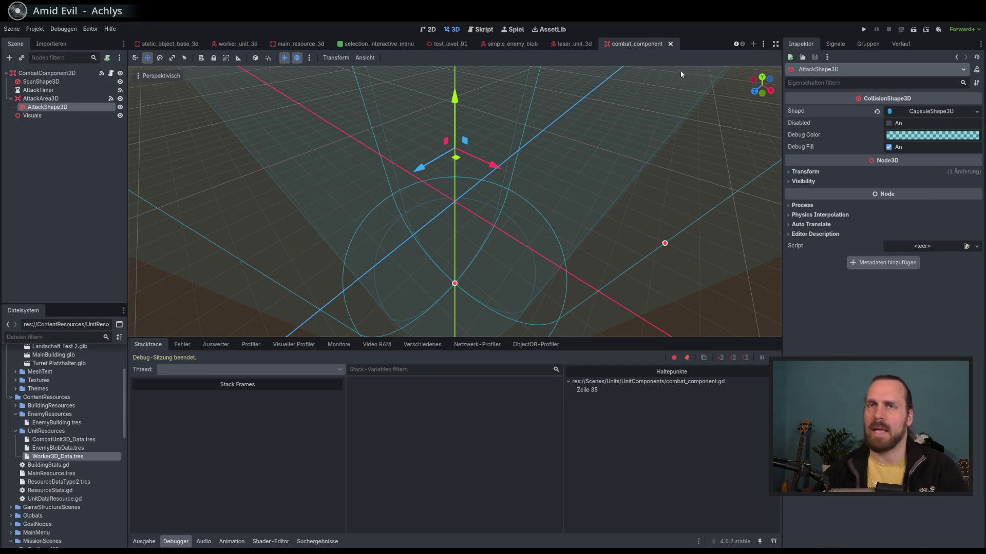
left_click(571, 44)
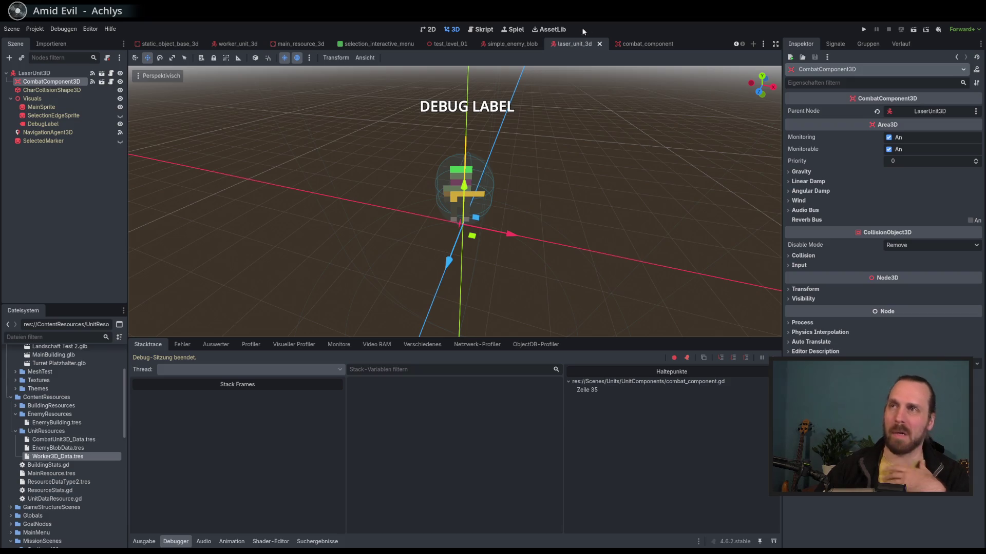
Enable Local to Scene on the ScanShape3D capsule in combat_component and save the scene.
left_click(637, 44)
left_click(37, 83)
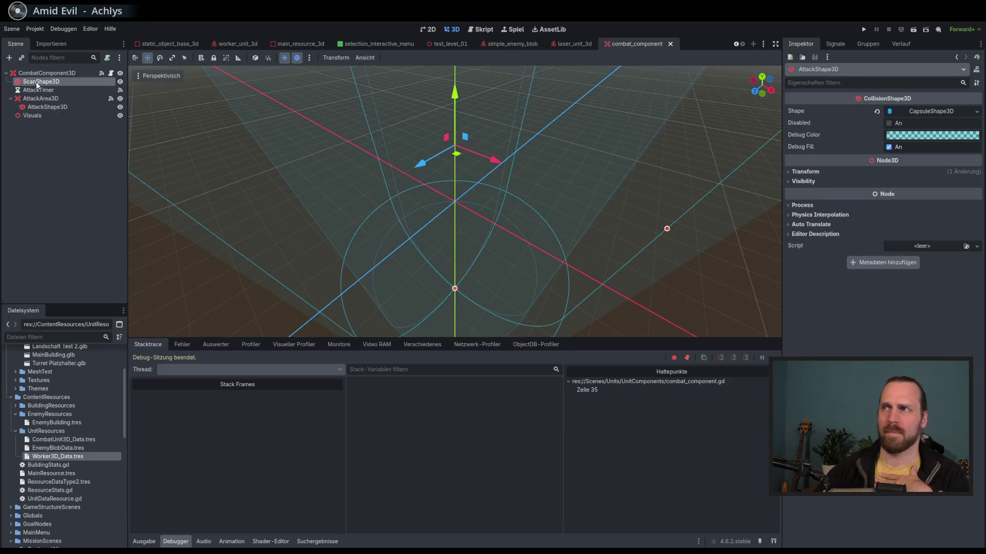
left_click(976, 111)
left_click(956, 109)
left_click(956, 109)
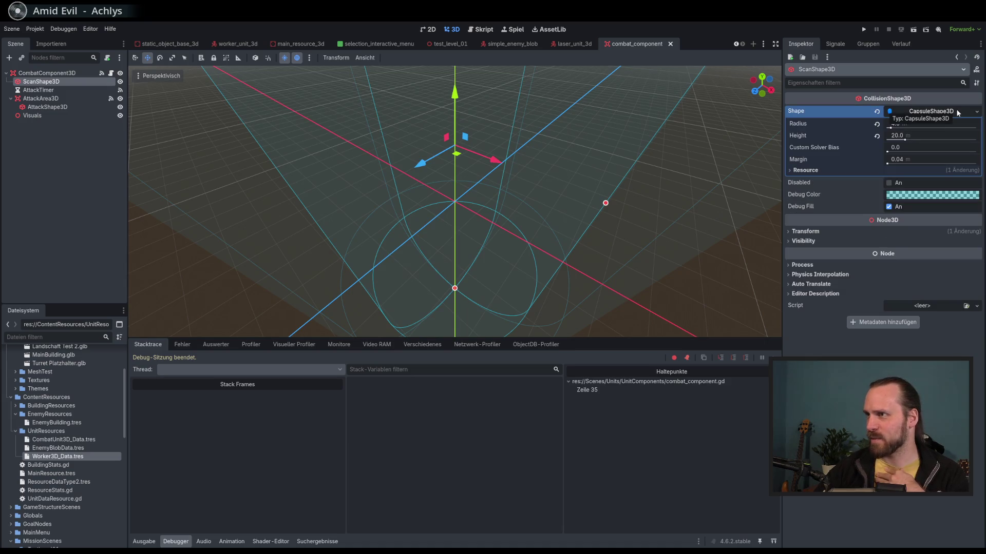
left_click(830, 169)
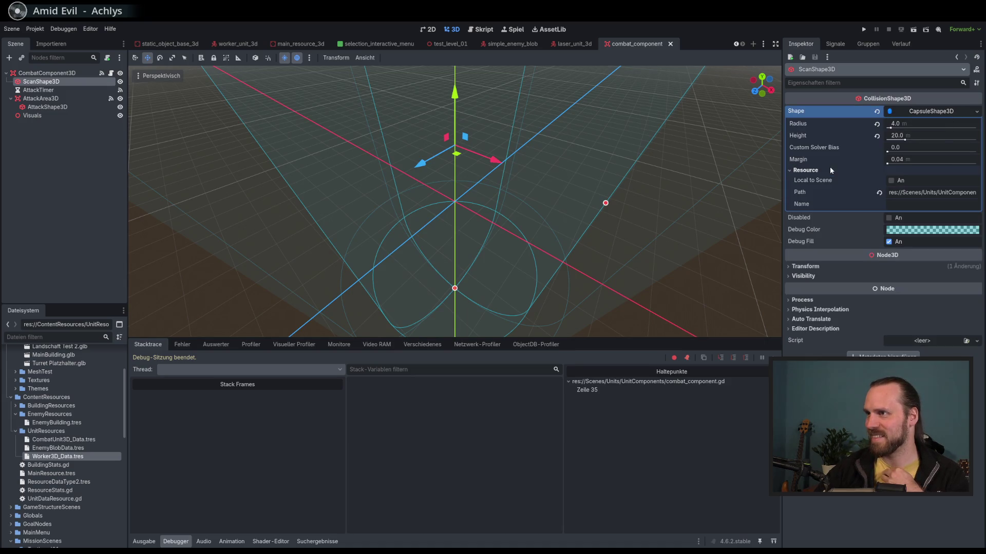
left_click(891, 180)
key("ctrl+s")
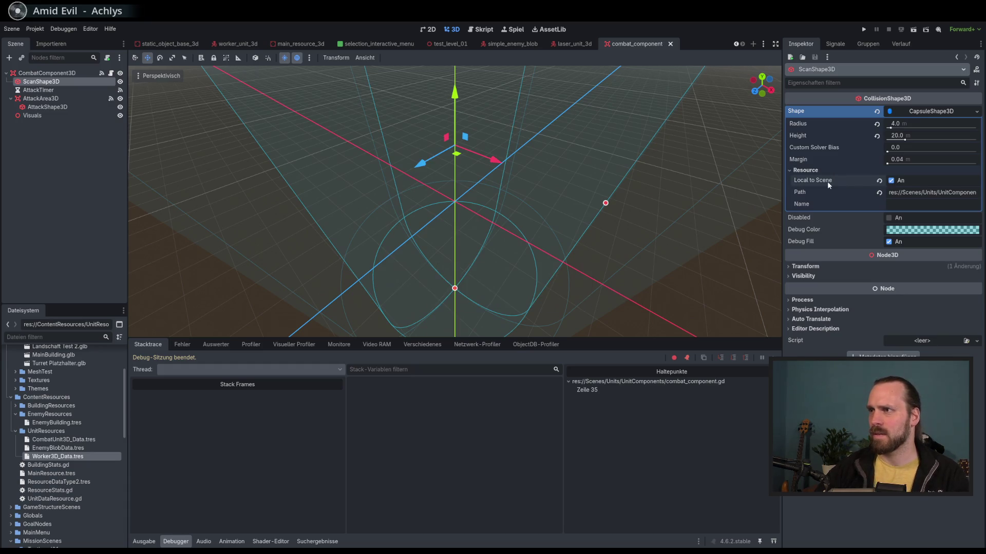
mouse_move(823, 184)
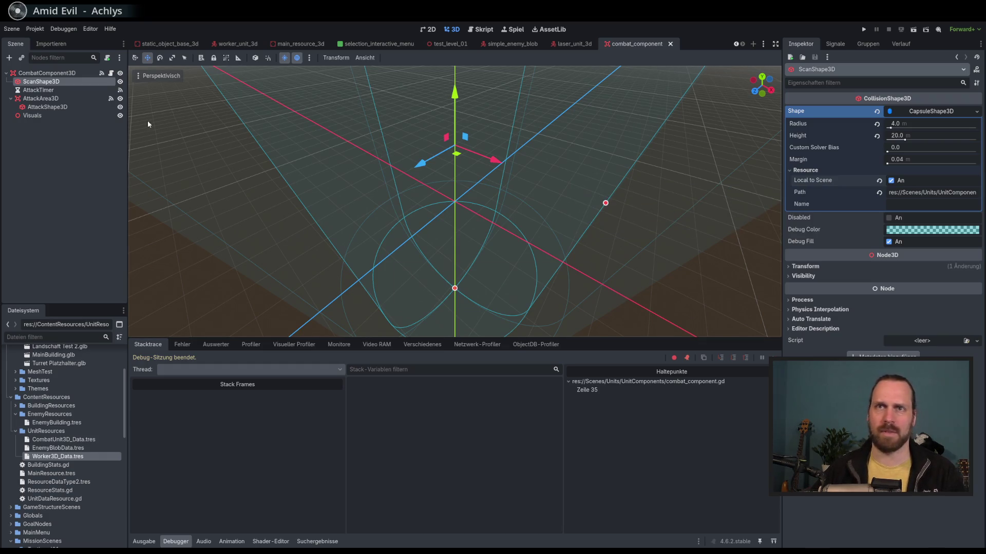
Enable Local to Scene on the AttackShape3D capsule as well, then launch a test run.
left_click(76, 107)
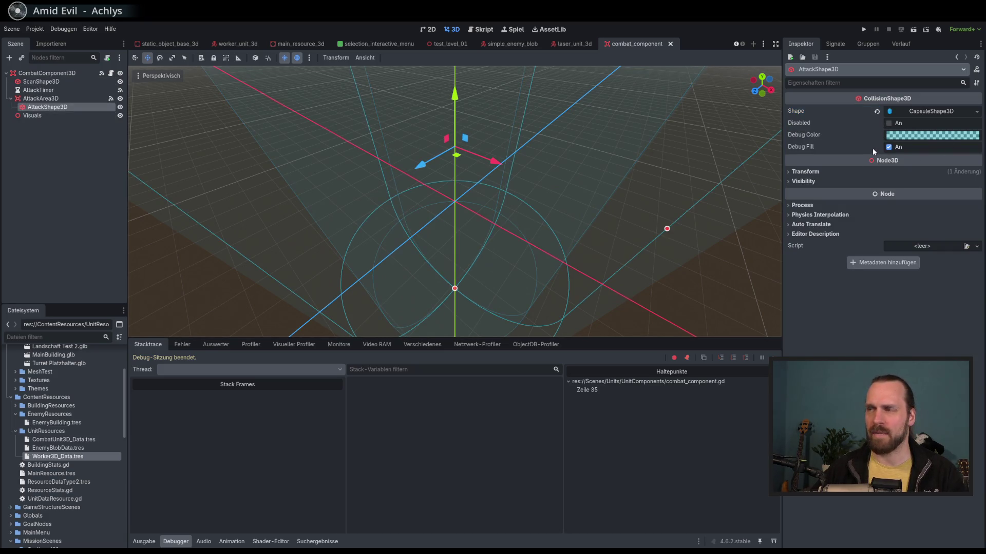
mouse_move(873, 147)
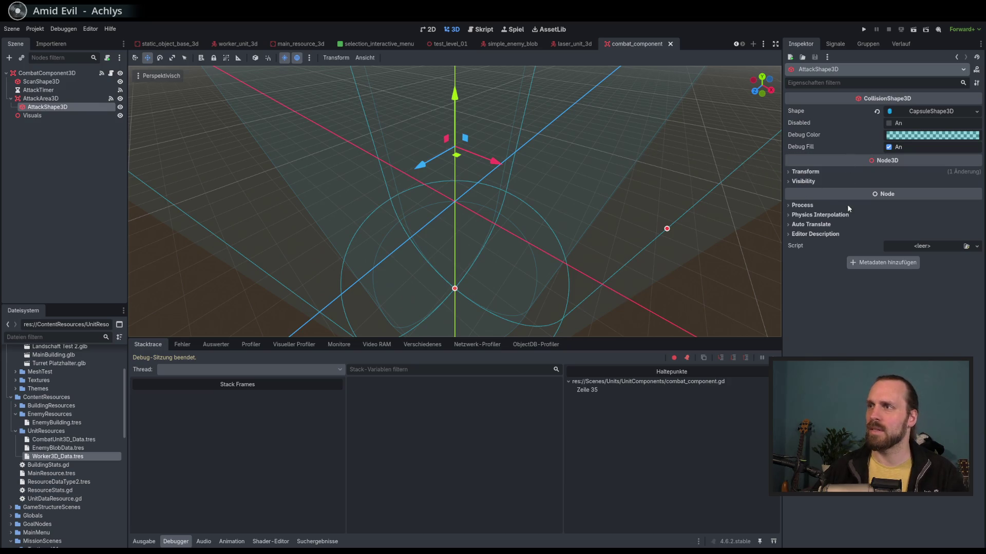
left_click(942, 111)
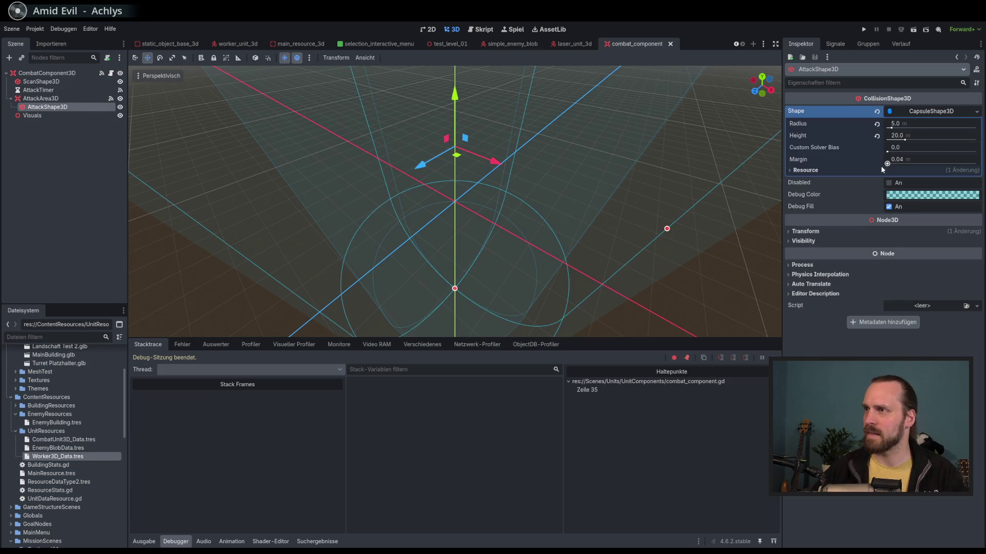
left_click(805, 170)
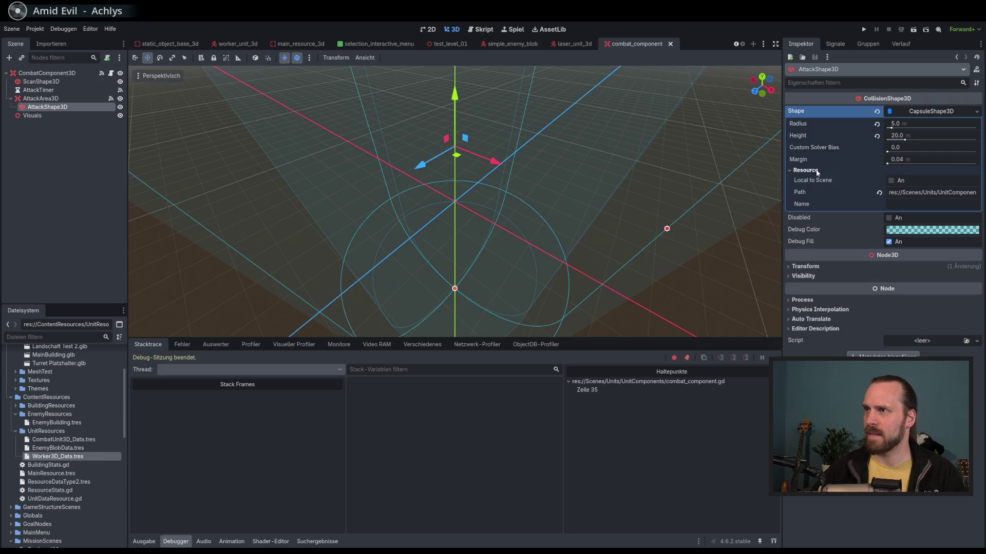
left_click(890, 180)
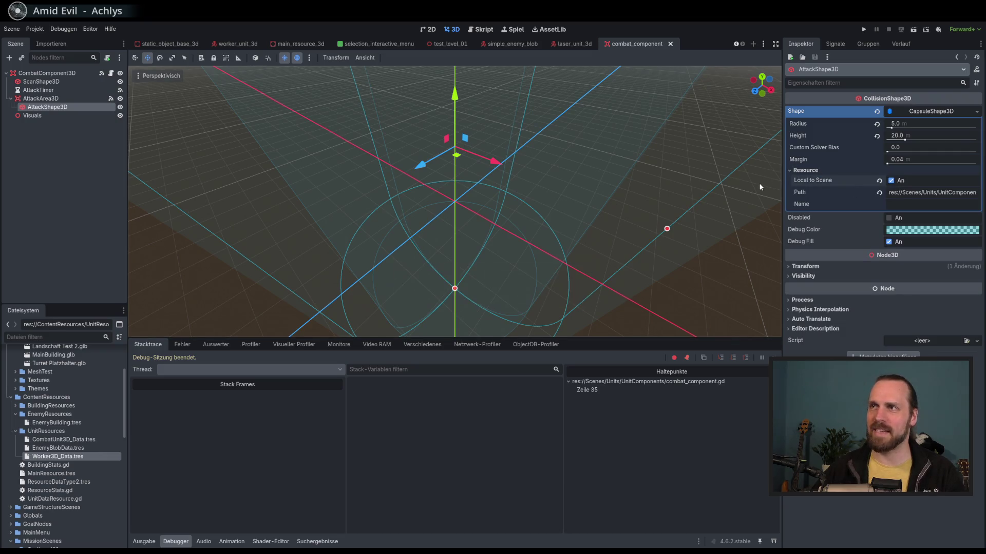
key("F5")
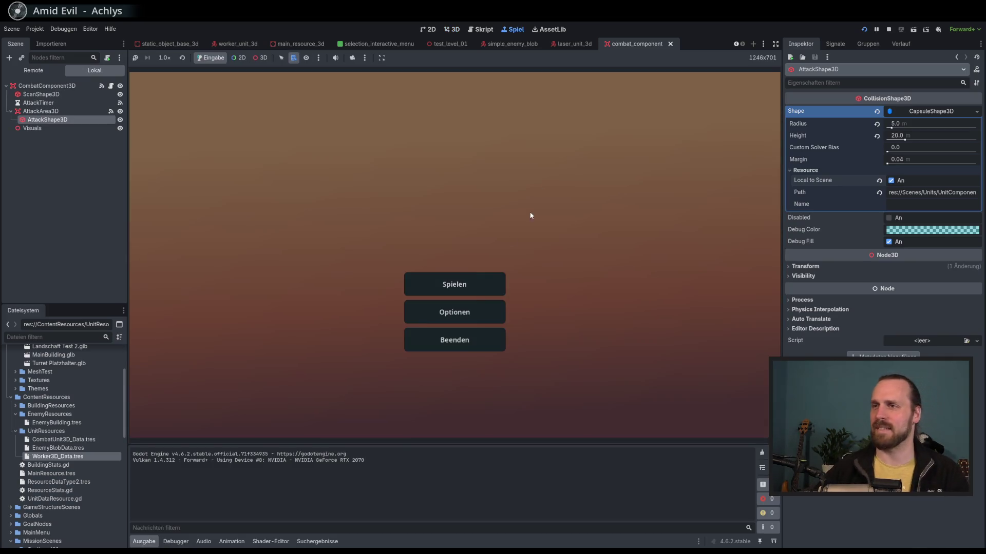
Start Test Mission 01, remove the line 35 breakpoint and resume the game.
left_click(452, 285)
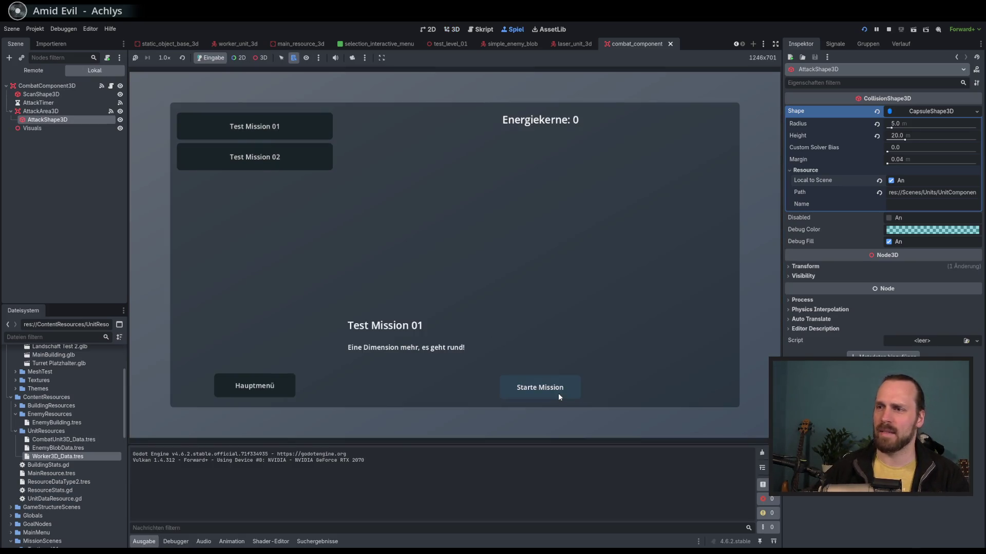
left_click(558, 393)
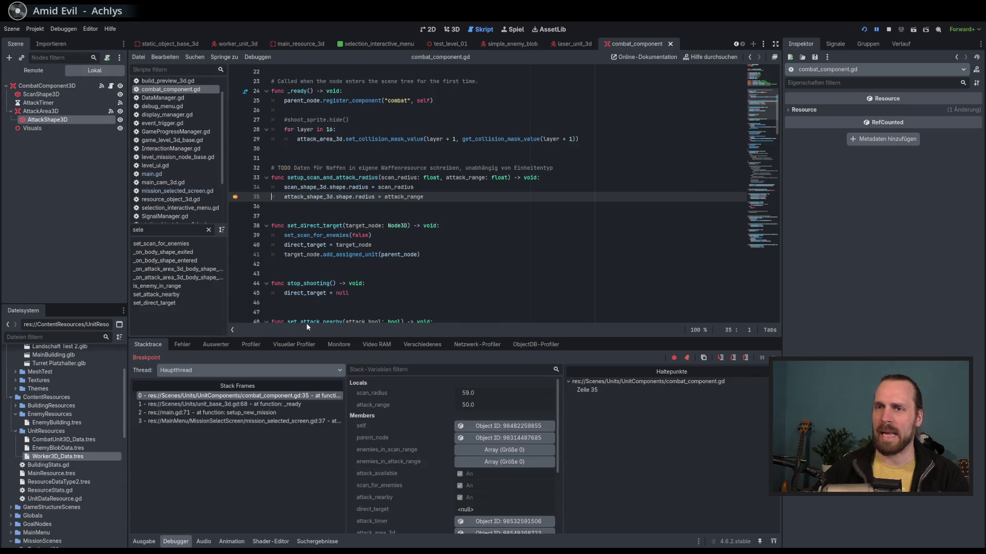
left_click(239, 198)
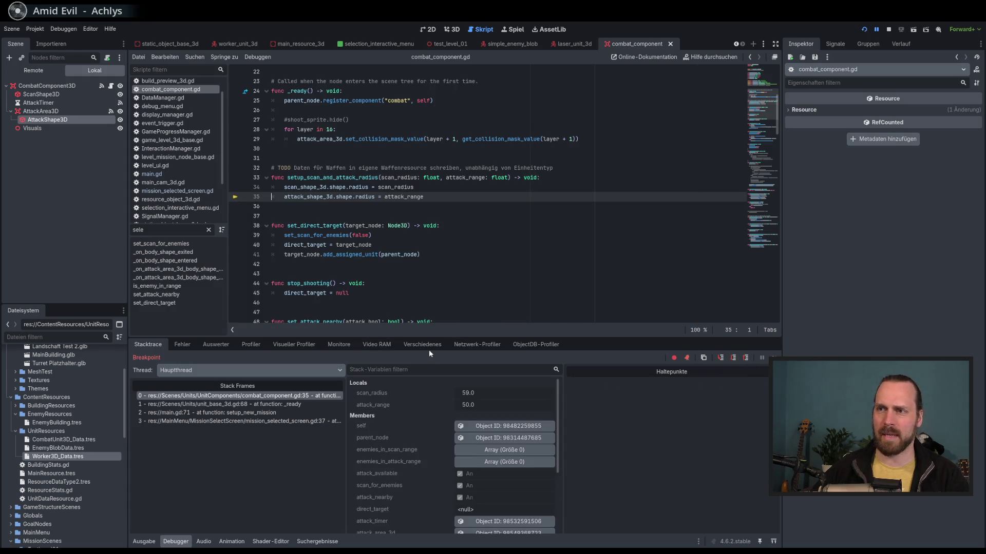
left_click_drag(432, 335, 437, 415)
key("F12")
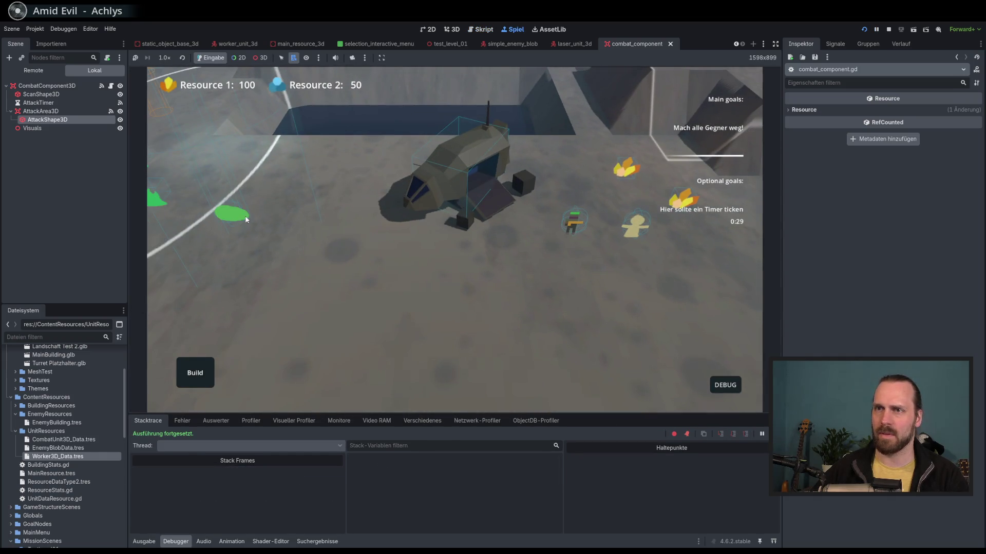
Playtest by selecting the enemy blob and Laser Dude and panning around the base, then stop.
left_click(230, 213)
key("a")
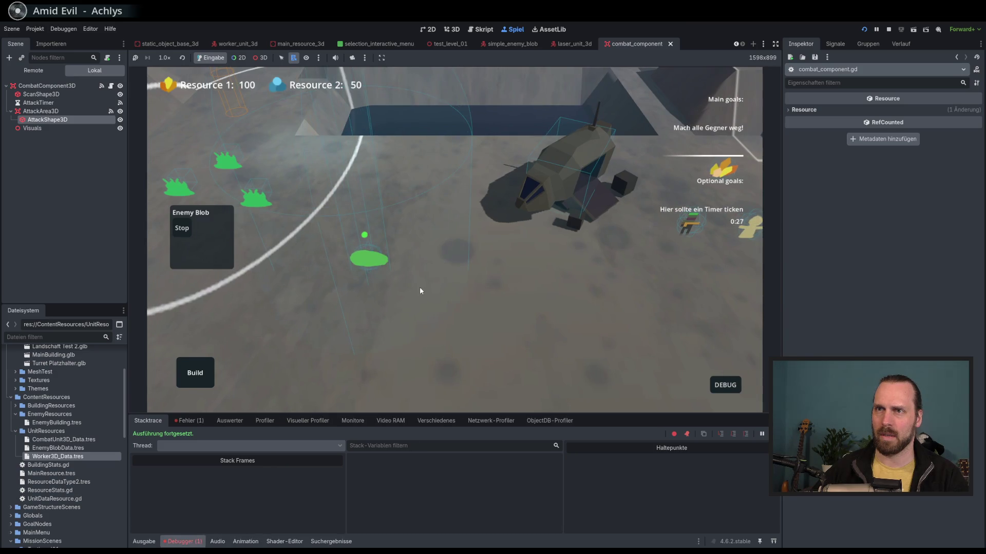
key("d")
left_click(605, 222)
key("a")
key("a")
key("s")
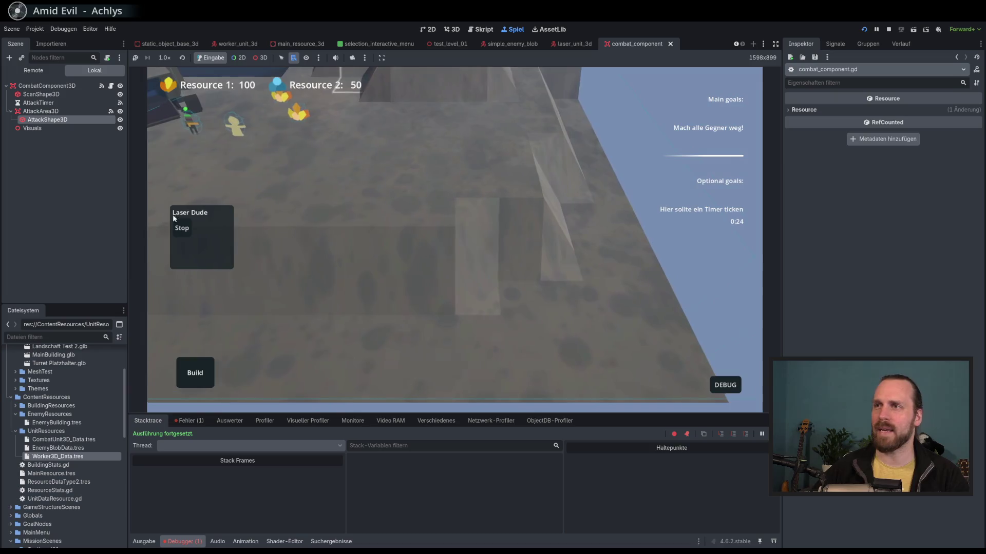
key("w")
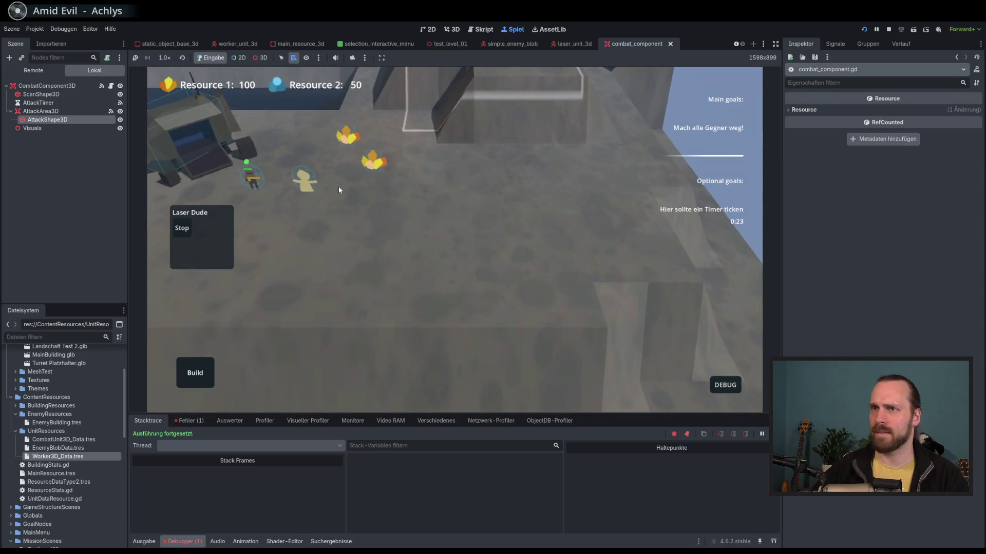
key("a")
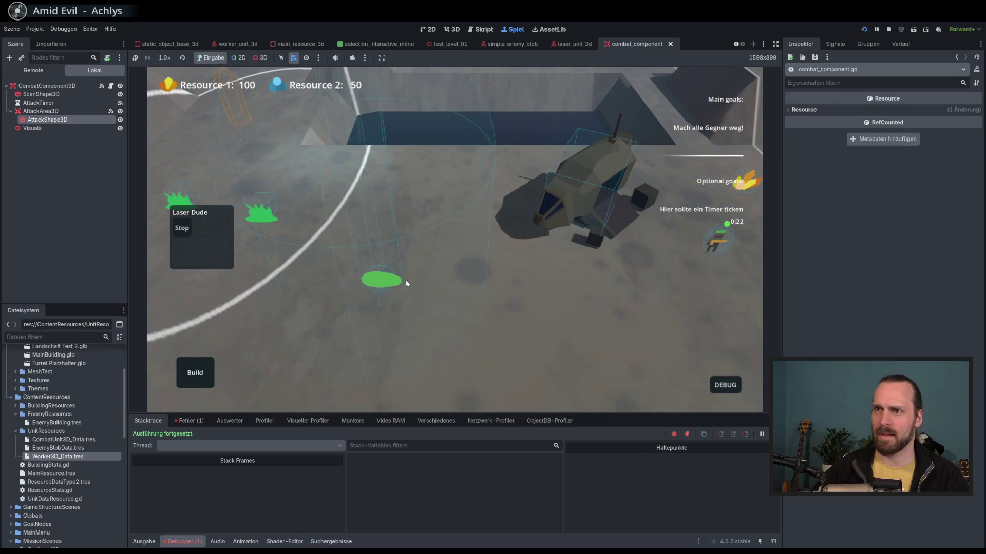
mouse_move(499, 250)
left_mouse_down()
mouse_move(509, 225)
mouse_move(561, 224)
mouse_move(532, 236)
mouse_move(670, 223)
mouse_move(449, 217)
mouse_move(592, 236)
mouse_move(579, 214)
mouse_move(427, 131)
mouse_move(577, 172)
mouse_move(403, 189)
mouse_move(481, 325)
mouse_move(406, 252)
mouse_move(331, 212)
mouse_move(488, 184)
mouse_move(458, 242)
mouse_move(484, 251)
left_mouse_up()
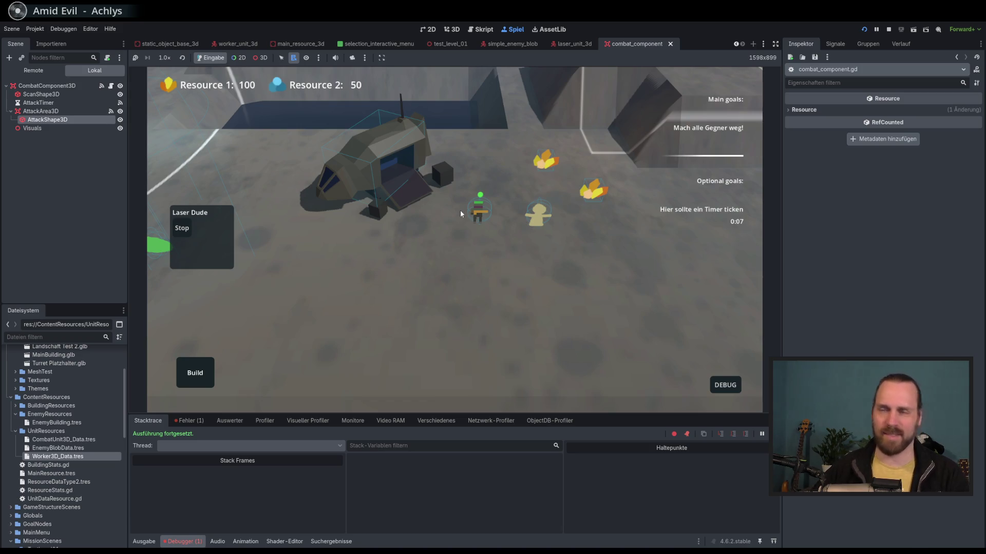
key("F8")
scroll(470, 239, "down", 5)
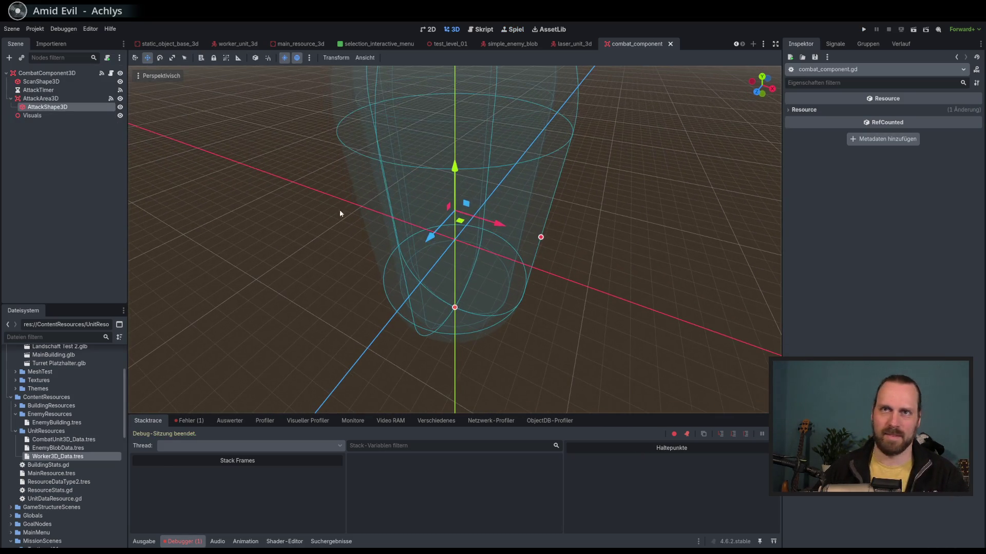
Review AttackShape3D, then open EnemyBlobData and the CombatUnit3D_Data unit data resource.
left_click(57, 108)
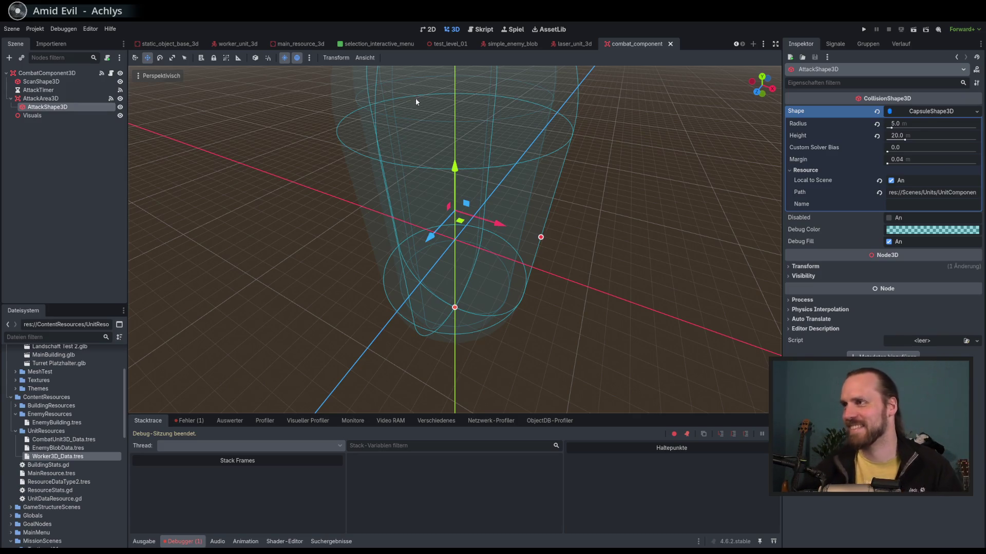
scroll(31, 436, "up", 3)
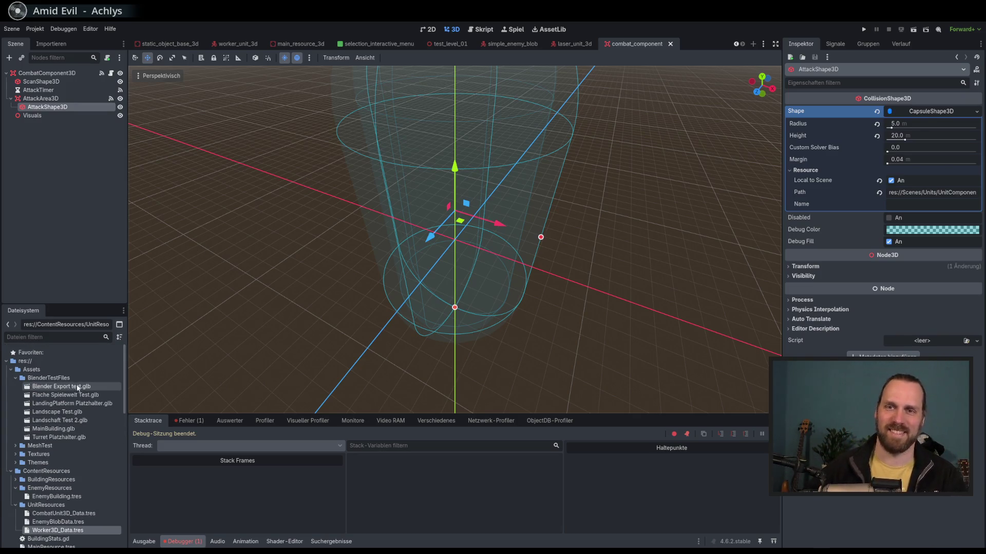
scroll(95, 462, "down", 3)
left_click(58, 447)
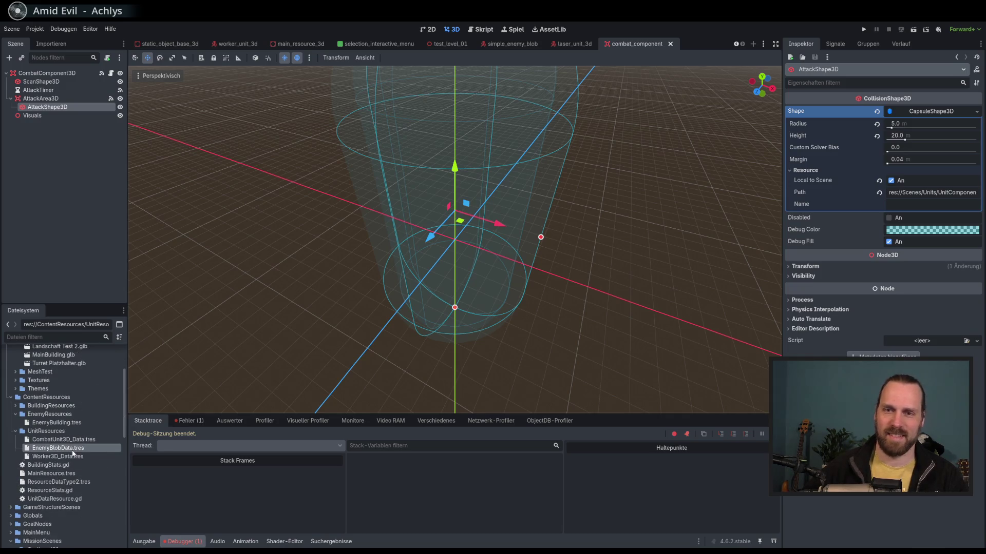
double_click(58, 448)
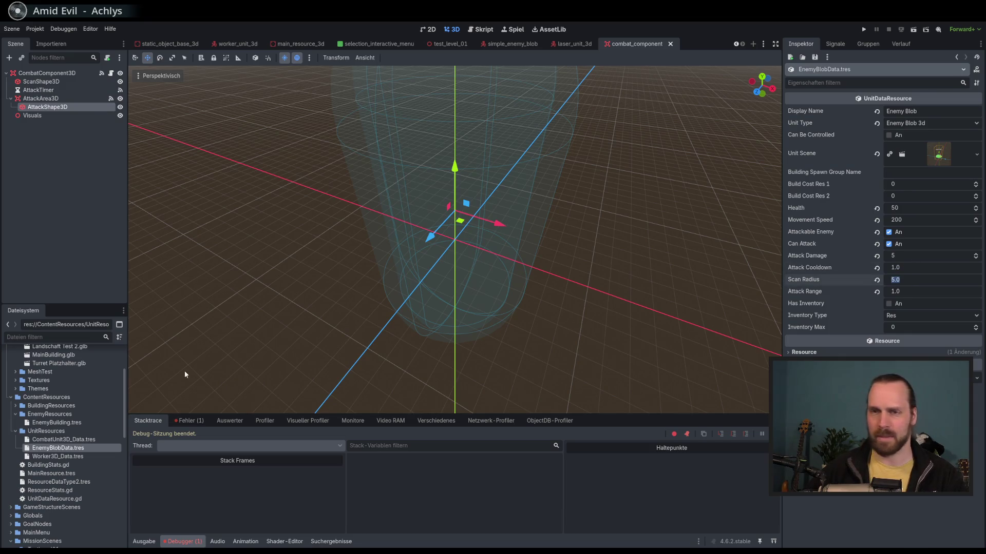
left_click(75, 439)
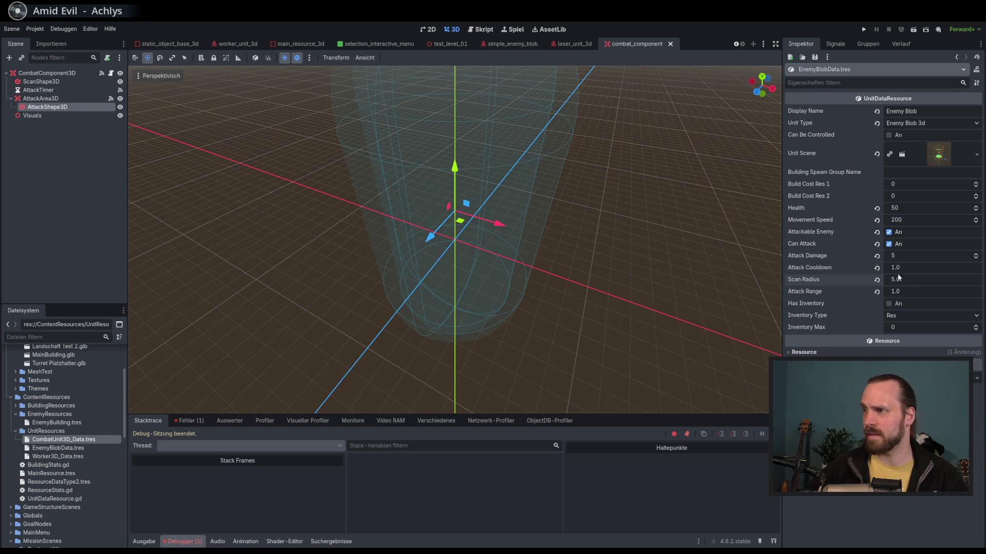
double_click(81, 441)
Set CombatUnit3D_Data's Scan Radius to 5 and Attack Range to 4.
left_click(925, 308)
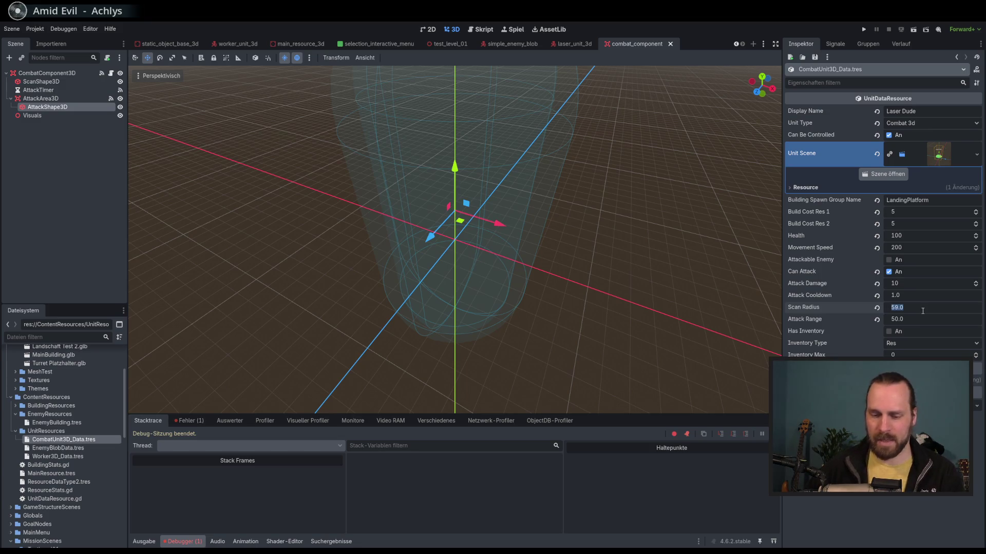
type("4")
left_click(918, 319)
key("shift+Tab")
type("5")
key("Tab")
type("4")
key("Return")
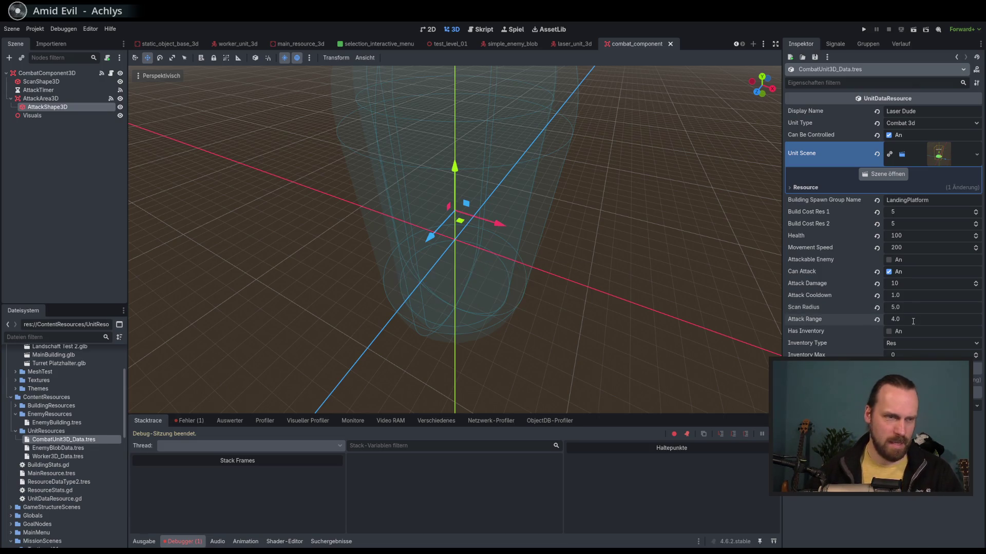